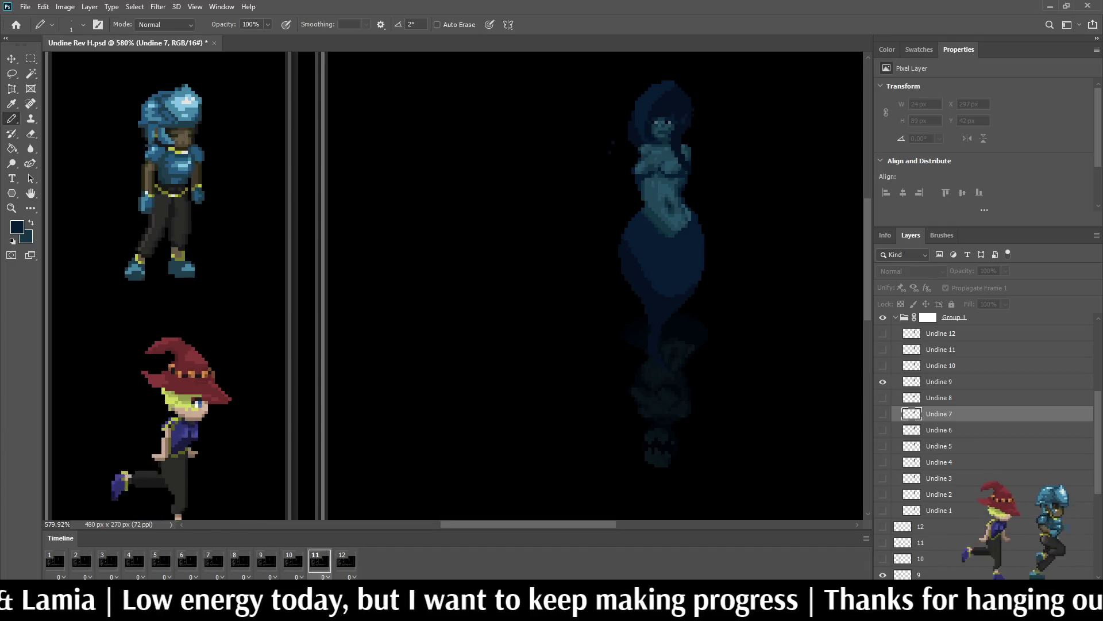
# Step: Save Undine Rev H.psd and play the 12-frame animation through, stopping on frame 1
pyautogui.scroll(-3, 755, 268)
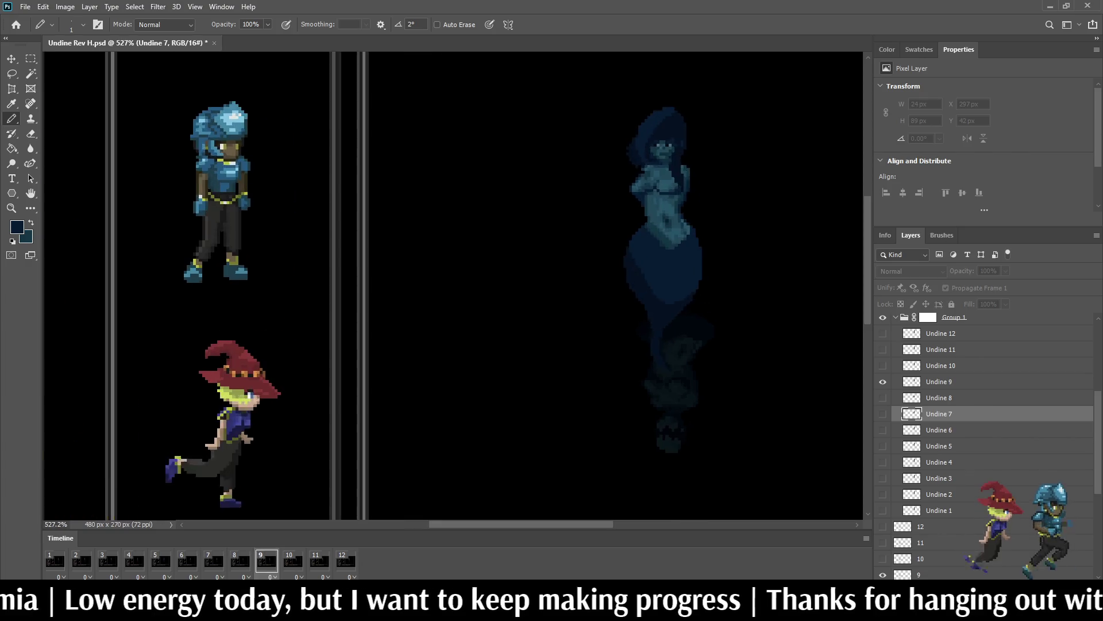
pyautogui.scroll(5, 724, 230)
pyautogui.scroll(3, 805, 173)
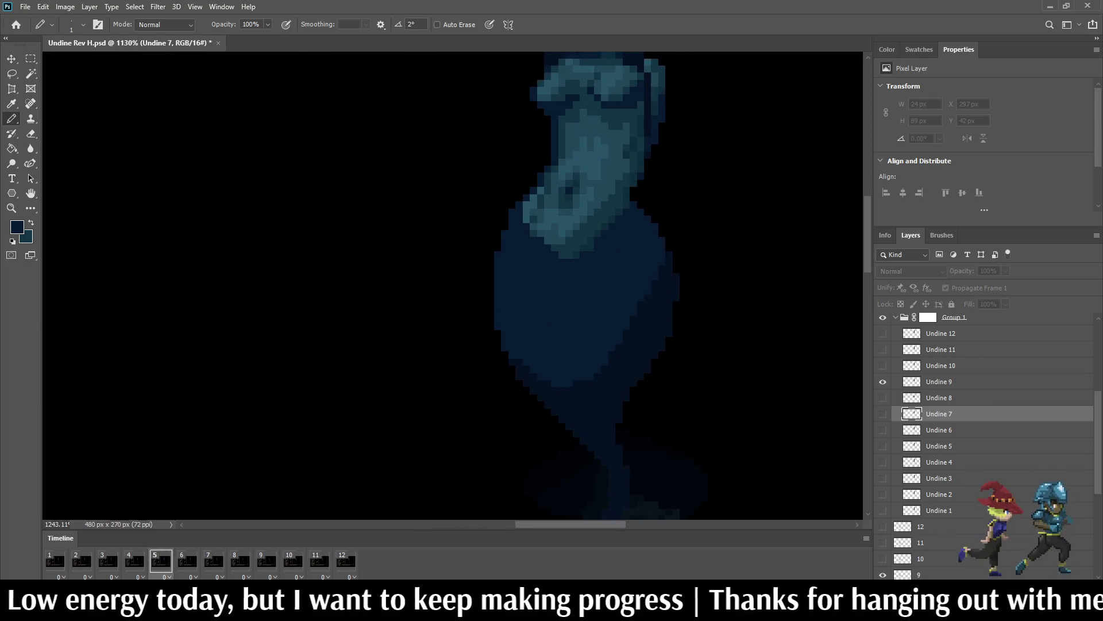
pyautogui.press('space')
pyautogui.hotkey('ctrl', 's')
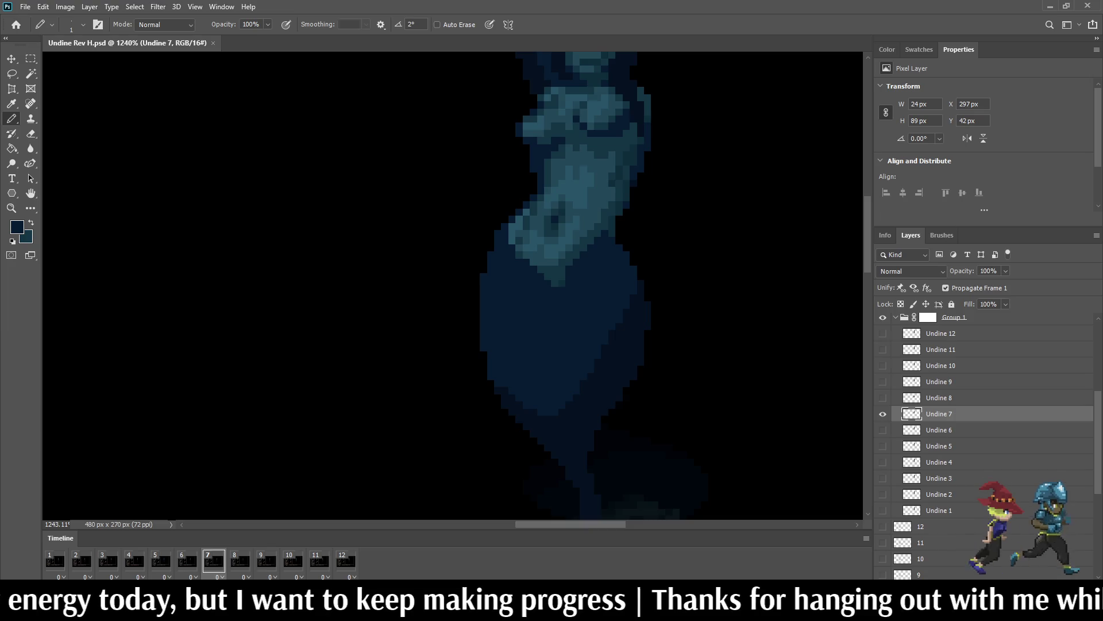
pyautogui.press('space')
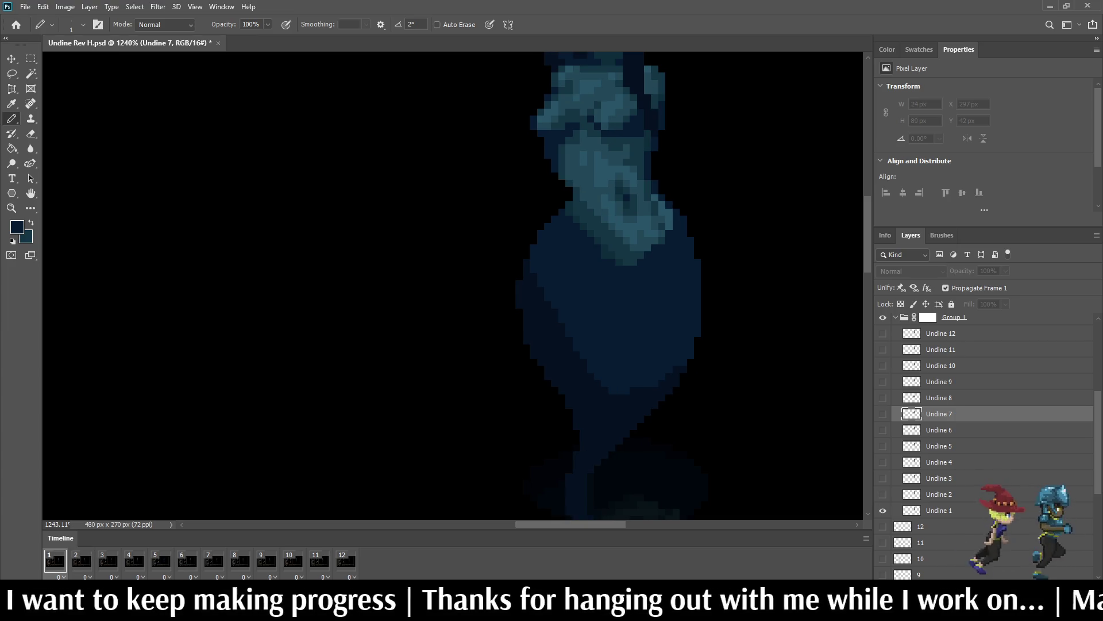
pyautogui.press('space')
pyautogui.scroll(5, 546, 390)
# Step: Sample a dark colour and pencil shadow pixels along the tail's edge on frames 2 and 3
pyautogui.press('i')
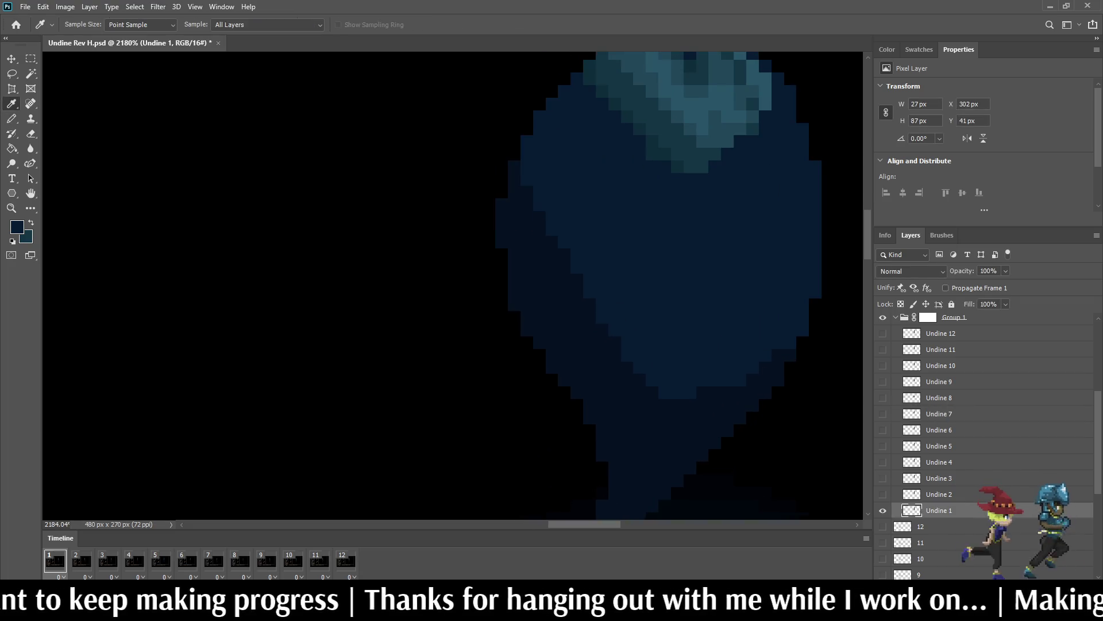
pyautogui.press('b')
pyautogui.press('space')
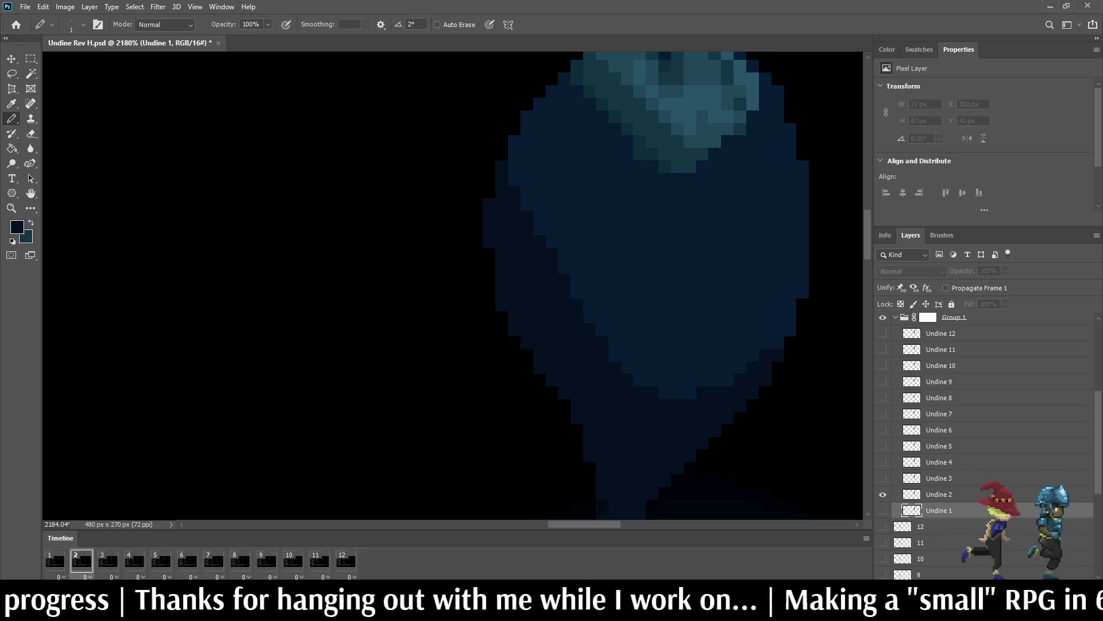
pyautogui.moveTo(590, 310); pyautogui.dragTo(565, 254)
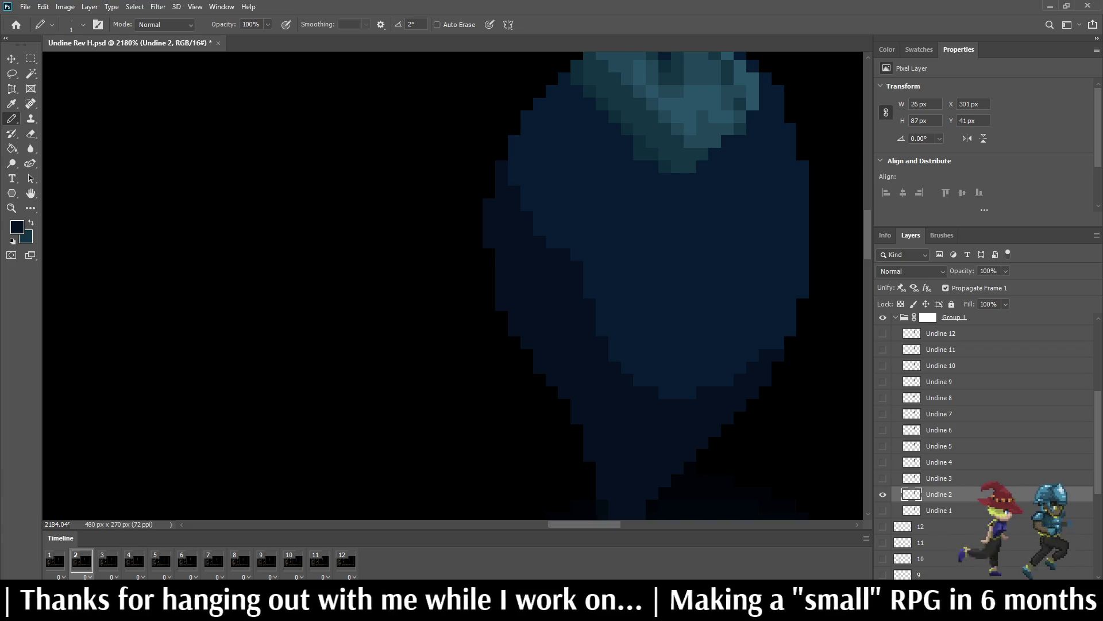
pyautogui.press('.')
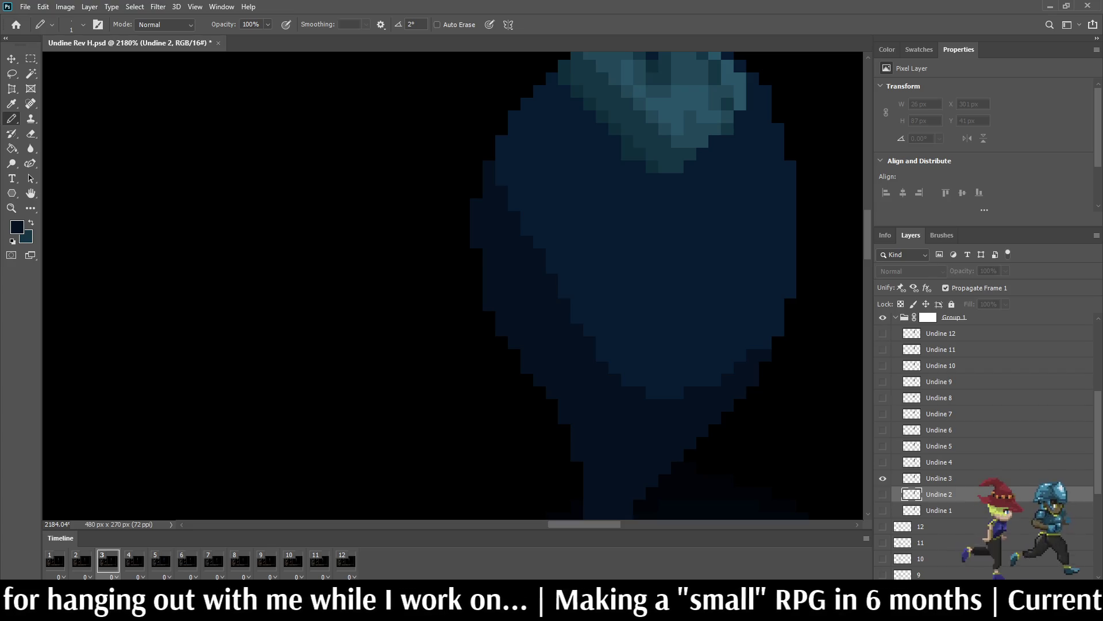
pyautogui.moveTo(576, 317); pyautogui.dragTo(615, 367)
# Step: On frame 4, sample dark navy and add a short shadow stroke to the tail
pyautogui.press('.')
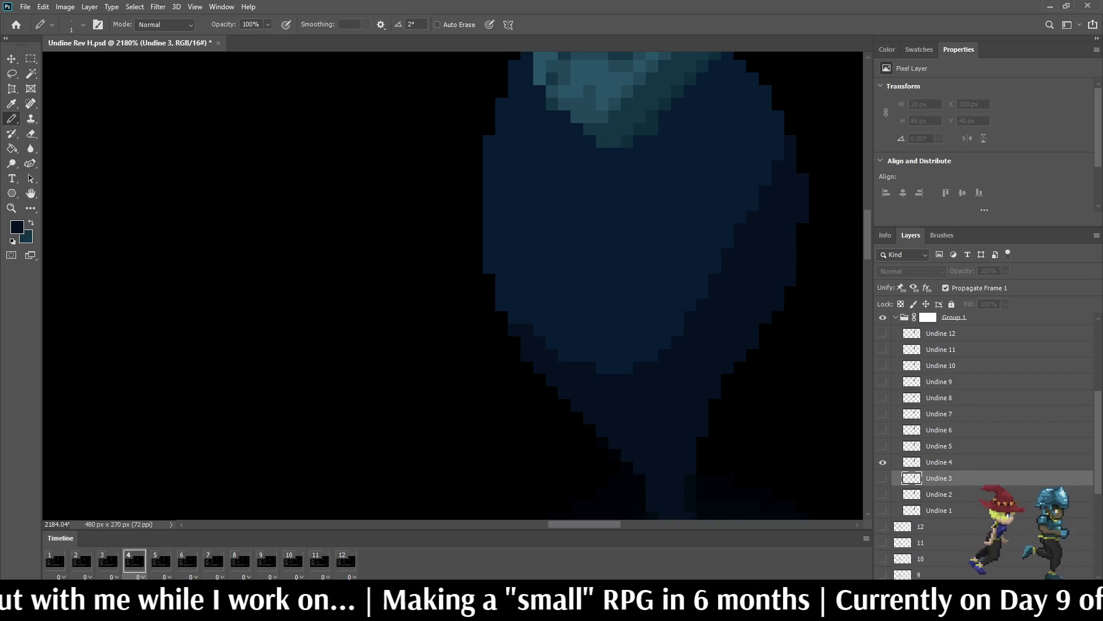
pyautogui.press(',')
pyautogui.press(',')
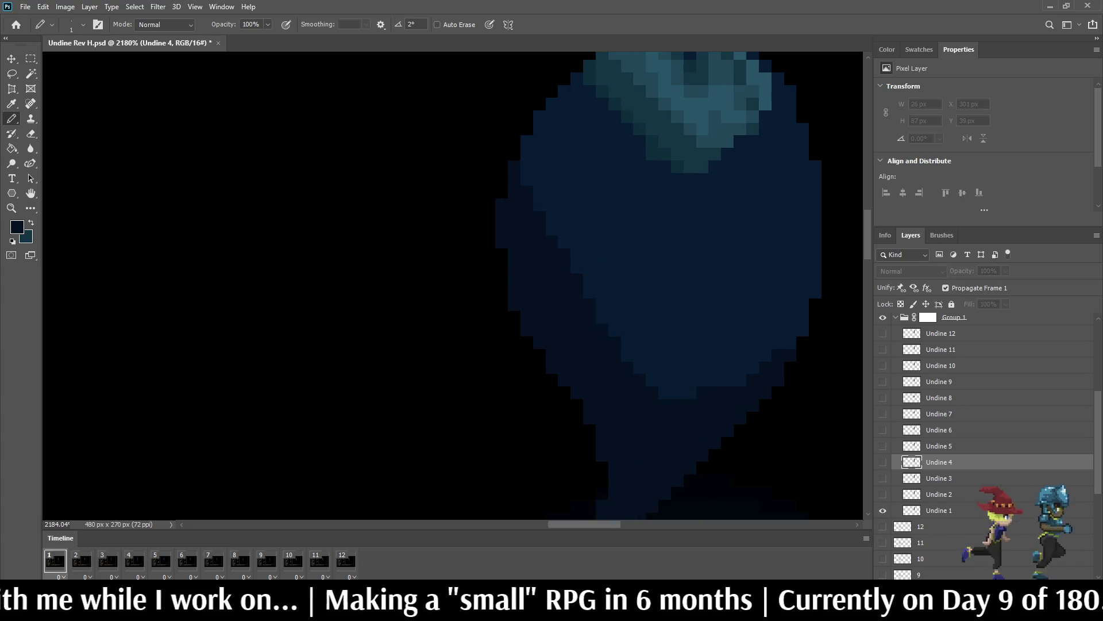
pyautogui.press('.')
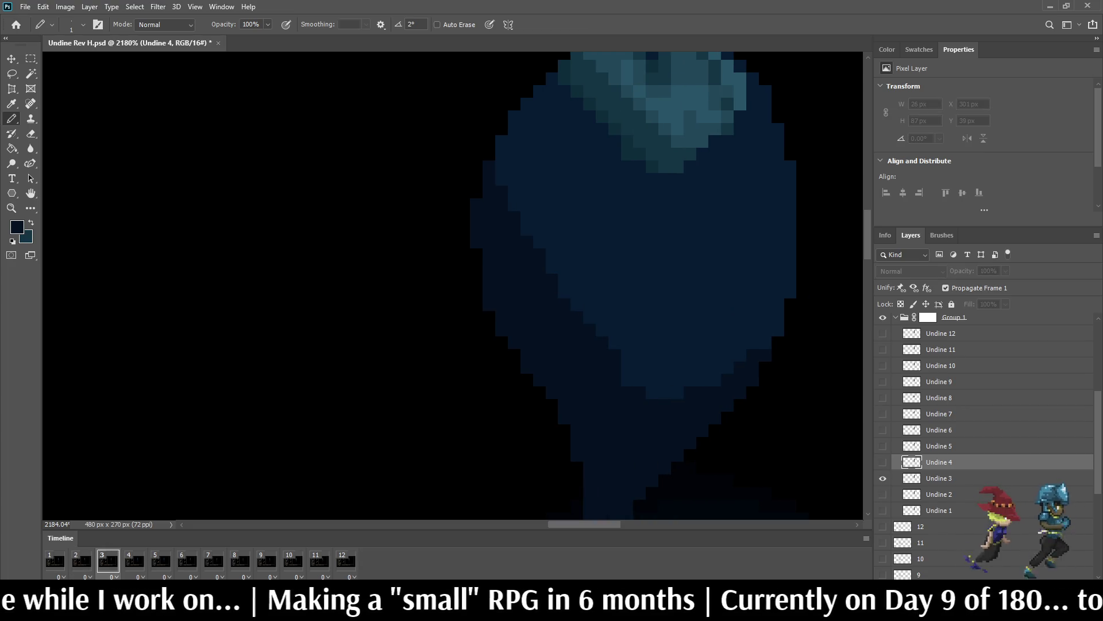
pyautogui.press('.')
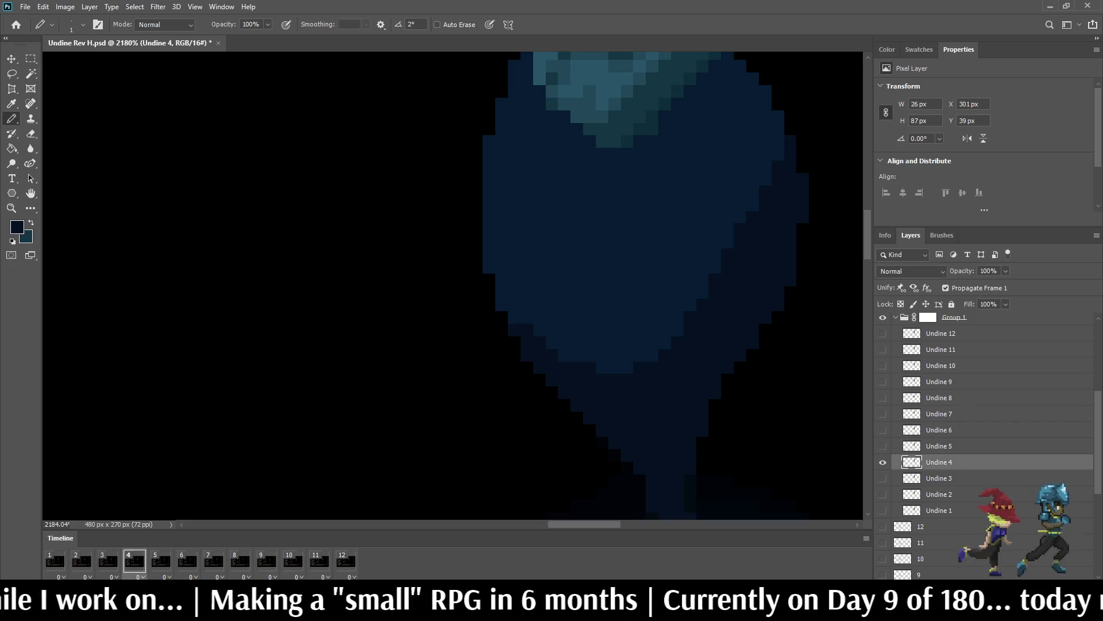
pyautogui.press('x')
pyautogui.press('i')
pyautogui.press('b')
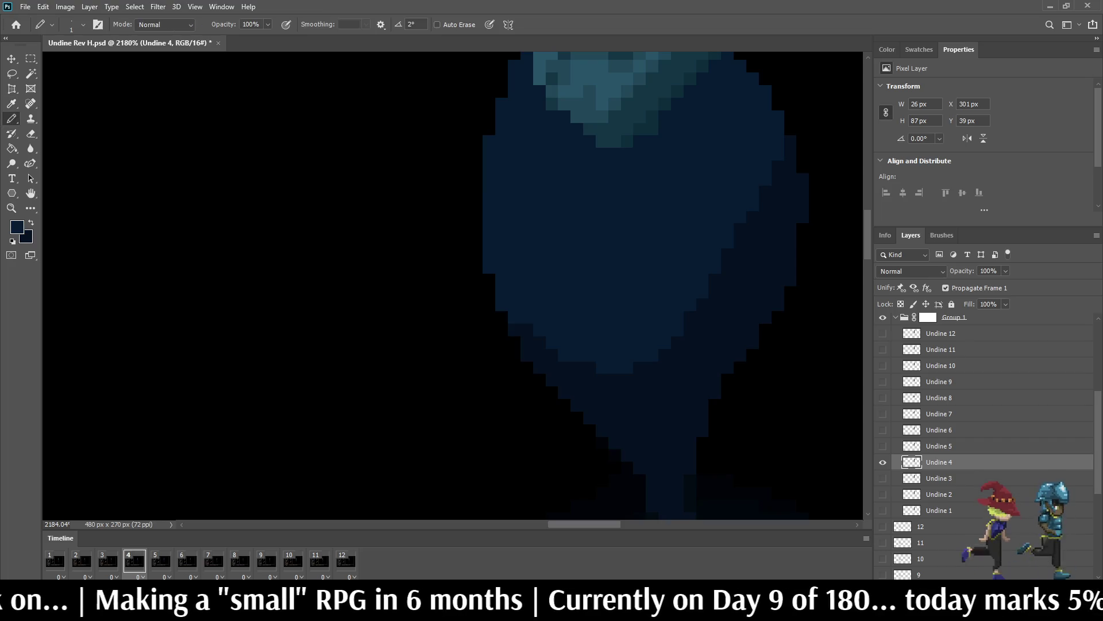
pyautogui.moveTo(727, 253); pyautogui.dragTo(715, 280)
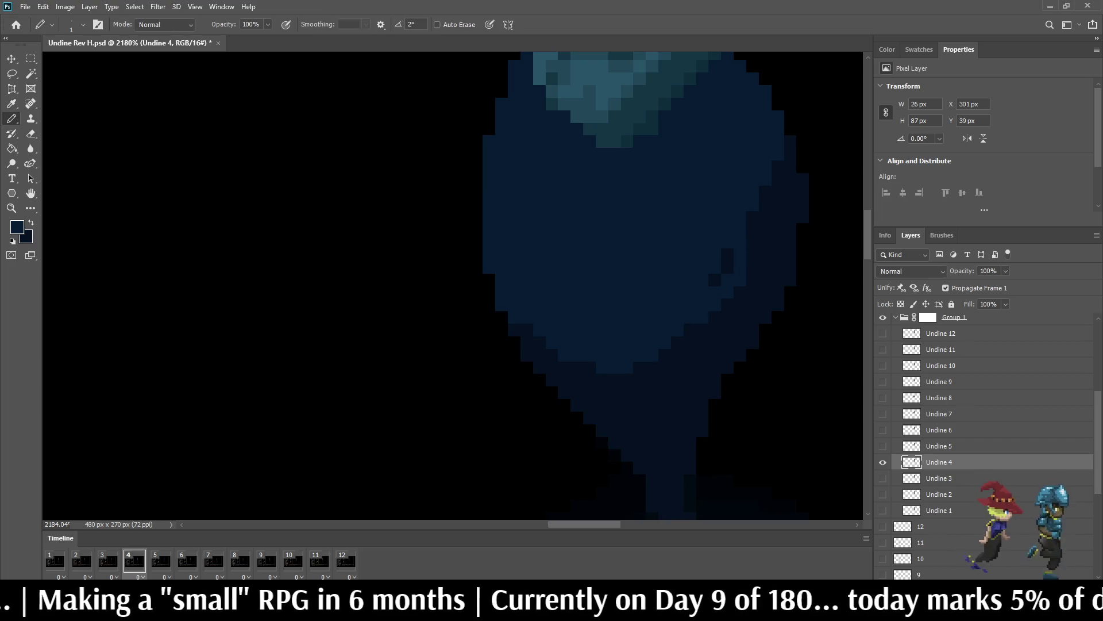
# Step: Step through frames 5 and 6 with their Undine layers active, darkening two tail-shadow pixels on frame 6
pyautogui.press('Right')
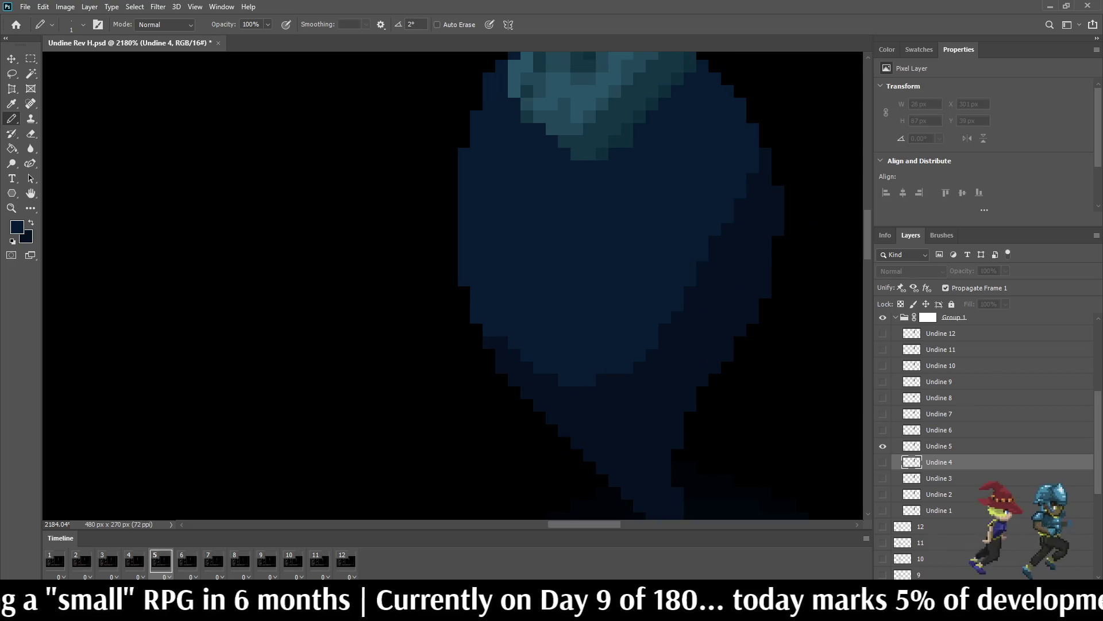
pyautogui.hotkey('alt', ']')
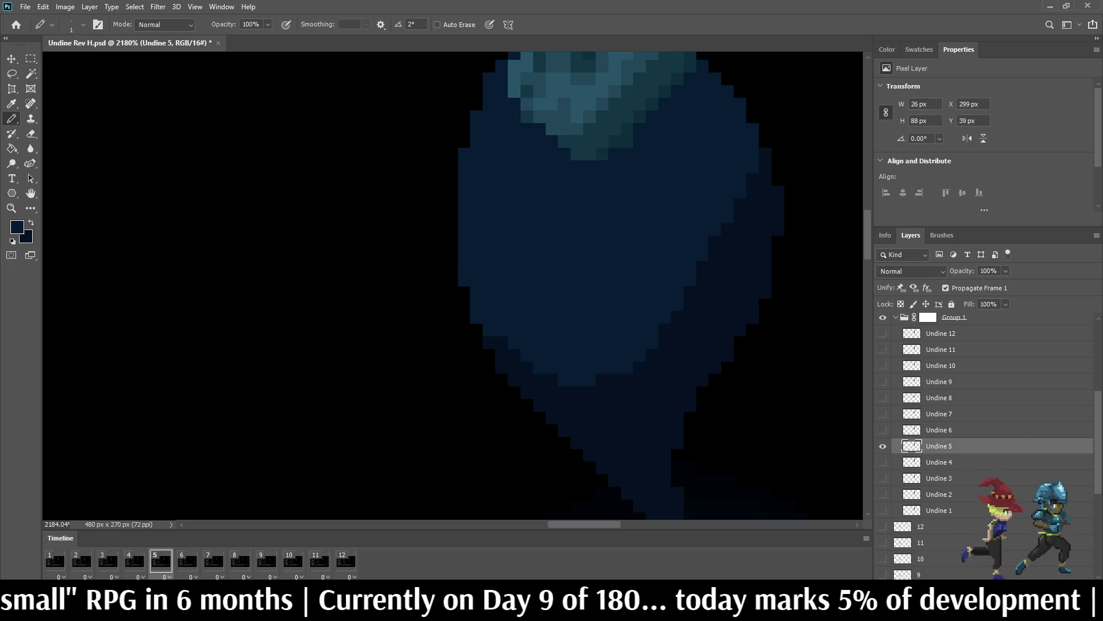
pyautogui.press('Right')
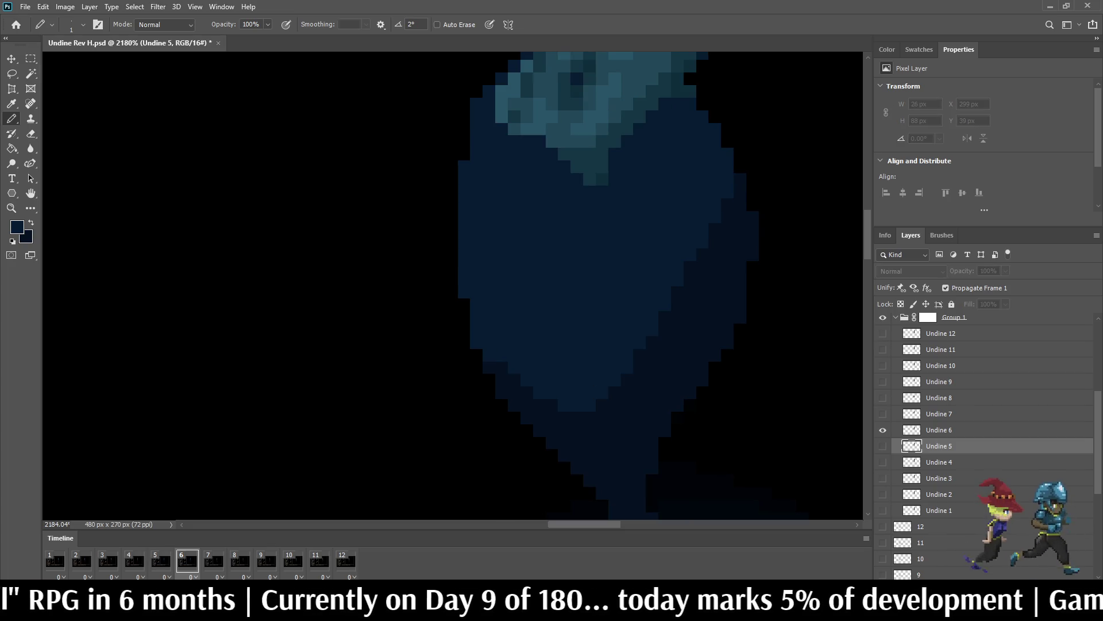
pyautogui.hotkey('alt', ']')
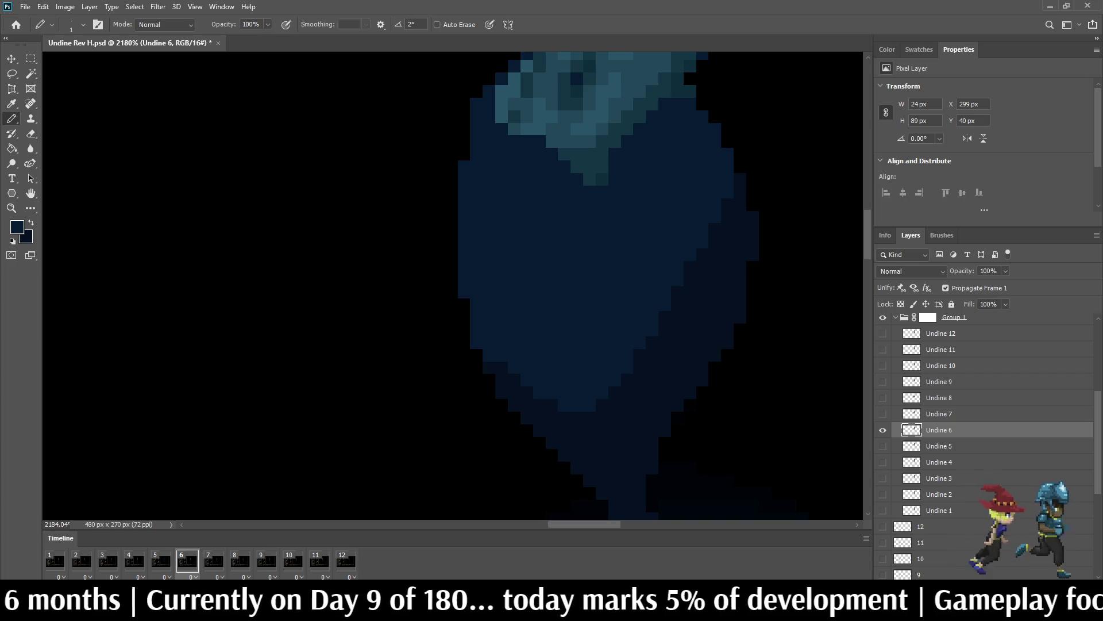
pyautogui.press('x')
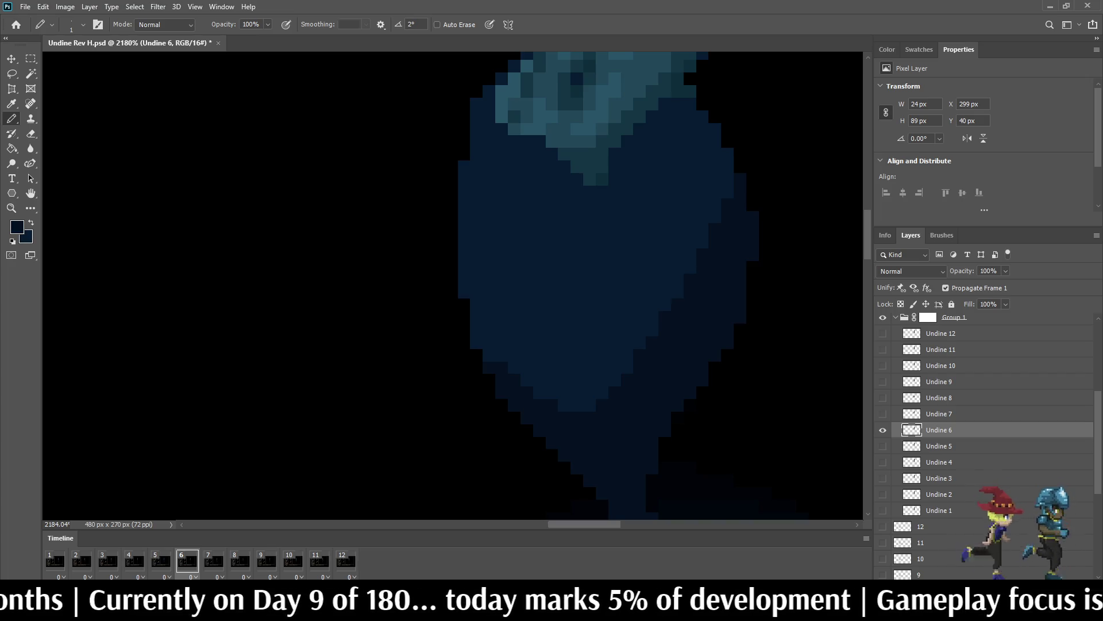
pyautogui.moveTo(690, 267); pyautogui.dragTo(665, 298)
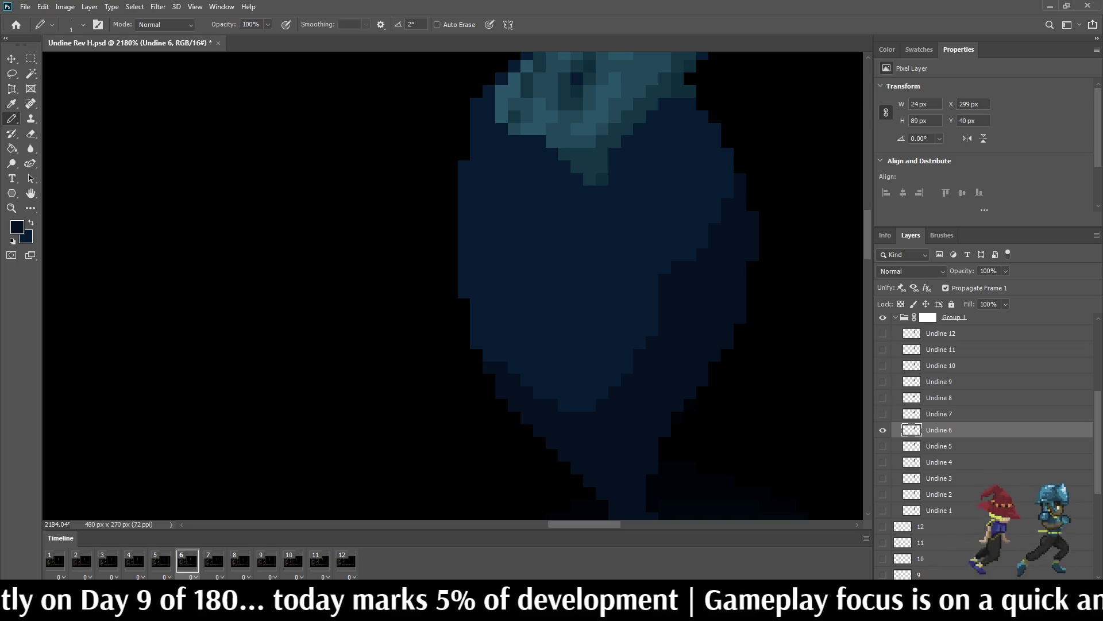
# Step: On frame 7's Undine 7 layer, darken the tail's right shading edge, then play the animation
pyautogui.click(214, 560)
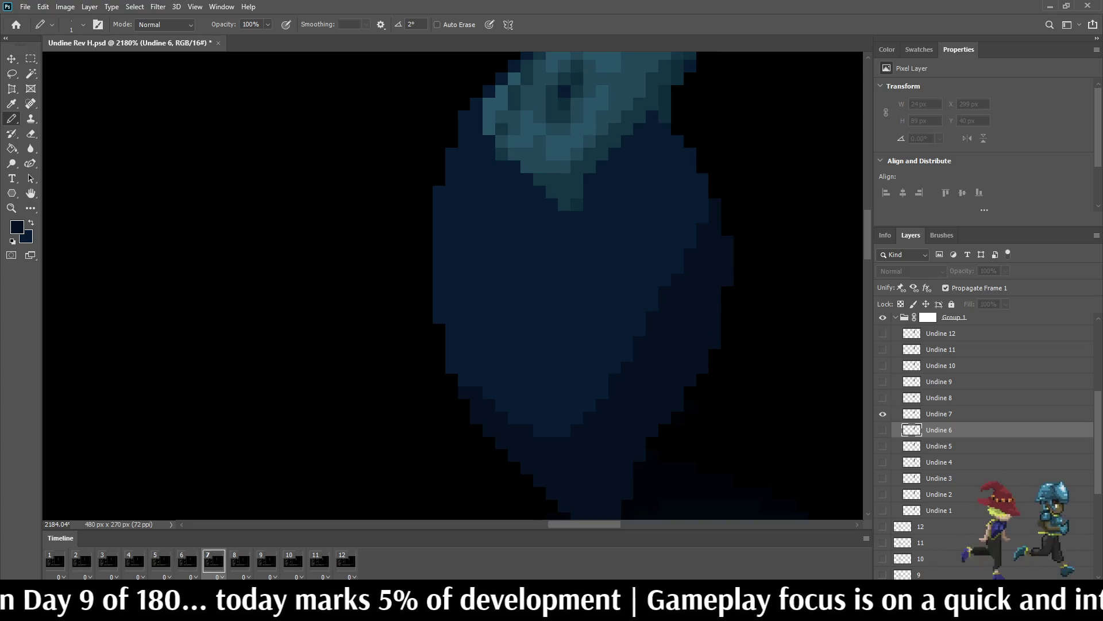
pyautogui.click(939, 414)
pyautogui.moveTo(677, 270)
pyautogui.mouseDown()
pyautogui.moveTo(702, 192)
pyautogui.moveTo(690, 217)
pyautogui.mouseUp()
pyautogui.press('.')
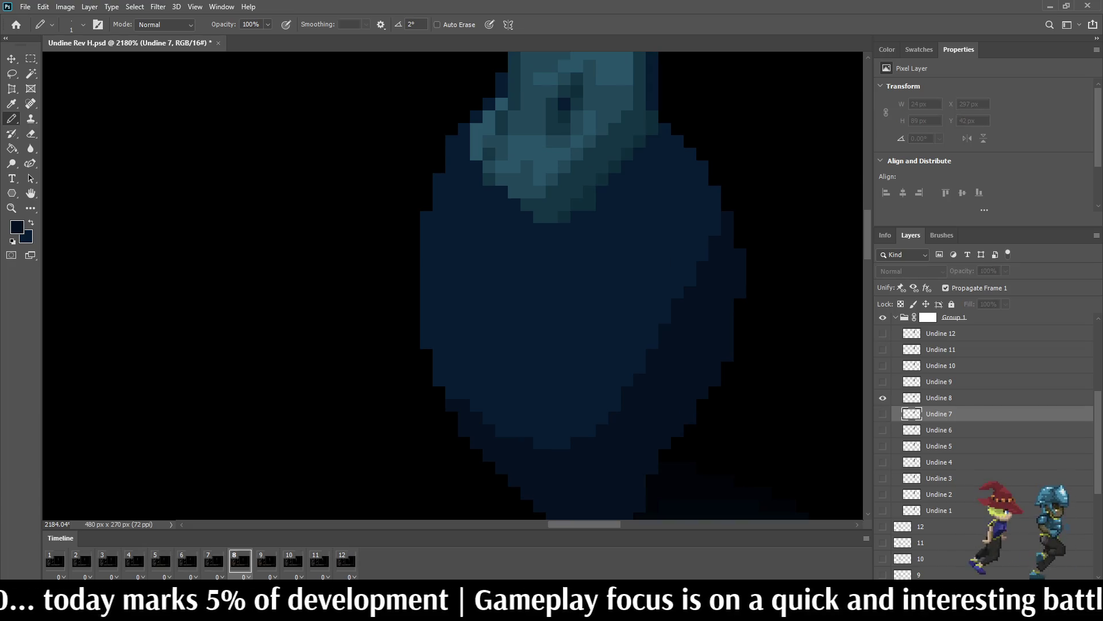
pyautogui.press('space')
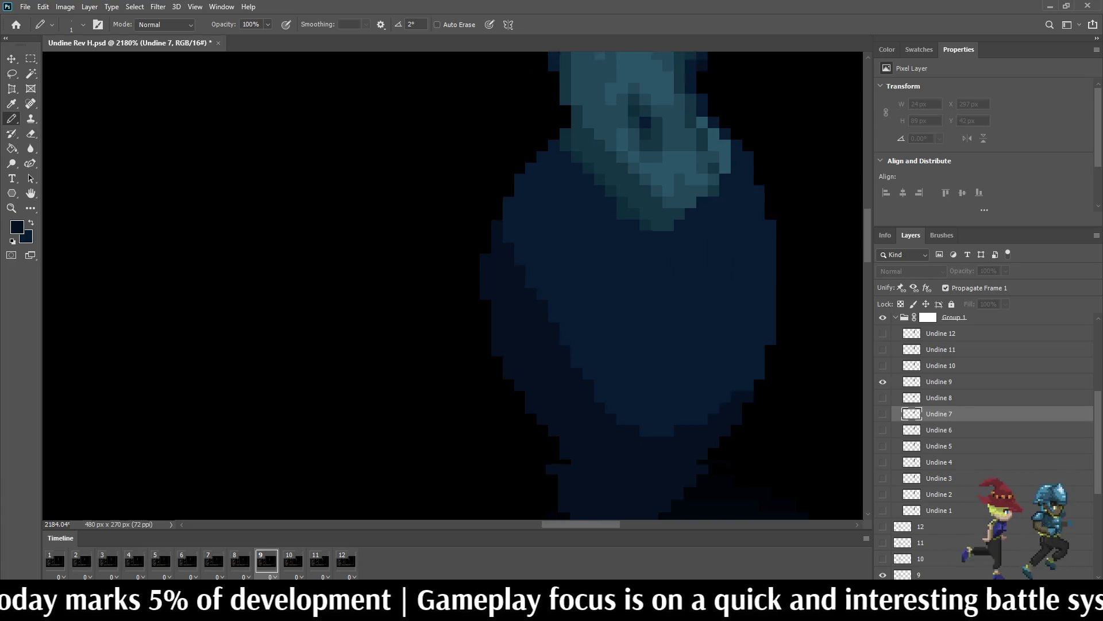
pyautogui.scroll(-6, 453, 285)
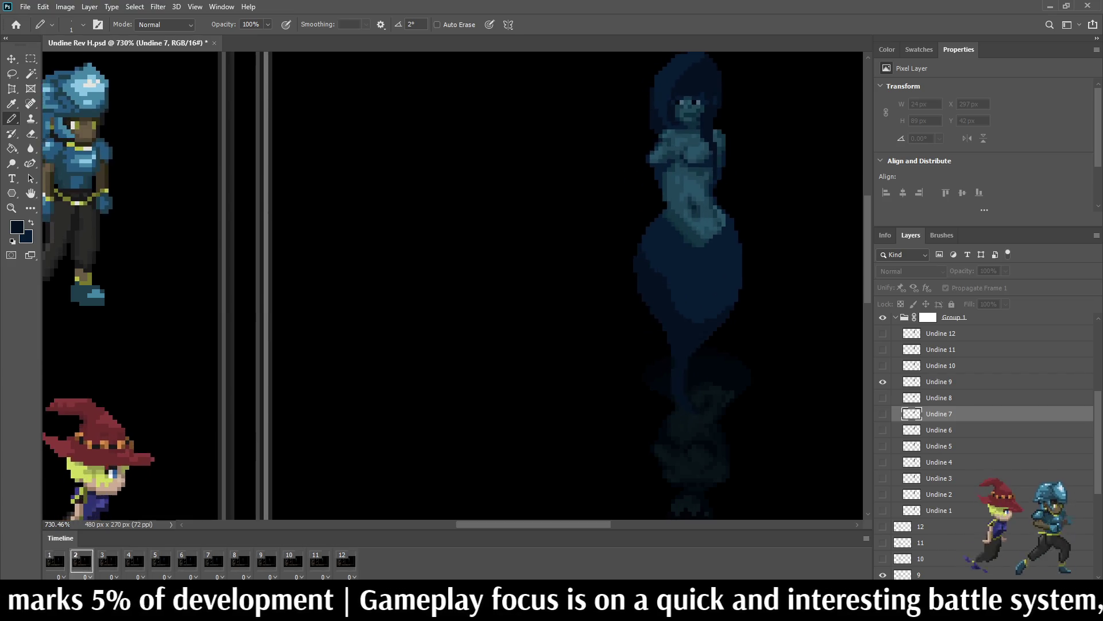
# Step: Stop on frame 4, pencil darker pixels down the tail's right side, and replay the animation
pyautogui.scroll(-3, 736, 172)
pyautogui.scroll(5, 736, 172)
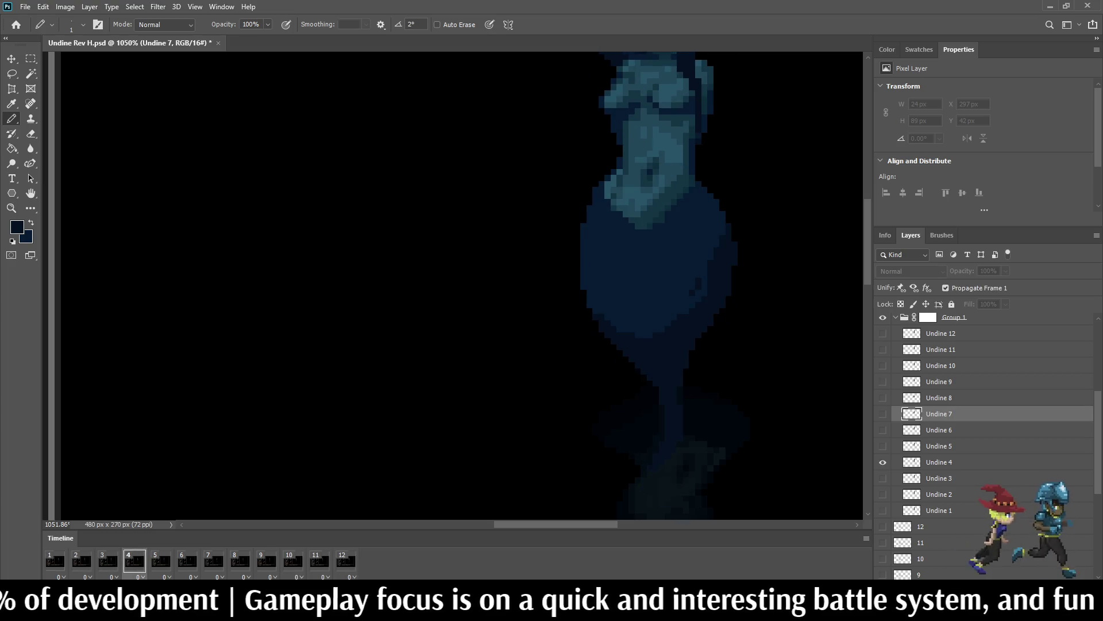
pyautogui.scroll(5, 713, 283)
pyautogui.press('space')
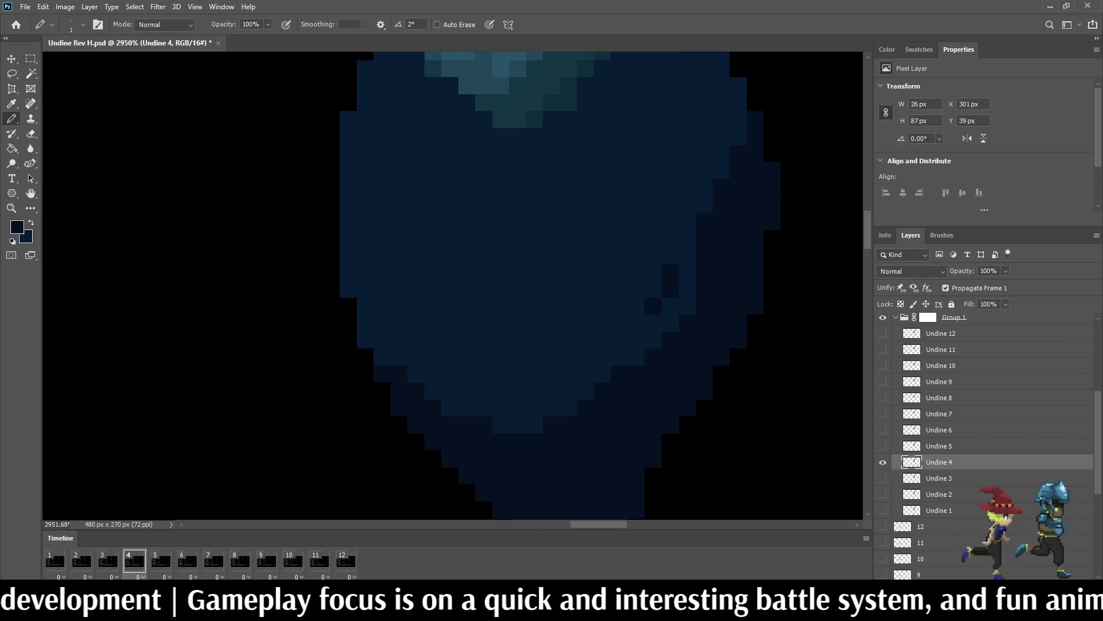
pyautogui.moveTo(687, 271)
pyautogui.mouseDown()
pyautogui.moveTo(670, 323)
pyautogui.moveTo(688, 305)
pyautogui.moveTo(637, 357)
pyautogui.mouseUp()
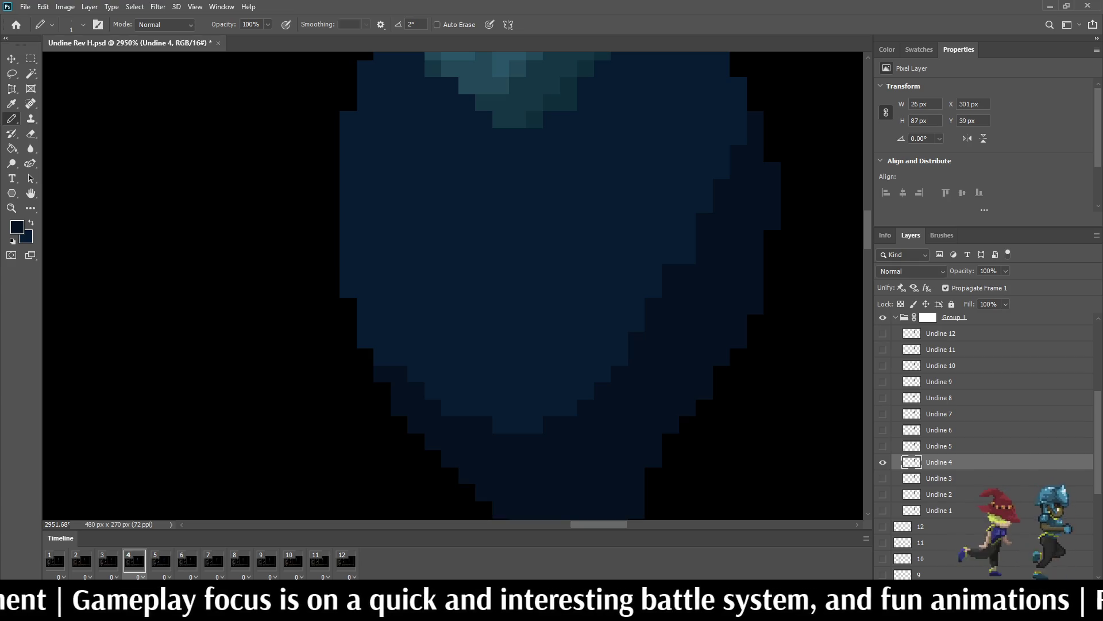
pyautogui.scroll(-5, 640, 448)
pyautogui.scroll(4, 641, 449)
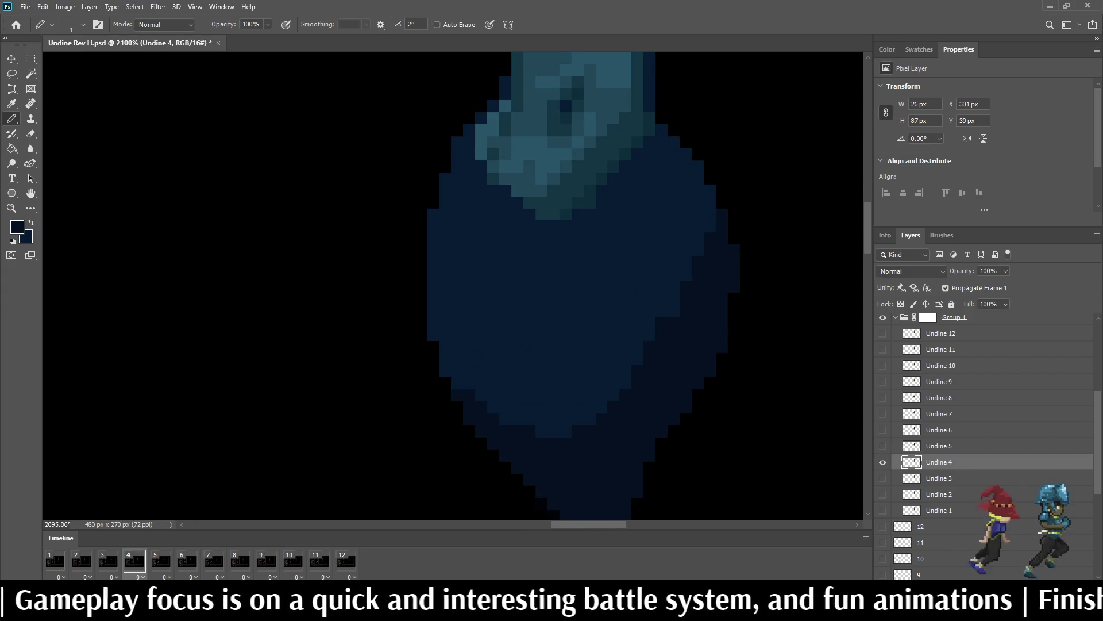
pyautogui.press('space')
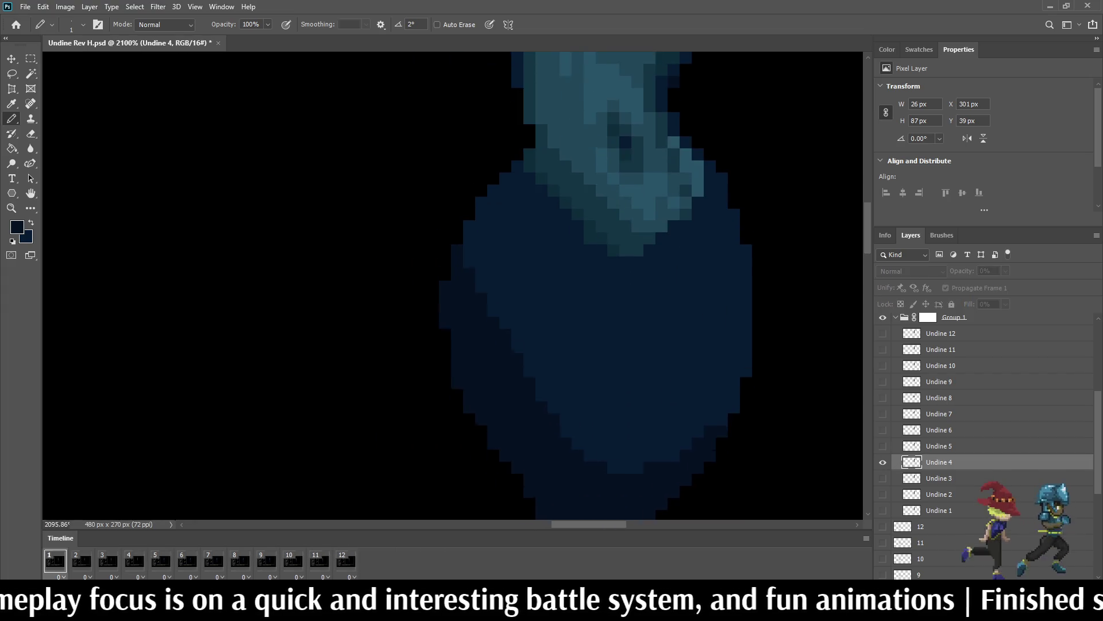
pyautogui.scroll(-3, 640, 448)
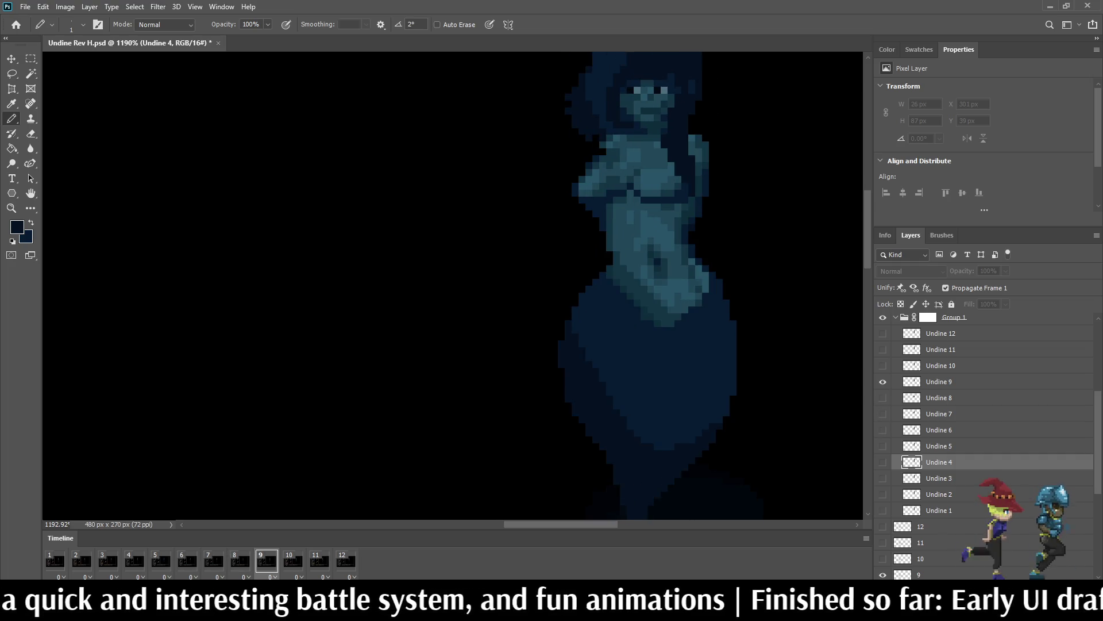
# Step: On the Undine 9 layer, darken a cluster of lower-body edge pixels
pyautogui.click(939, 381)
pyautogui.scroll(3, 677, 395)
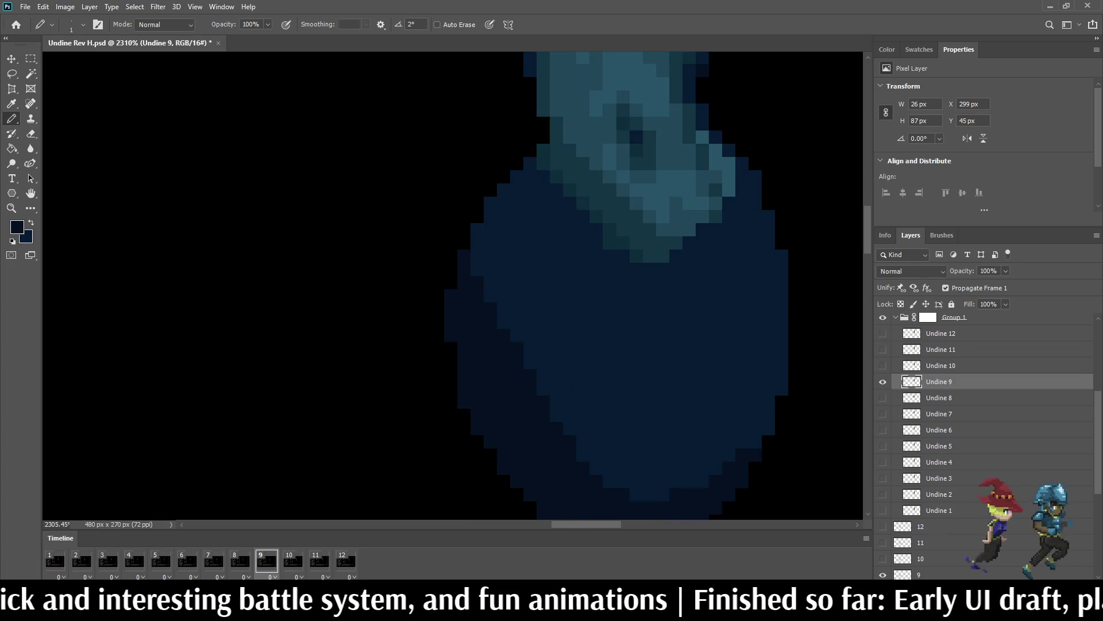
pyautogui.scroll(-3, 620, 288)
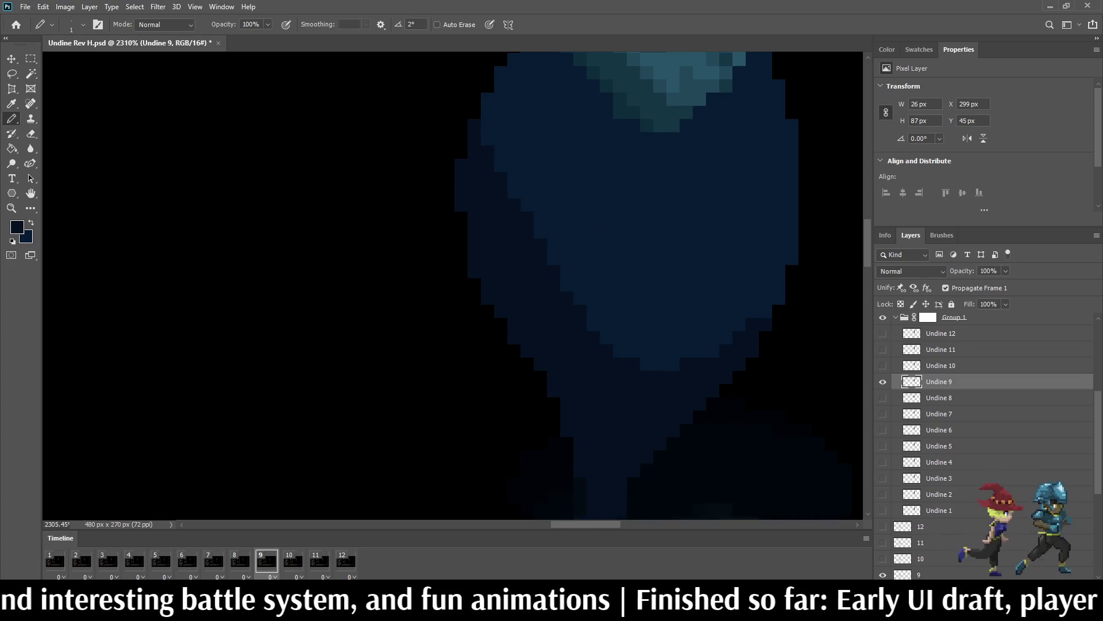
pyautogui.click(673, 365)
pyautogui.moveTo(634, 338)
pyautogui.mouseDown()
pyautogui.moveTo(647, 337)
pyautogui.moveTo(633, 325)
pyautogui.mouseUp()
pyautogui.moveTo(606, 325)
pyautogui.mouseDown()
pyautogui.moveTo(605, 337)
pyautogui.moveTo(634, 350)
pyautogui.mouseUp()
pyautogui.click(647, 364)
pyautogui.click(659, 365)
pyautogui.click(647, 351)
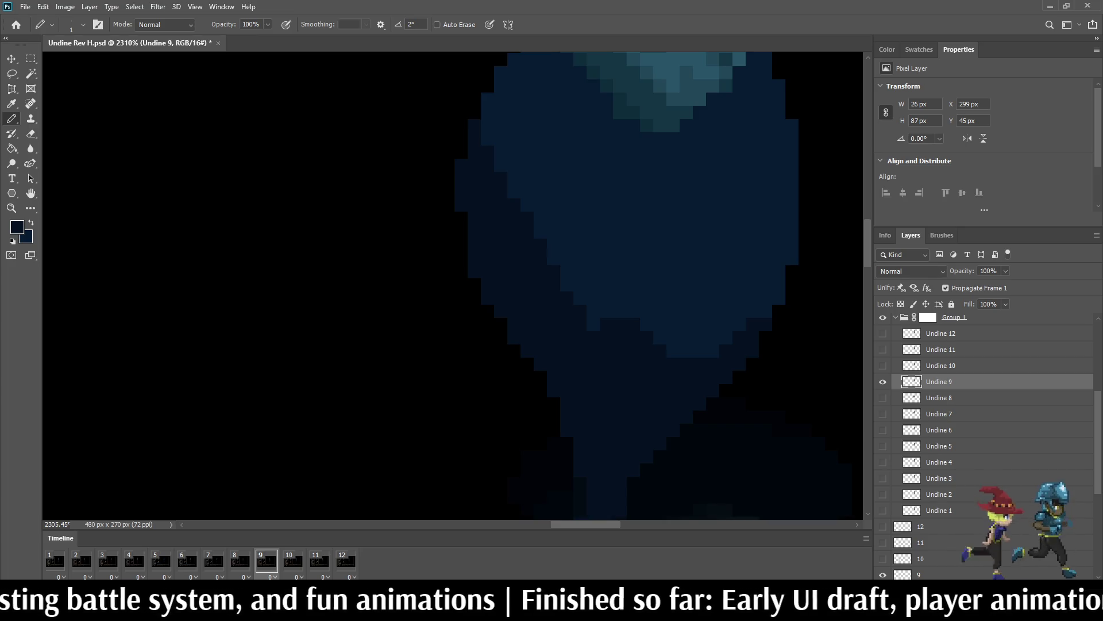
# Step: On frame 10, darken pixels along the body edge and one below the heart shape
pyautogui.press('.')
pyautogui.press(',')
pyautogui.press('.')
pyautogui.moveTo(619, 311); pyautogui.dragTo(580, 252)
pyautogui.click(593, 285)
pyautogui.click(620, 325)
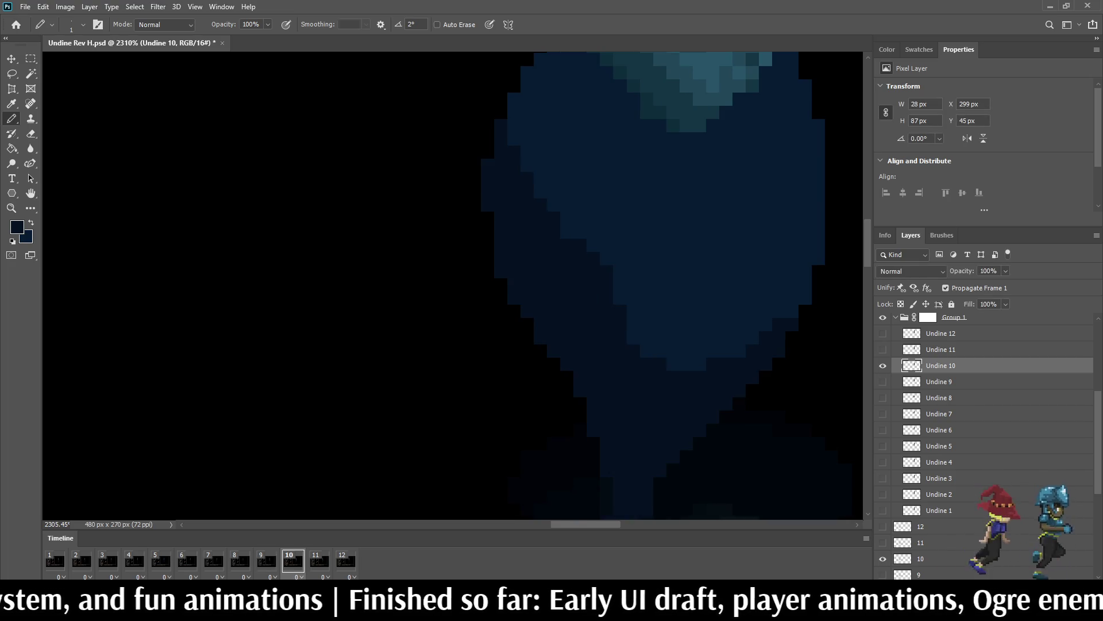
pyautogui.press('.')
pyautogui.press(',')
pyautogui.press(',')
pyautogui.press('.')
pyautogui.press('.')
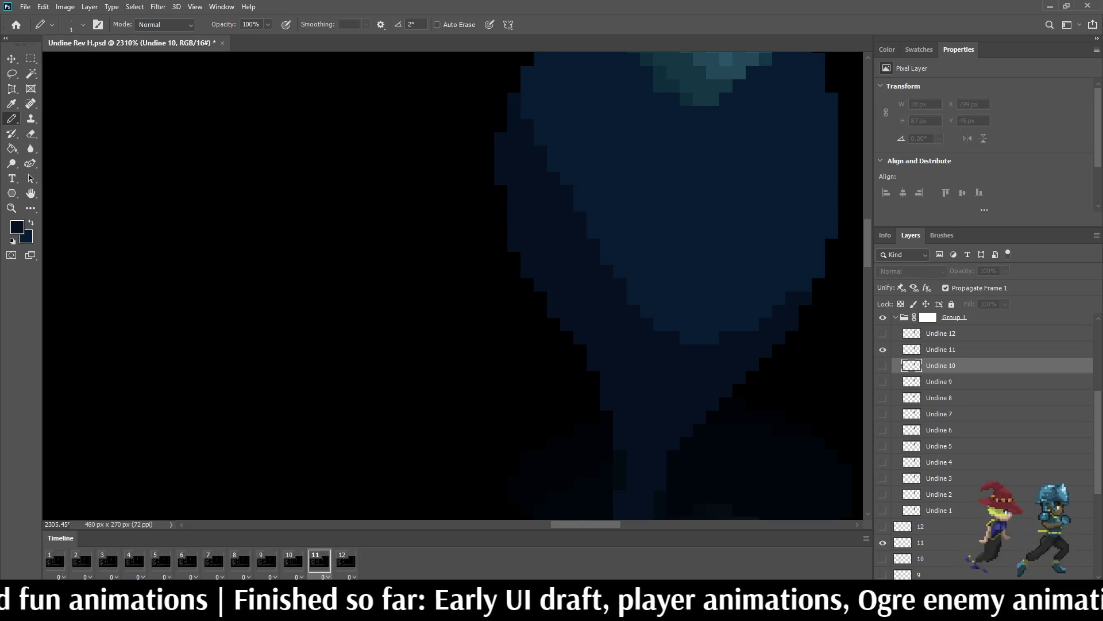
# Step: On the Undine 11 layer, darken the heart's left edge and fill gaps in the dark outline
pyautogui.click(941, 349)
pyautogui.moveTo(594, 236)
pyautogui.mouseDown()
pyautogui.moveTo(594, 172)
pyautogui.moveTo(540, 139)
pyautogui.moveTo(580, 204)
pyautogui.mouseUp()
pyautogui.click(526, 112)
pyautogui.click(526, 99)
pyautogui.click(527, 86)
pyautogui.click(526, 73)
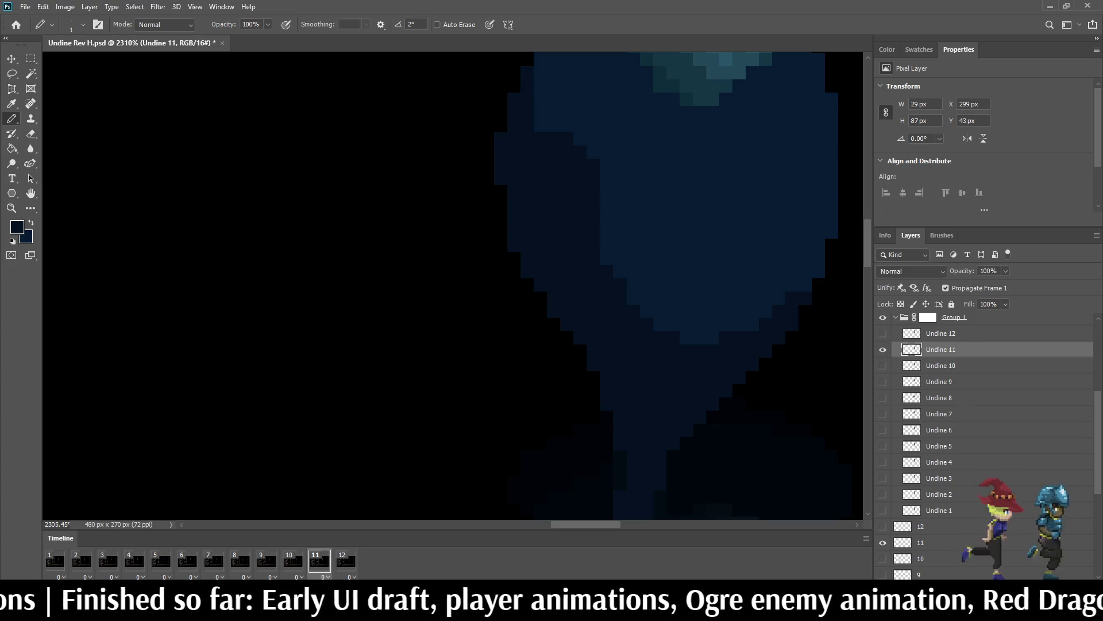
pyautogui.click(540, 124)
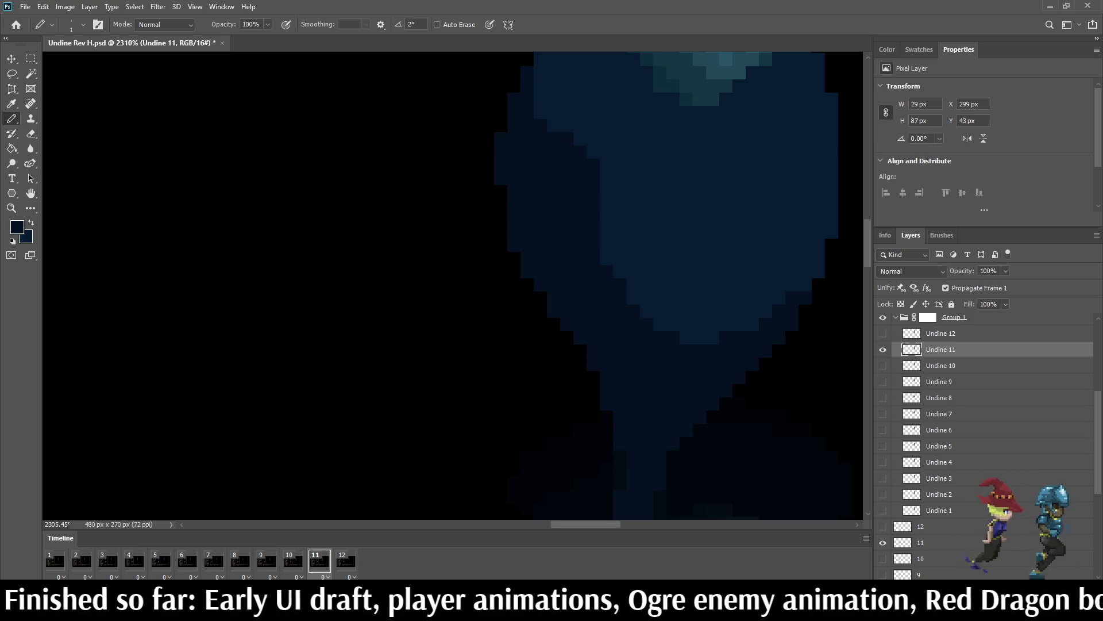
pyautogui.press('.')
pyautogui.press(',')
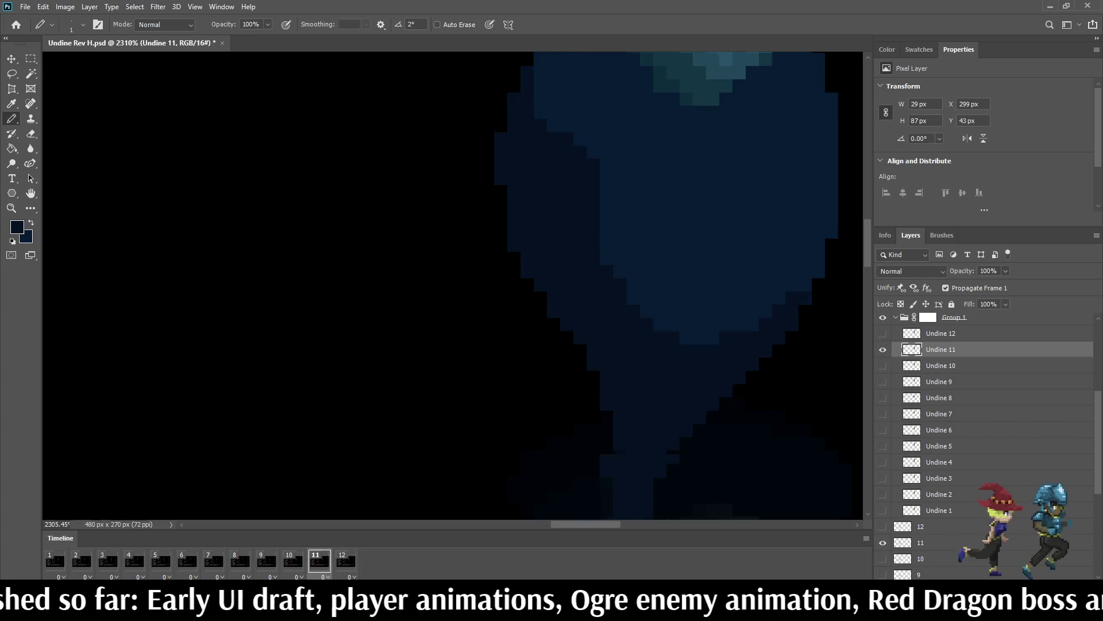
pyautogui.press('.')
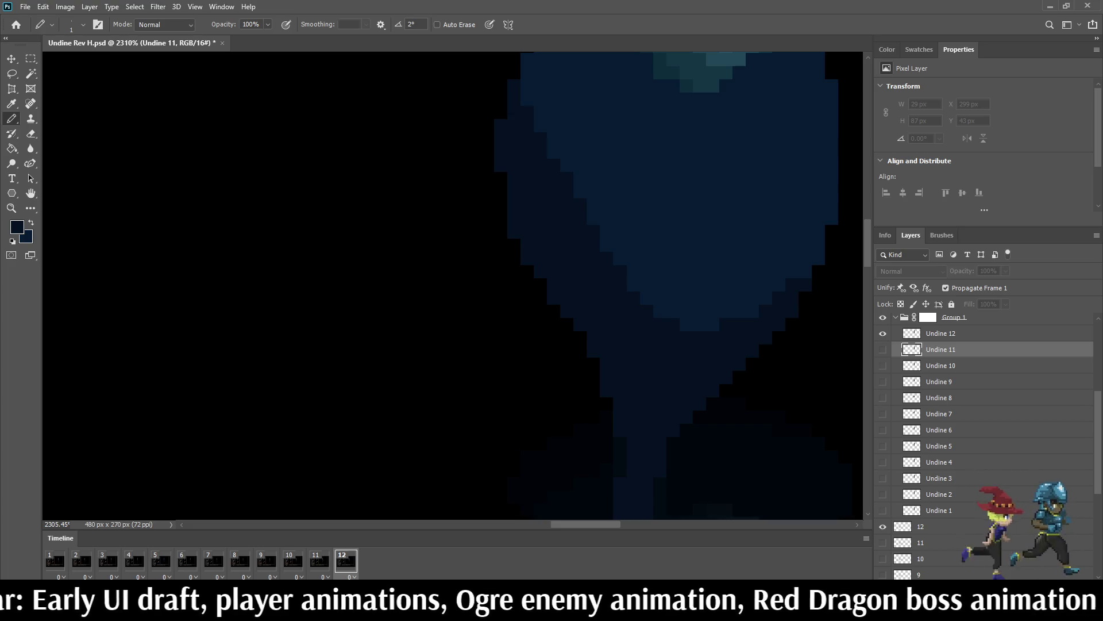
# Step: On the Undine 12 layer, darken a staircase of pixels on the heart's right edge, then play
pyautogui.click(941, 333)
pyautogui.moveTo(772, 291)
pyautogui.mouseDown()
pyautogui.moveTo(791, 257)
pyautogui.moveTo(818, 245)
pyautogui.mouseUp()
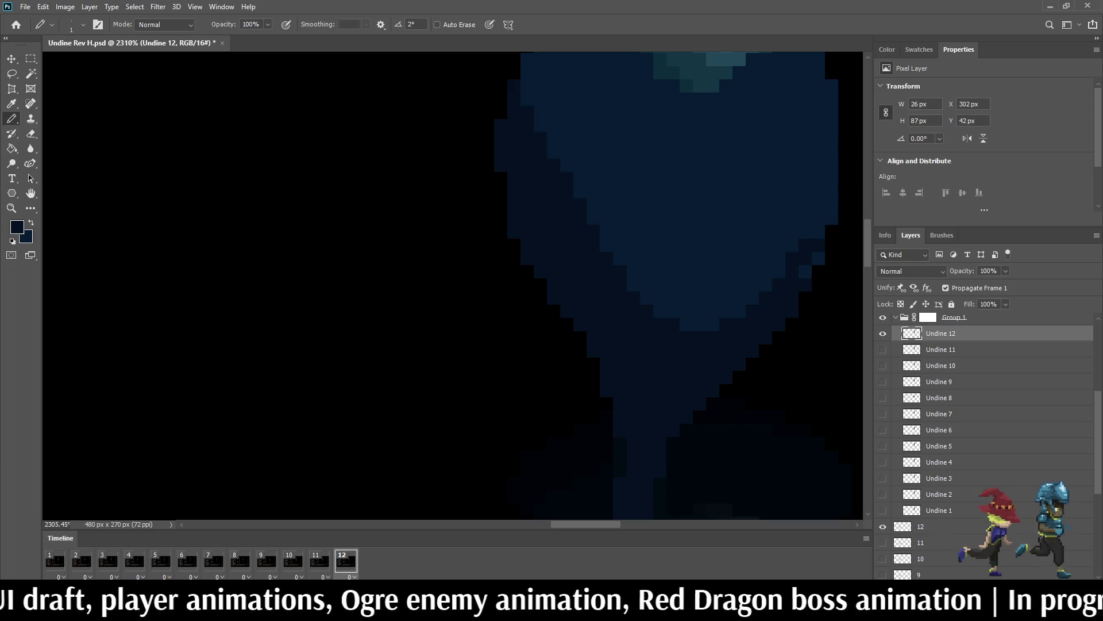
pyautogui.click(818, 258)
pyautogui.click(806, 271)
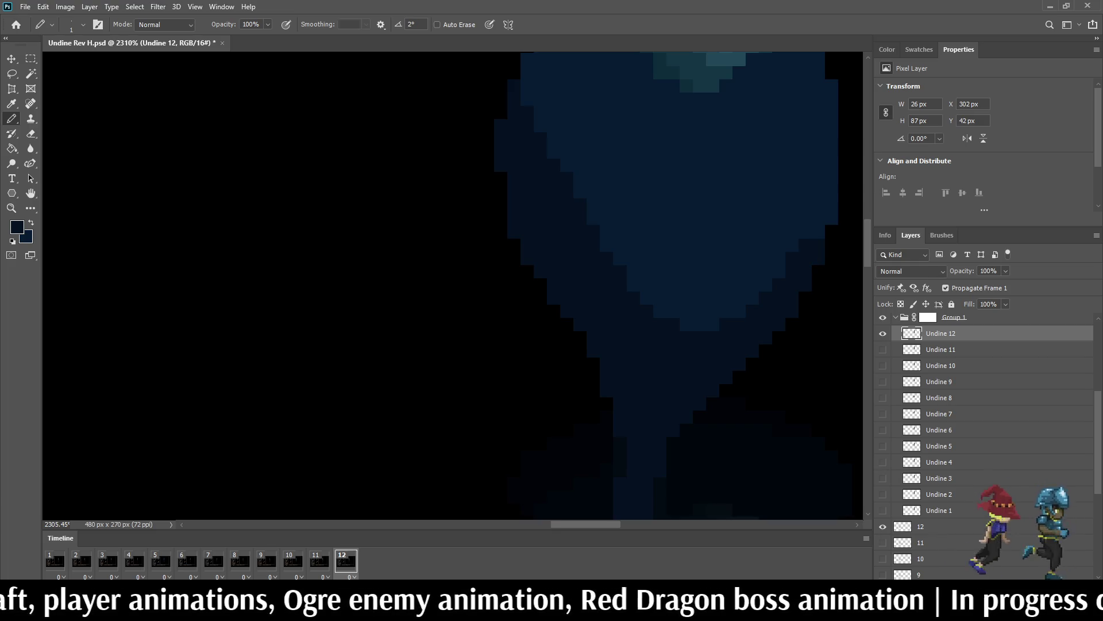
pyautogui.press('space')
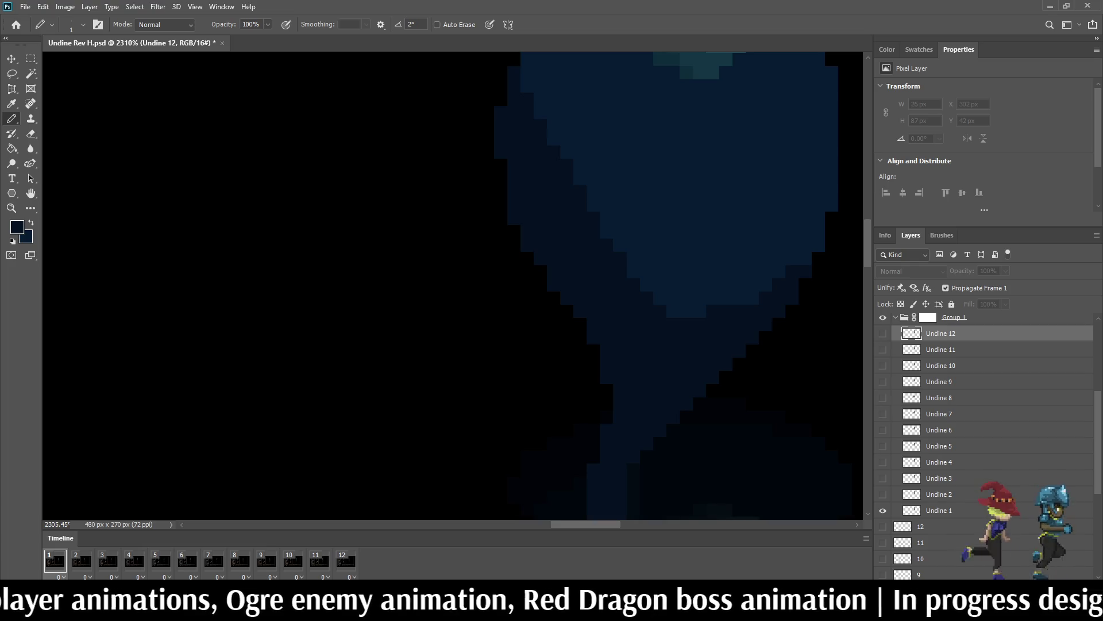
# Step: Zoom out to the full battle-screen mockup during playback, then zoom back in on the Undine
pyautogui.scroll(-5, 727, 325)
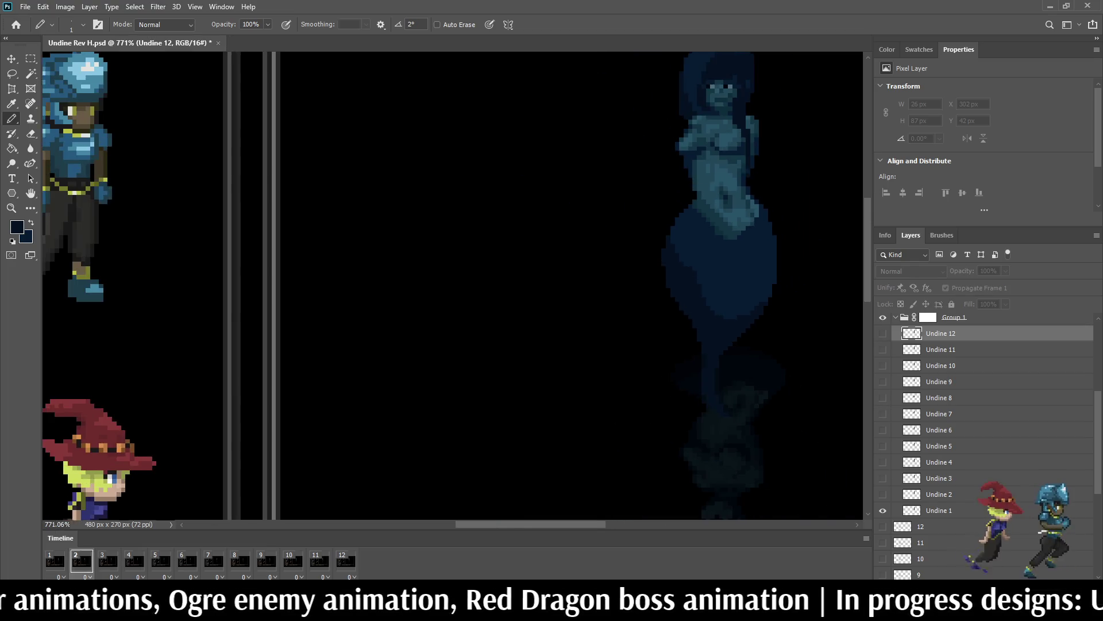
pyautogui.scroll(-4, 758, 313)
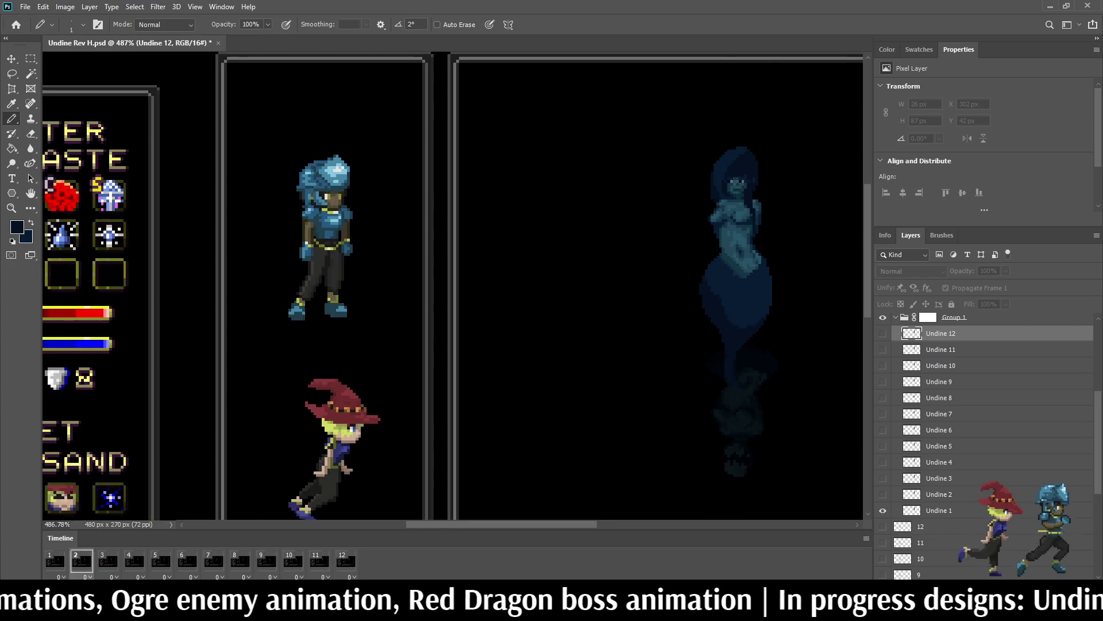
pyautogui.scroll(-2, 742, 258)
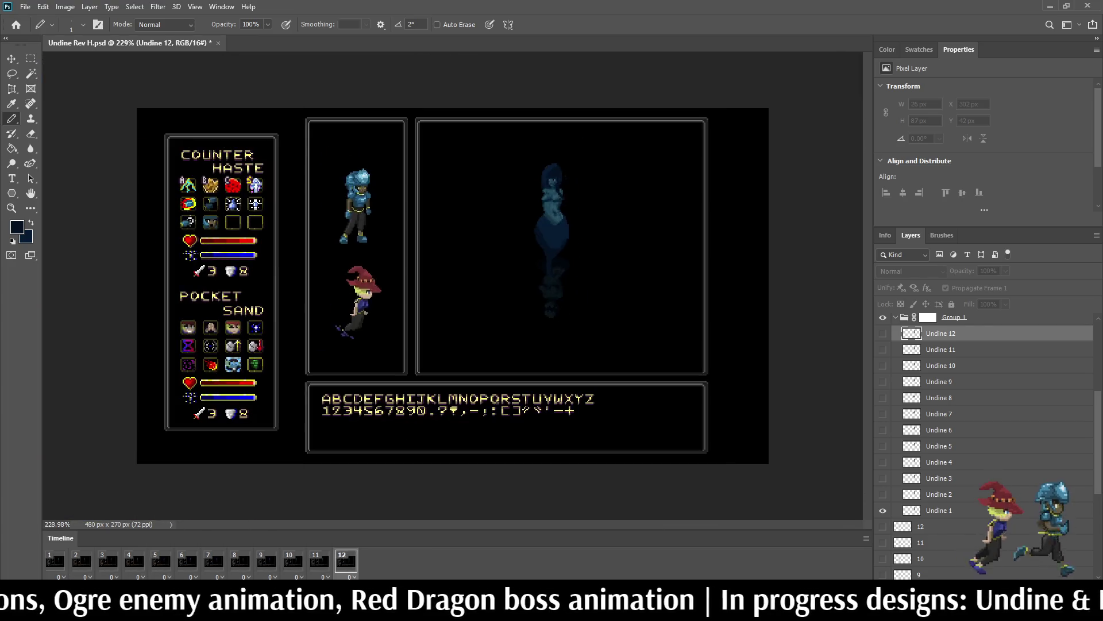
pyautogui.scroll(4, 543, 230)
pyautogui.scroll(2, 575, 230)
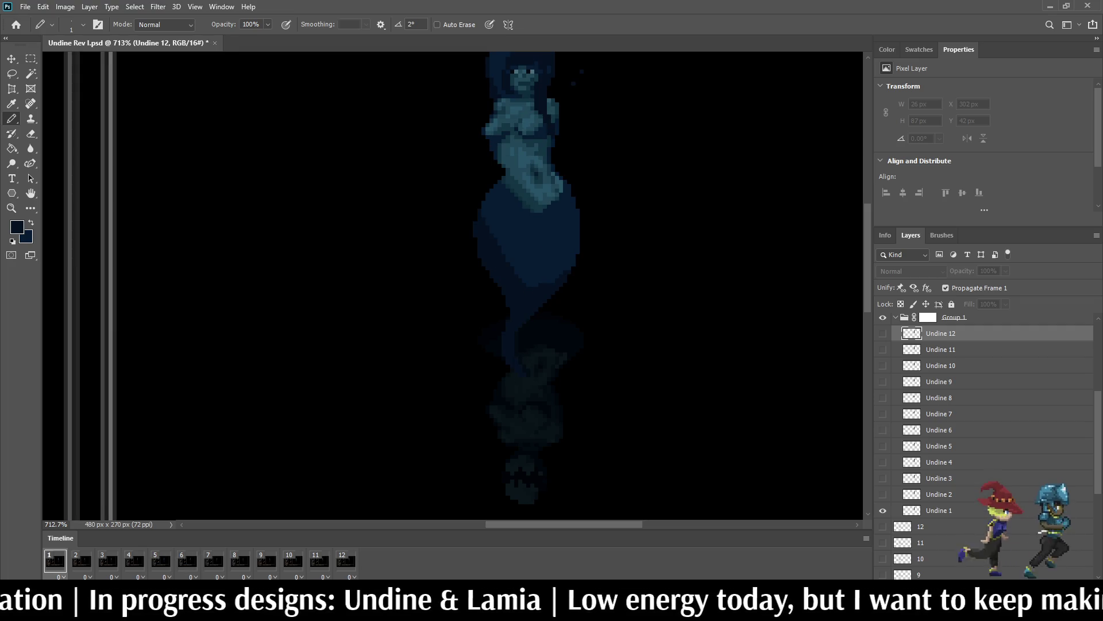
# Step: Select the Undine 1 layer, switch to the Eraser, and review playback, stopping on frame 1
pyautogui.click(939, 510)
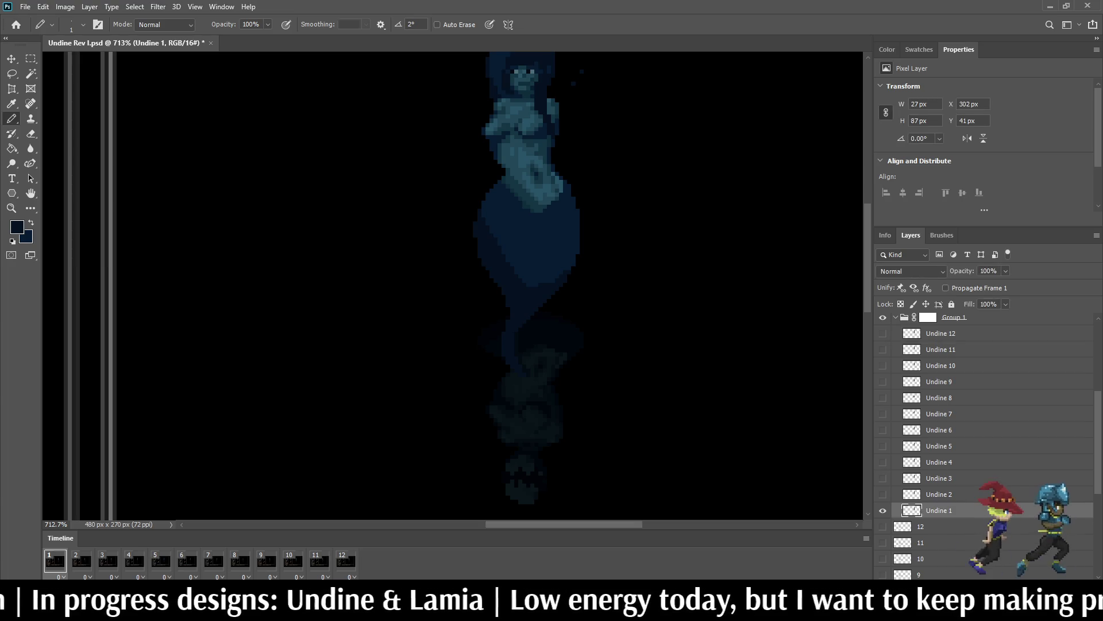
pyautogui.scroll(-5, 549, 213)
pyautogui.scroll(10, 549, 212)
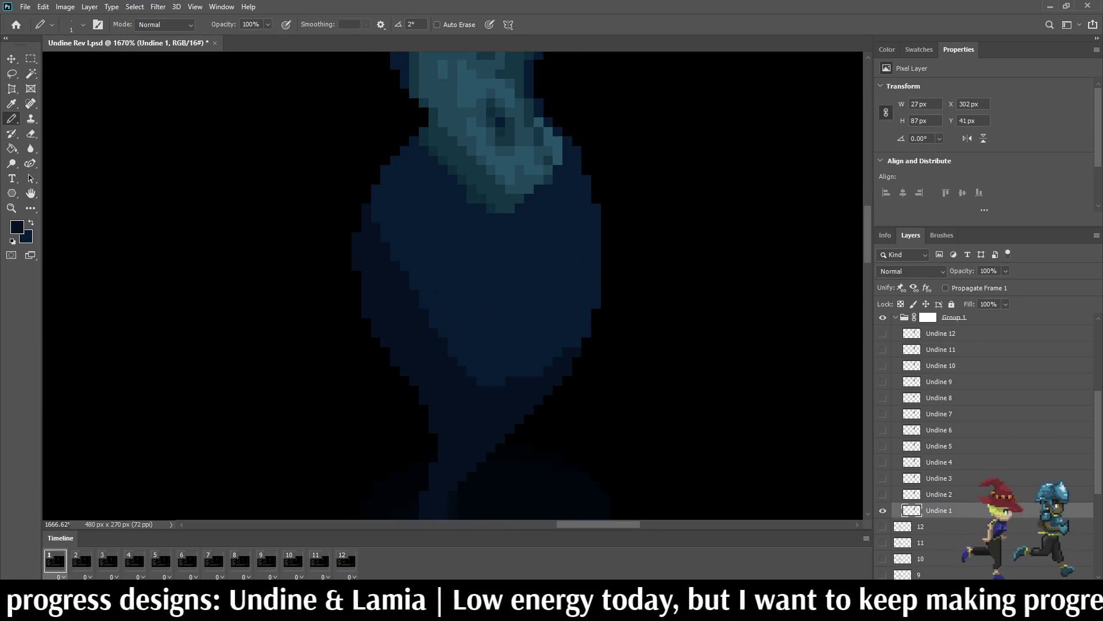
pyautogui.scroll(2, 573, 235)
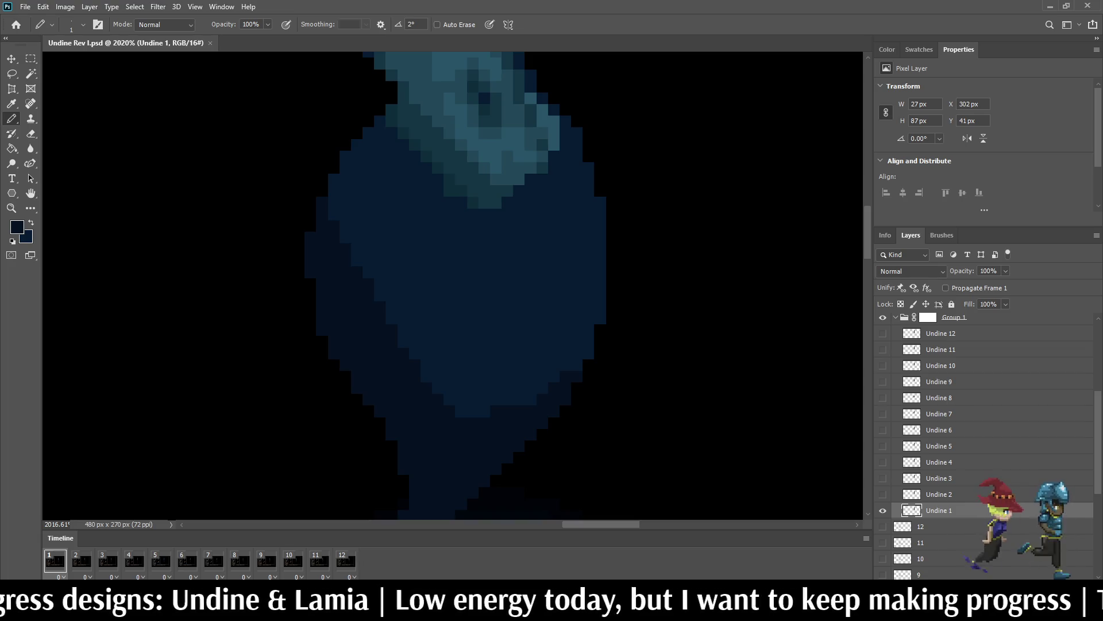
pyautogui.press('e')
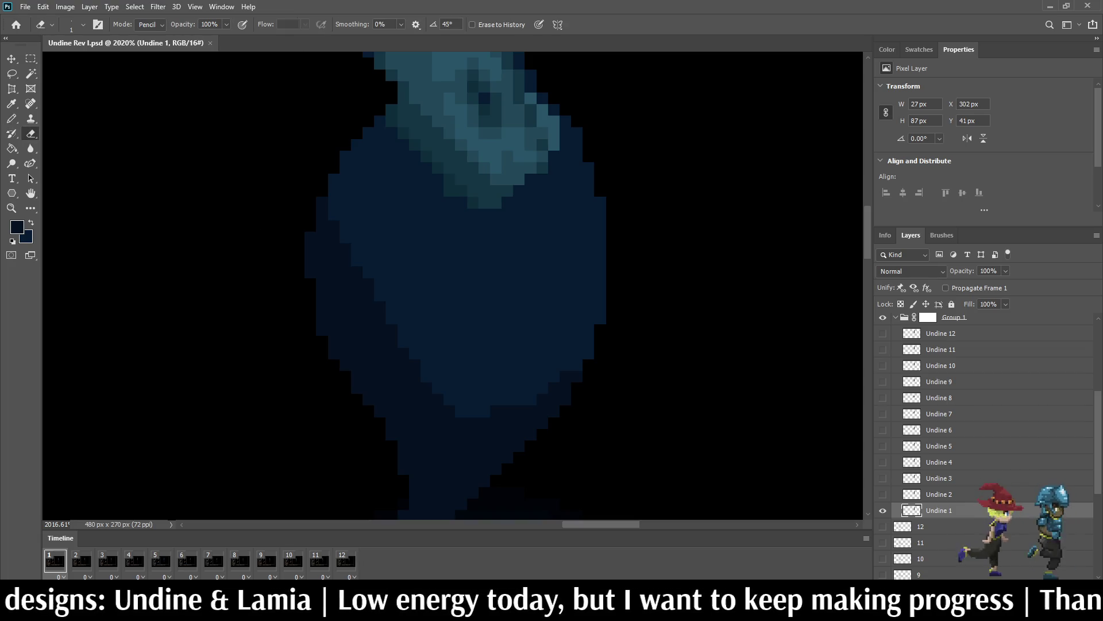
pyautogui.scroll(-3, 386, 497)
pyautogui.press('space')
pyautogui.press('space')
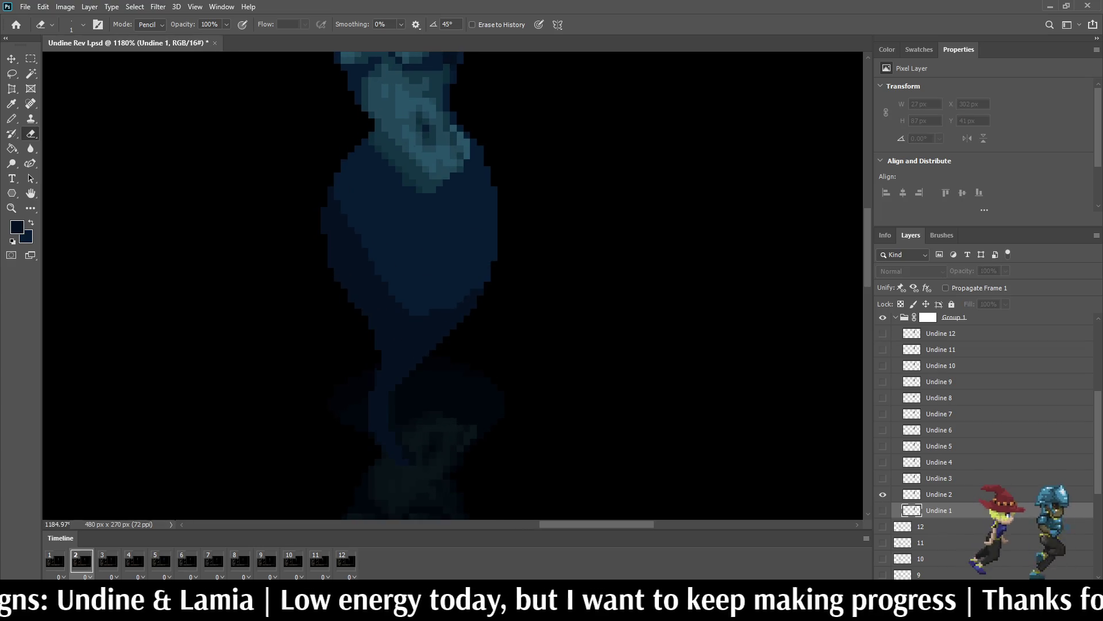
pyautogui.press('space')
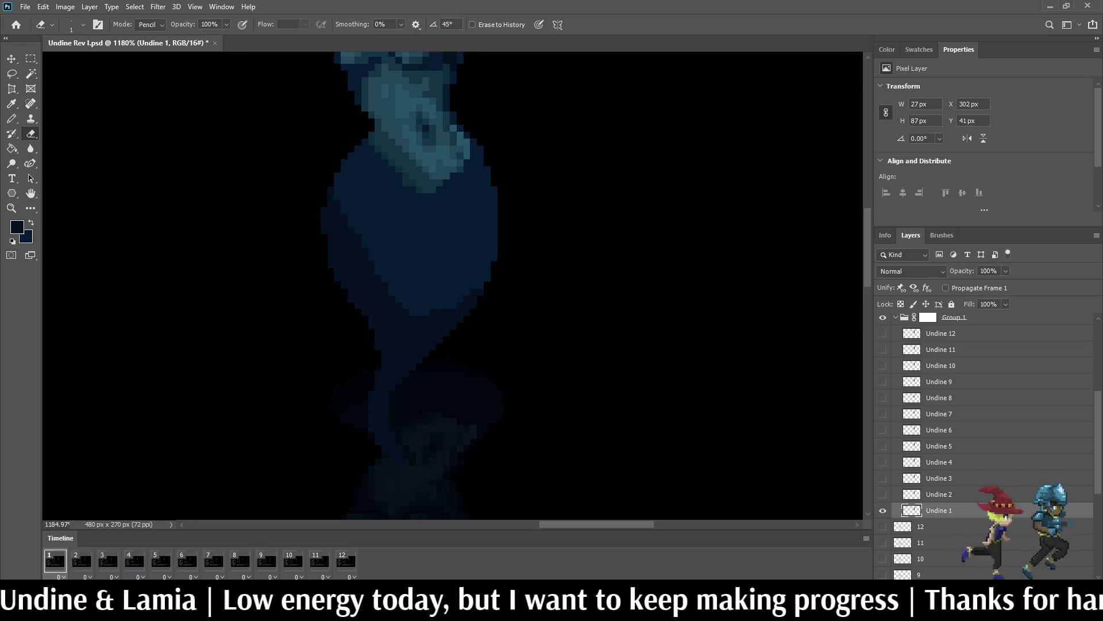
pyautogui.press('space')
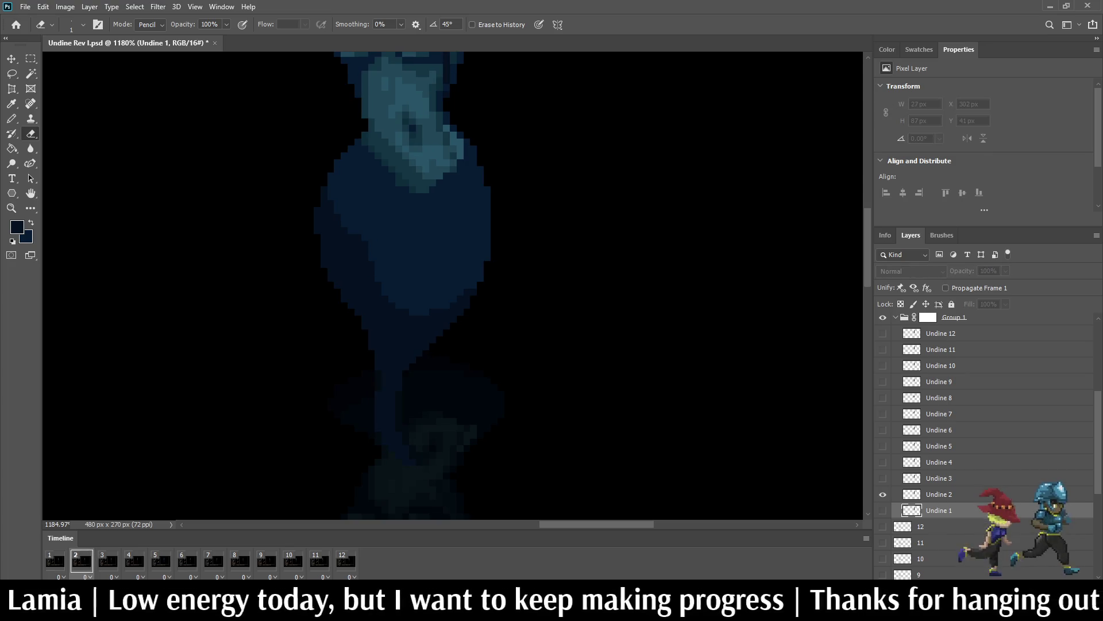
pyautogui.press('space')
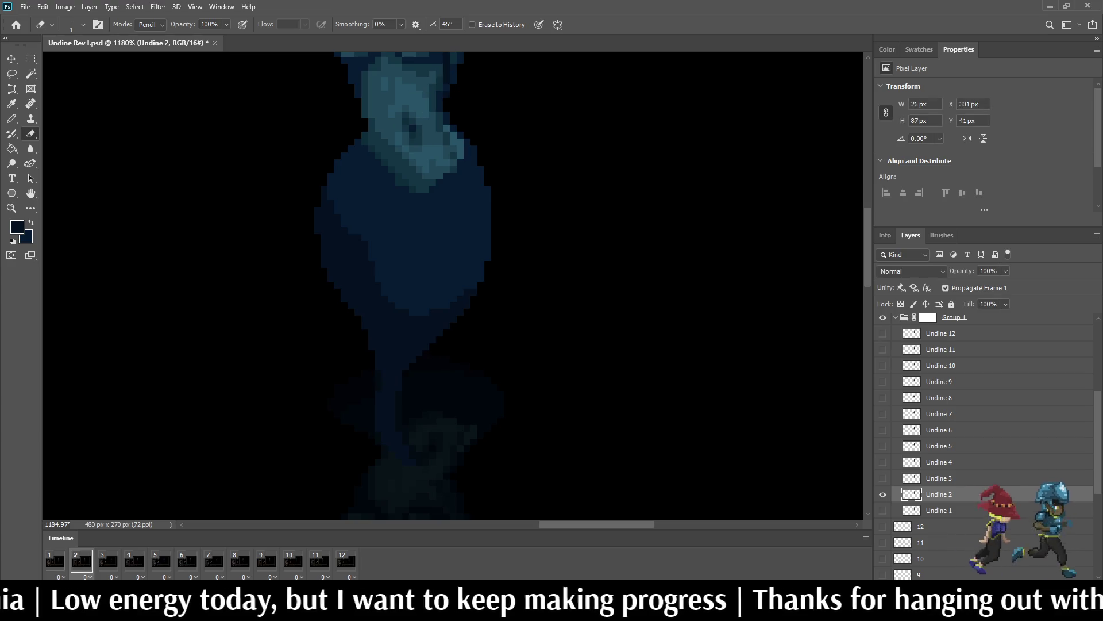
pyautogui.press('space')
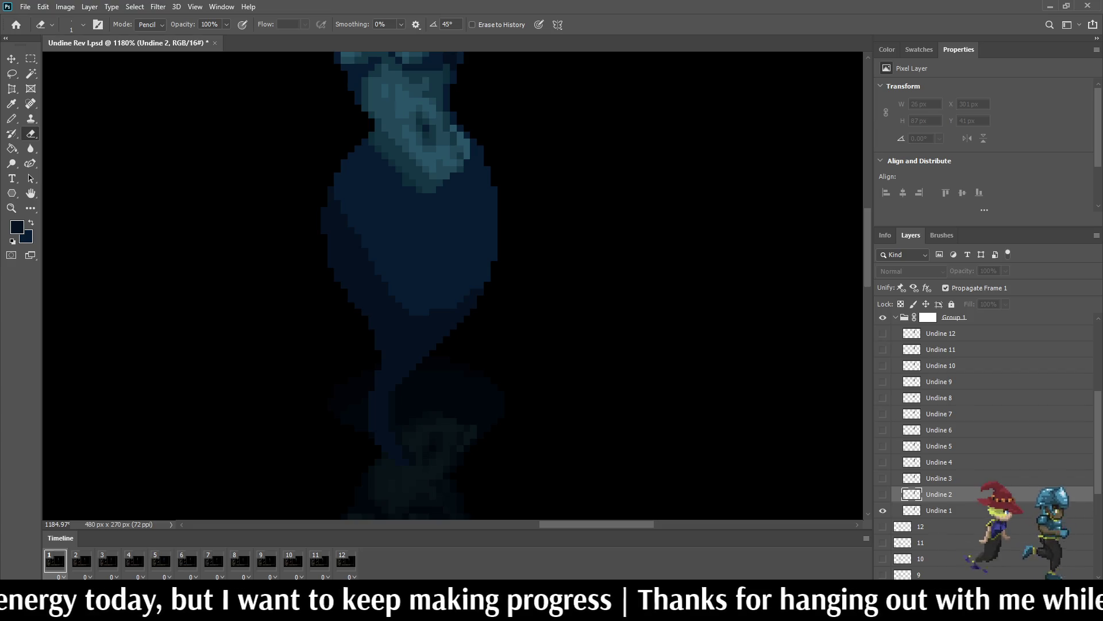
pyautogui.press('space')
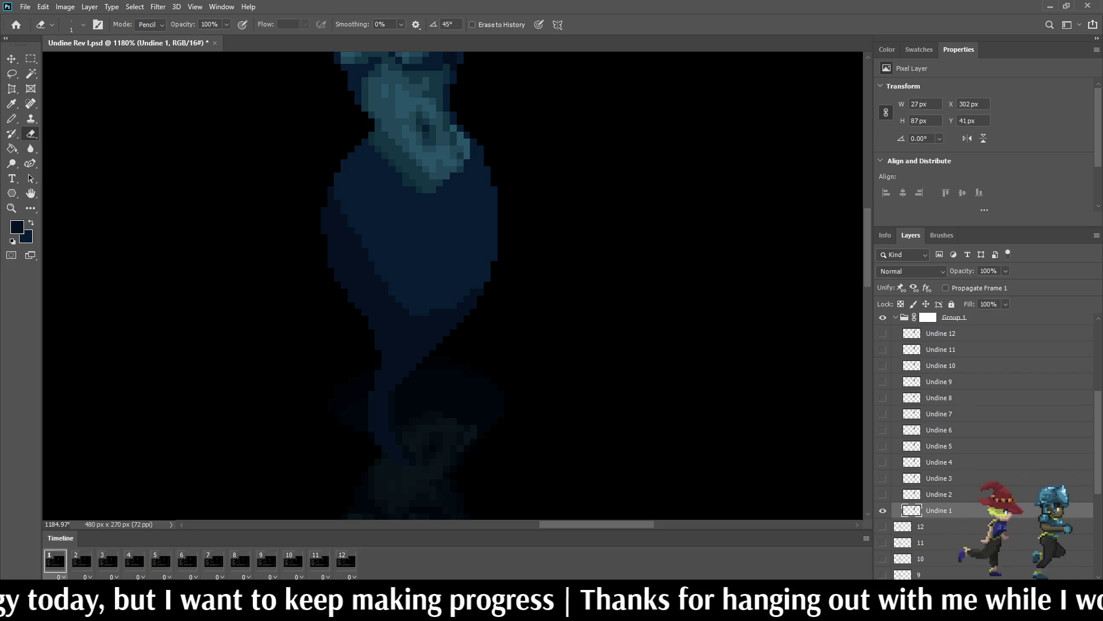
# Step: Erase stray pixels along the figure's left edge on frame 1, comparing against frame 2
pyautogui.moveTo(331, 197); pyautogui.dragTo(324, 231)
pyautogui.click(324, 210)
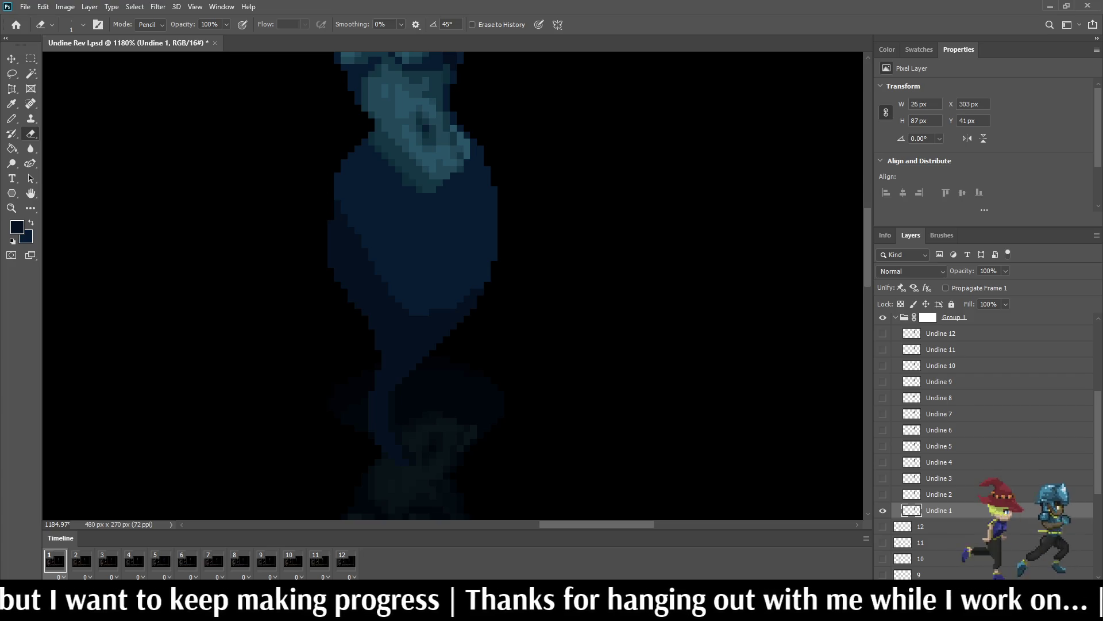
pyautogui.click(82, 560)
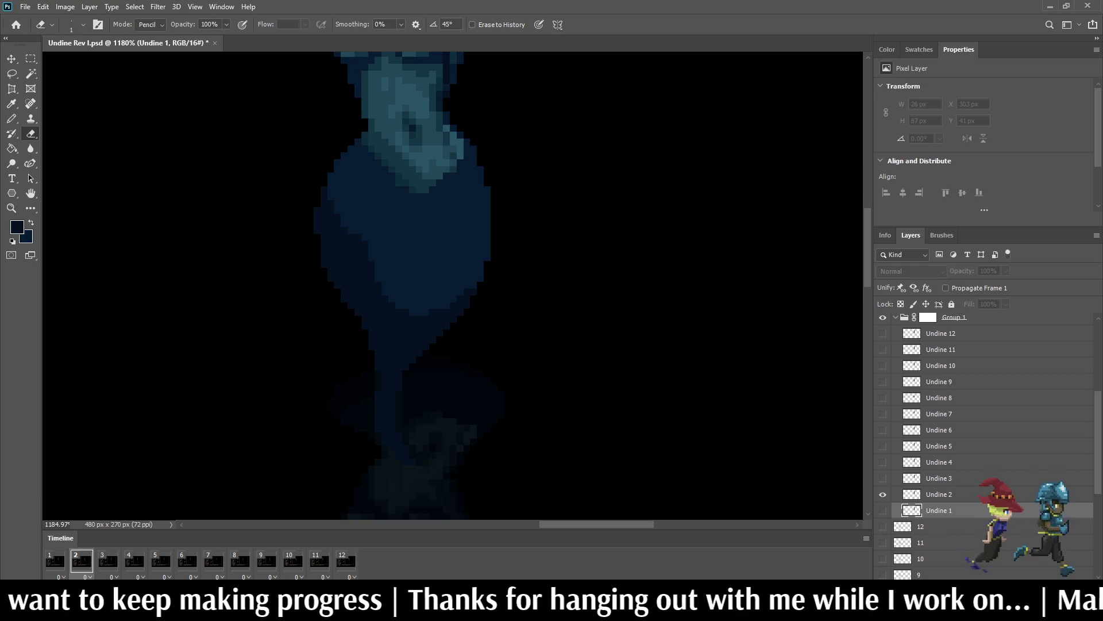
pyautogui.click(55, 561)
# Step: On frame 12's Undine 12 layer, erase stray left-edge pixels and replay the loop
pyautogui.click(346, 560)
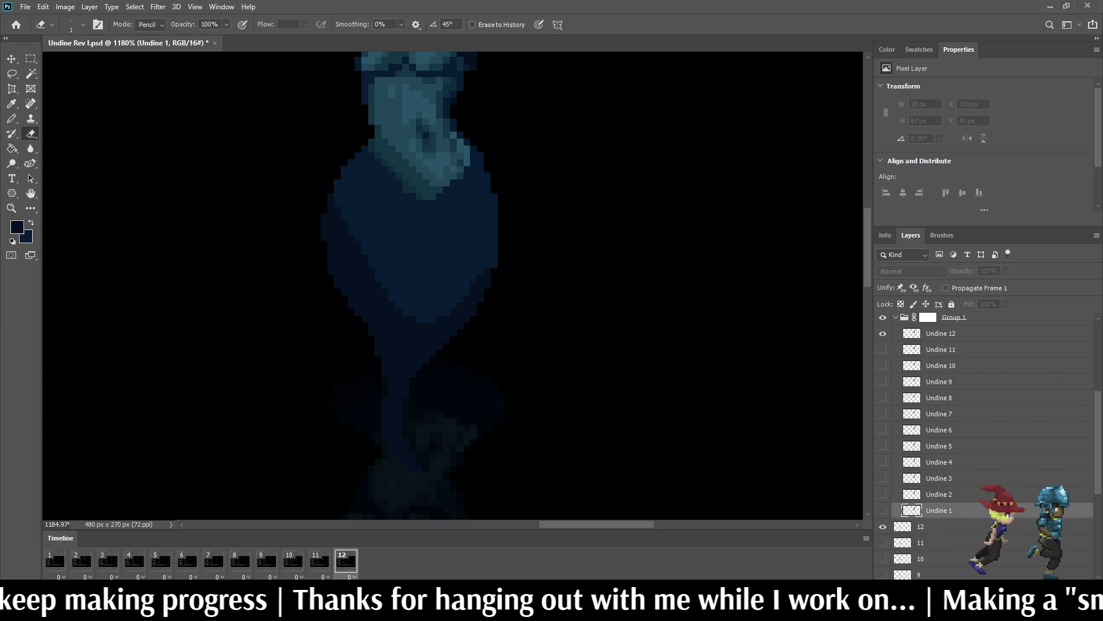
pyautogui.click(940, 333)
pyautogui.press('space')
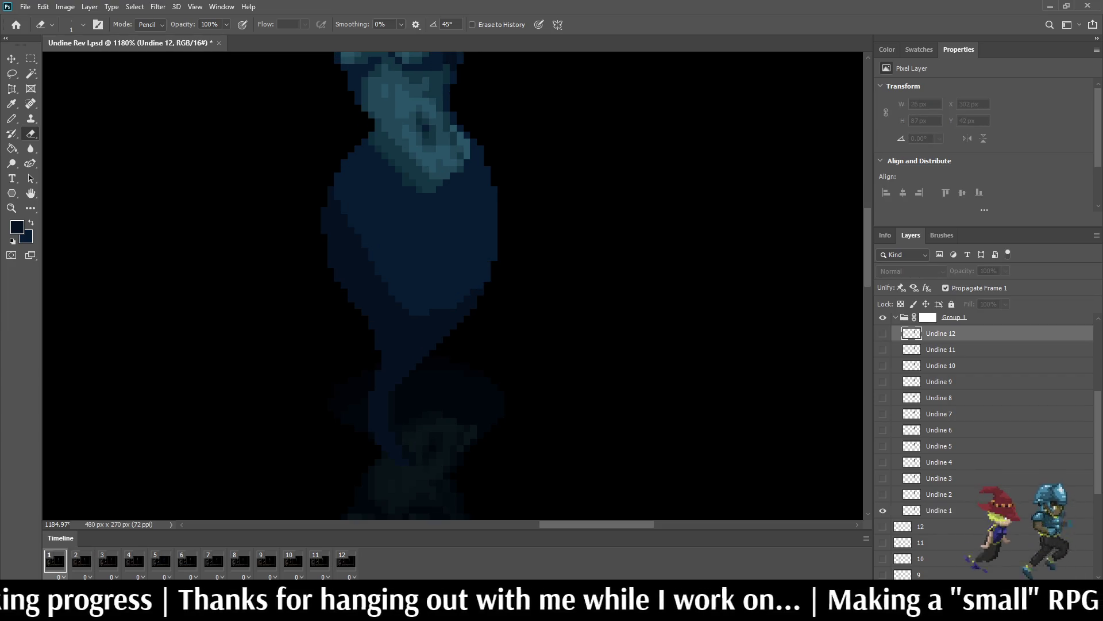
pyautogui.press('space')
pyautogui.moveTo(338, 188)
pyautogui.mouseDown()
pyautogui.moveTo(325, 235)
pyautogui.moveTo(331, 195)
pyautogui.mouseUp()
pyautogui.click(338, 183)
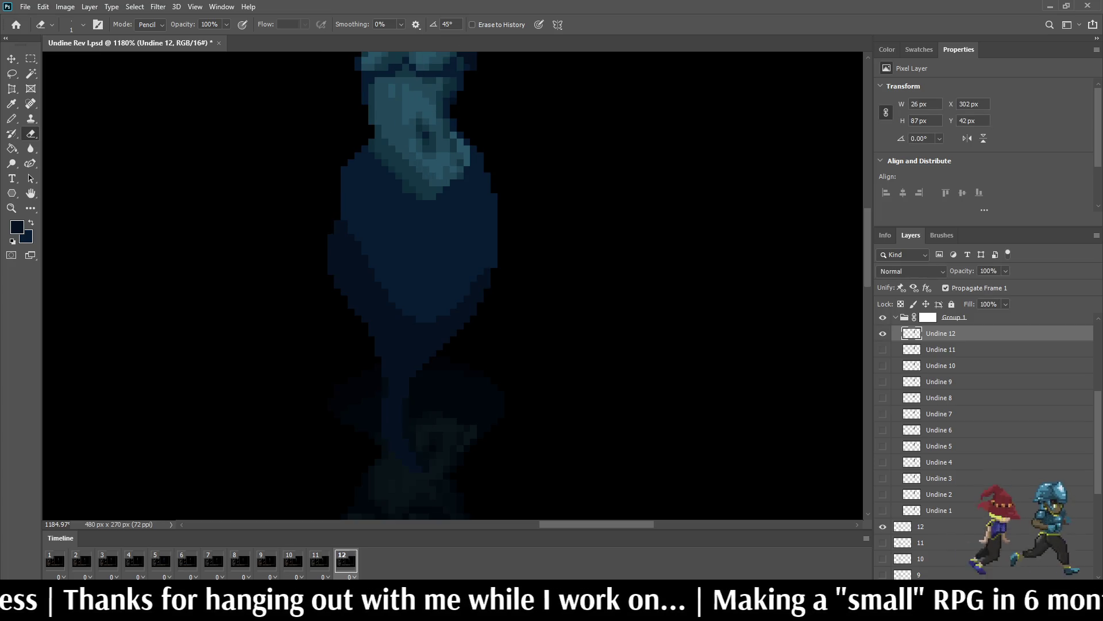
pyautogui.press('space')
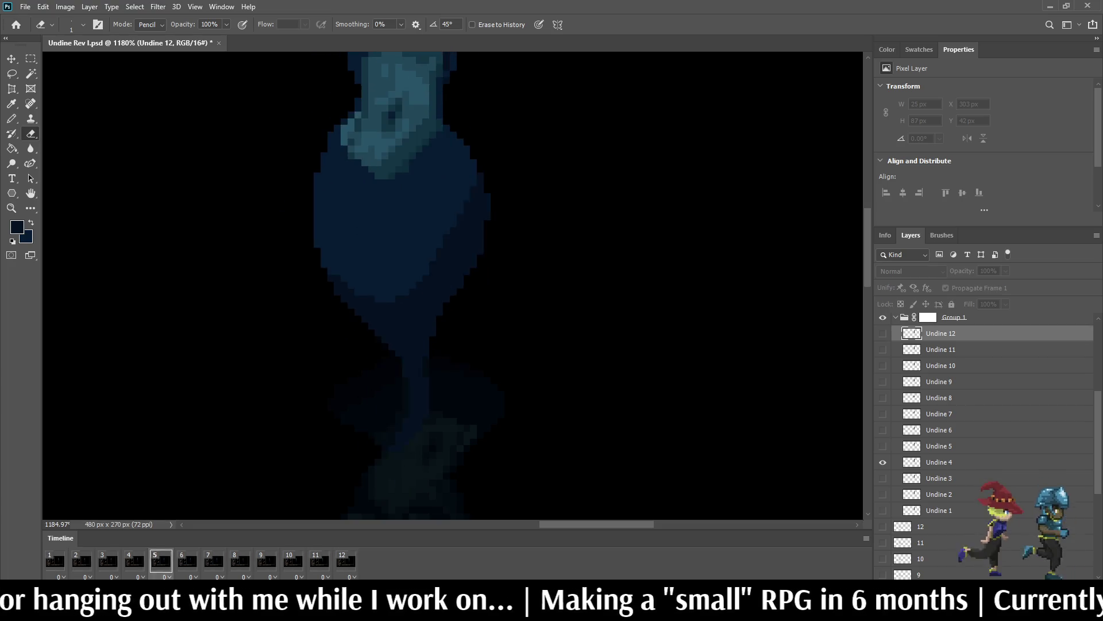
pyautogui.scroll(-3, 606, 326)
pyautogui.scroll(-3, 632, 264)
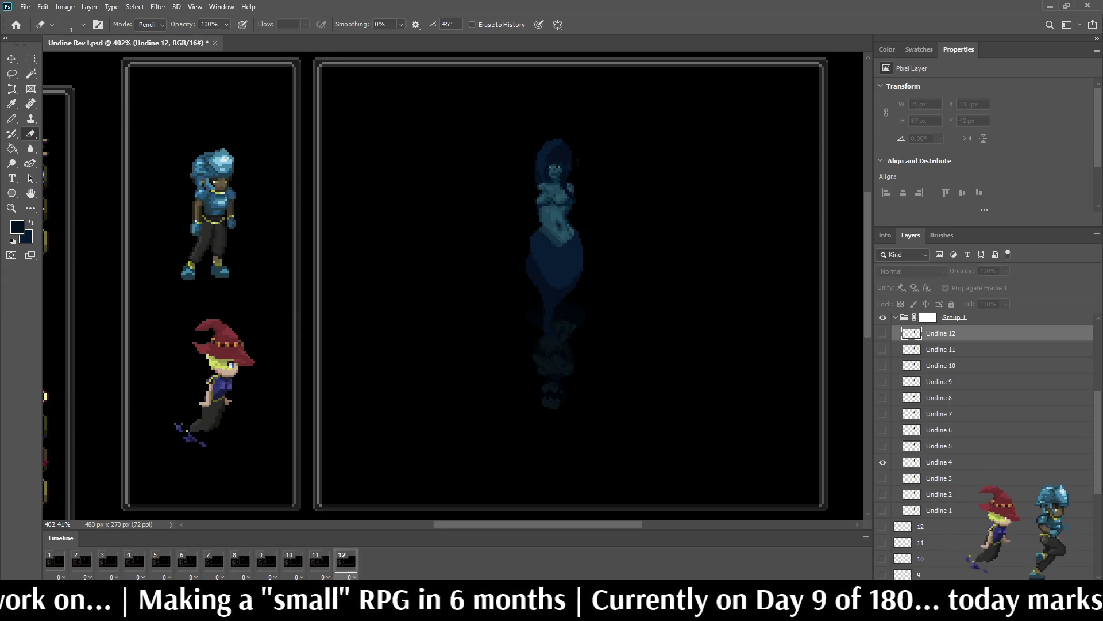
# Step: Undo the last eraser stroke on the ghost's edge and preview, stopping on frame 12
pyautogui.scroll(10, 530, 223)
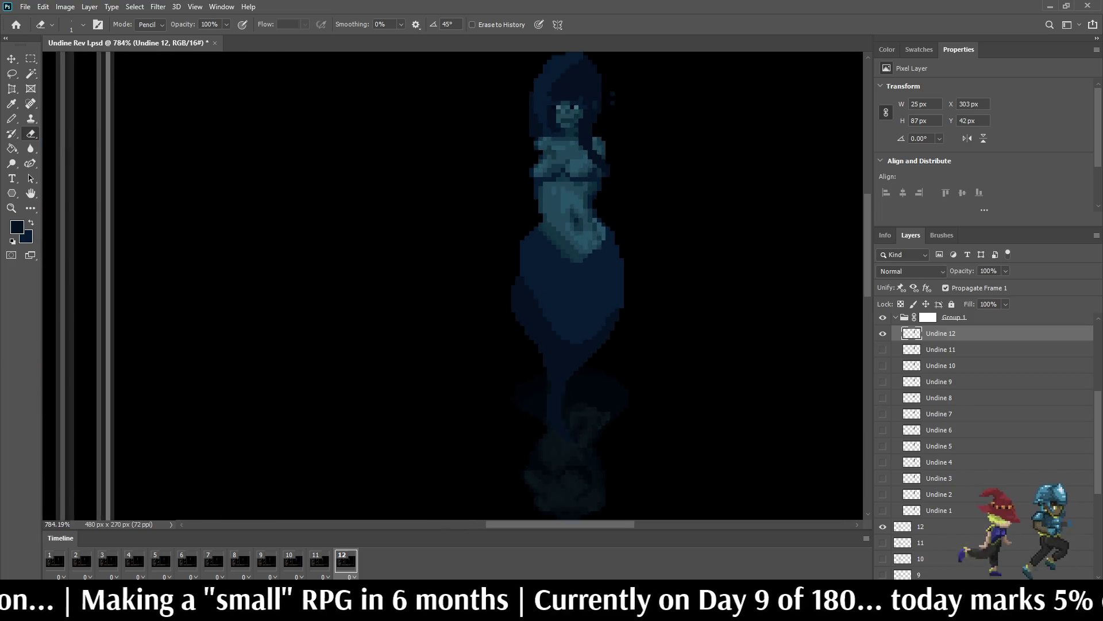
pyautogui.hotkey('ctrl', 'z')
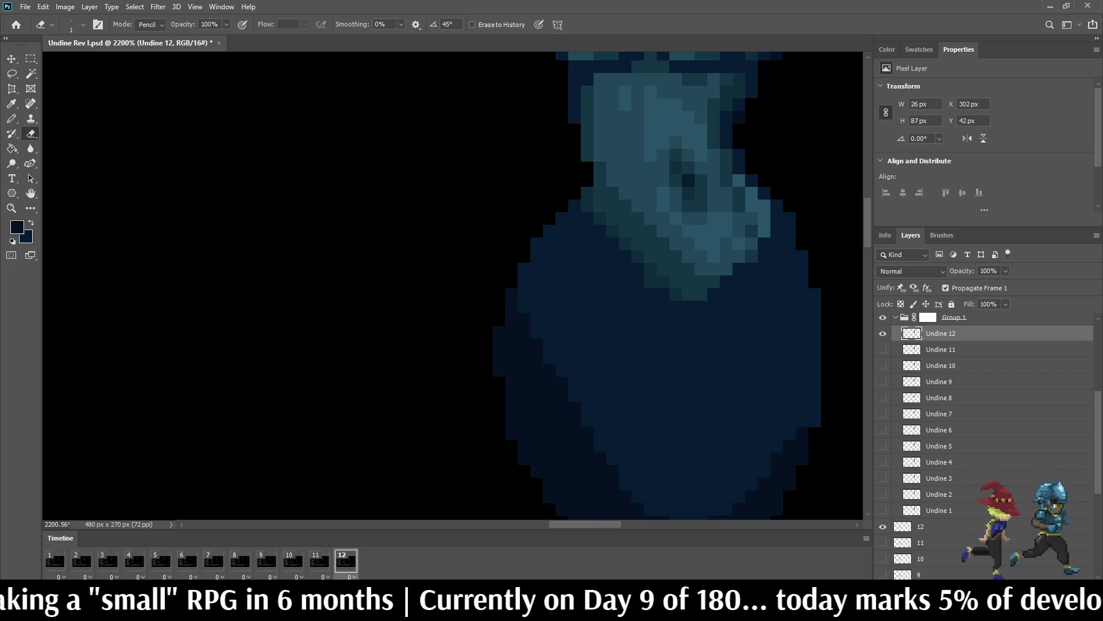
pyautogui.scroll(-6, 454, 360)
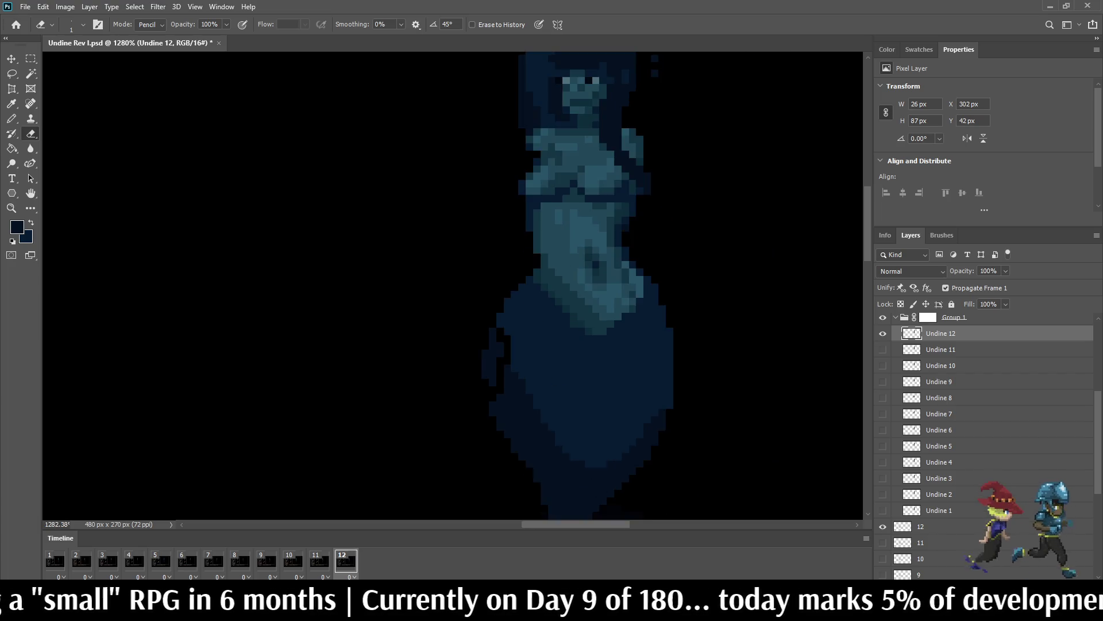
pyautogui.press('space')
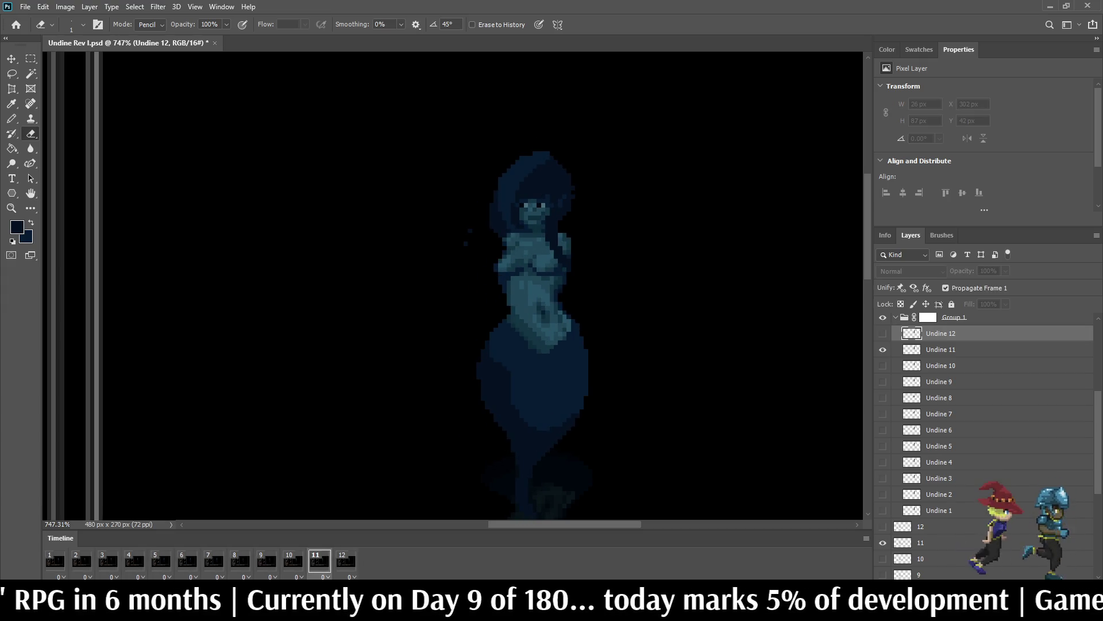
pyautogui.press('space')
# Step: Erase stray pixels along the ghost's left edge, keeping the tail's lower-left column, then play
pyautogui.scroll(5, 485, 365)
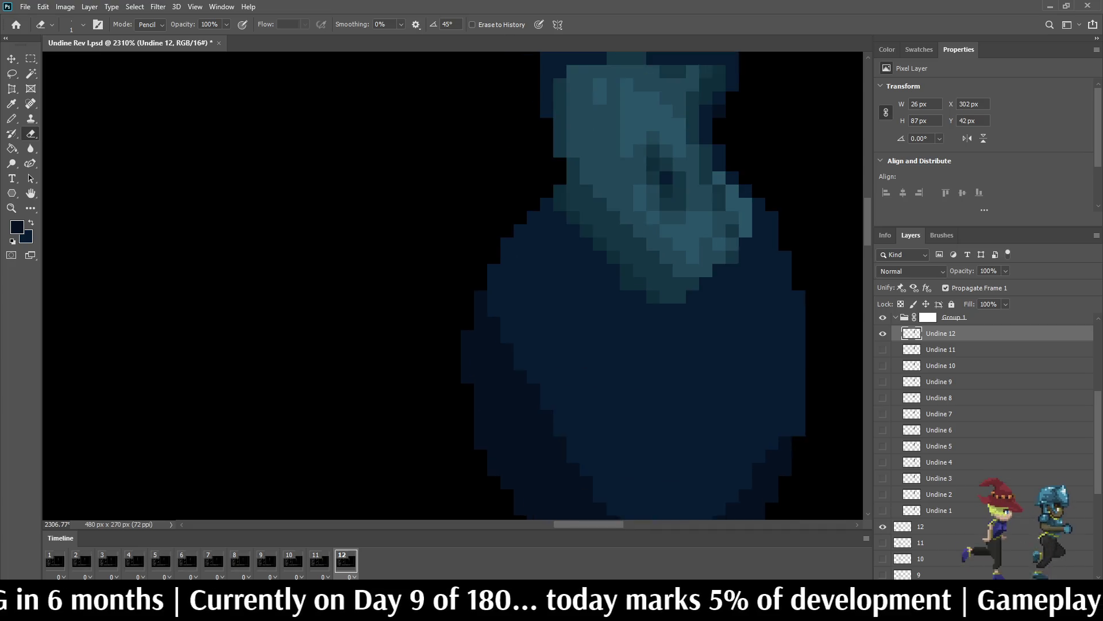
pyautogui.scroll(1, 452, 345)
pyautogui.moveTo(485, 287); pyautogui.dragTo(469, 385)
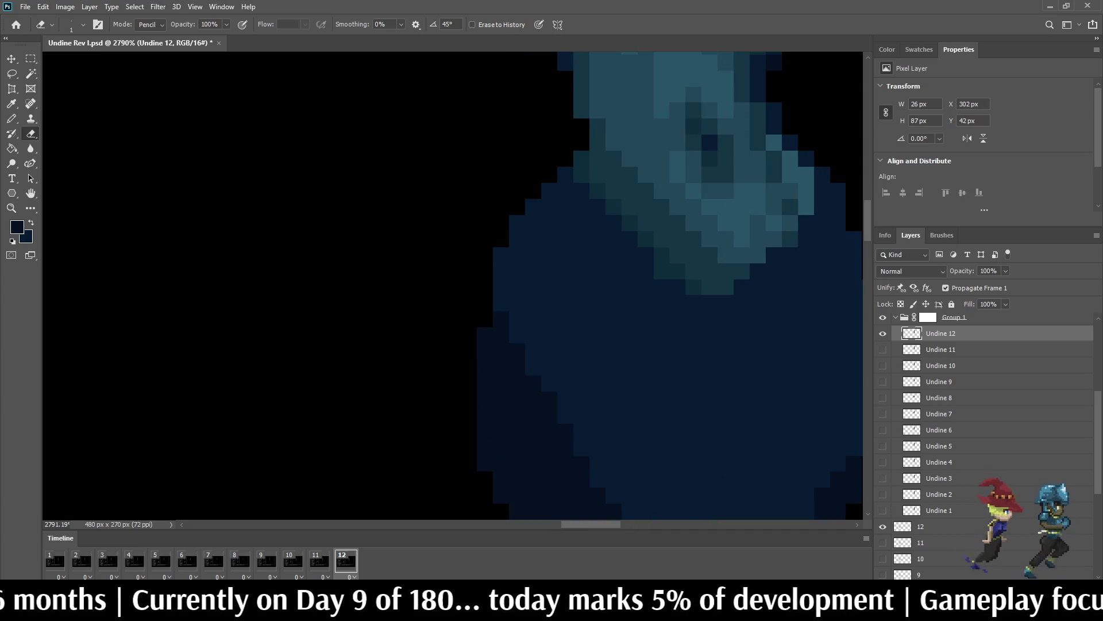
pyautogui.scroll(-5, 447, 356)
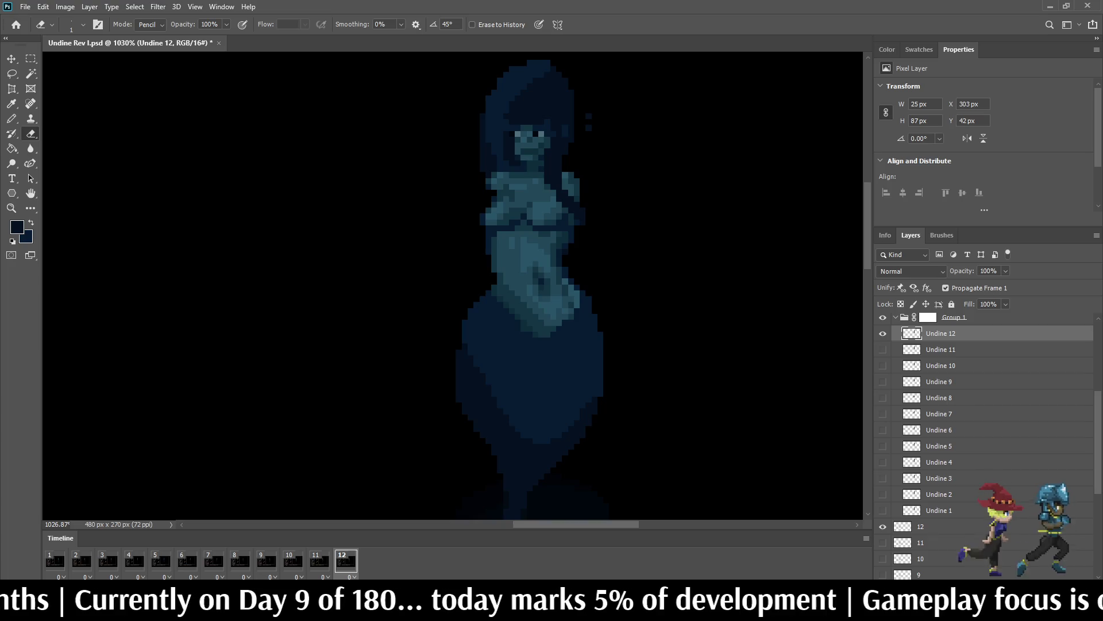
pyautogui.moveTo(458, 351); pyautogui.dragTo(459, 382)
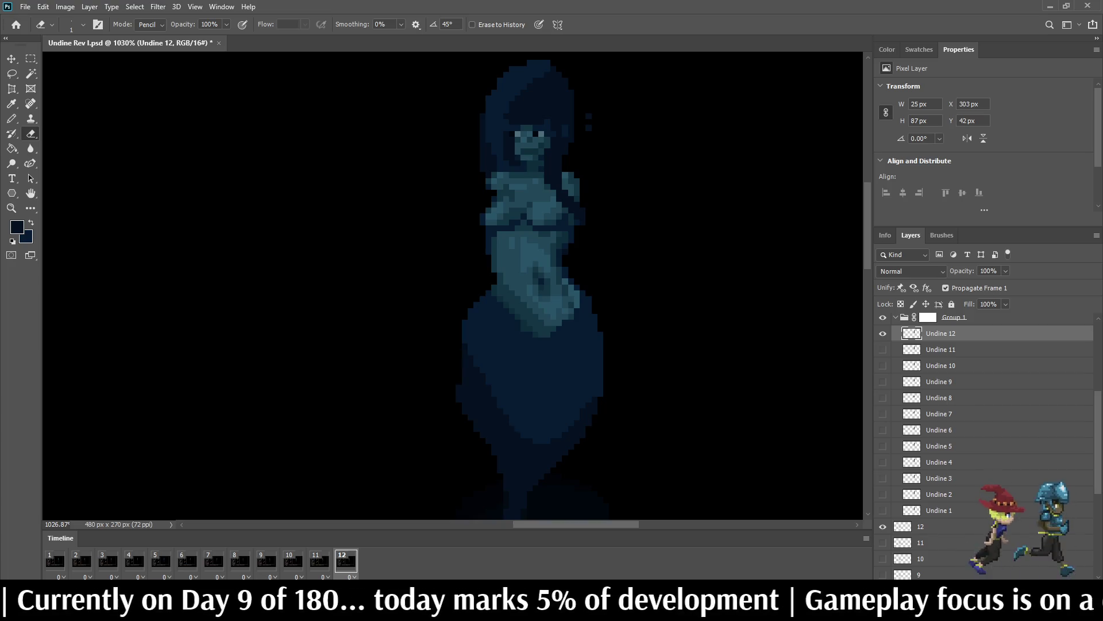
pyautogui.hotkey('ctrl', 'z')
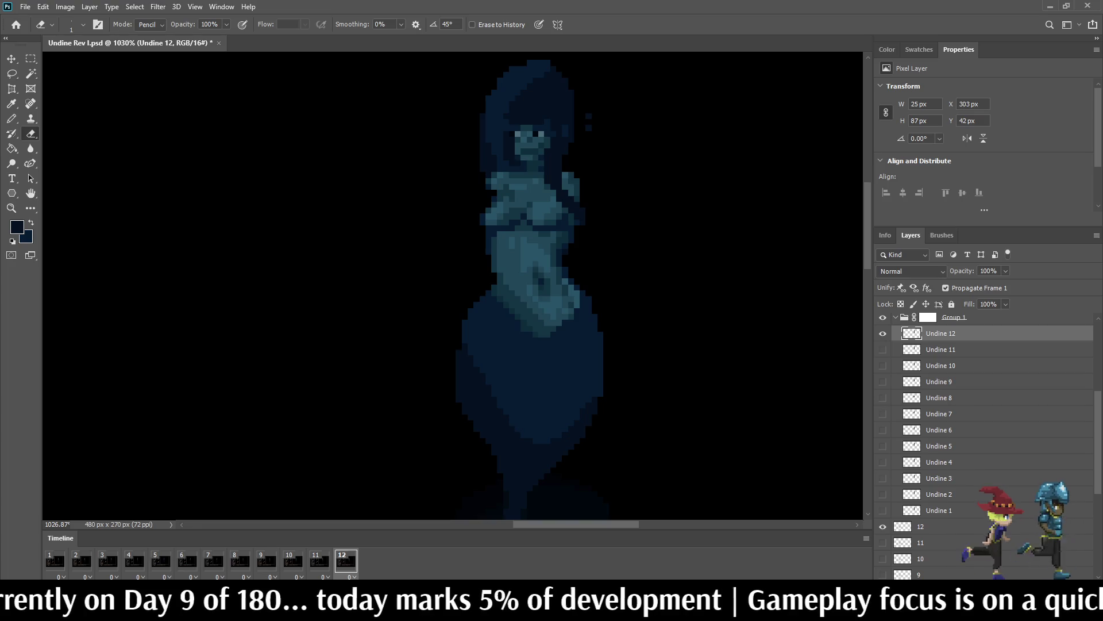
pyautogui.press('space')
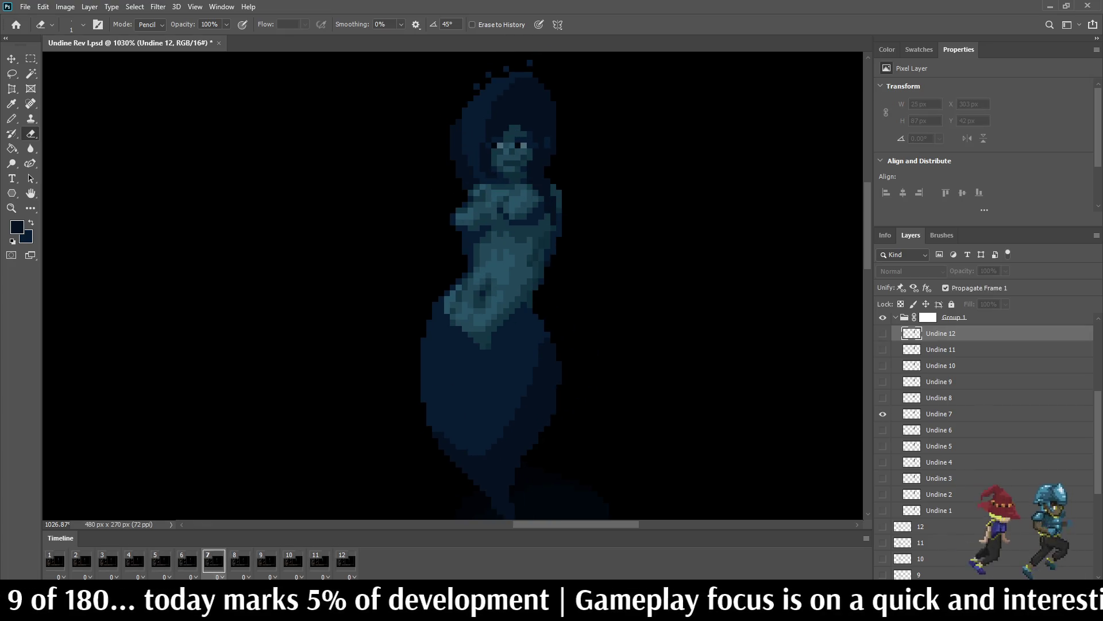
# Step: On frame 7, sample the tail's dark blue and pencil pixels along the tail's left edge
pyautogui.press('space')
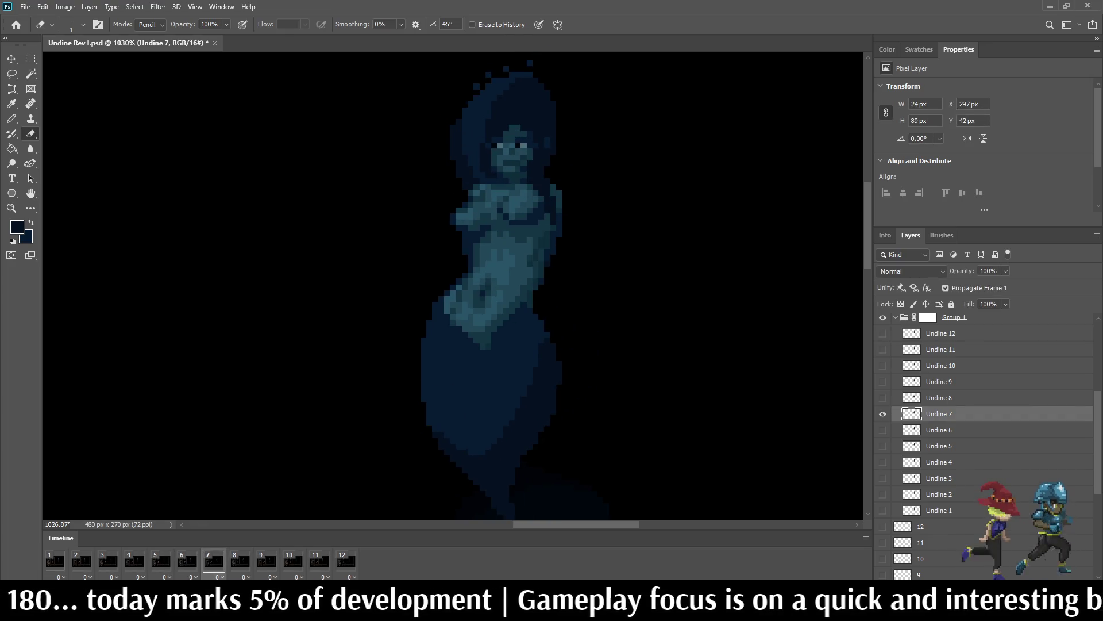
pyautogui.press('i')
pyautogui.press('b')
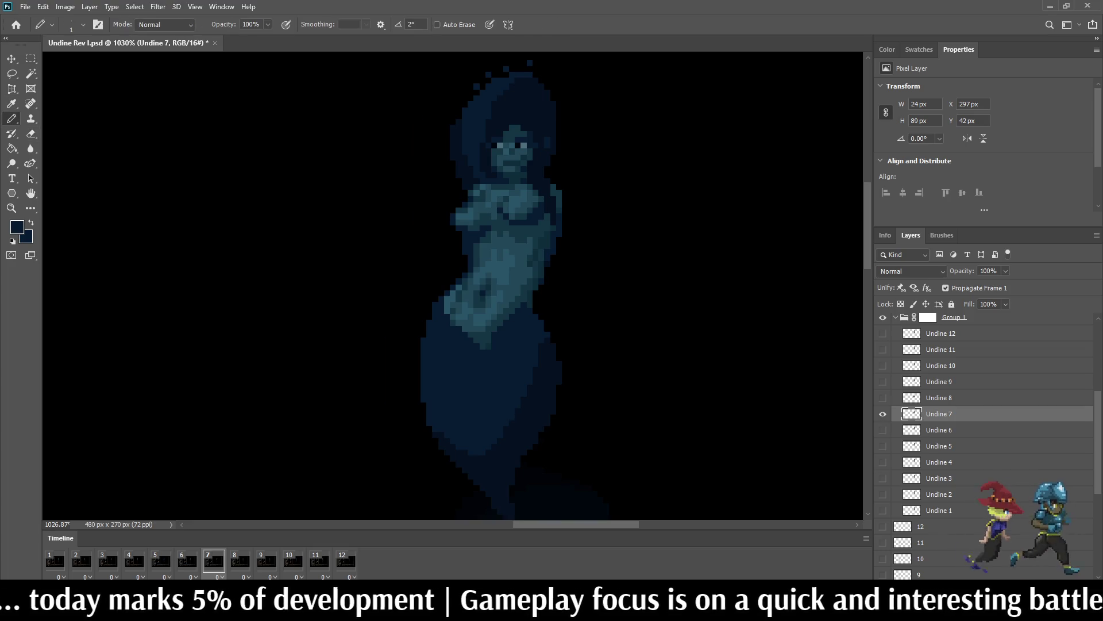
pyautogui.moveTo(417, 378); pyautogui.dragTo(418, 356)
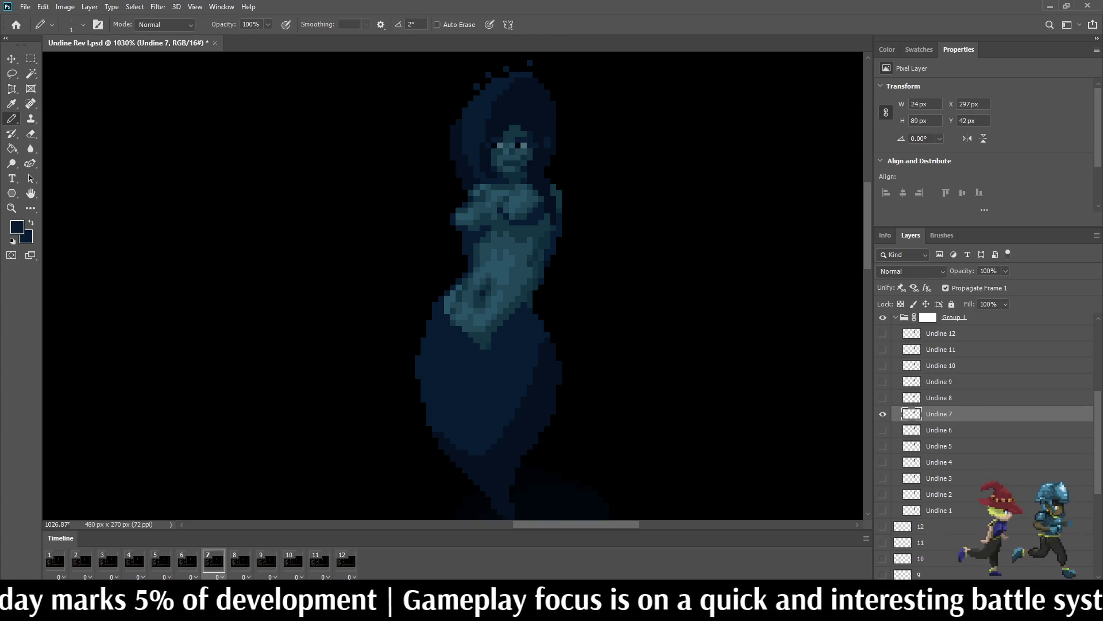
pyautogui.hotkey('ctrl', '/')
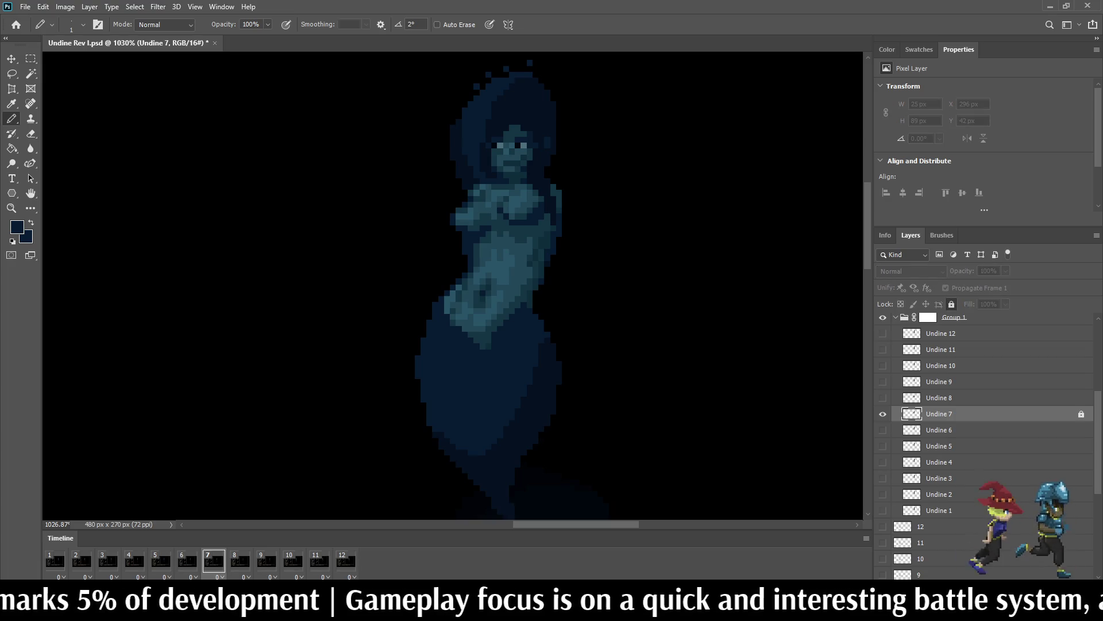
pyautogui.hotkey('ctrl', '/')
# Step: On frame 8's Undine 8 layer, fill the tail's left-edge gaps with dark blue and replay
pyautogui.press('.')
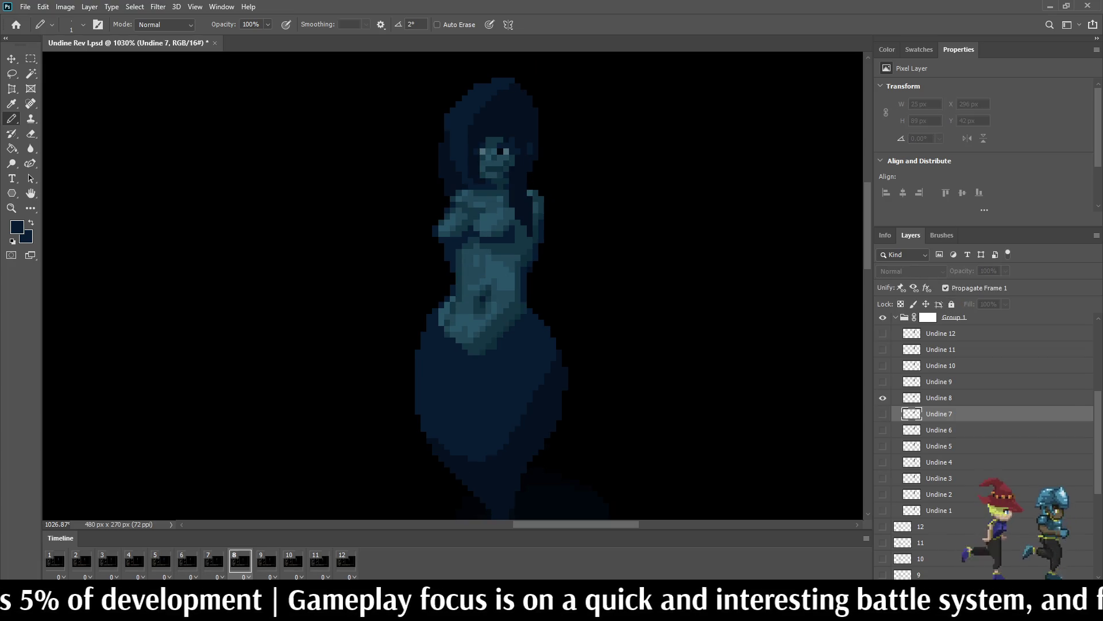
pyautogui.hotkey('alt', ']')
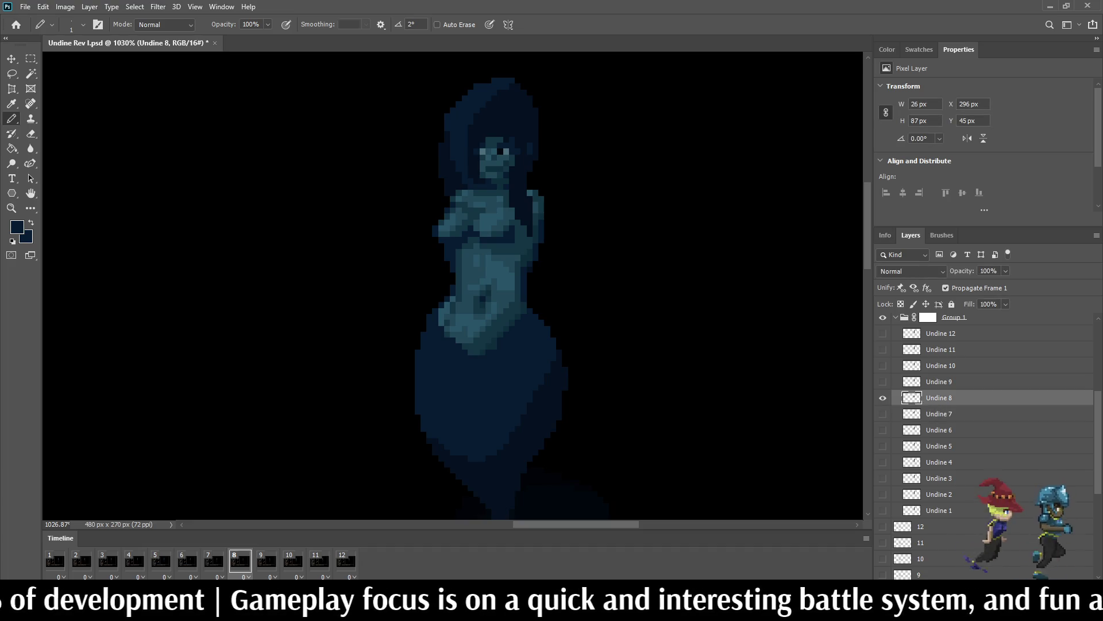
pyautogui.click(412, 348)
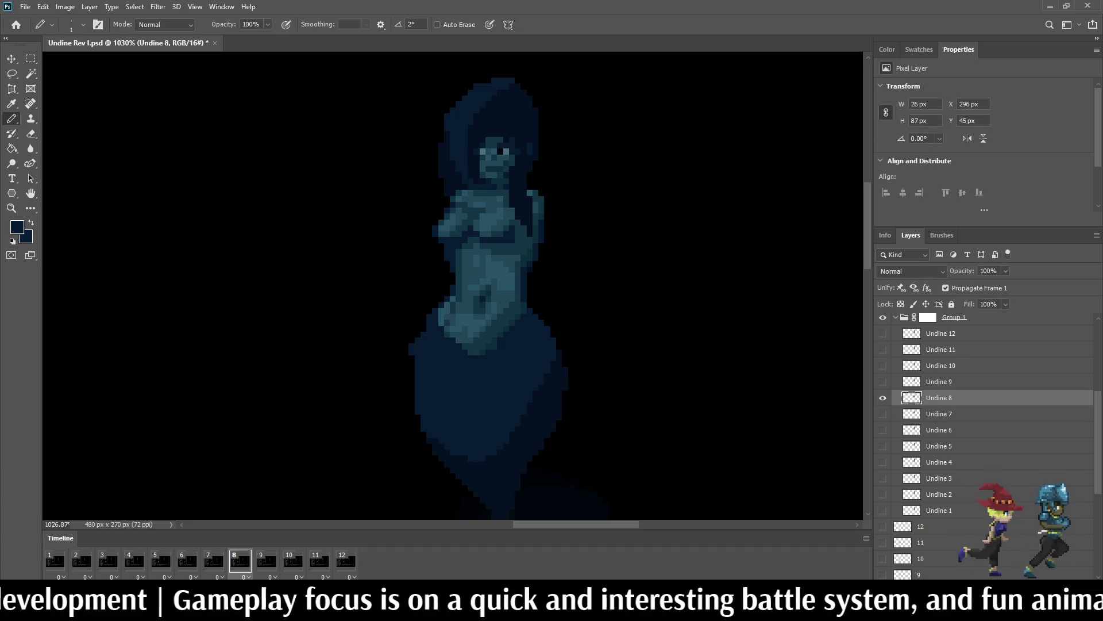
pyautogui.moveTo(412, 392); pyautogui.dragTo(412, 405)
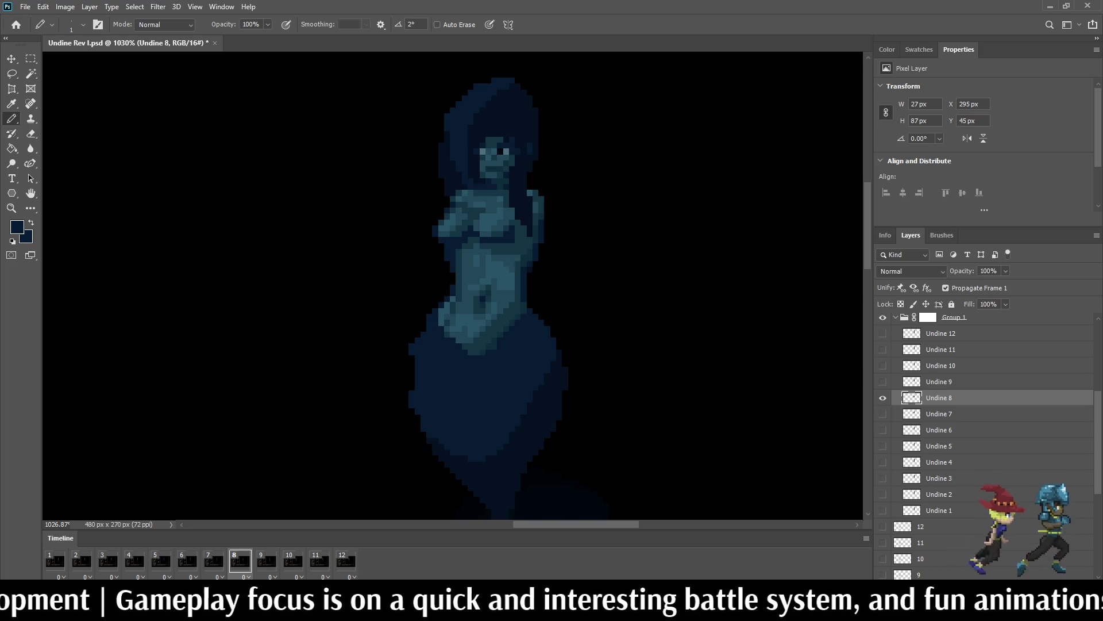
pyautogui.press('space')
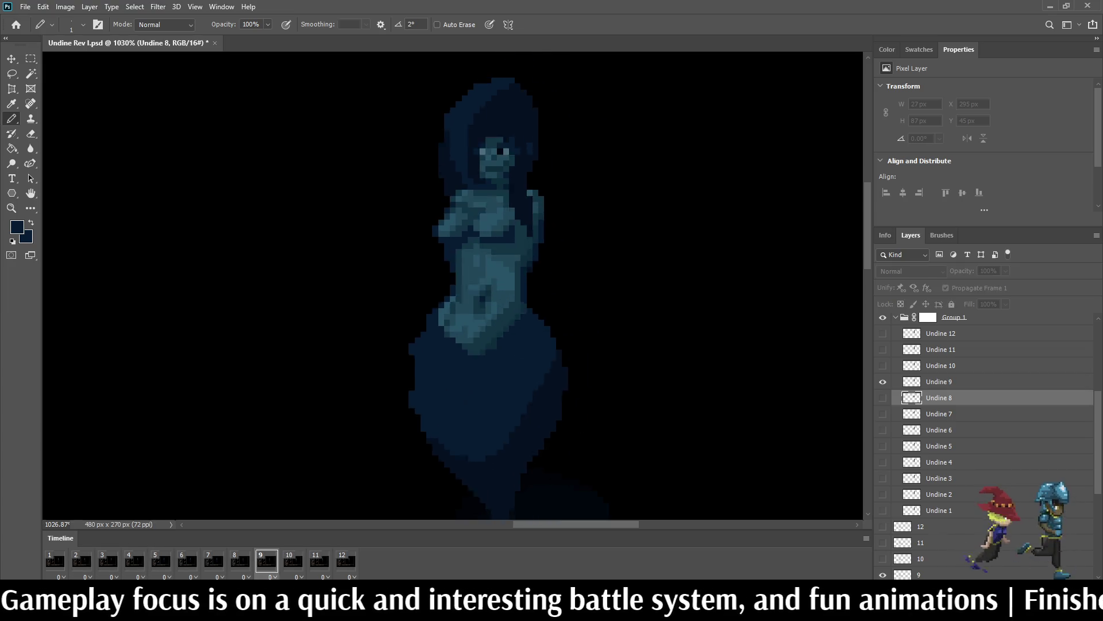
pyautogui.scroll(-3, 620, 345)
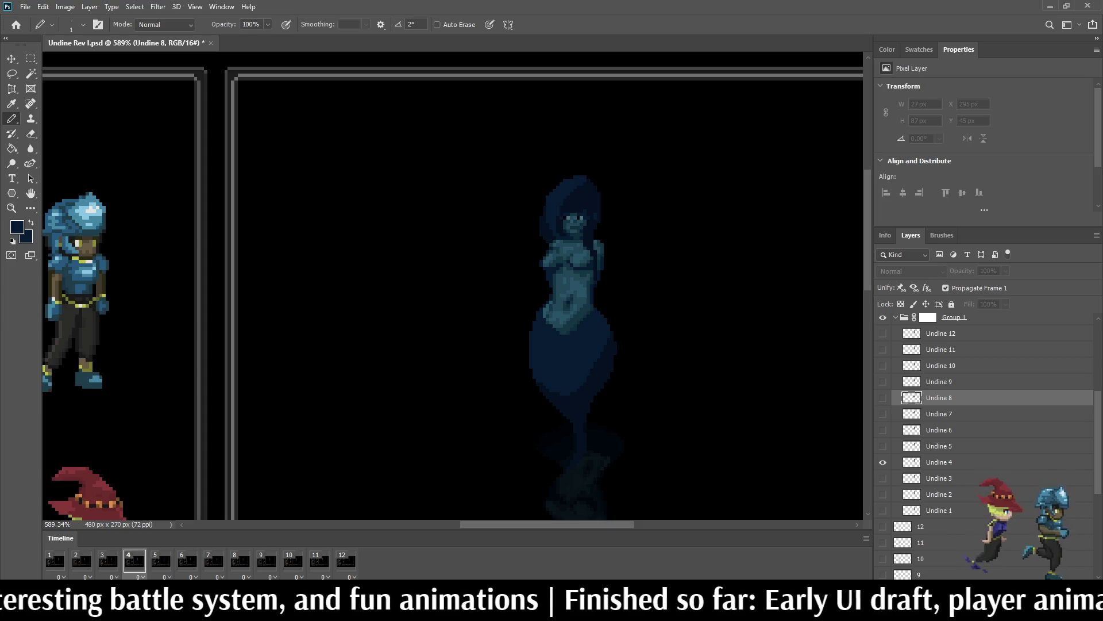
# Step: On frame 4, draw a dark outline along the tail's left edge
pyautogui.press('space')
pyautogui.press('Left')
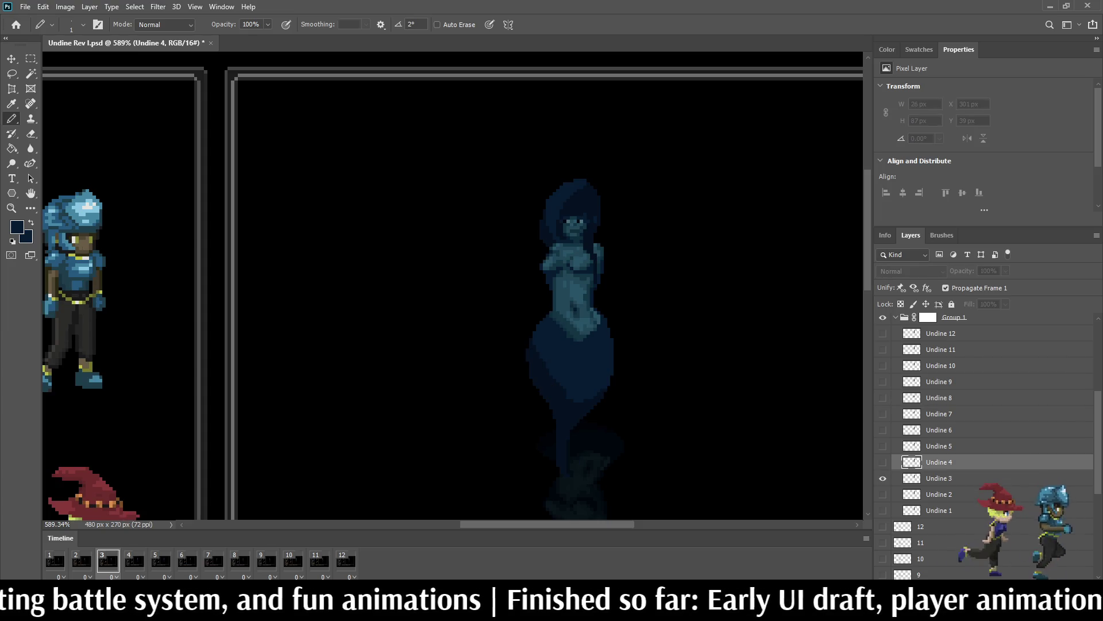
pyautogui.press('Right')
pyautogui.scroll(3, 506, 364)
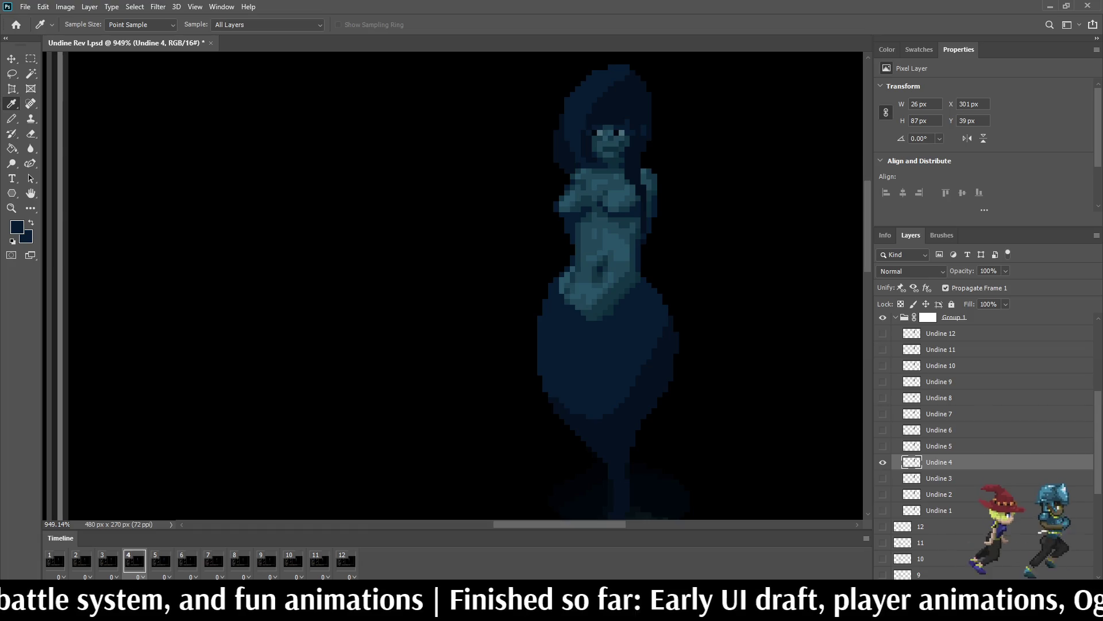
pyautogui.press('alt')
pyautogui.moveTo(534, 329)
pyautogui.mouseDown()
pyautogui.moveTo(534, 364)
pyautogui.moveTo(535, 340)
pyautogui.mouseUp()
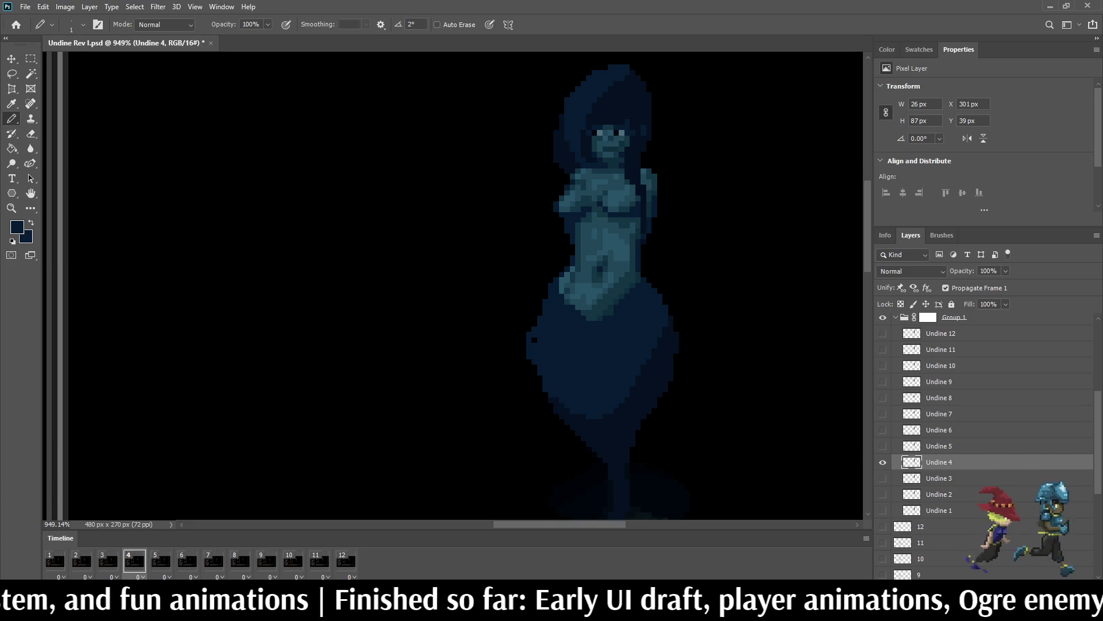
pyautogui.scroll(5, 539, 342)
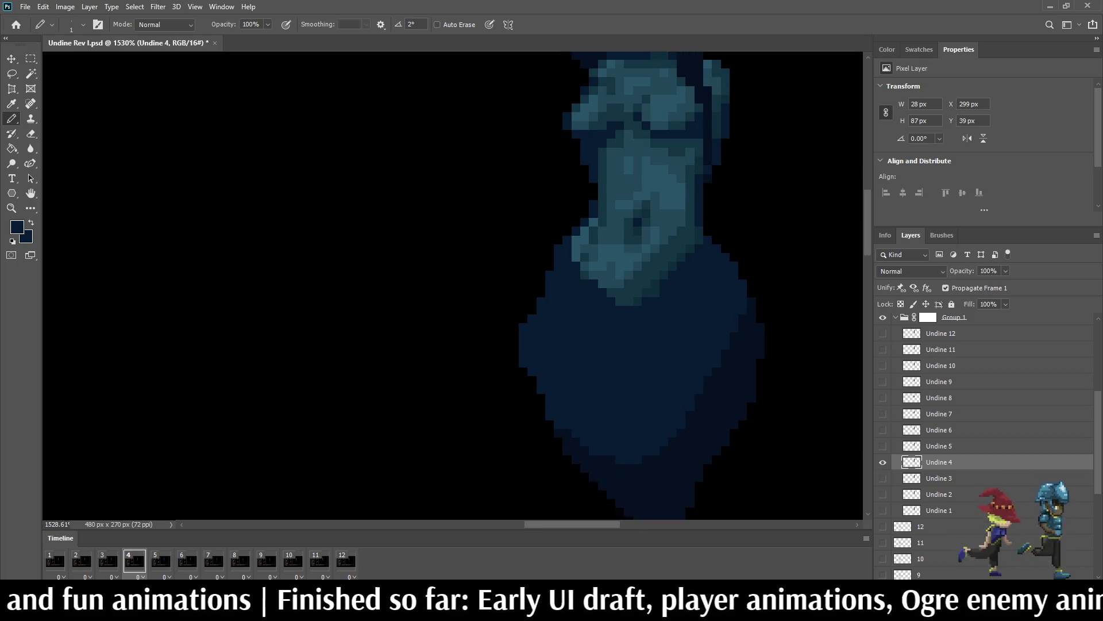
# Step: On frame 5, pencil a small dark-blue particle left of the tail, then zoom out
pyautogui.press('space')
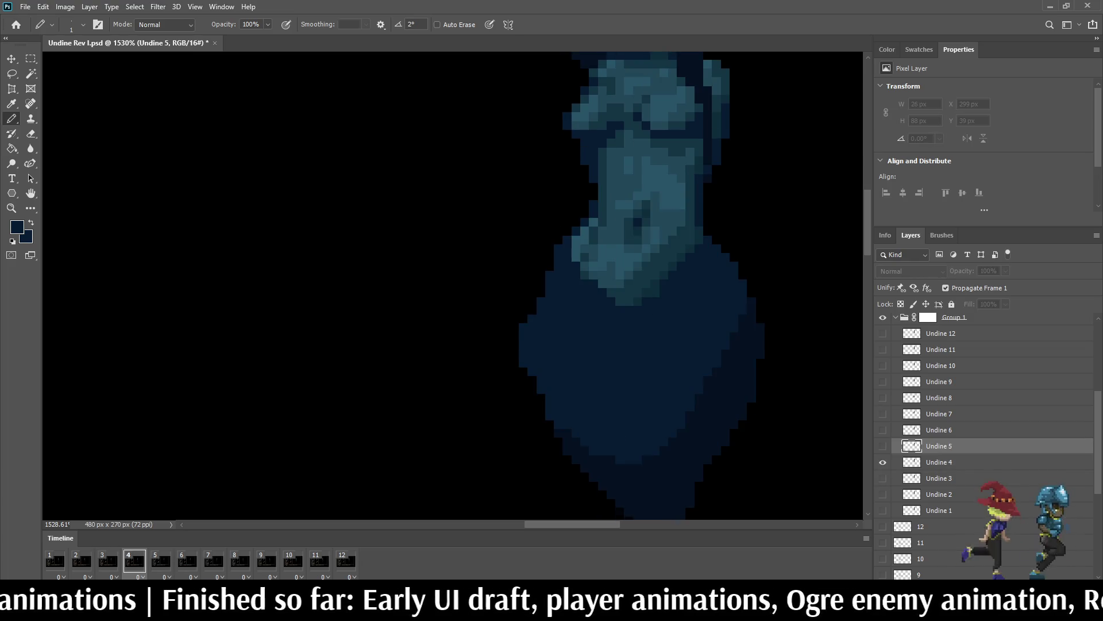
pyautogui.press('space')
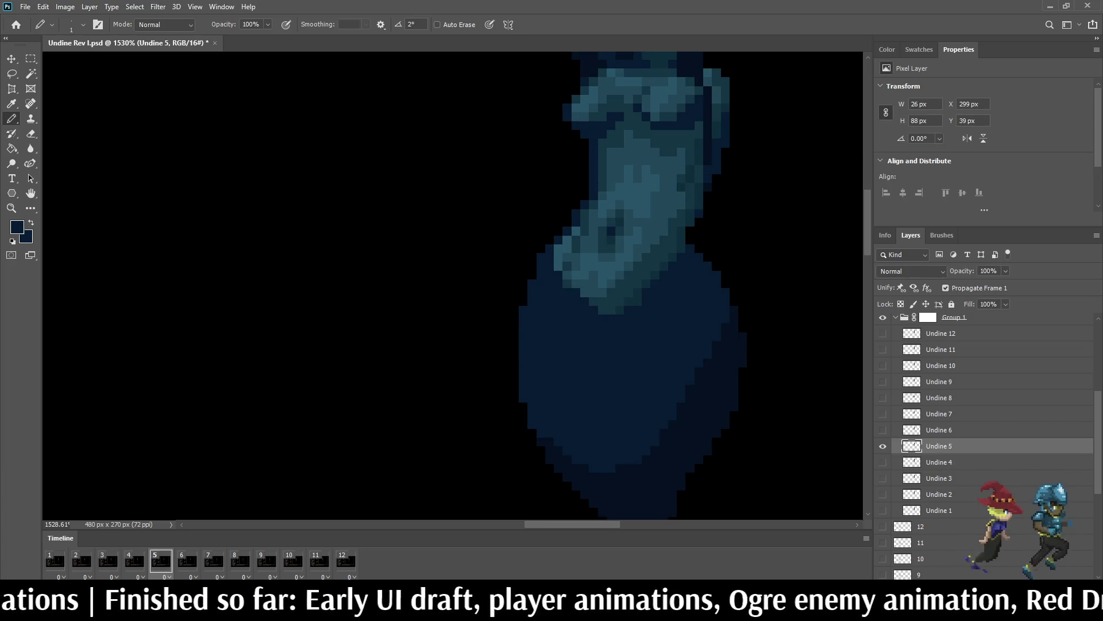
pyautogui.moveTo(487, 336); pyautogui.dragTo(488, 372)
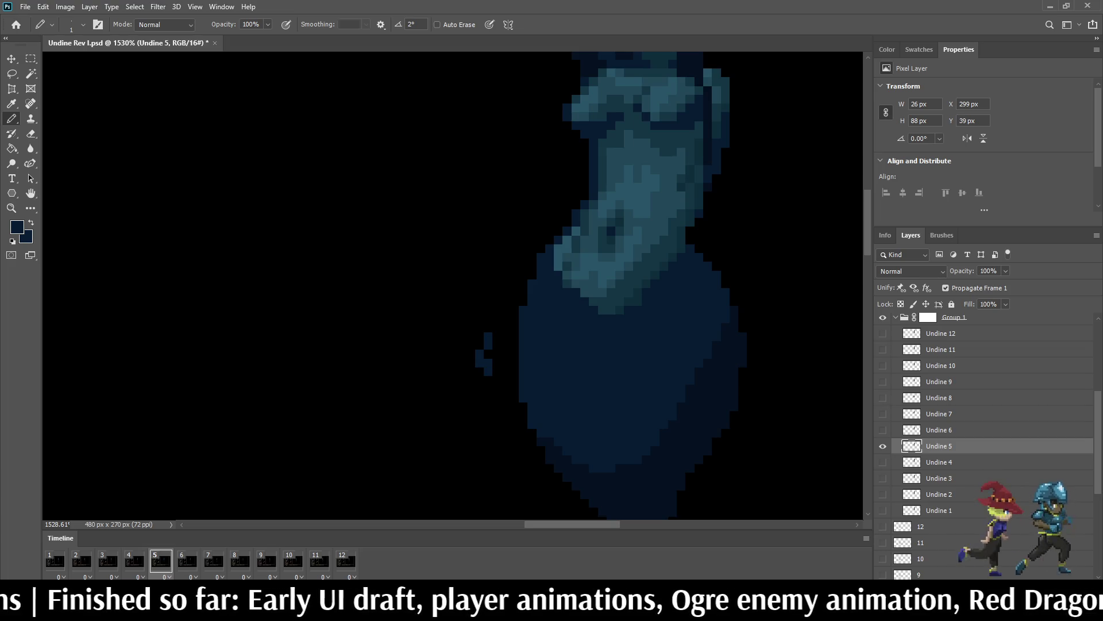
pyautogui.click(489, 354)
pyautogui.press('space')
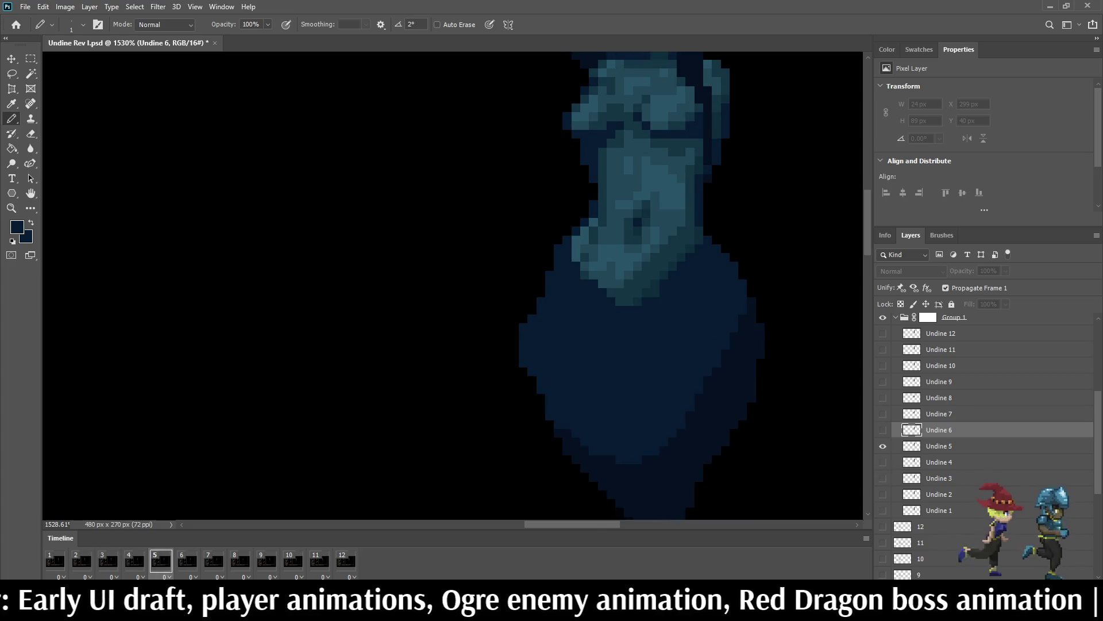
pyautogui.press('space')
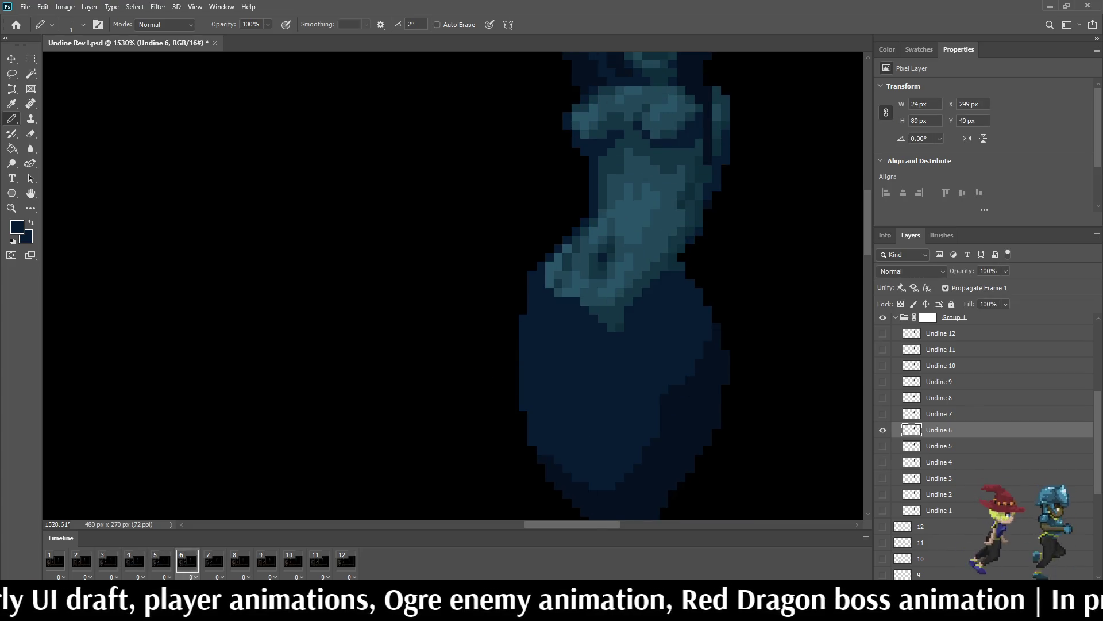
pyautogui.scroll(-5, 452, 285)
pyautogui.press('space')
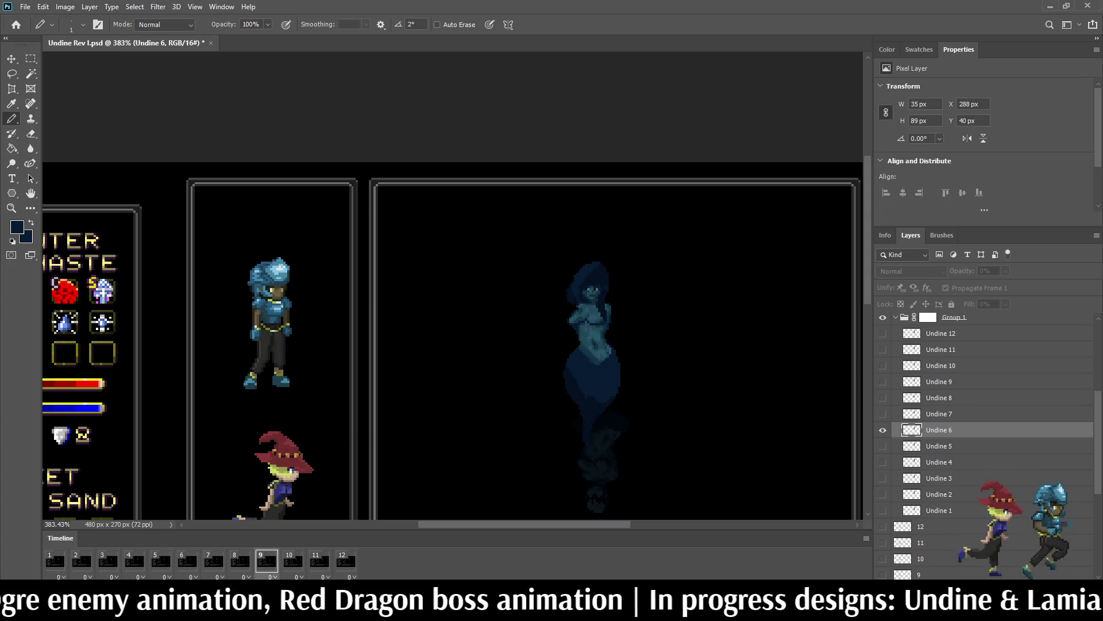
pyautogui.scroll(5, 660, 345)
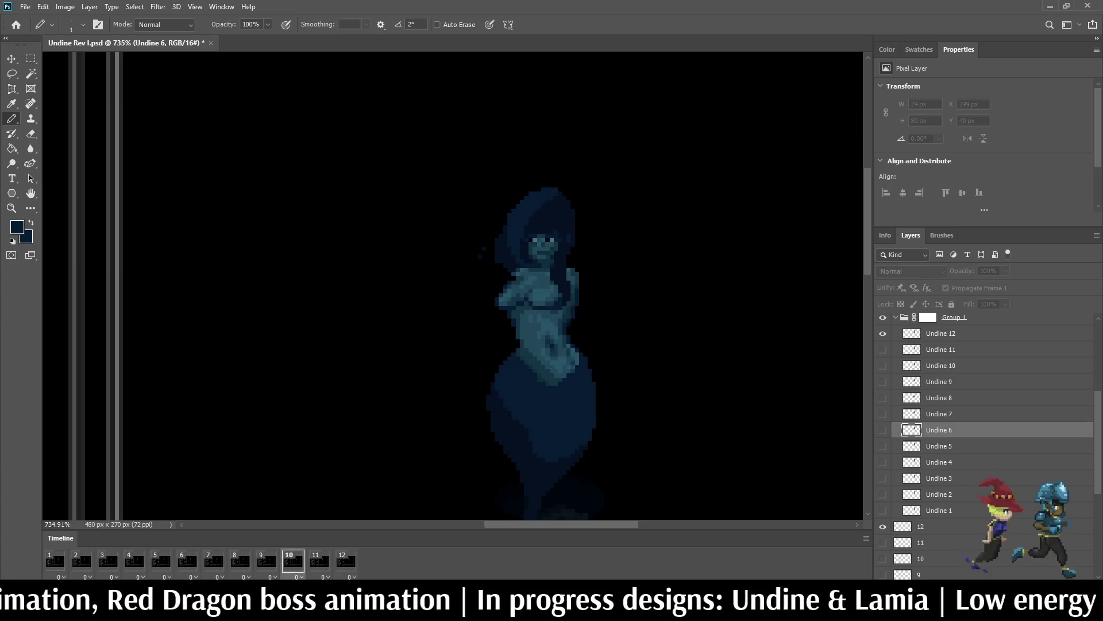
pyautogui.scroll(-4, 604, 392)
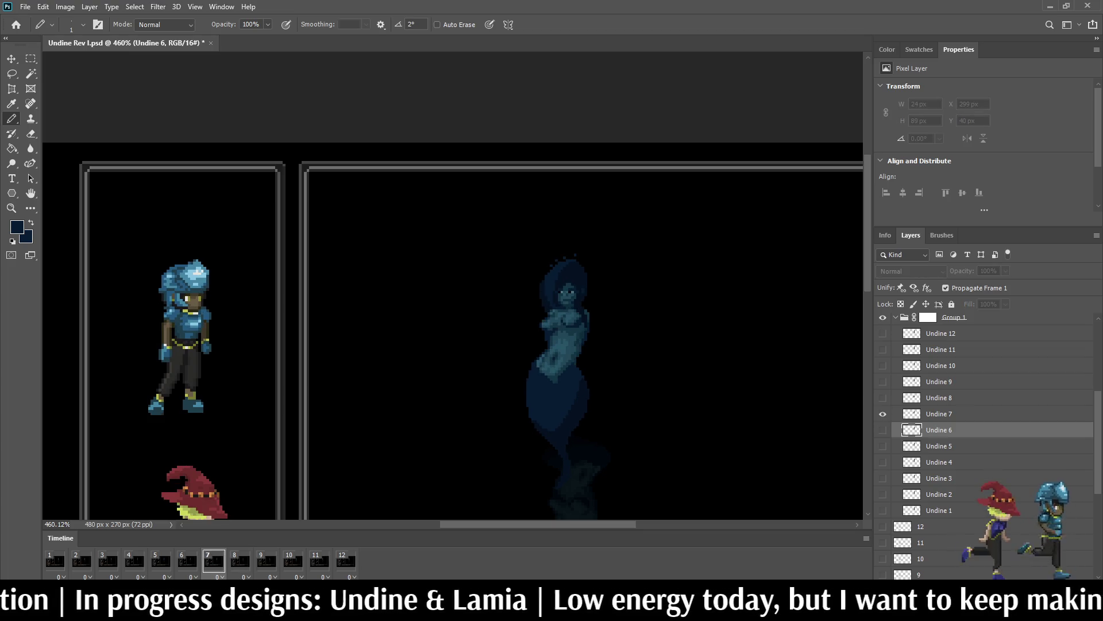
# Step: Lasso part of the tail on frame 7 and squeeze it narrower
pyautogui.press('space')
pyautogui.scroll(6, 626, 397)
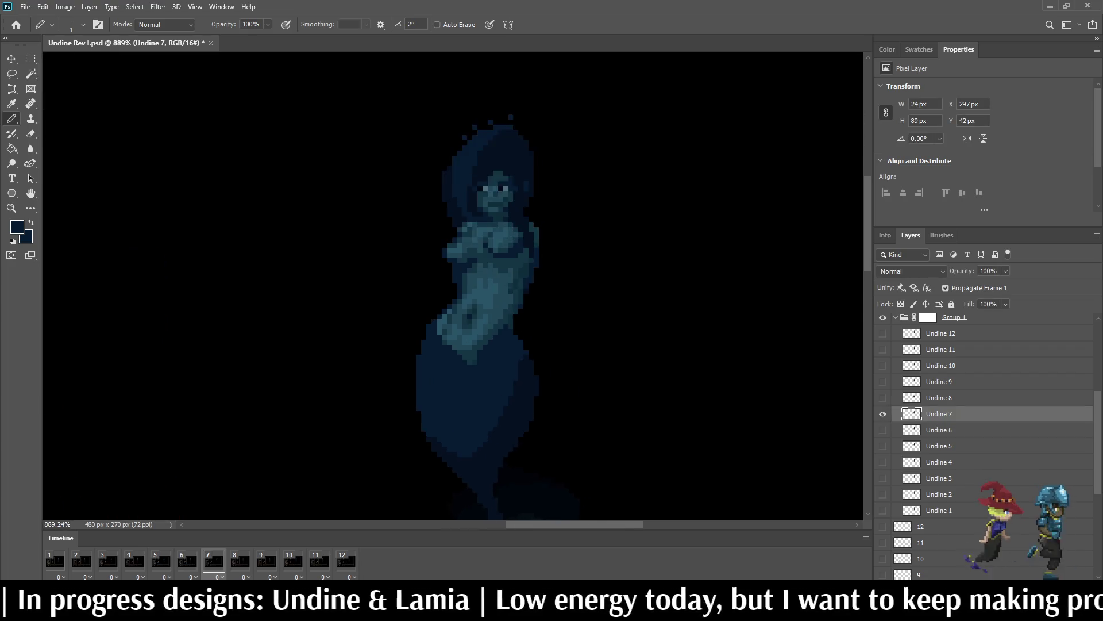
pyautogui.press('l')
pyautogui.moveTo(466, 297)
pyautogui.mouseDown()
pyautogui.moveTo(545, 435)
pyautogui.moveTo(506, 497)
pyautogui.moveTo(443, 405)
pyautogui.moveTo(444, 318)
pyautogui.moveTo(465, 296)
pyautogui.mouseUp()
pyautogui.hotkey('ctrl', 't')
pyautogui.moveTo(550, 397); pyautogui.dragTo(501, 397)
pyautogui.press('Return')
pyautogui.hotkey('ctrl', 'd')
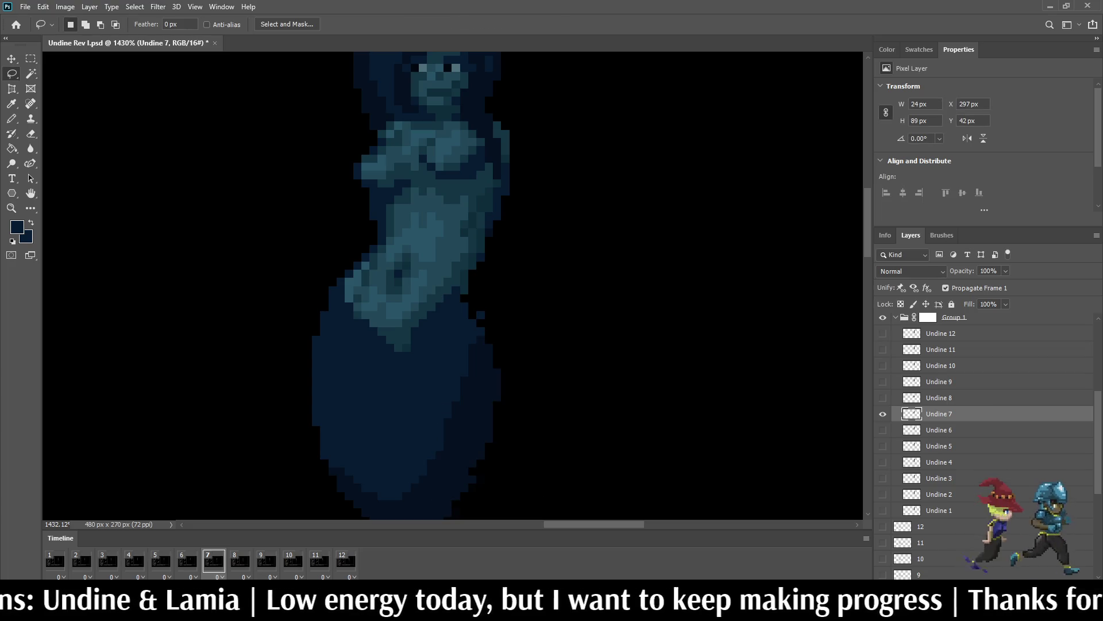
# Step: Repaint one black tail pixel blue and preview the animation
pyautogui.press('i')
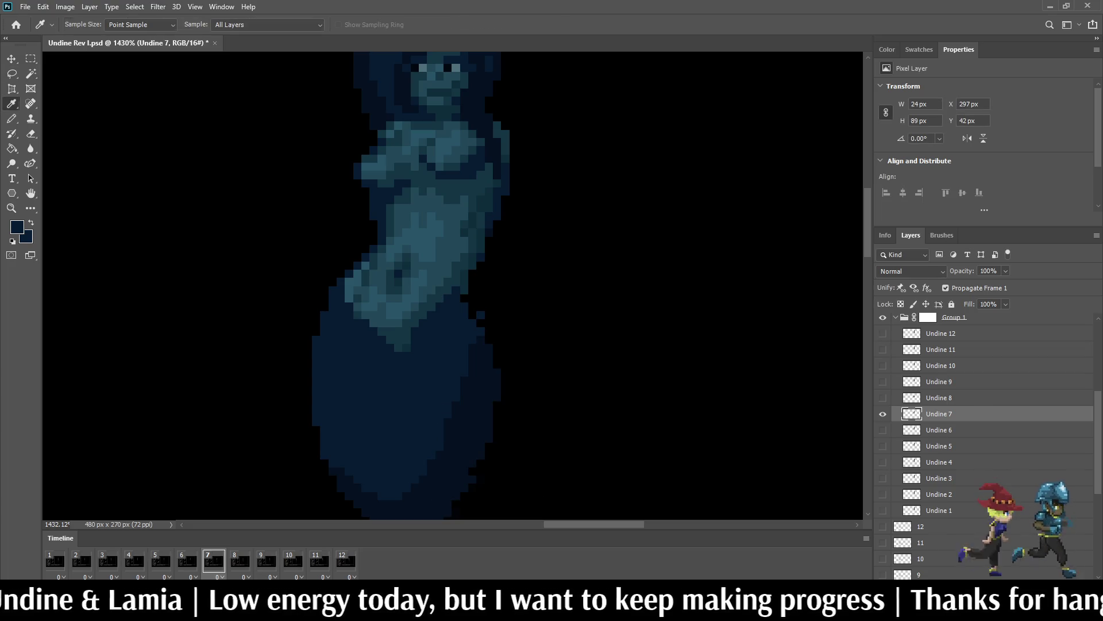
pyautogui.press('b')
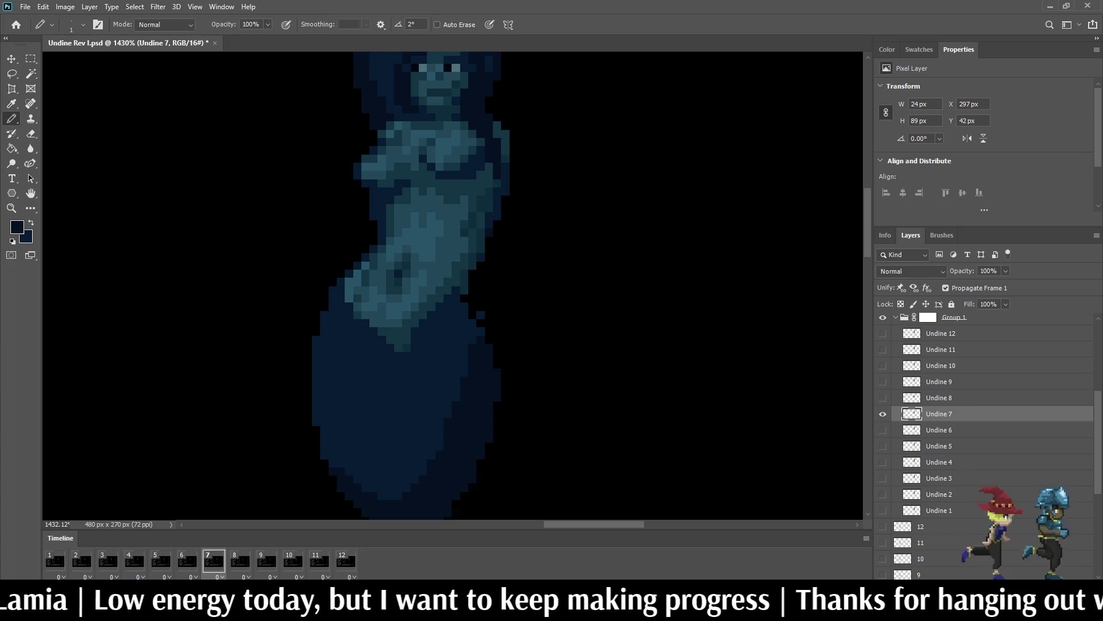
pyautogui.press('e')
pyautogui.scroll(5, 469, 295)
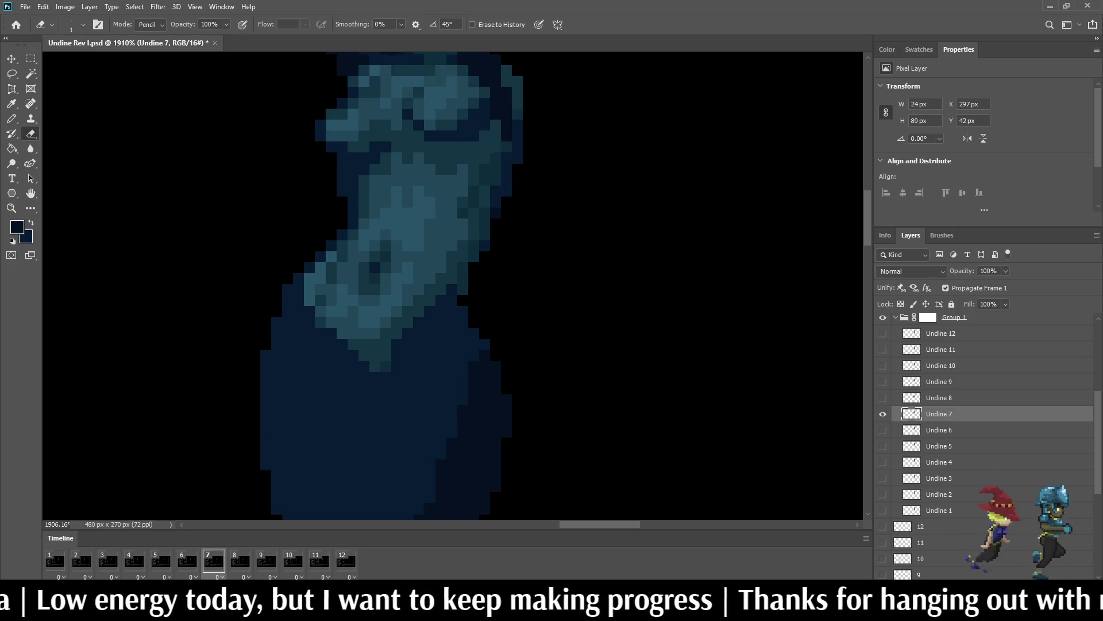
pyautogui.press('i')
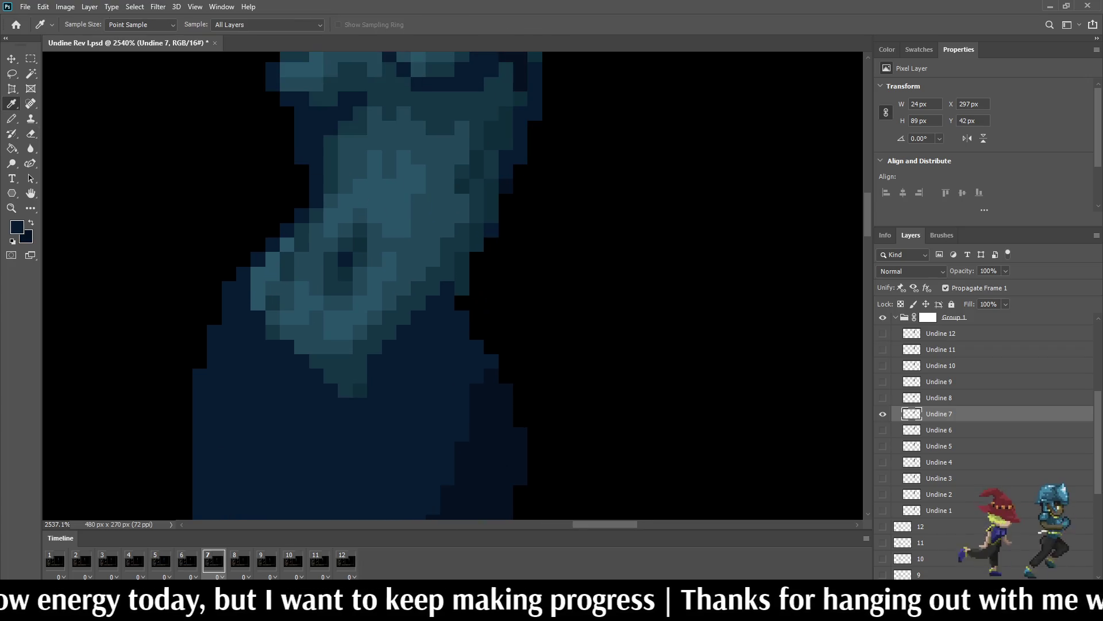
pyautogui.press('b')
pyautogui.click(462, 303)
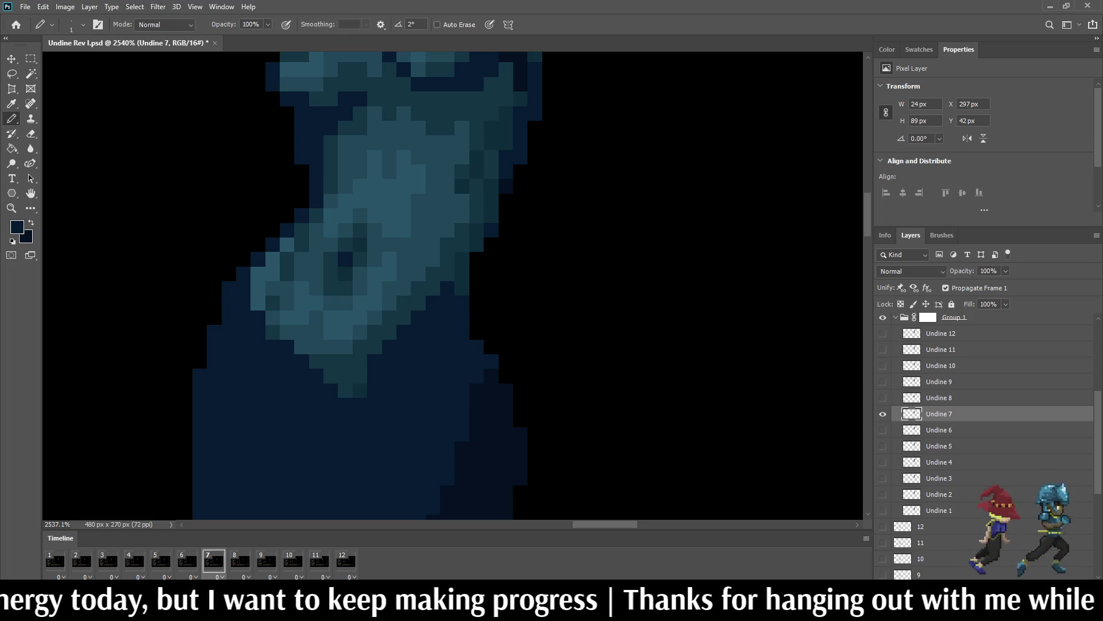
pyautogui.scroll(-8, 462, 302)
pyautogui.press('space')
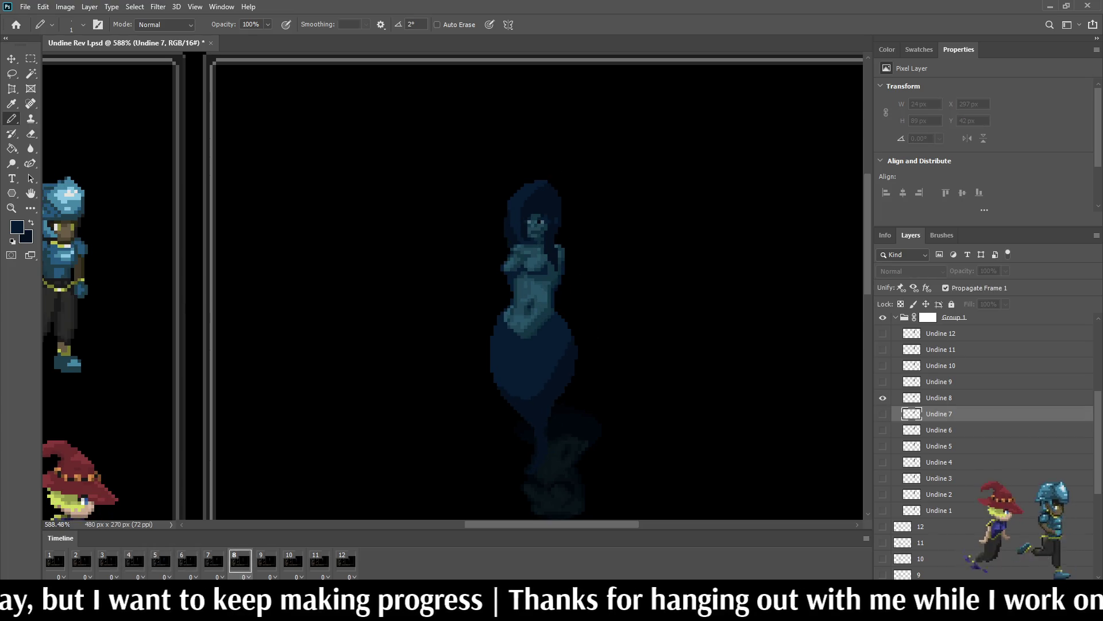
# Step: On frame 12, lasso the left hip section of the Undine 12 tail
pyautogui.press('space')
pyautogui.press('space')
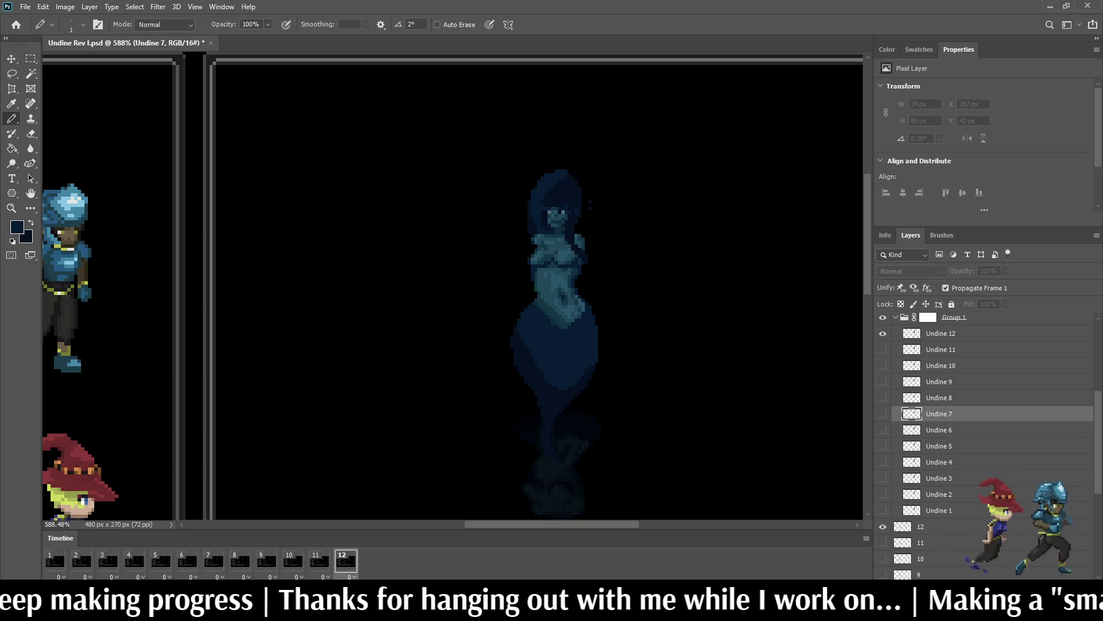
pyautogui.press('Left')
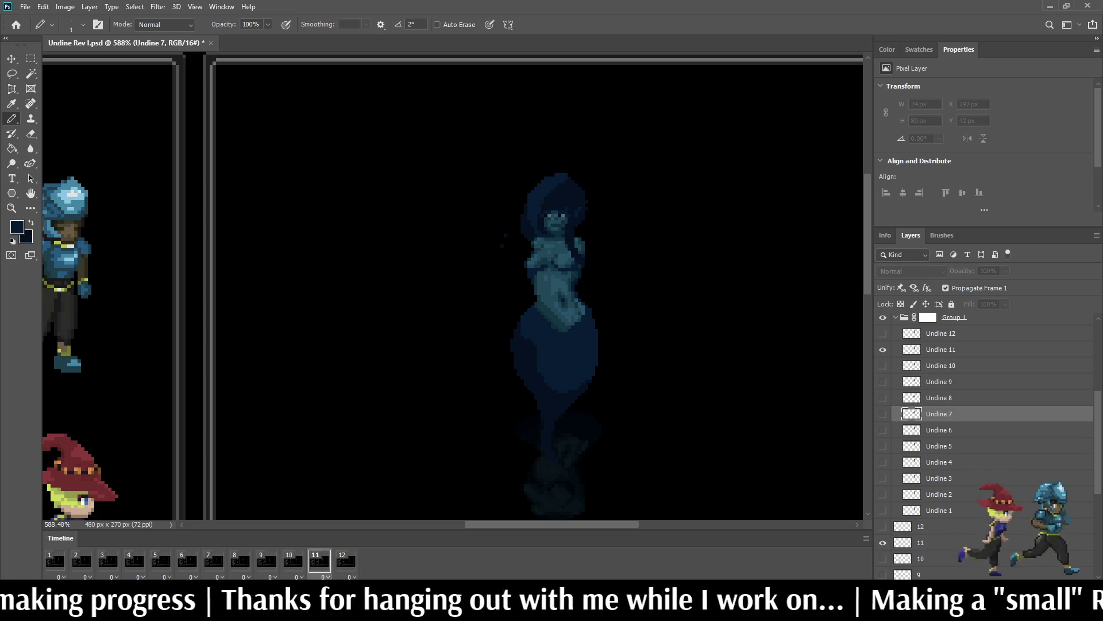
pyautogui.press('Right')
pyautogui.click(941, 333)
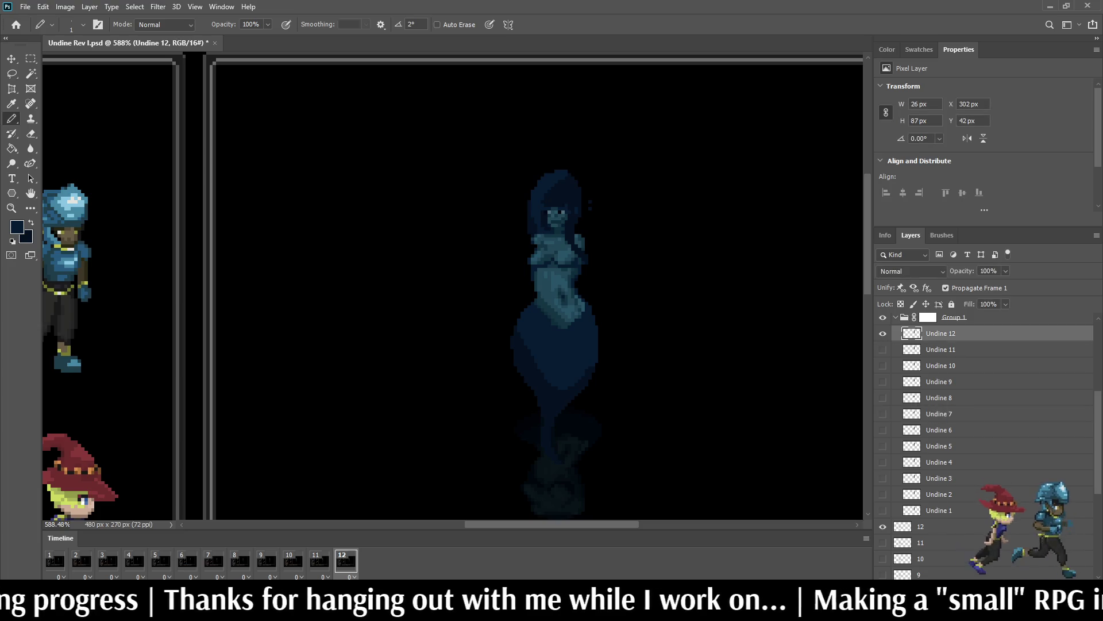
pyautogui.press('l')
pyautogui.scroll(3, 490, 315)
pyautogui.moveTo(509, 300); pyautogui.dragTo(586, 375)
pyautogui.moveTo(546, 449); pyautogui.dragTo(508, 301)
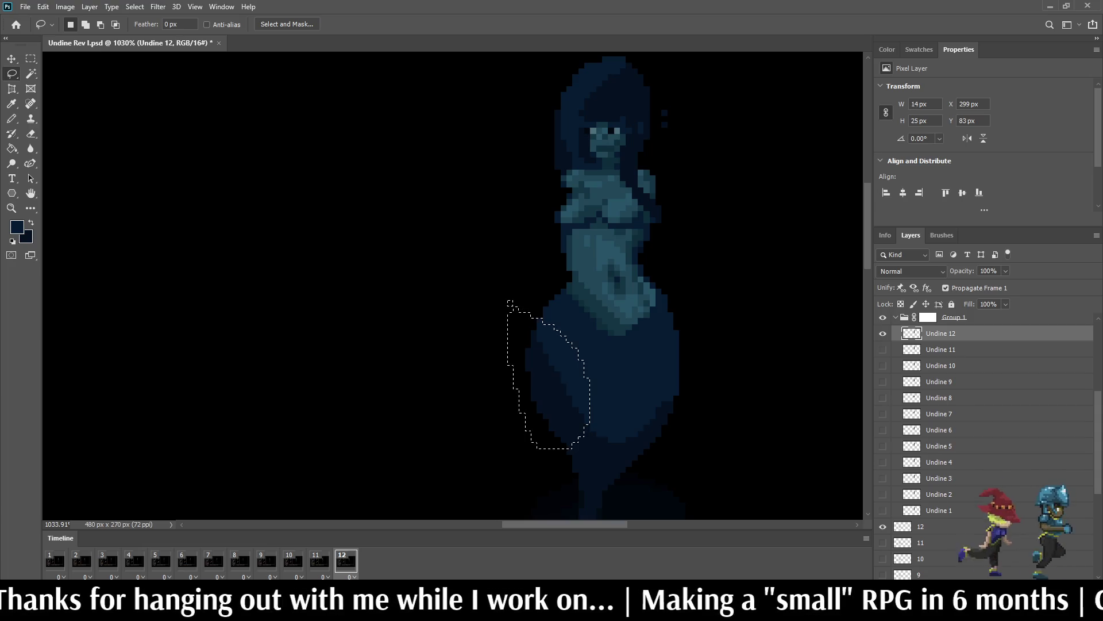
# Step: Flip the selected hip pixels horizontally, deselect, and replay the animation
pyautogui.hotkey('ctrl', 't')
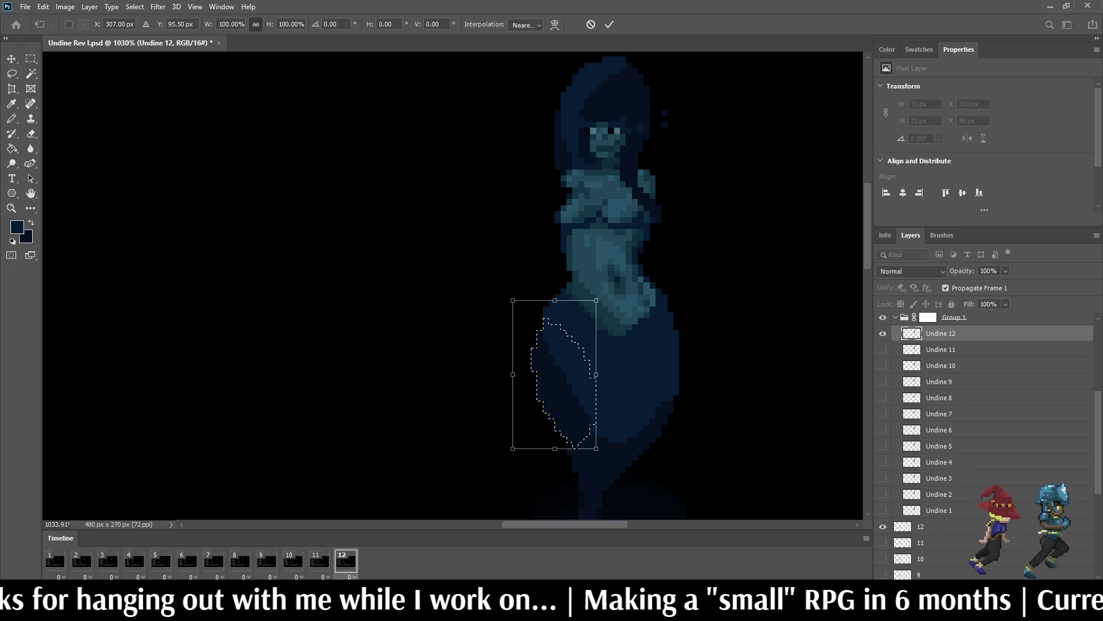
pyautogui.press('Return')
pyautogui.hotkey('ctrl', 'd')
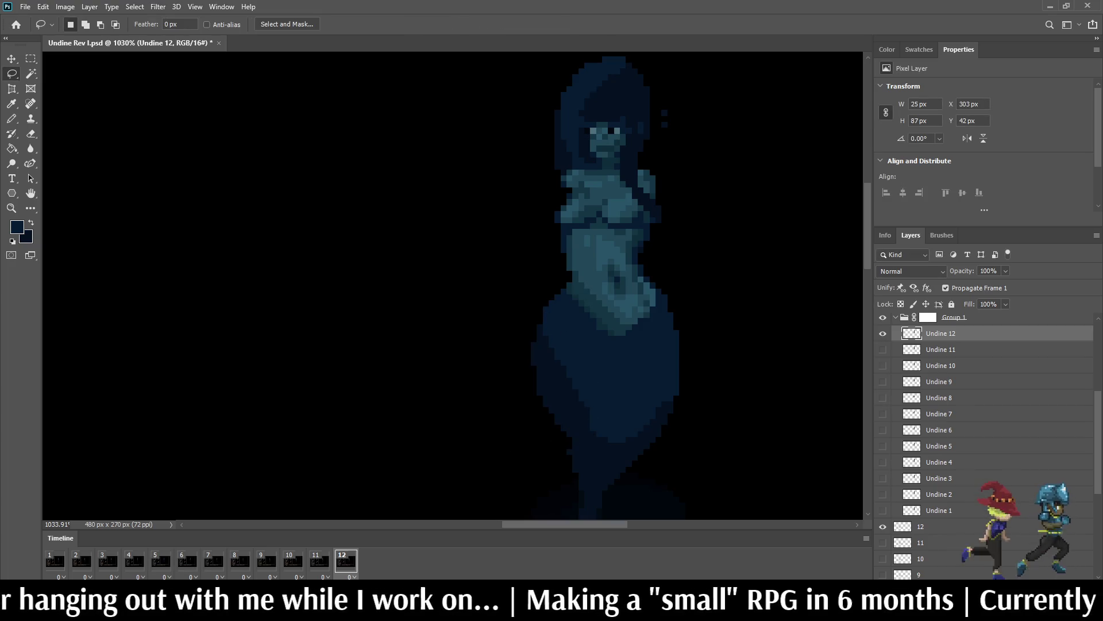
pyautogui.scroll(5, 632, 373)
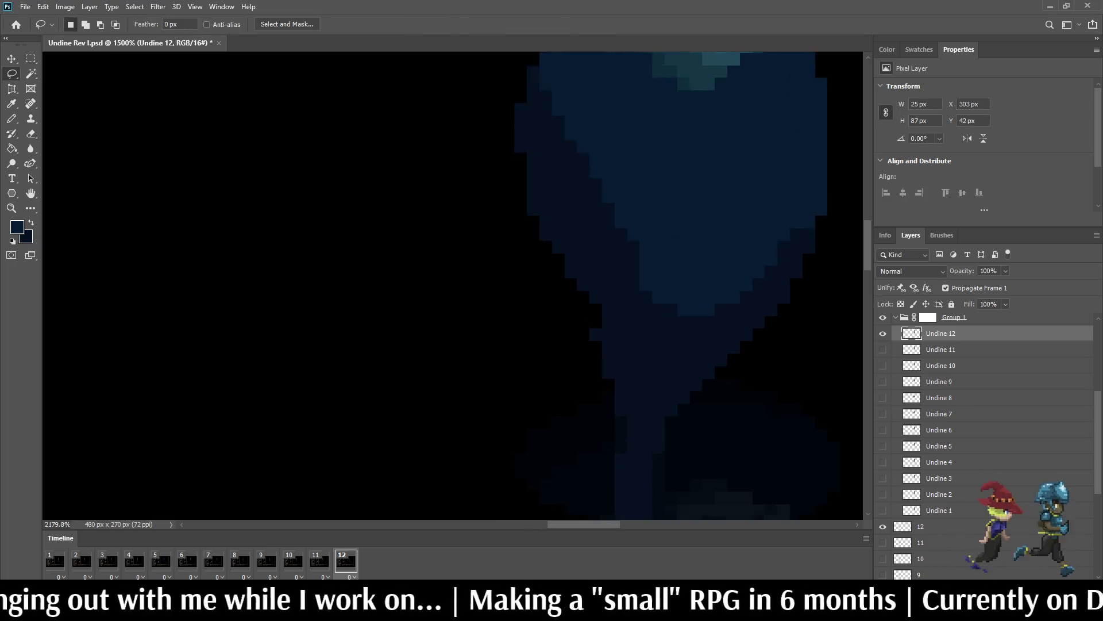
pyautogui.press('e')
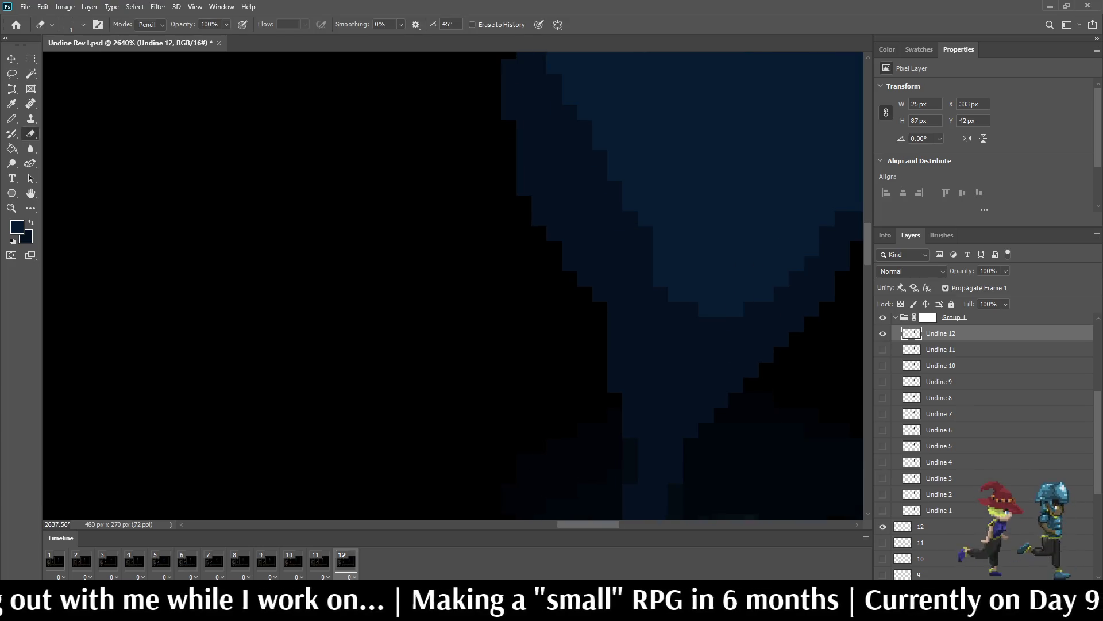
pyautogui.scroll(-8, 632, 373)
pyautogui.press('space')
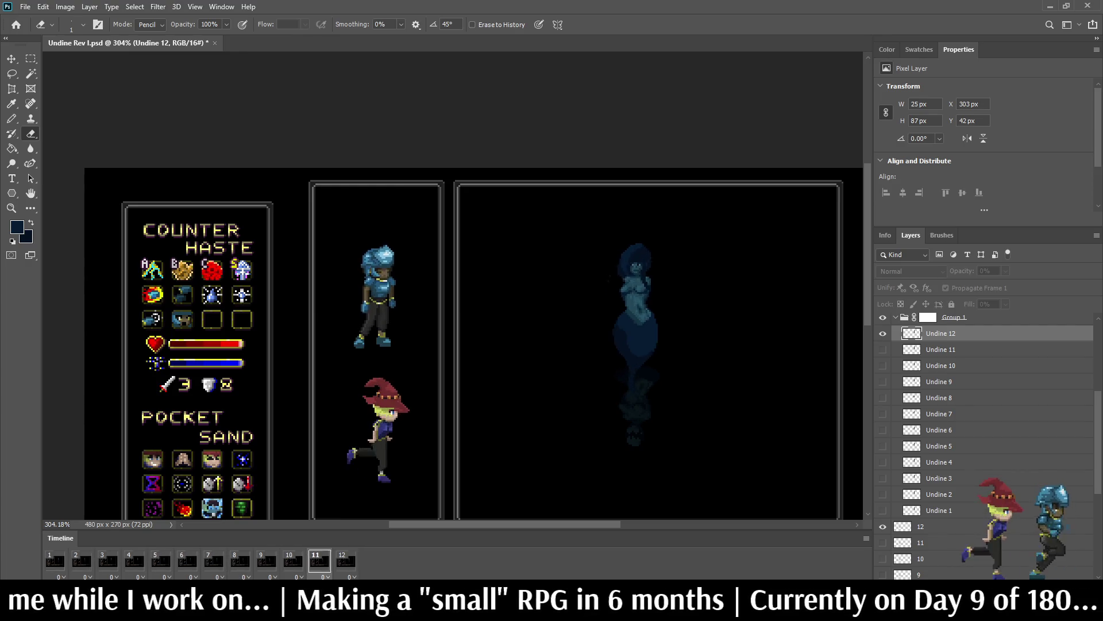
# Step: Fit the battle mockup on screen, restart playback, and step to the Undine 5 frame
pyautogui.scroll(-2, 632, 373)
pyautogui.scroll(3, 537, 221)
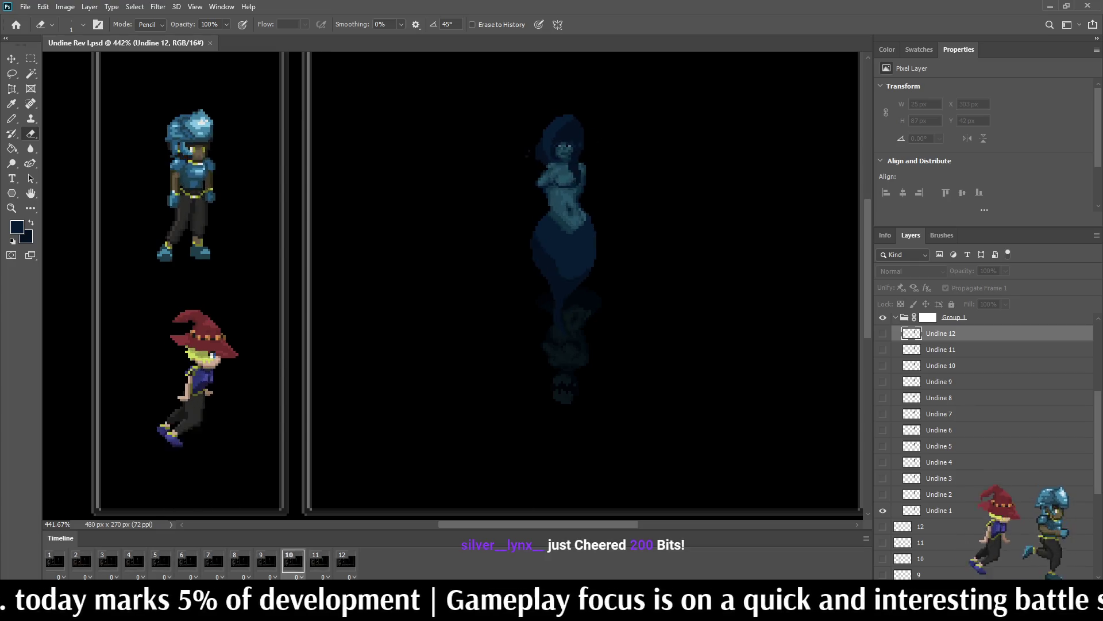
pyautogui.hotkey('ctrl', '0')
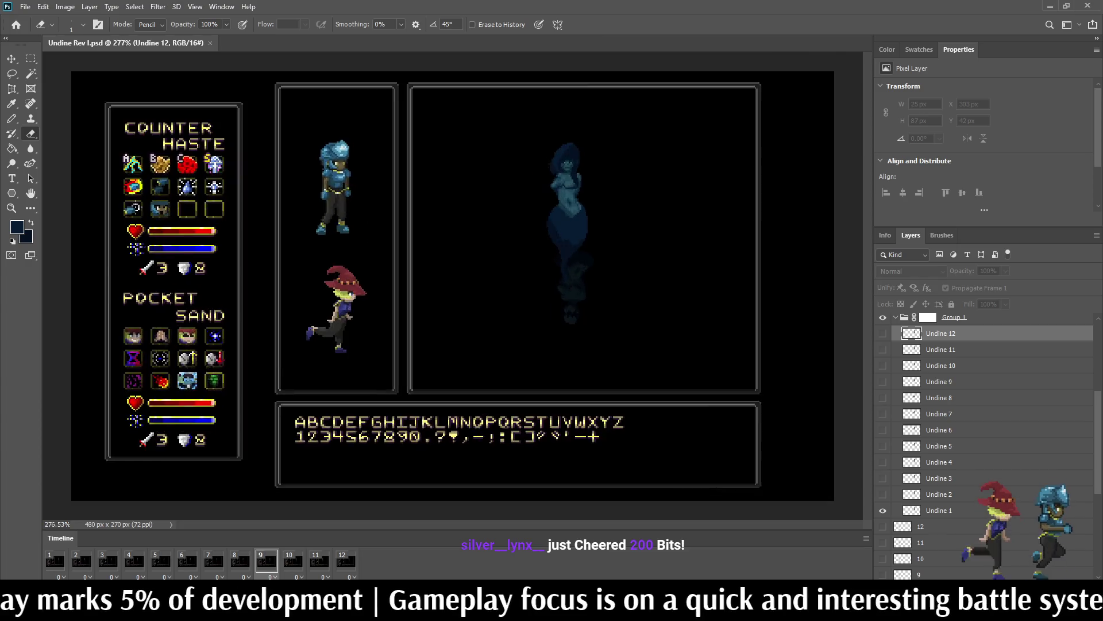
pyautogui.scroll(5, 568, 190)
pyautogui.press('space')
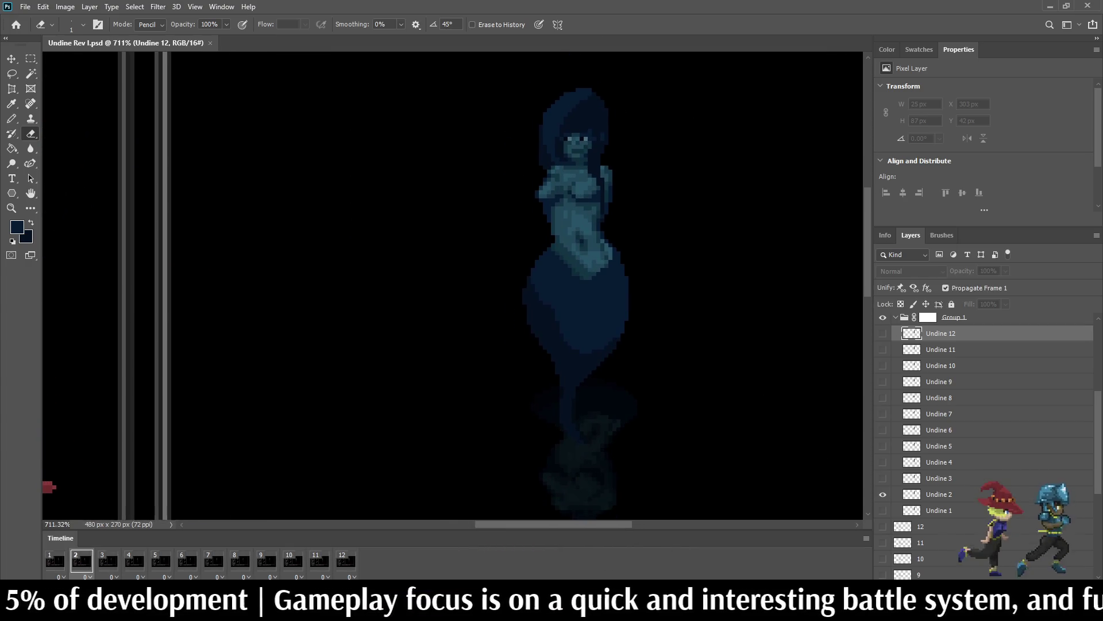
pyautogui.press('space')
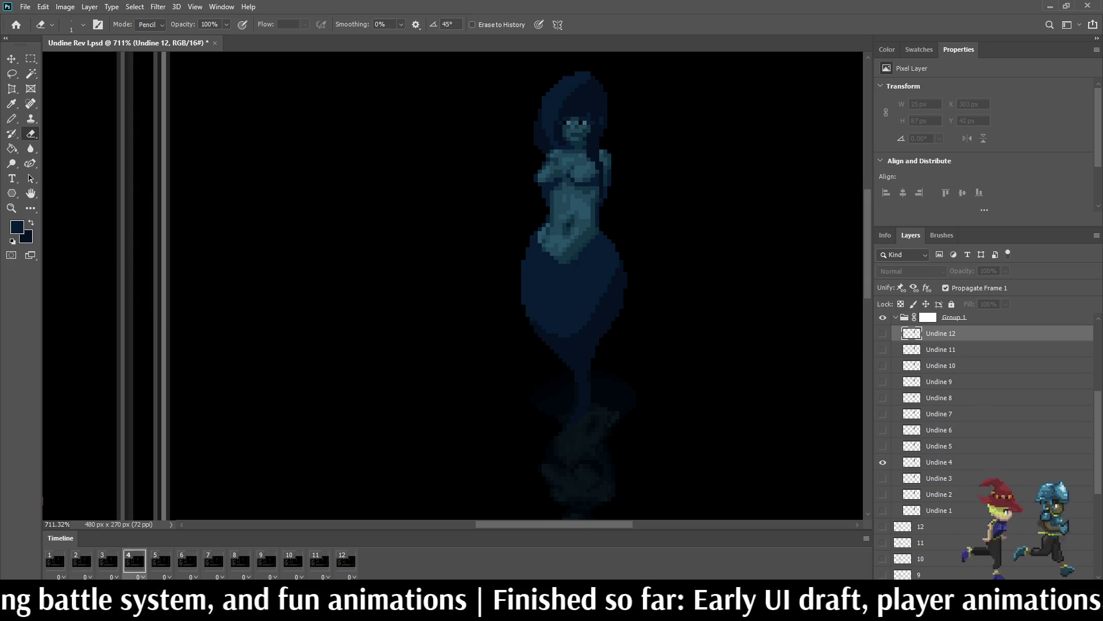
pyautogui.press('Left')
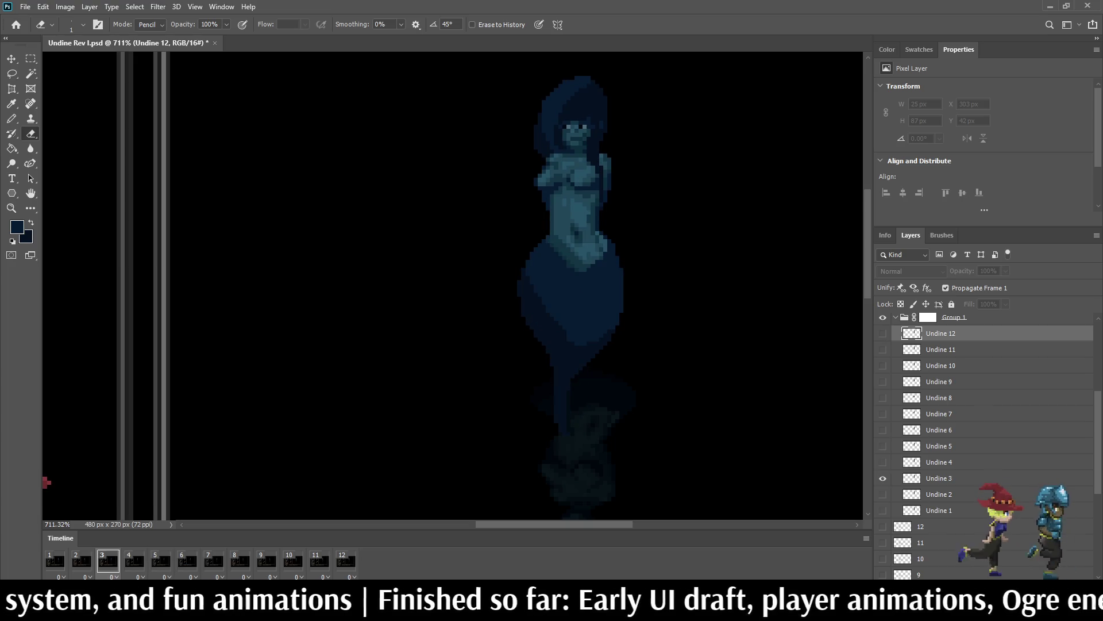
pyautogui.press('Right')
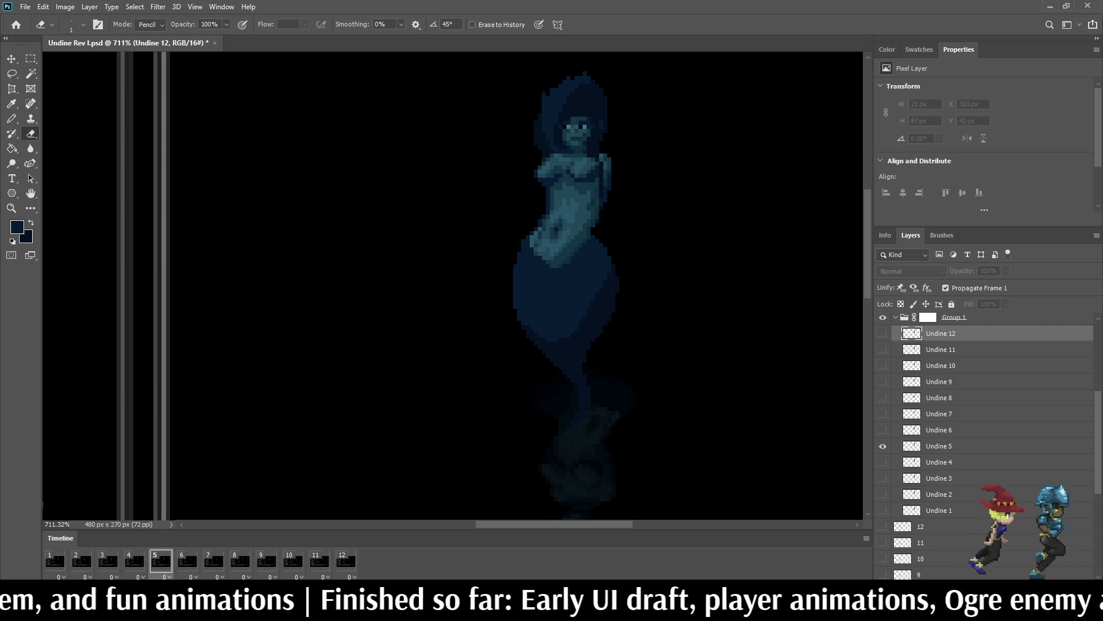
# Step: Add blue pixels along the right edge of the Undine 5 sprite and preview
pyautogui.click(939, 446)
pyautogui.scroll(5, 678, 304)
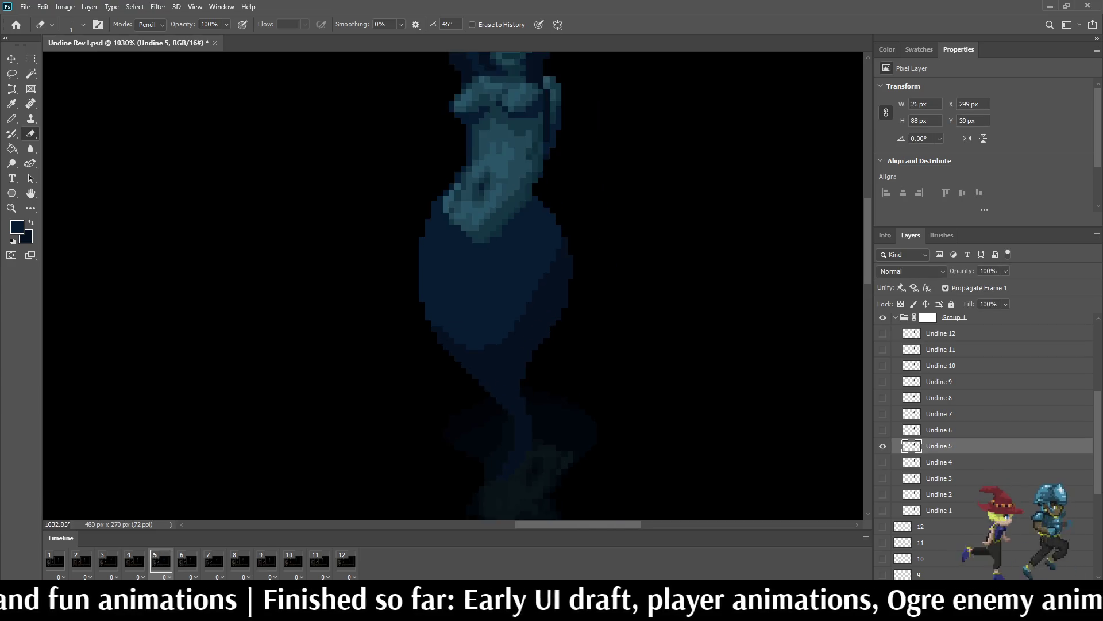
pyautogui.press('b')
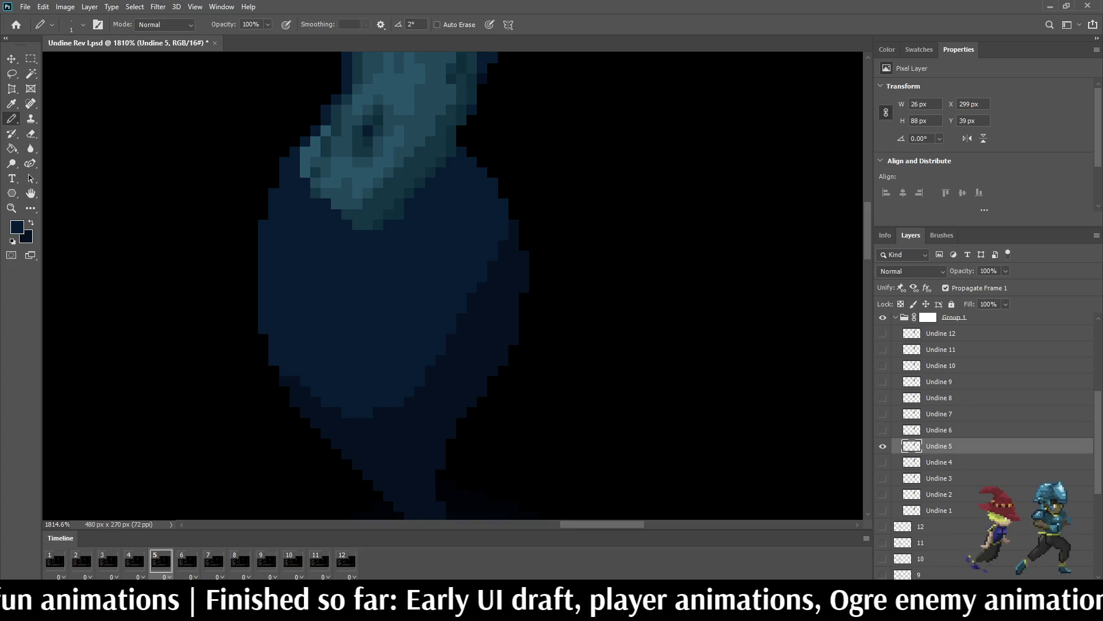
pyautogui.click(493, 173)
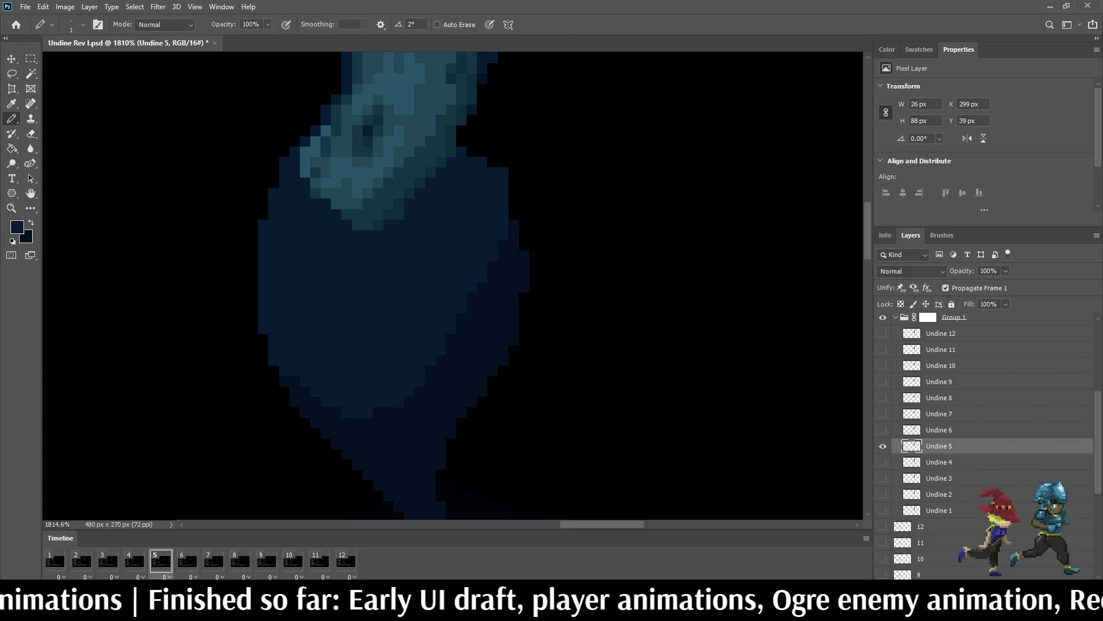
pyautogui.scroll(-10, 602, 287)
pyautogui.press('space')
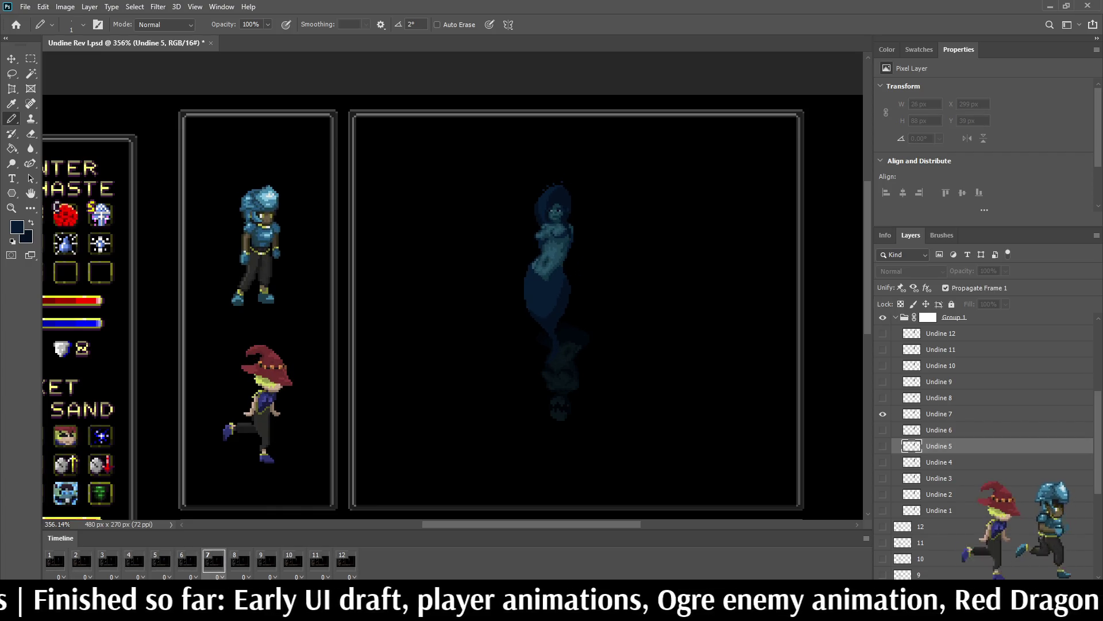
# Step: Switch to the Eraser in Pencil mode and restart the animation preview
pyautogui.scroll(6, 575, 257)
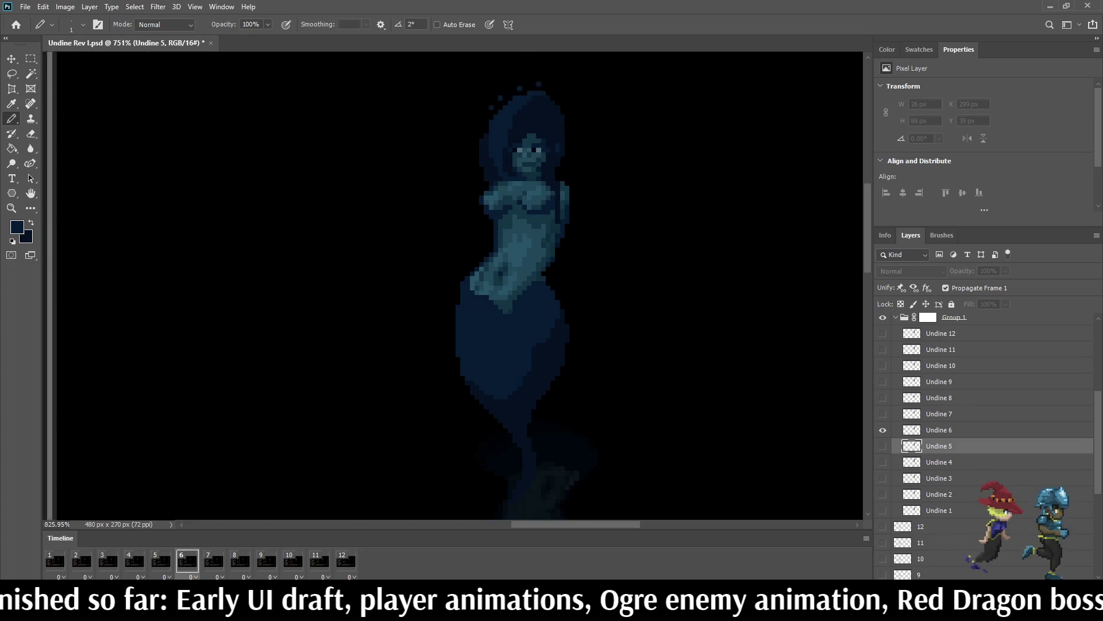
pyautogui.scroll(3, 575, 259)
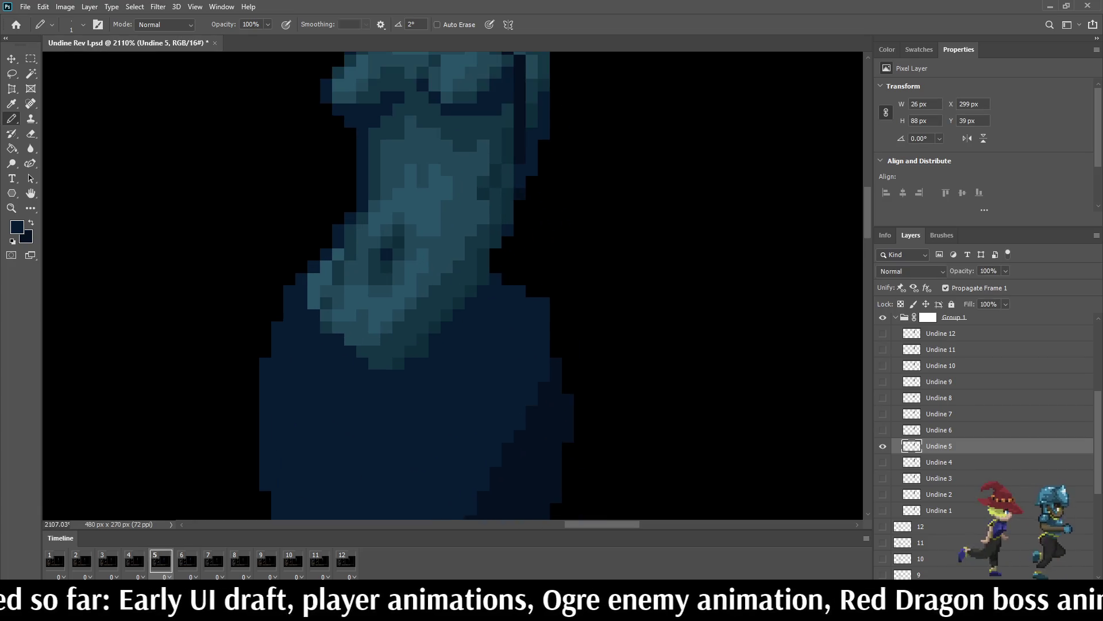
pyautogui.scroll(1, 575, 259)
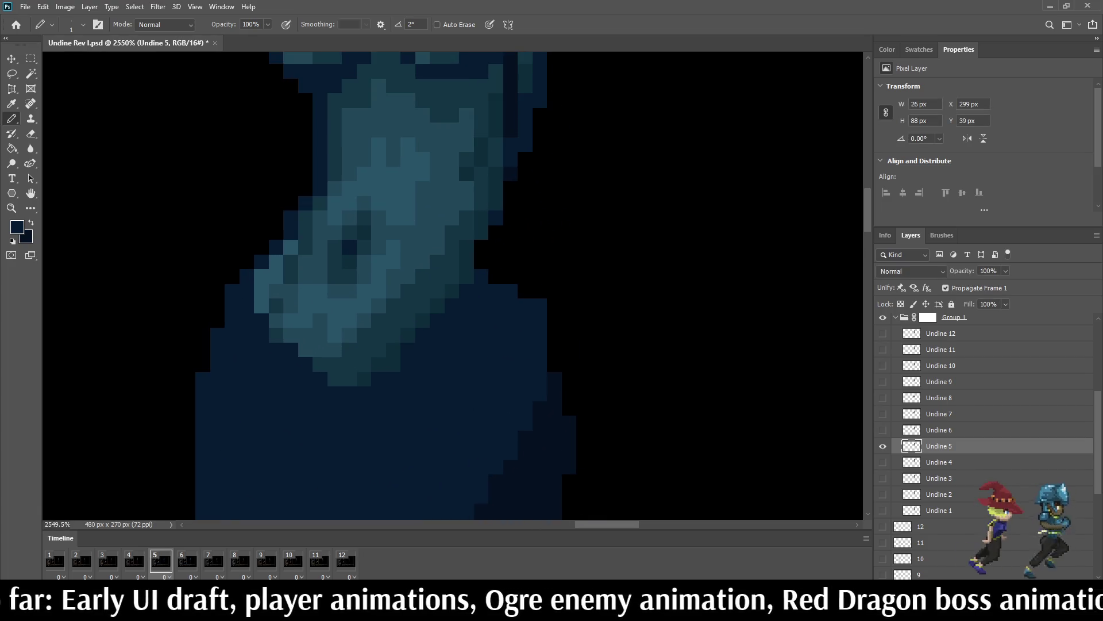
pyautogui.press('e')
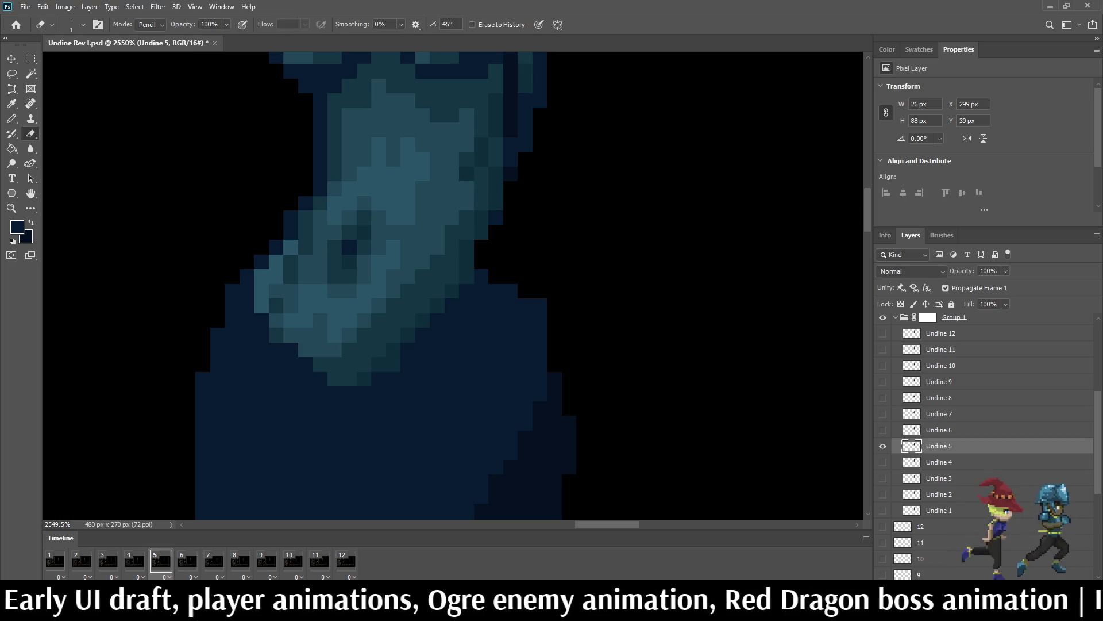
pyautogui.press('space')
pyautogui.scroll(-6, 575, 259)
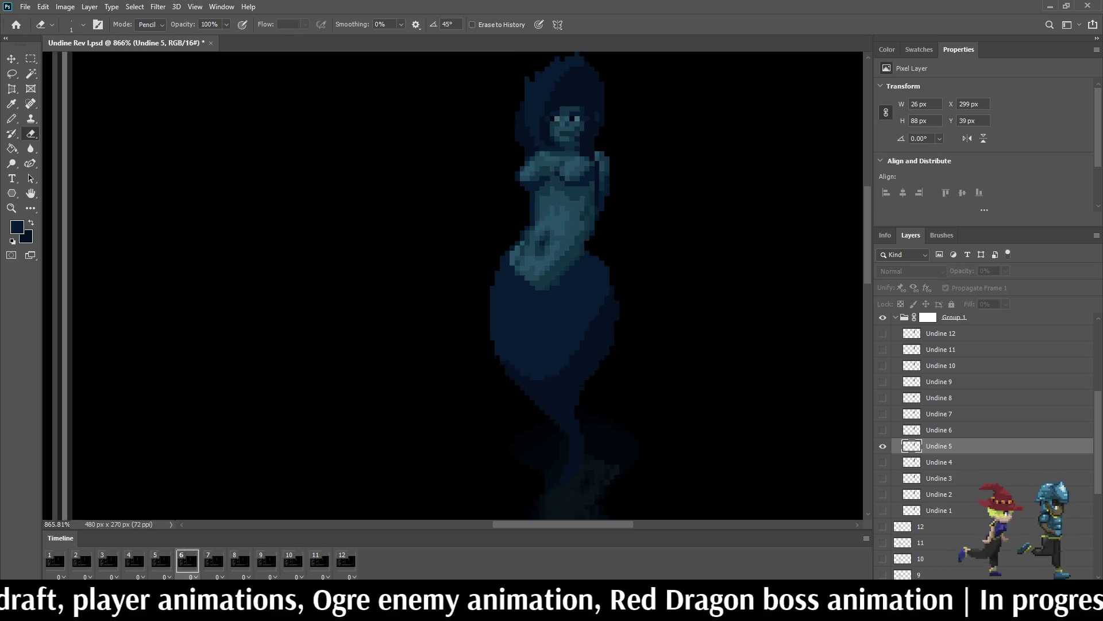
pyautogui.scroll(-2, 575, 258)
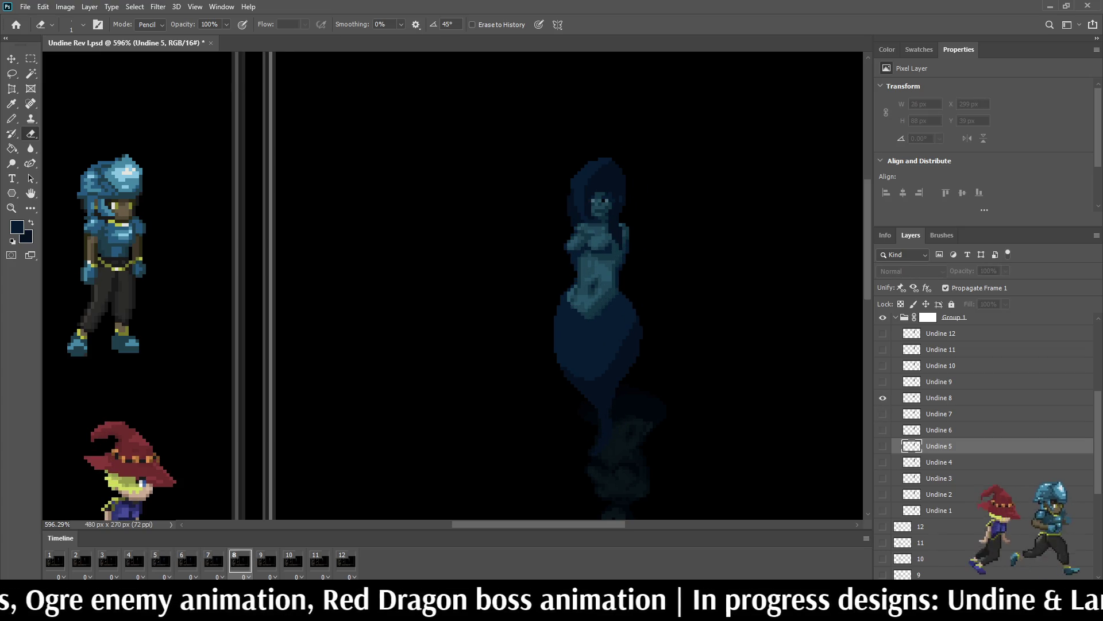
# Step: On Undine 9, pencil dark outline pixels along the tail's right edge and replay
pyautogui.scroll(5, 646, 335)
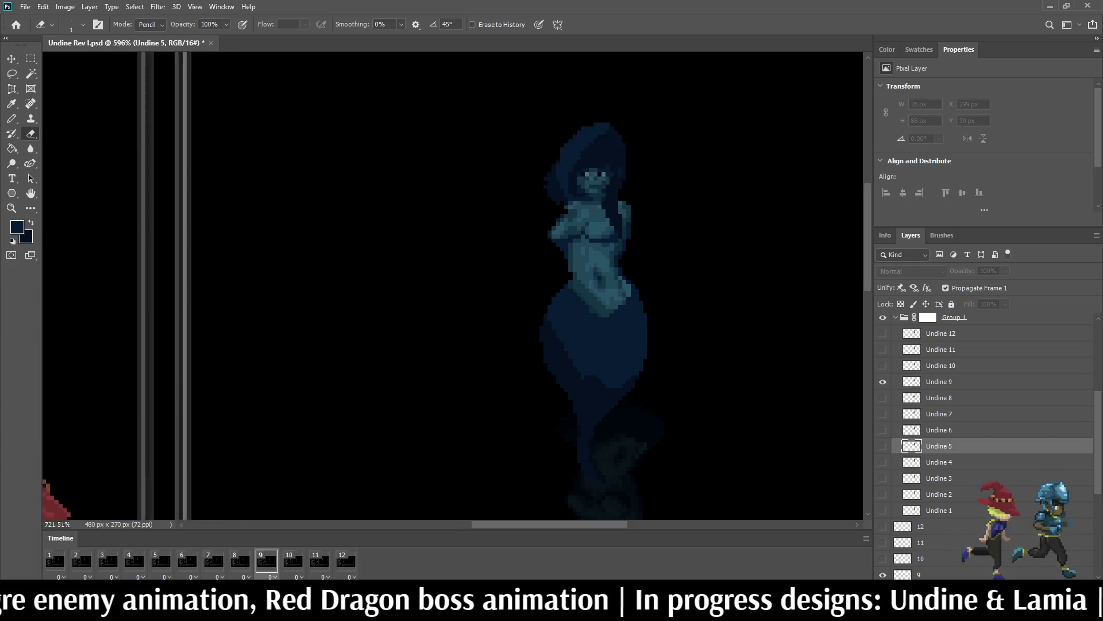
pyautogui.press('i')
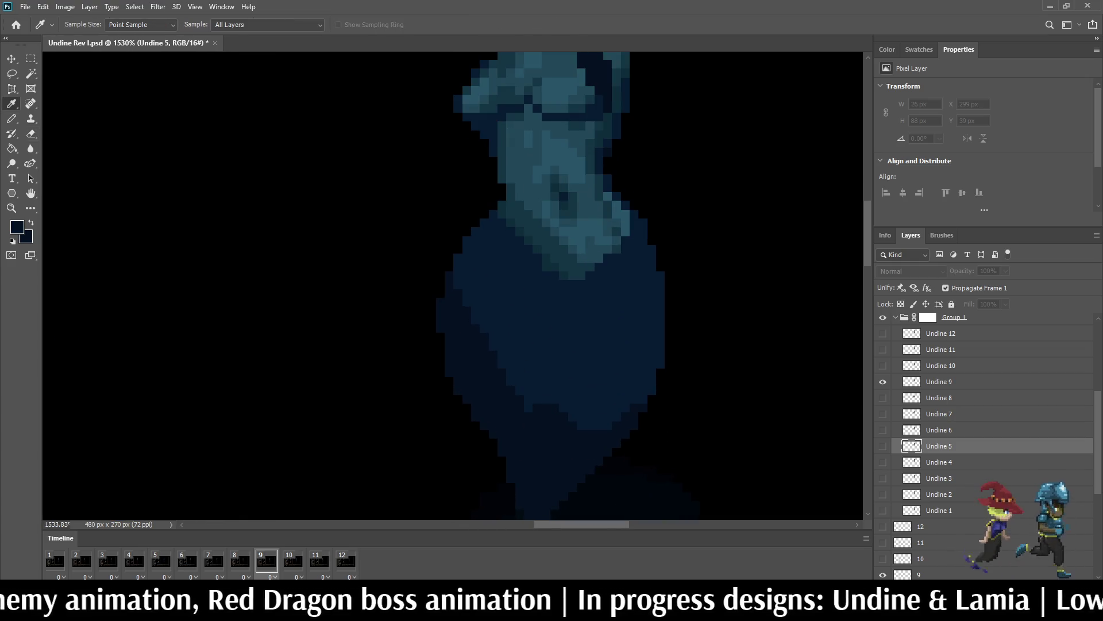
pyautogui.press('b')
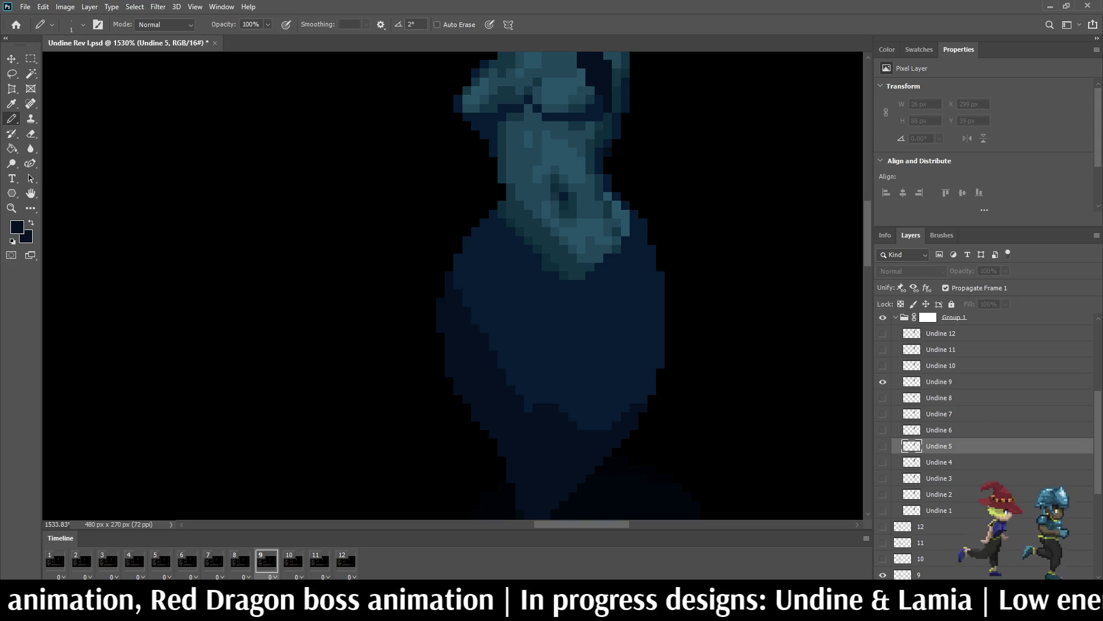
pyautogui.click(939, 381)
pyautogui.scroll(4, 662, 327)
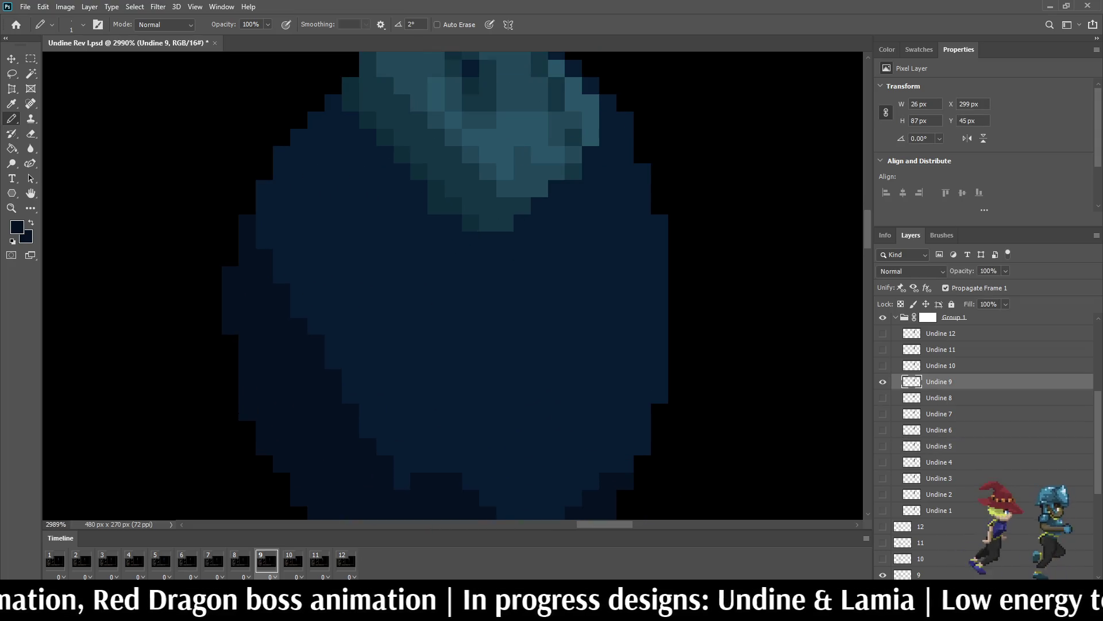
pyautogui.moveTo(607, 464)
pyautogui.mouseDown()
pyautogui.moveTo(642, 393)
pyautogui.moveTo(659, 309)
pyautogui.mouseUp()
pyautogui.moveTo(659, 377); pyautogui.dragTo(642, 447)
pyautogui.click(626, 464)
pyautogui.scroll(-5, 672, 322)
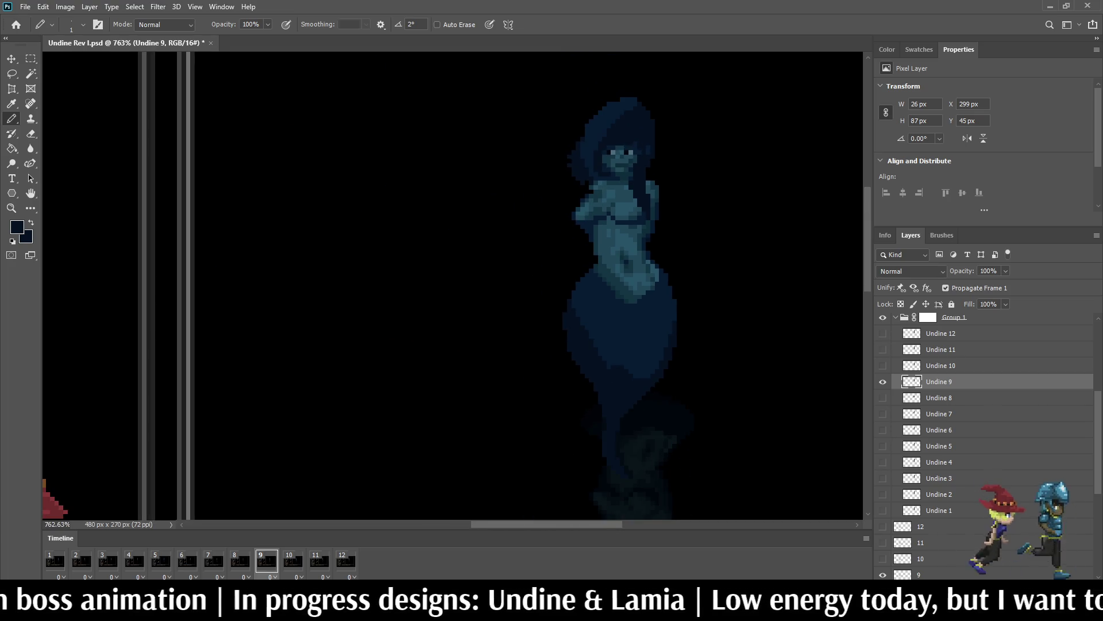
pyautogui.press('space')
pyautogui.scroll(-2, 672, 322)
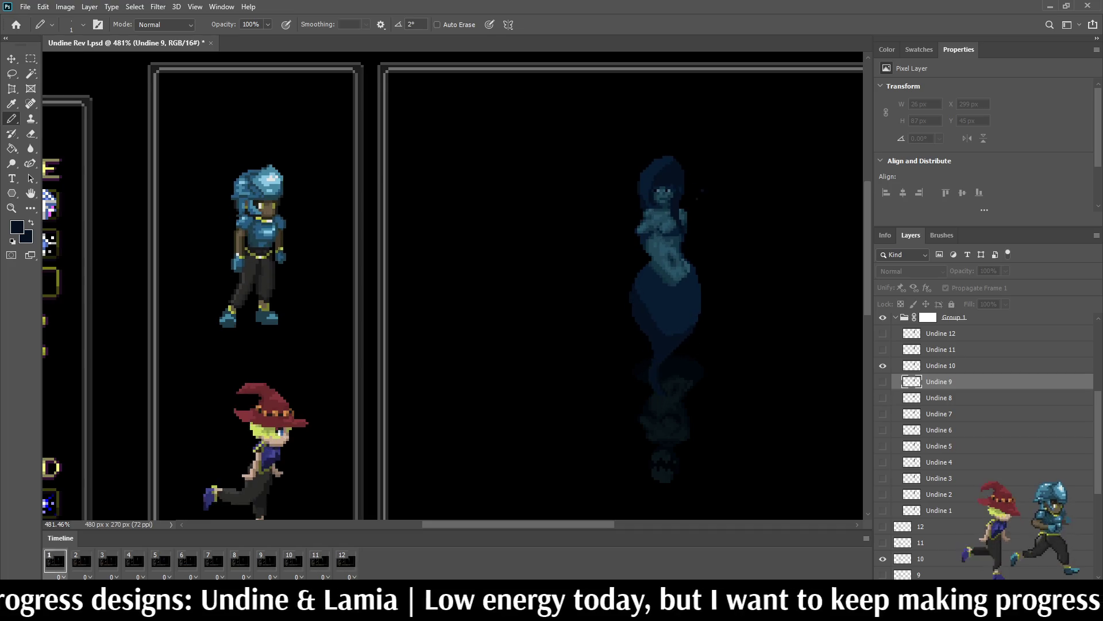
# Step: On Undine 12, darken the pixels along the bottom of the lighter torso
pyautogui.scroll(3, 712, 307)
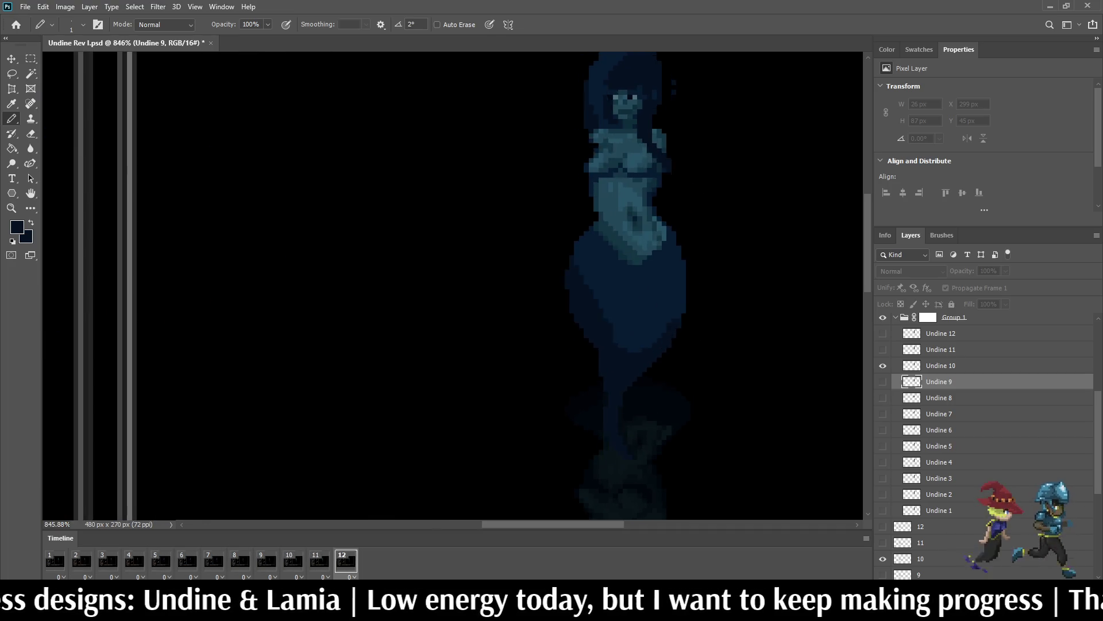
pyautogui.press('space')
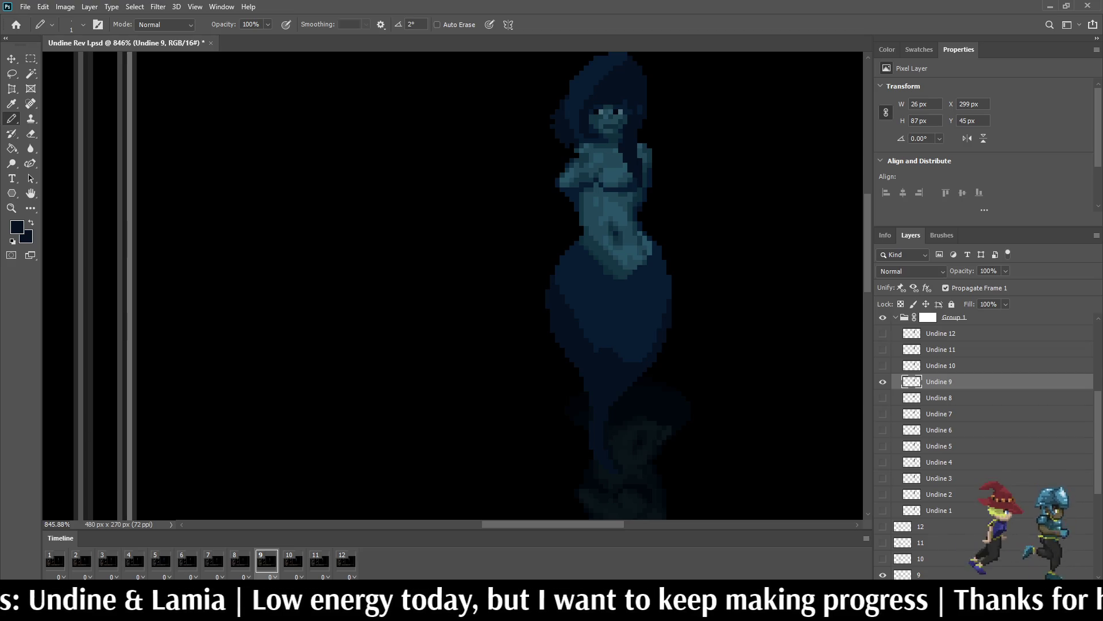
pyautogui.press('space')
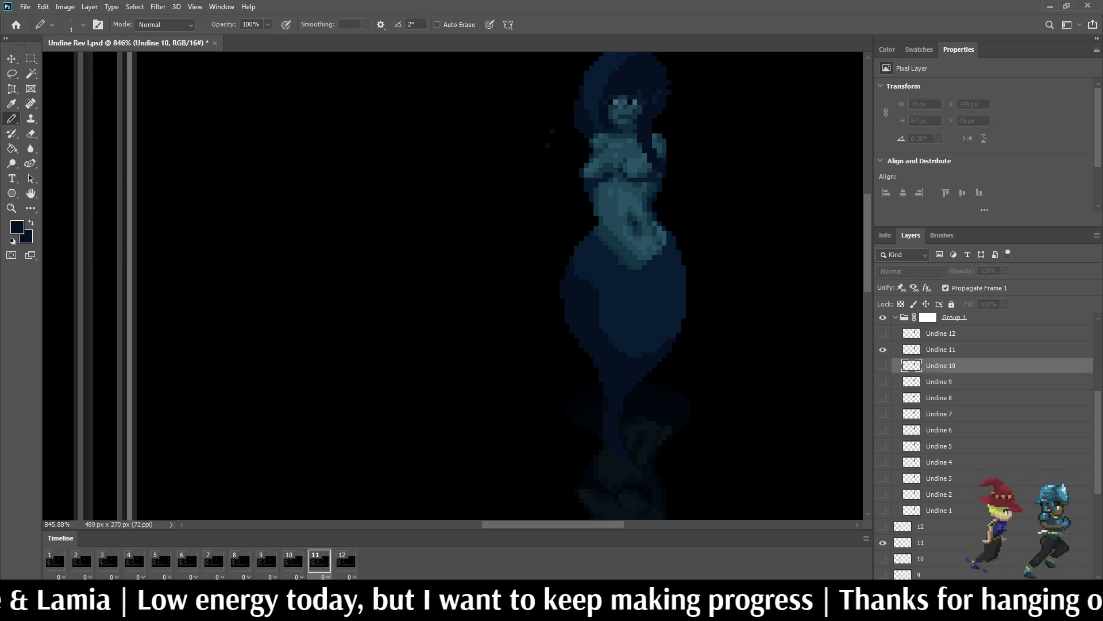
pyautogui.scroll(5, 651, 341)
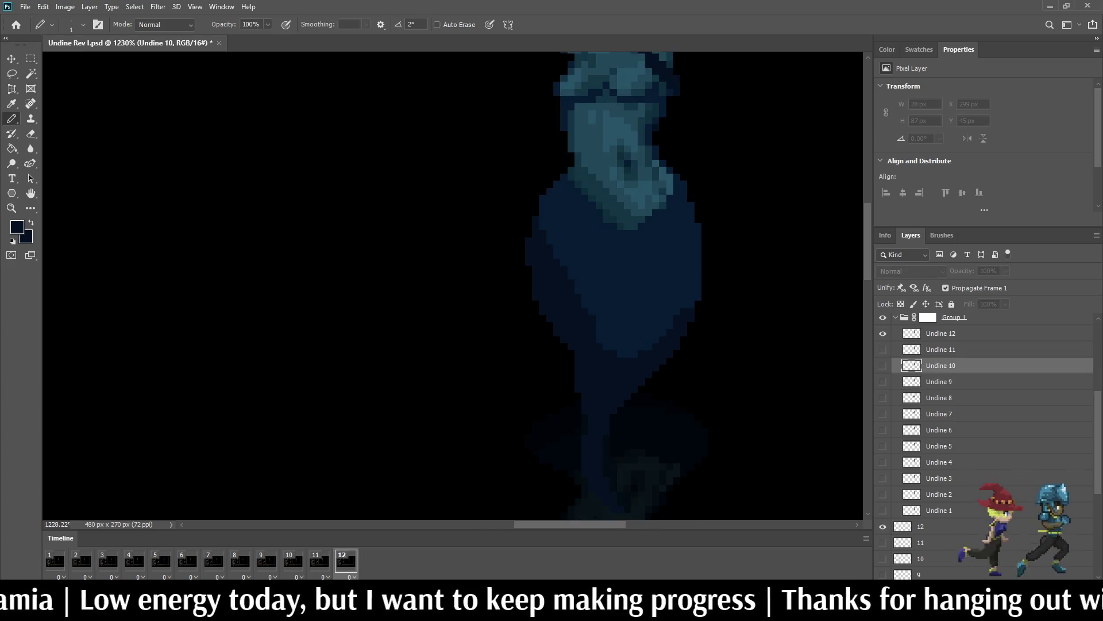
pyautogui.click(941, 333)
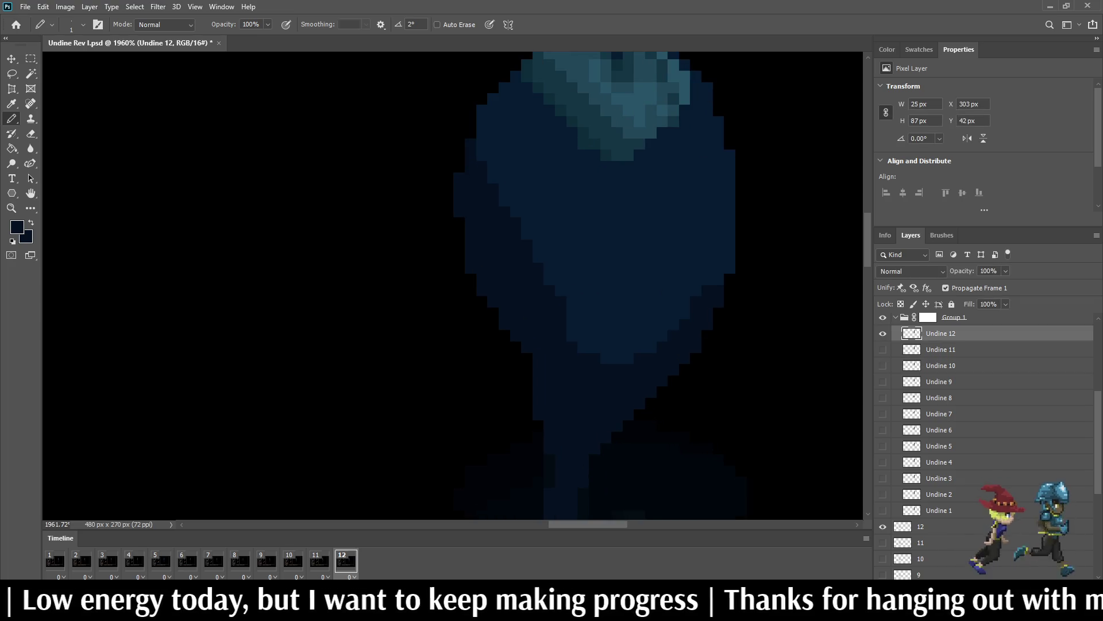
pyautogui.moveTo(661, 336); pyautogui.dragTo(617, 358)
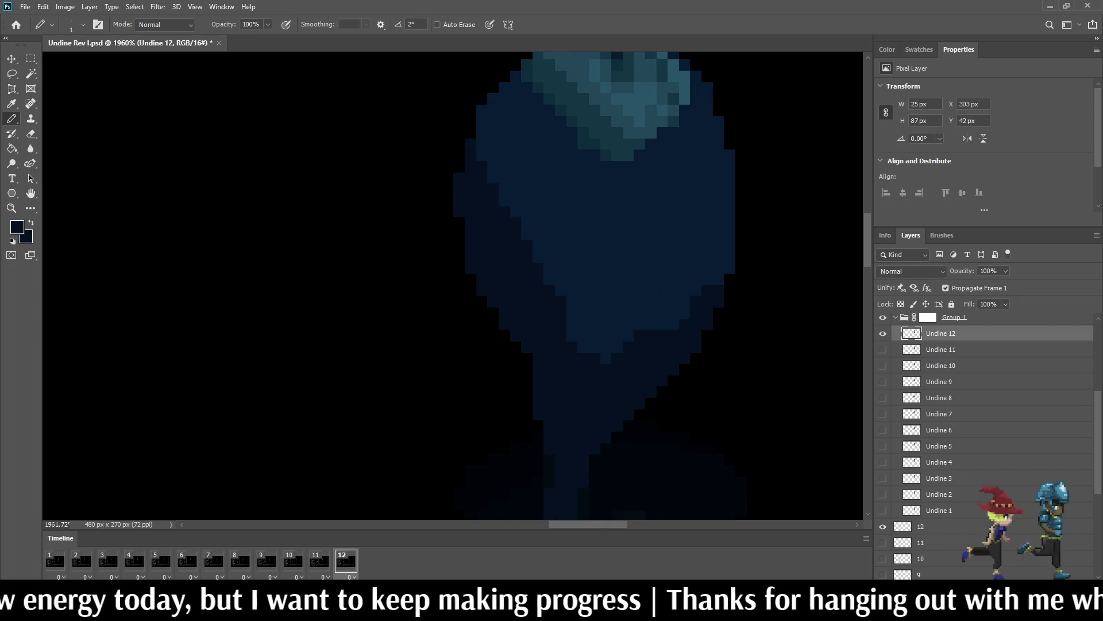
pyautogui.press('space')
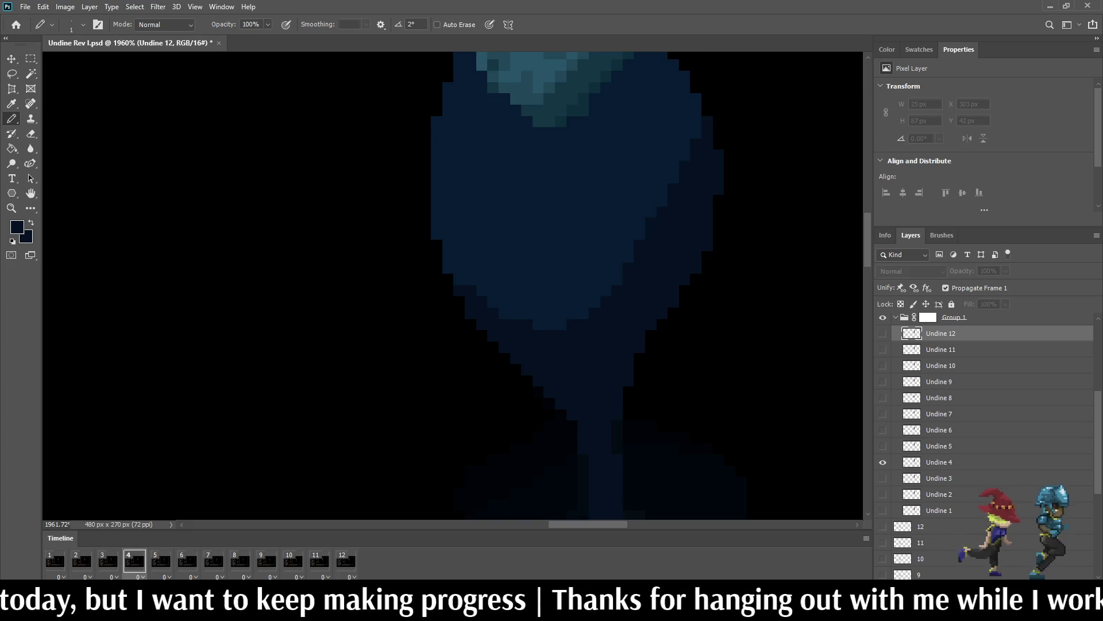
# Step: Paint darker diagonal strokes on frames 4 and 5, then resume playback
pyautogui.press('space')
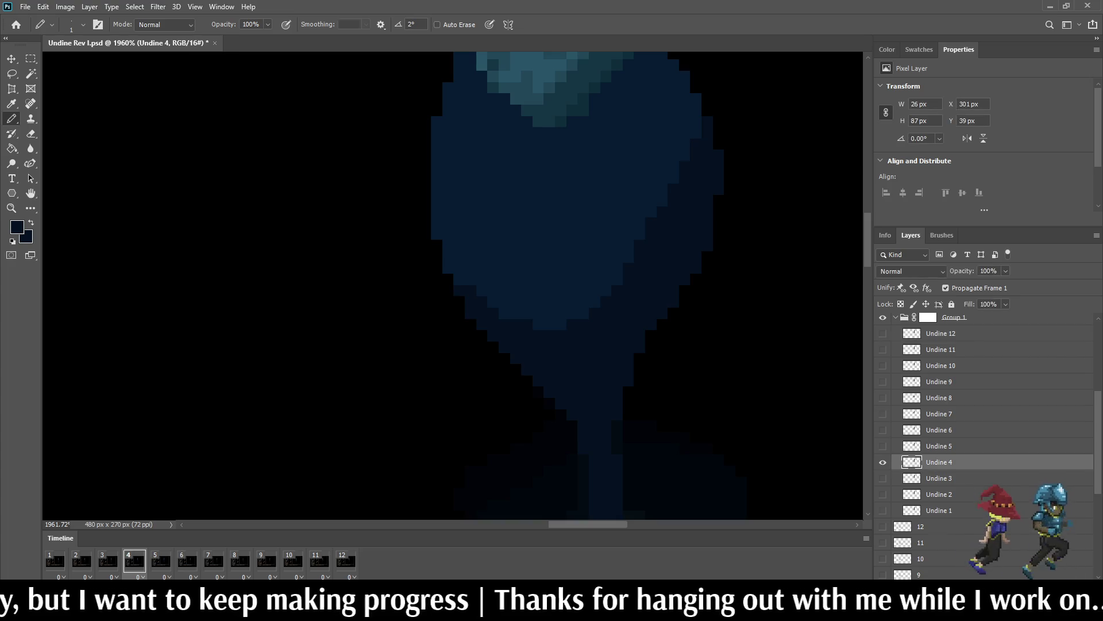
pyautogui.moveTo(483, 291); pyautogui.dragTo(516, 314)
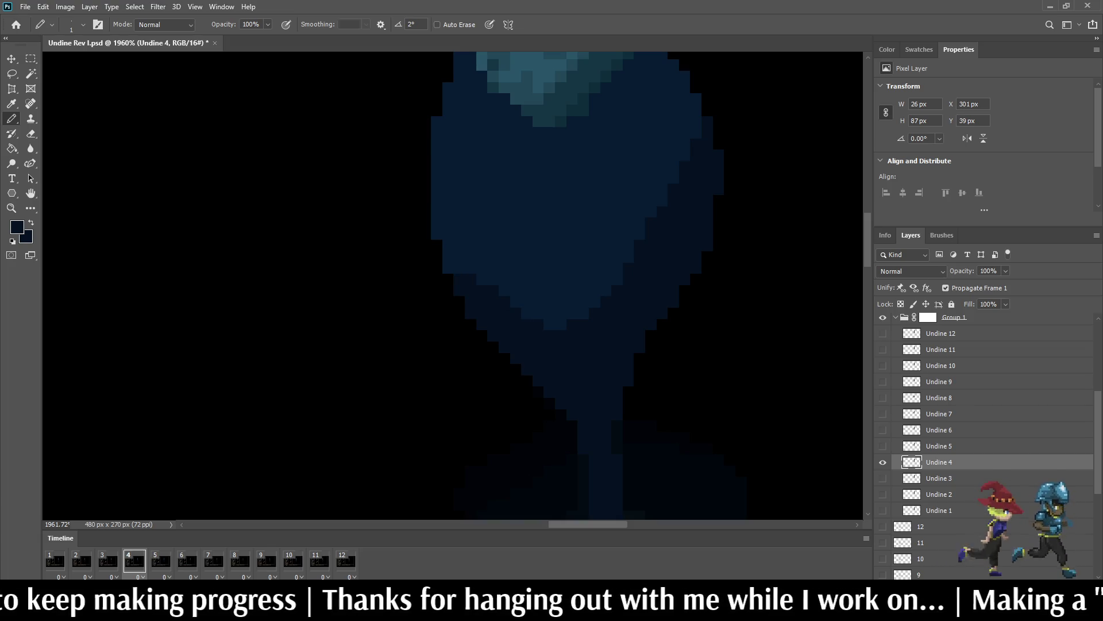
pyautogui.press('space')
pyautogui.press('space')
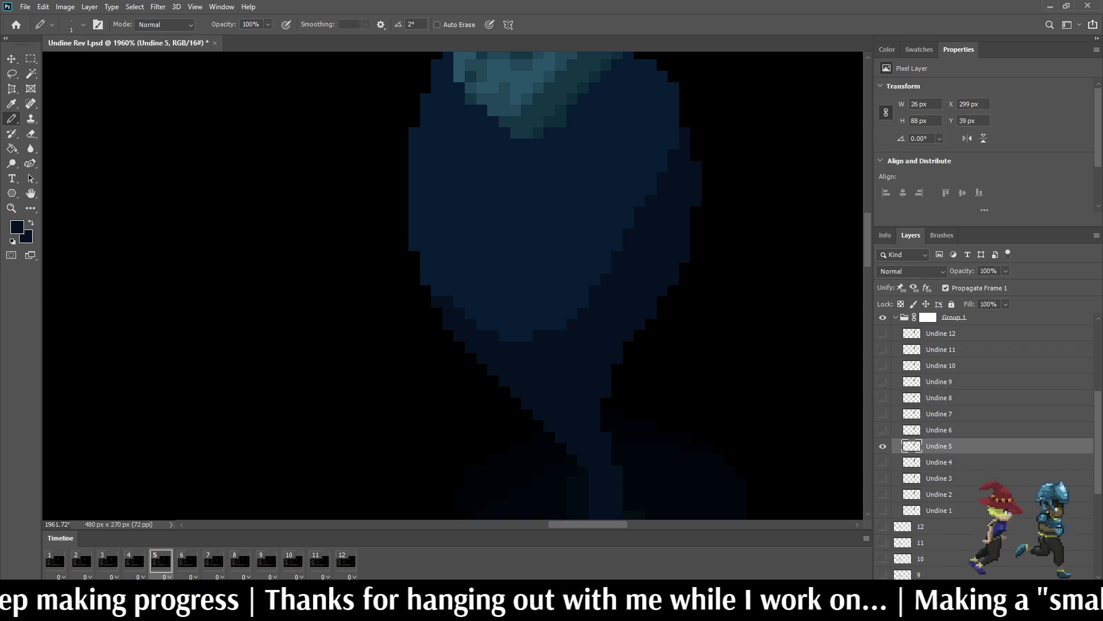
pyautogui.moveTo(437, 290)
pyautogui.mouseDown()
pyautogui.moveTo(463, 279)
pyautogui.moveTo(494, 324)
pyautogui.moveTo(459, 293)
pyautogui.mouseUp()
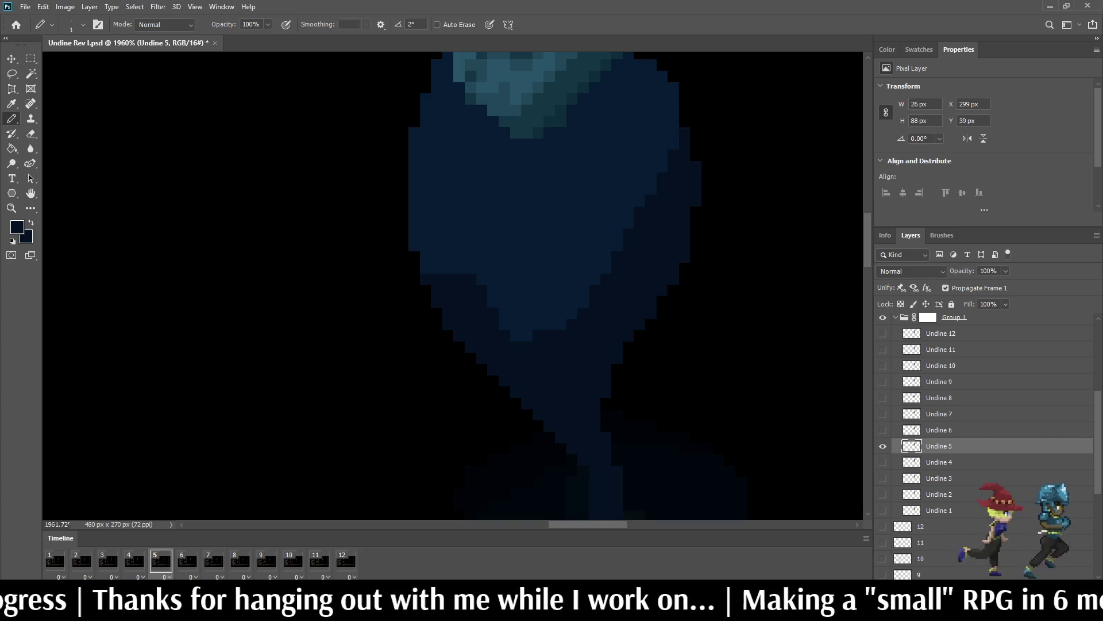
pyautogui.press('space')
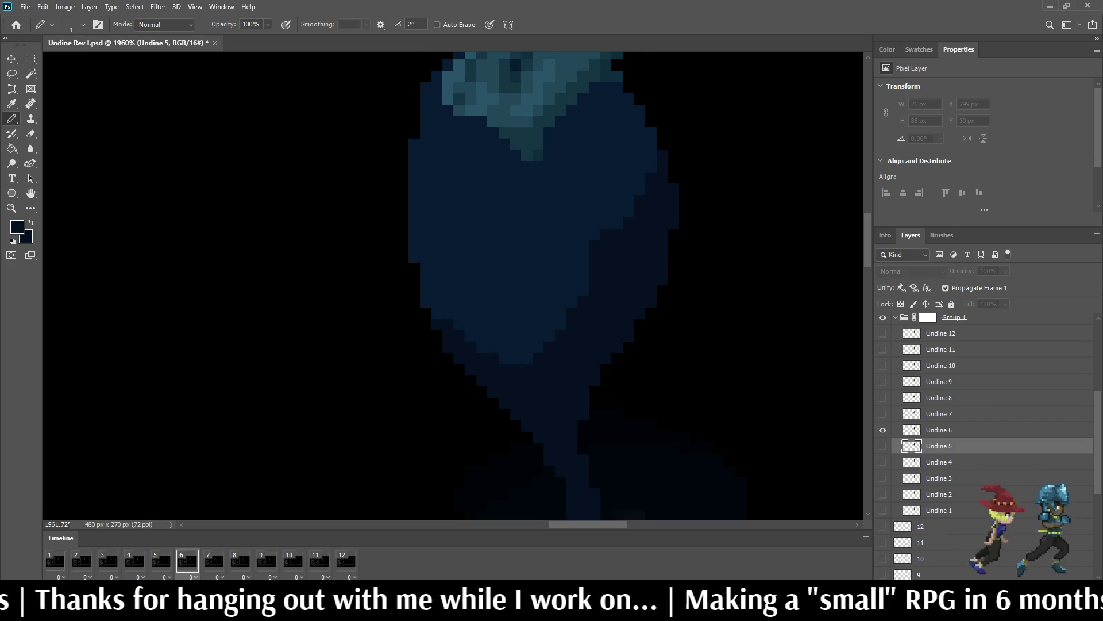
pyautogui.scroll(-5, 540, 287)
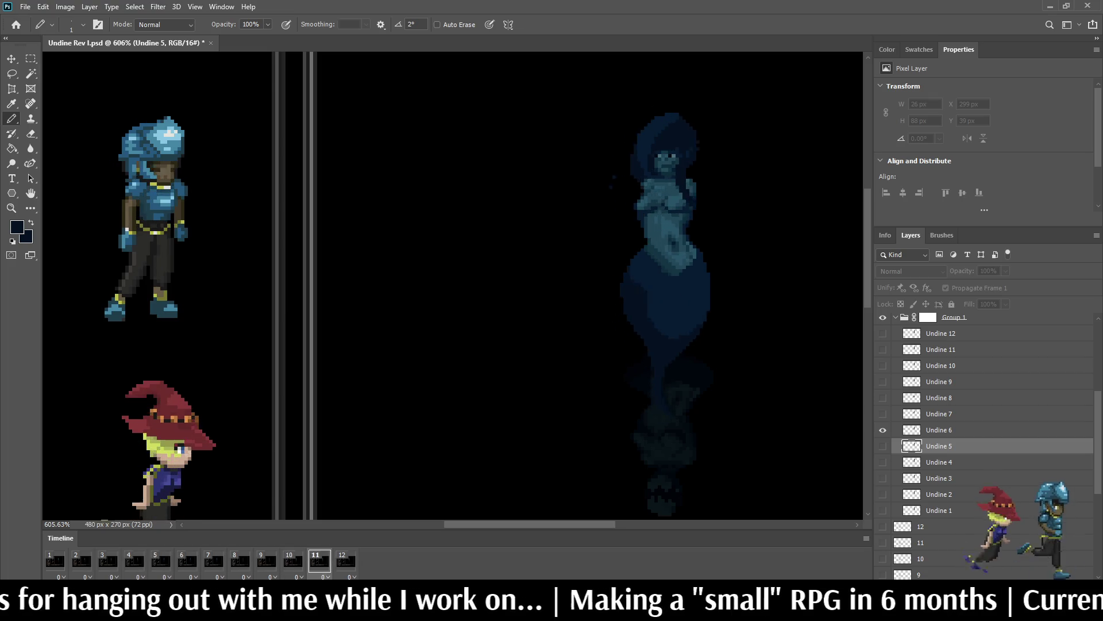
# Step: Stop playback on frame 1 and zoom in on the Undine 1 sprite
pyautogui.scroll(-3, 454, 287)
pyautogui.scroll(3, 454, 287)
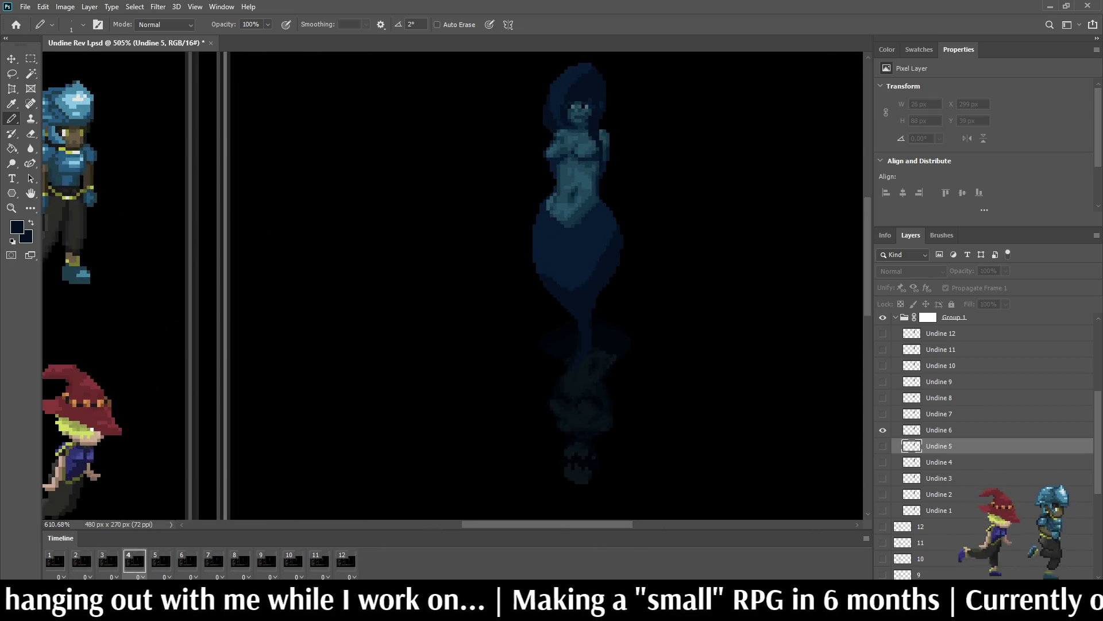
pyautogui.scroll(2, 535, 276)
pyautogui.scroll(3, 582, 303)
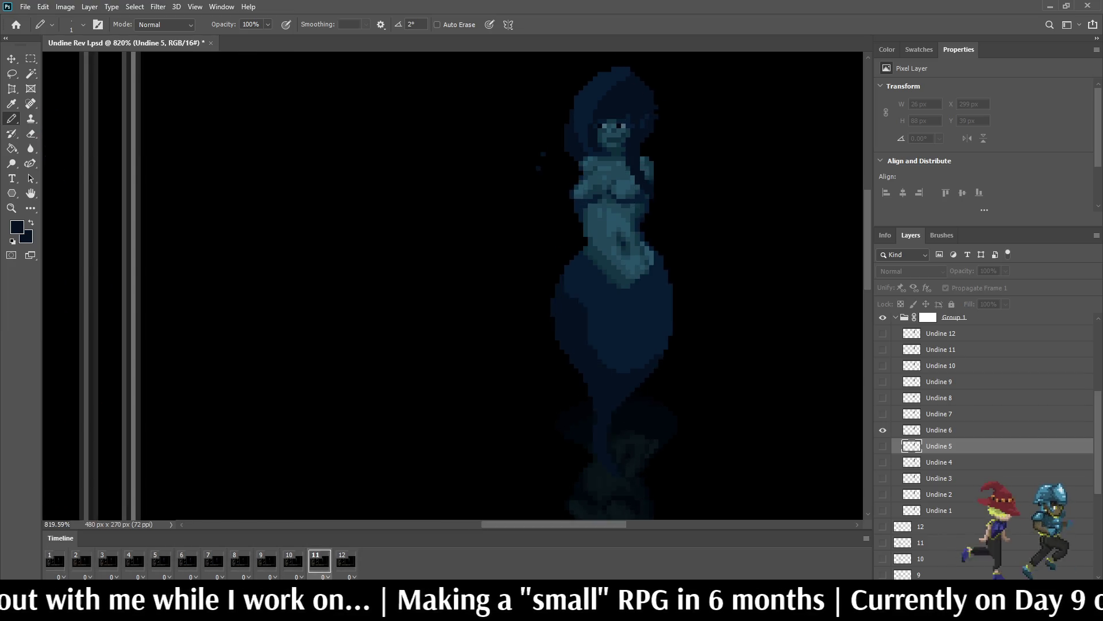
pyautogui.scroll(-1, 603, 287)
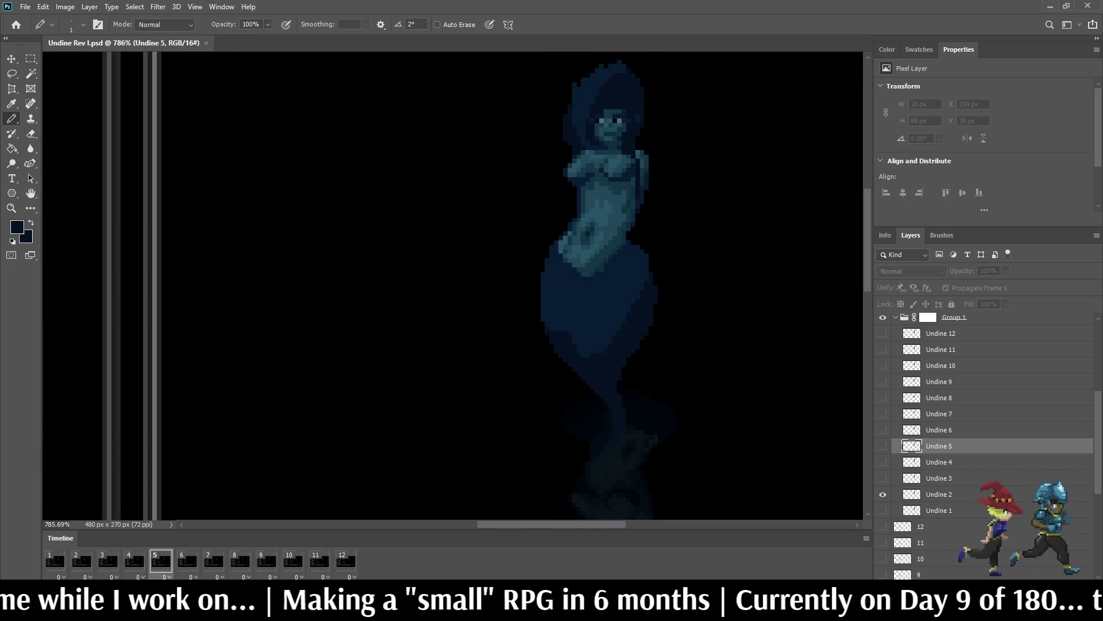
pyautogui.scroll(-3, 574, 258)
pyautogui.scroll(4, 575, 259)
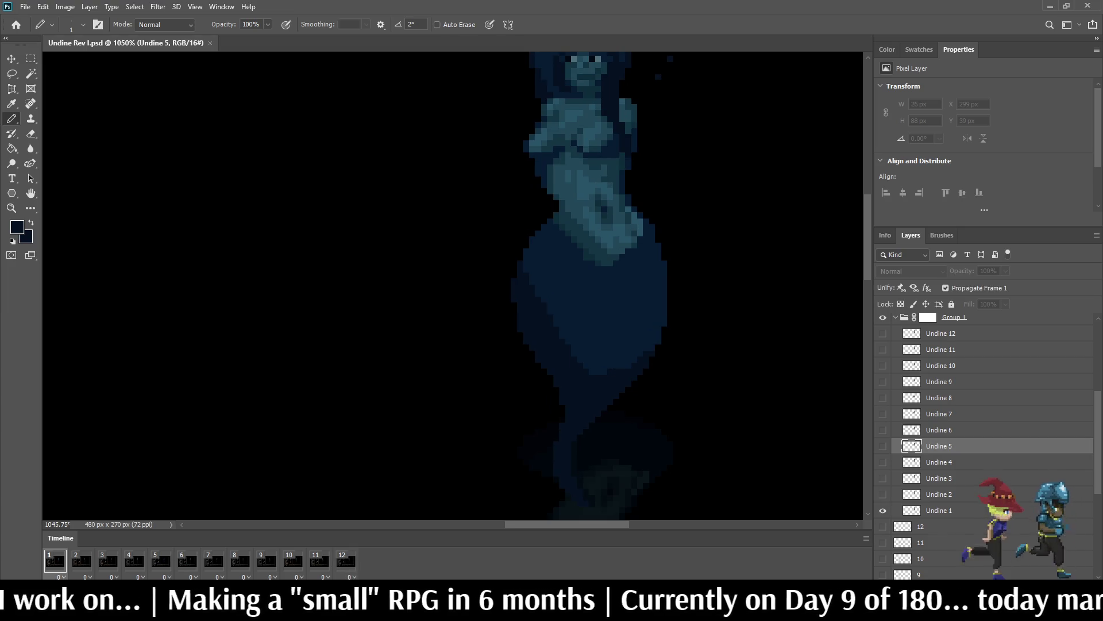
pyautogui.scroll(-3, 598, 276)
pyautogui.scroll(2, 598, 275)
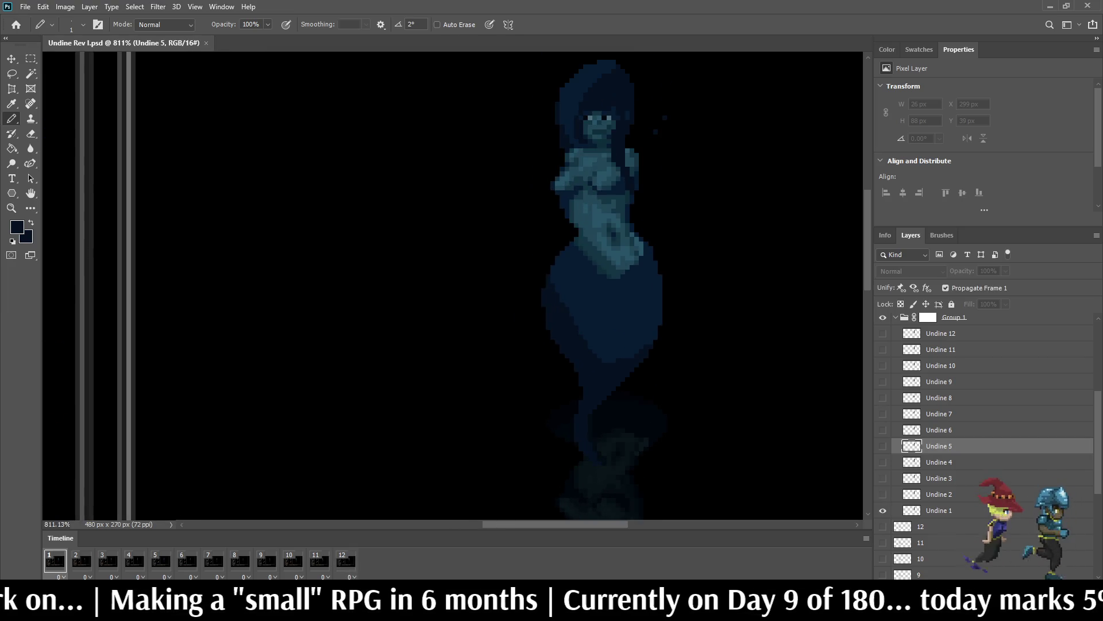
pyautogui.press('space')
pyautogui.press('space')
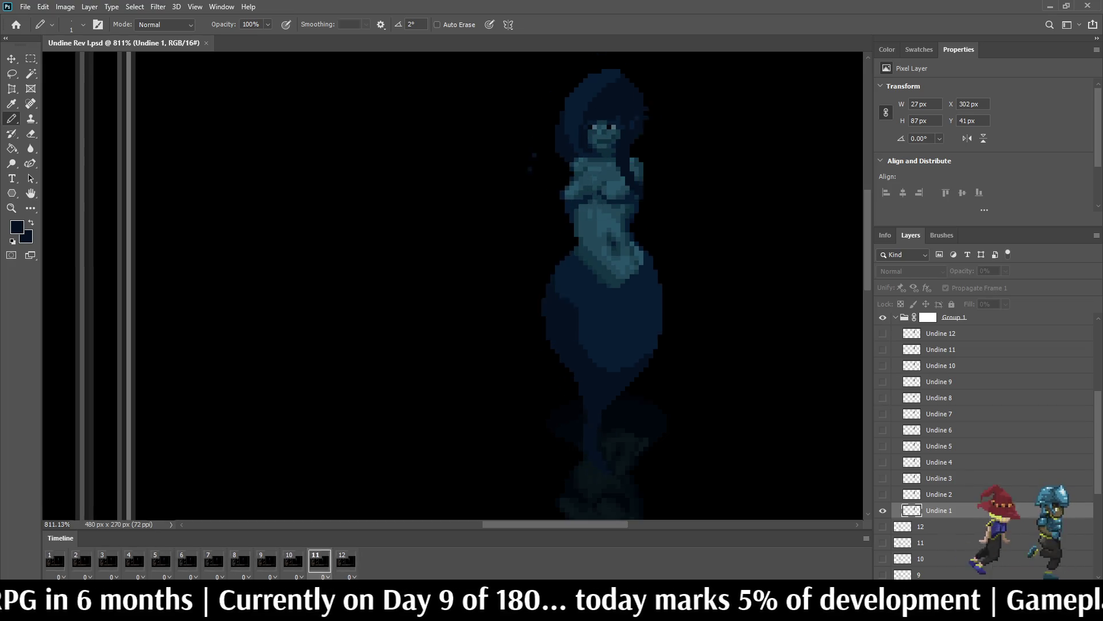
pyautogui.scroll(-5, 685, 336)
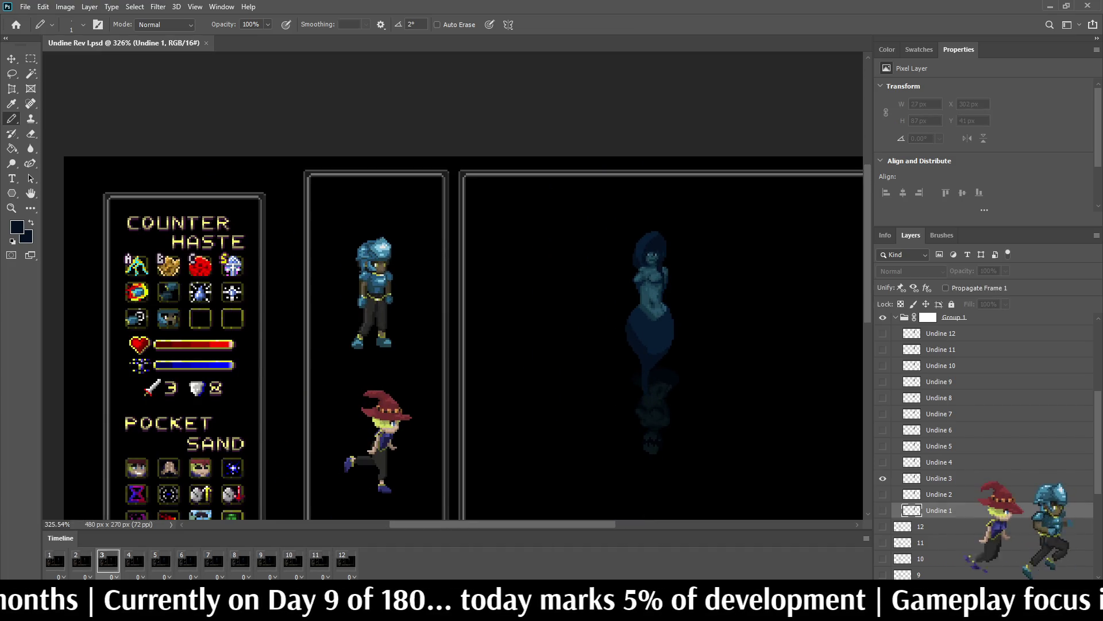
pyautogui.scroll(3, 563, 402)
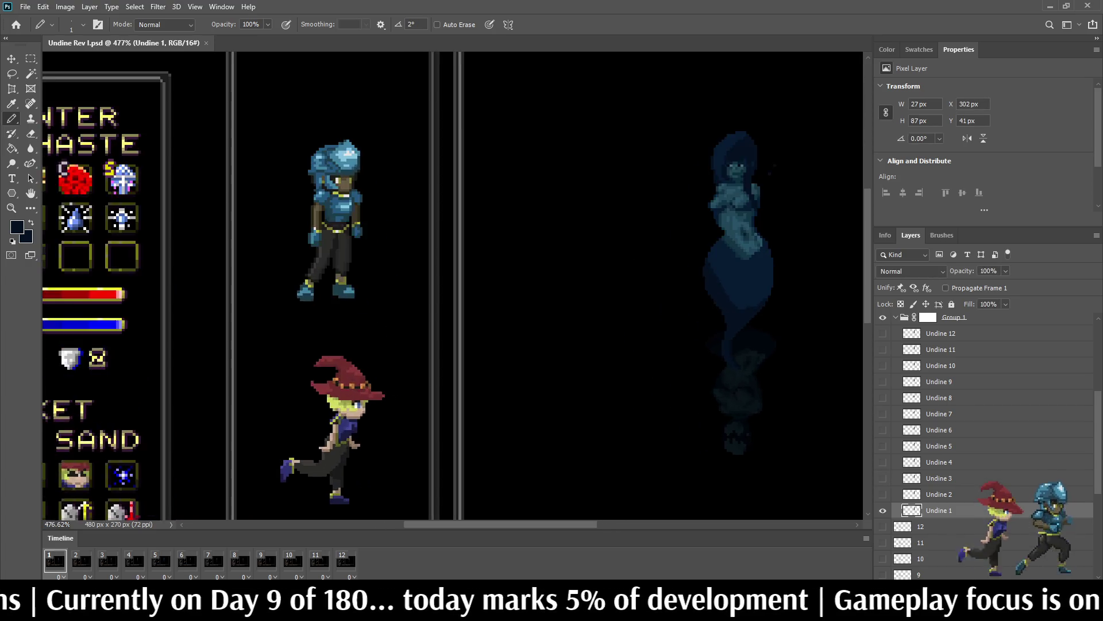
pyautogui.scroll(3, 765, 259)
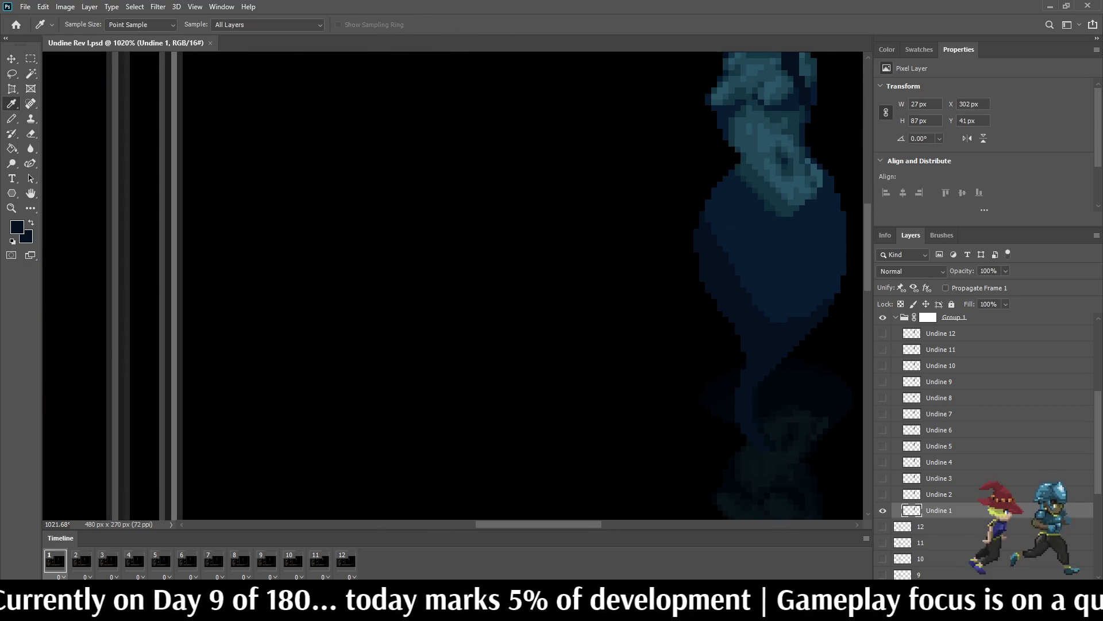
# Step: Test a teal pixel on the ghost's torso, undo it, and add a new empty layer
pyautogui.scroll(3, 707, 259)
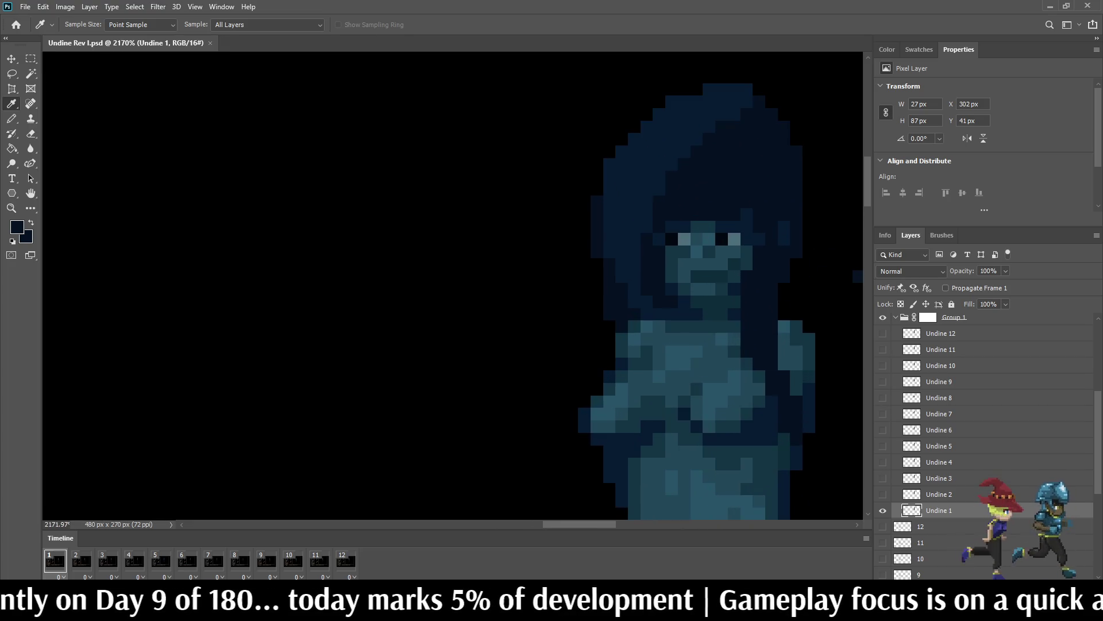
pyautogui.scroll(-10, 707, 287)
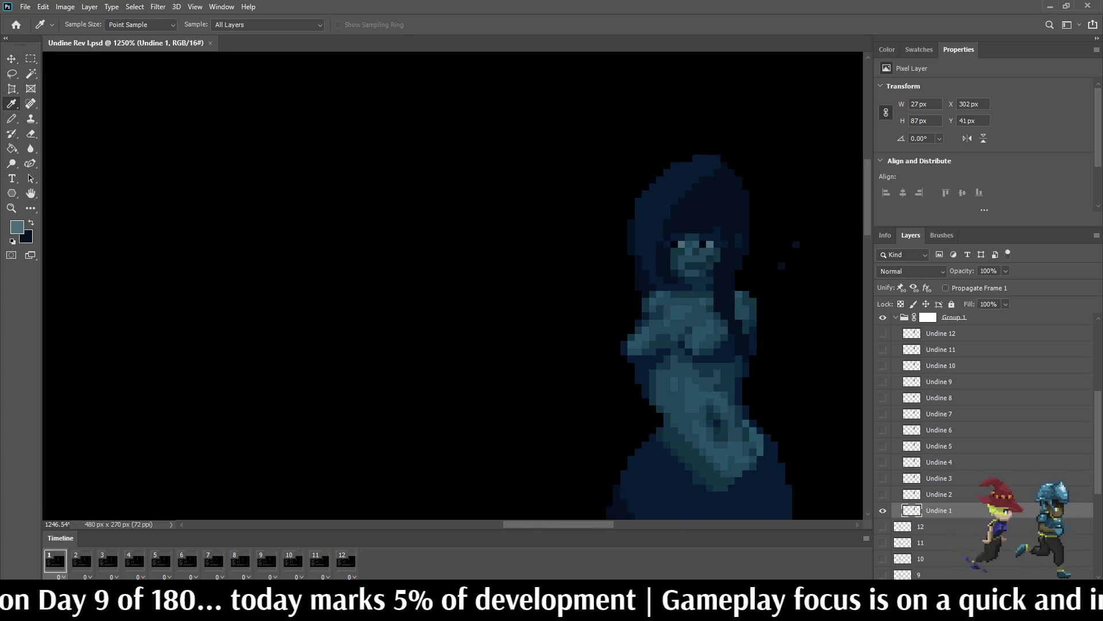
pyautogui.scroll(5, 581, 207)
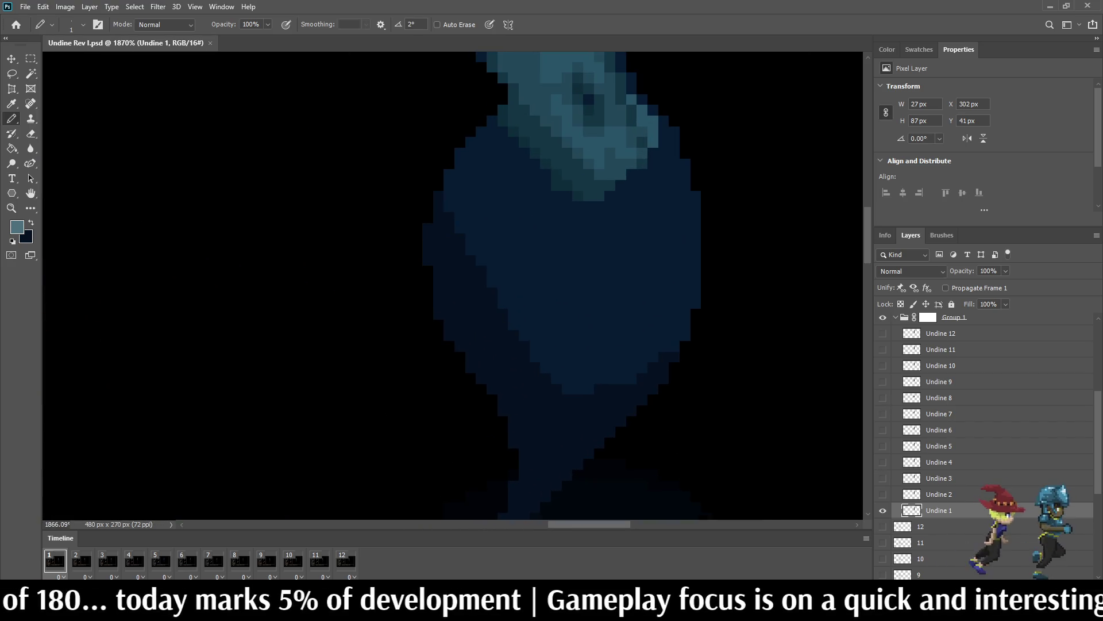
pyautogui.click(513, 292)
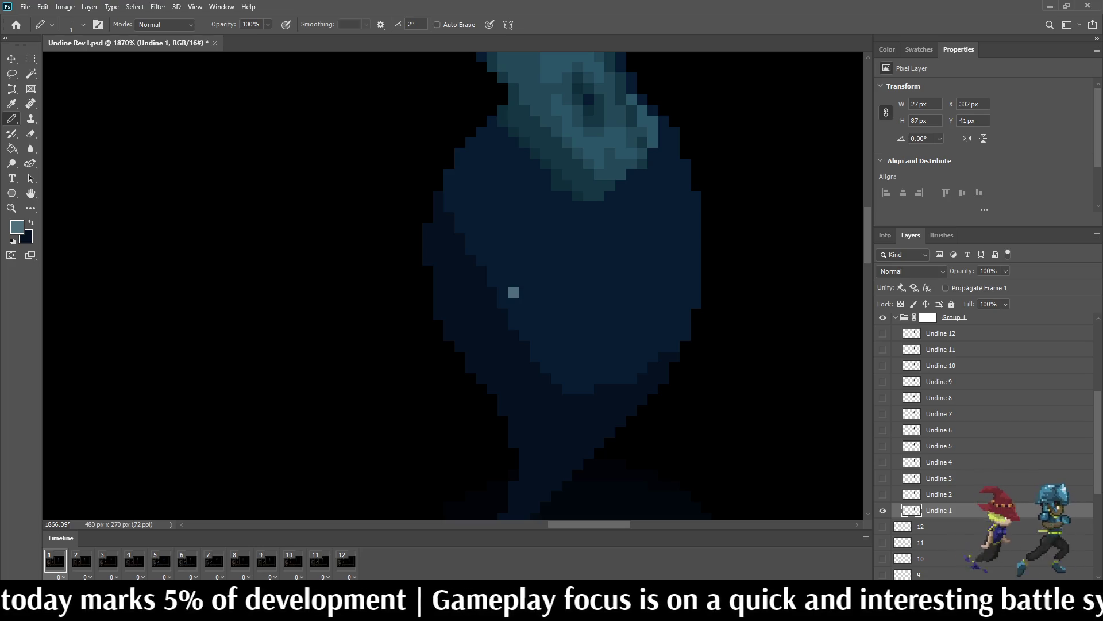
pyautogui.hotkey('ctrl', 'z')
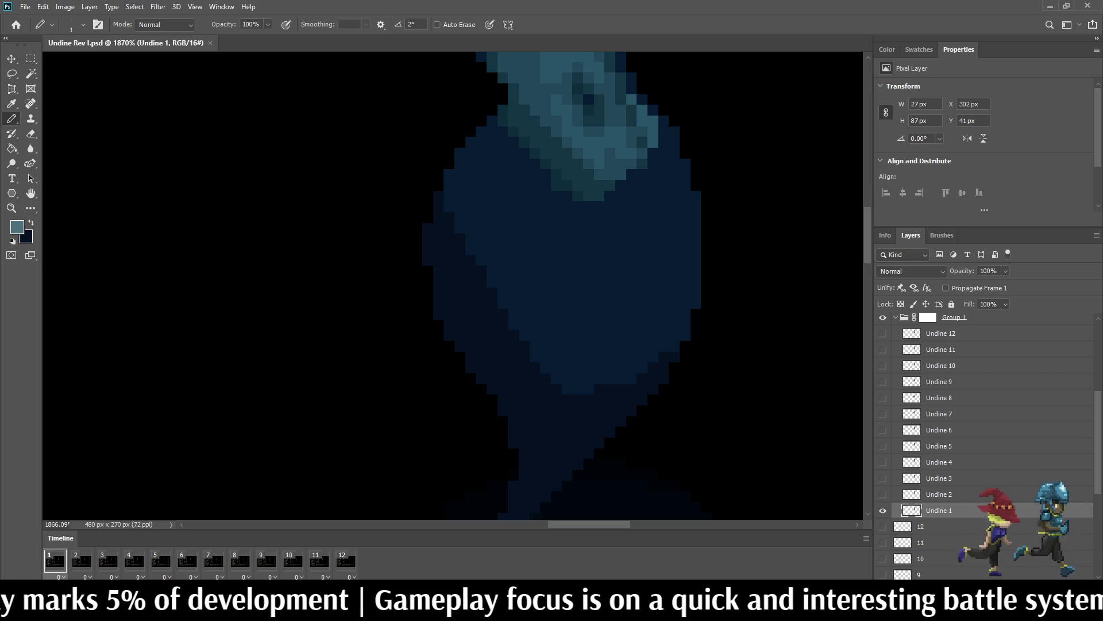
pyautogui.hotkey('ctrl', 'alt', 'shift', 'n')
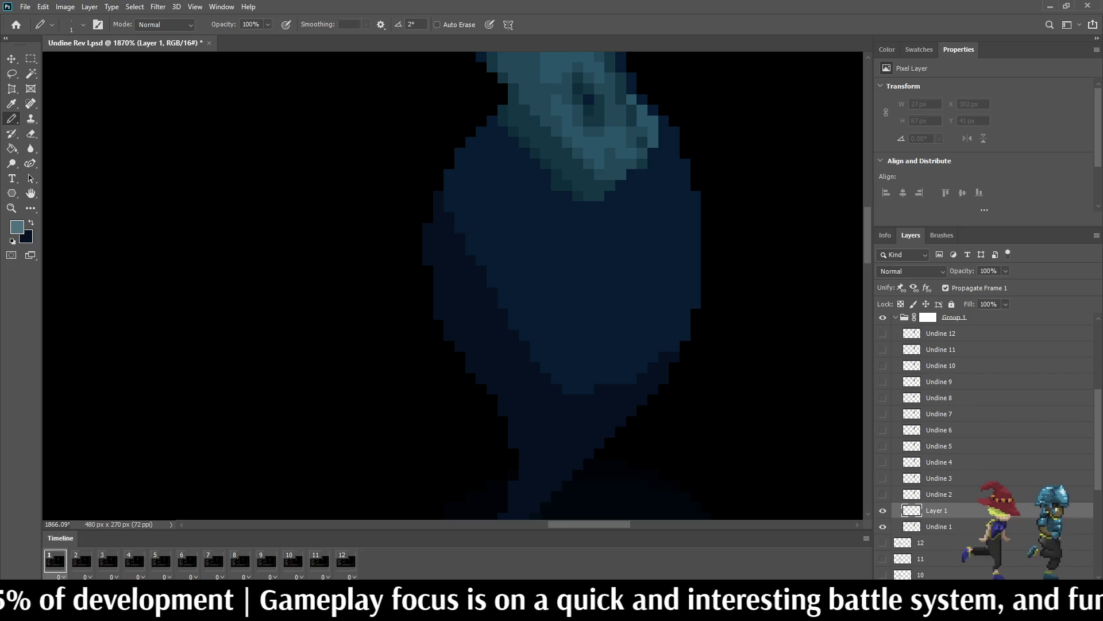
# Step: Move Layer 1 to the top of the group and dot four teal sparkle pixels
pyautogui.hotkey('ctrl', 'shift', ']')
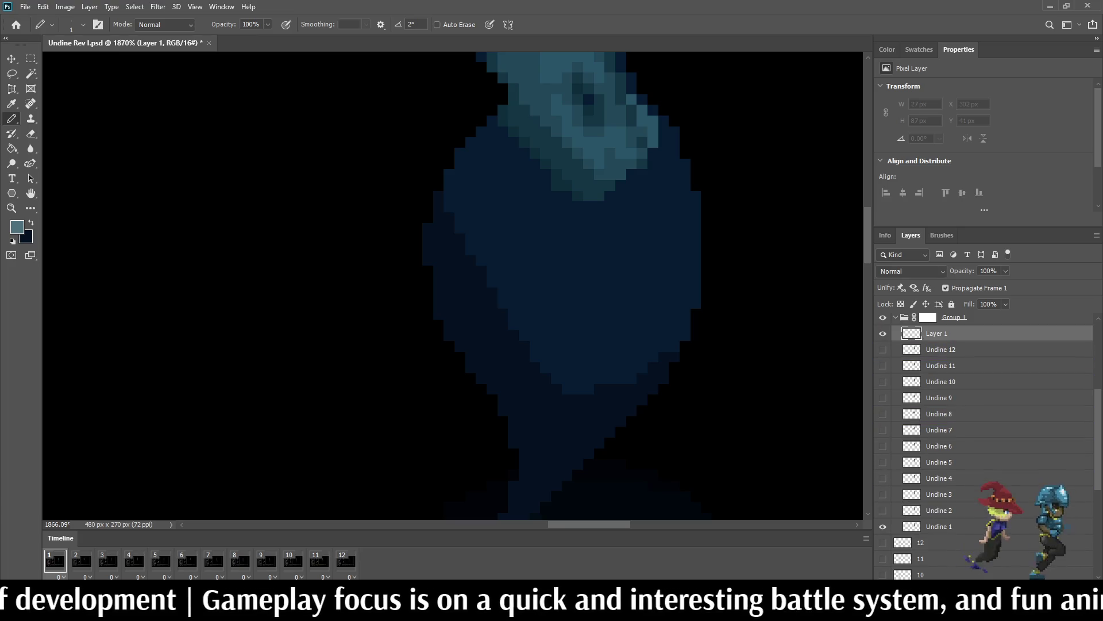
pyautogui.click(632, 346)
pyautogui.click(524, 249)
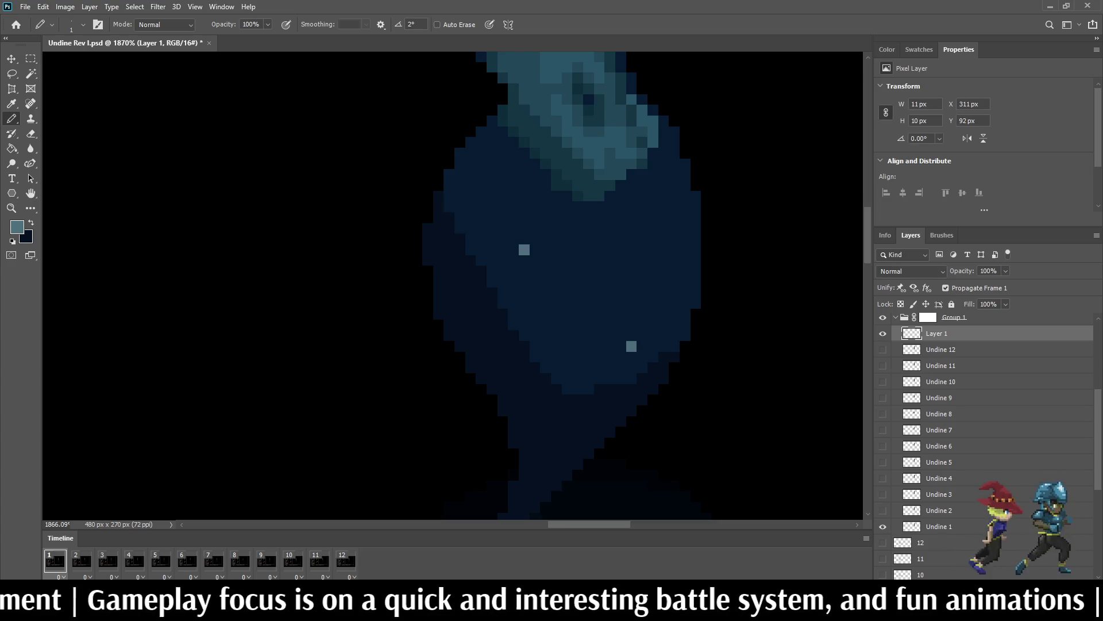
pyautogui.click(653, 206)
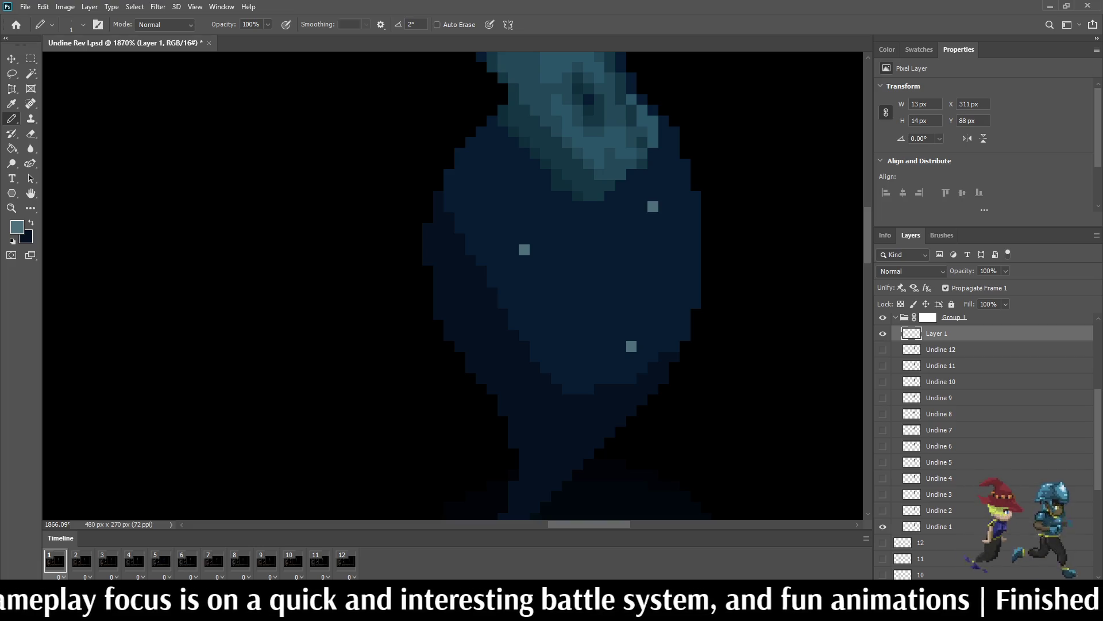
pyautogui.click(535, 475)
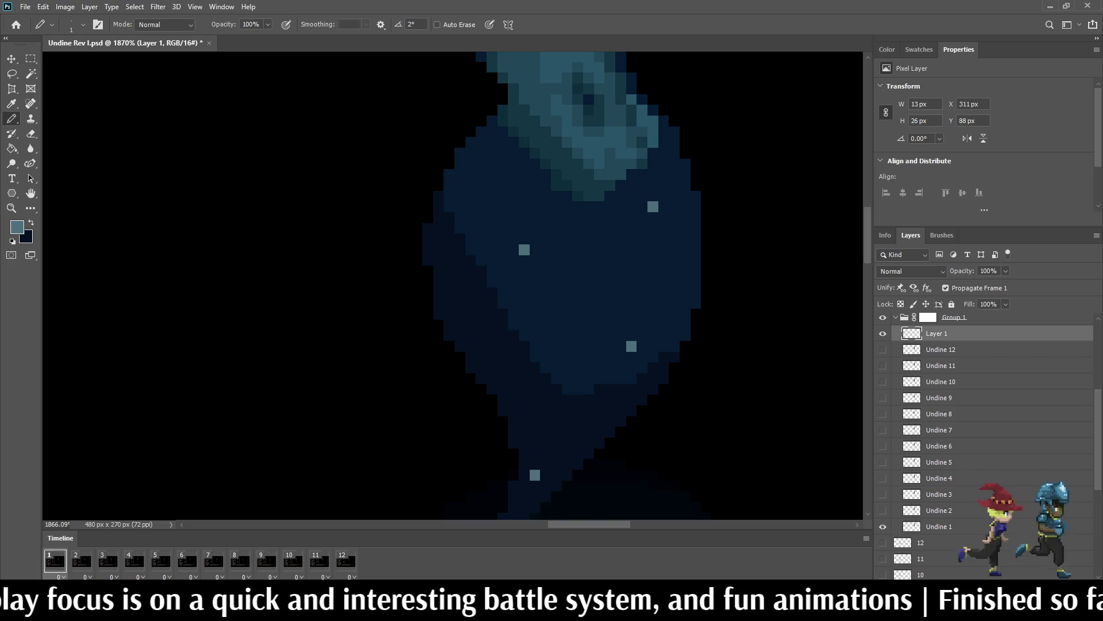
# Step: Set Layer 1 to 50% opacity, disable Propagate Frame 1, and select frame 2
pyautogui.click(988, 271)
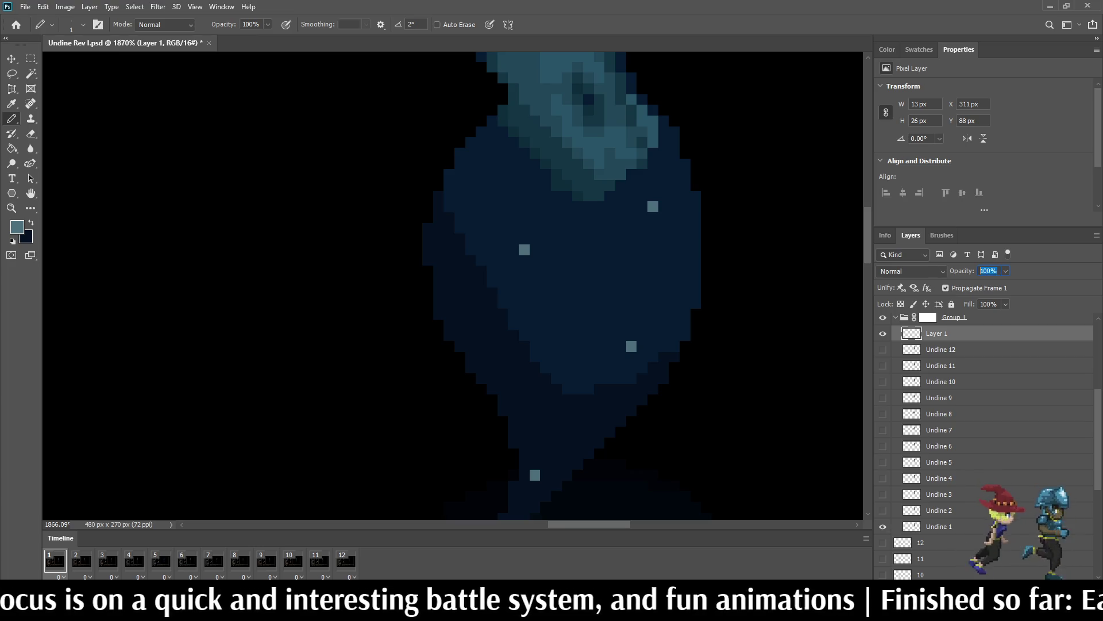
pyautogui.write('50')
pyautogui.press('Return')
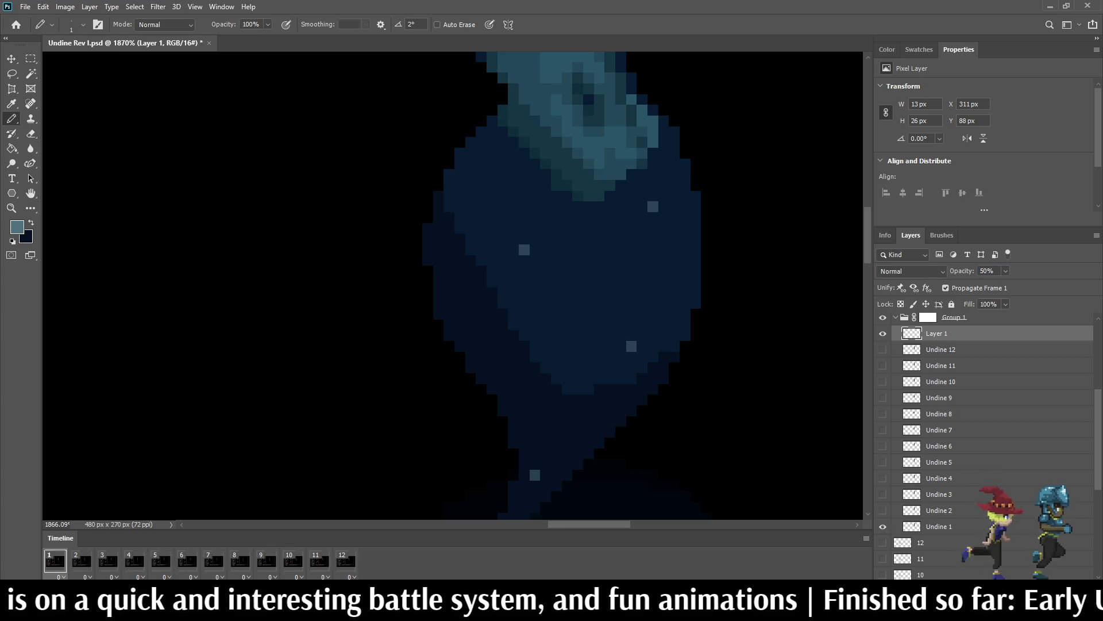
pyautogui.click(883, 334)
pyautogui.click(945, 288)
pyautogui.click(882, 334)
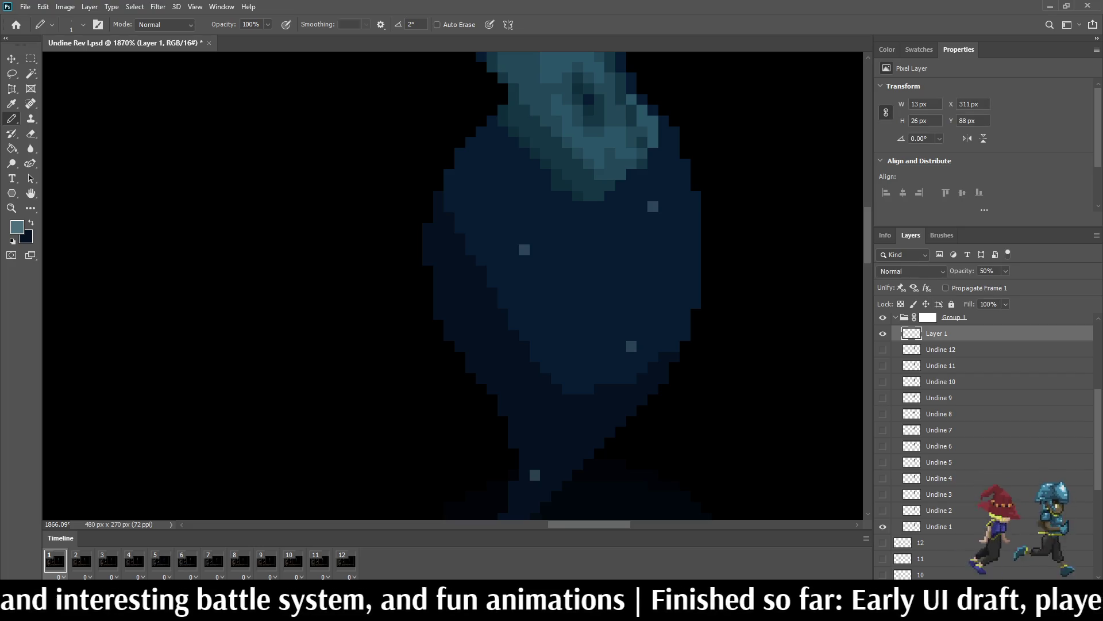
pyautogui.click(81, 561)
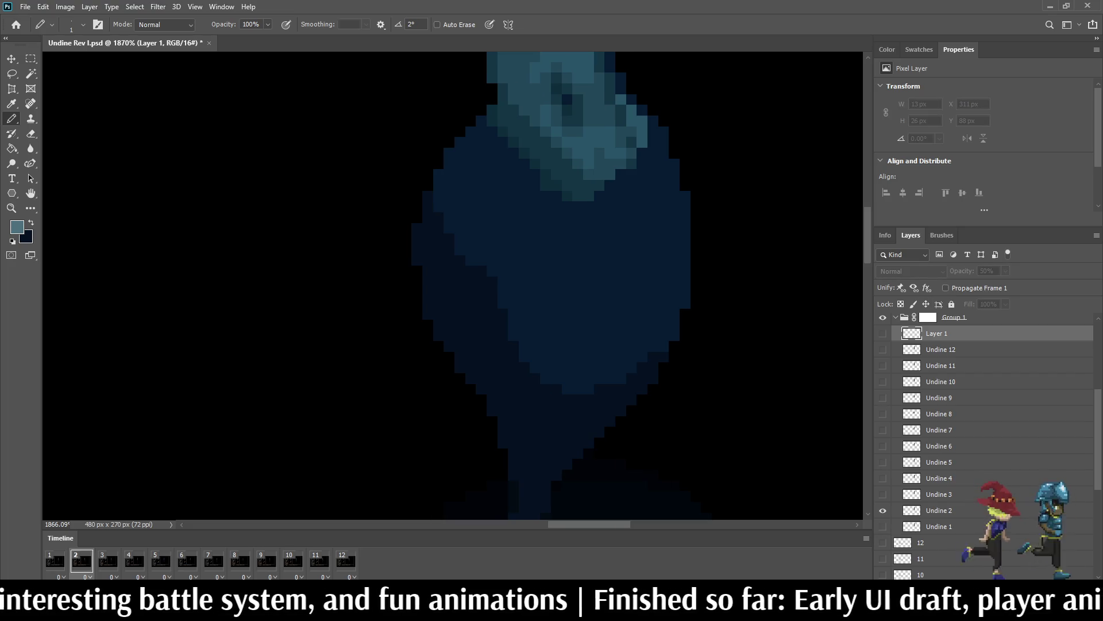
# Step: Duplicate the sparkle layer for frame 2, show it, and raise the copy 2 pixels
pyautogui.hotkey('ctrl', 'j')
pyautogui.click(883, 333)
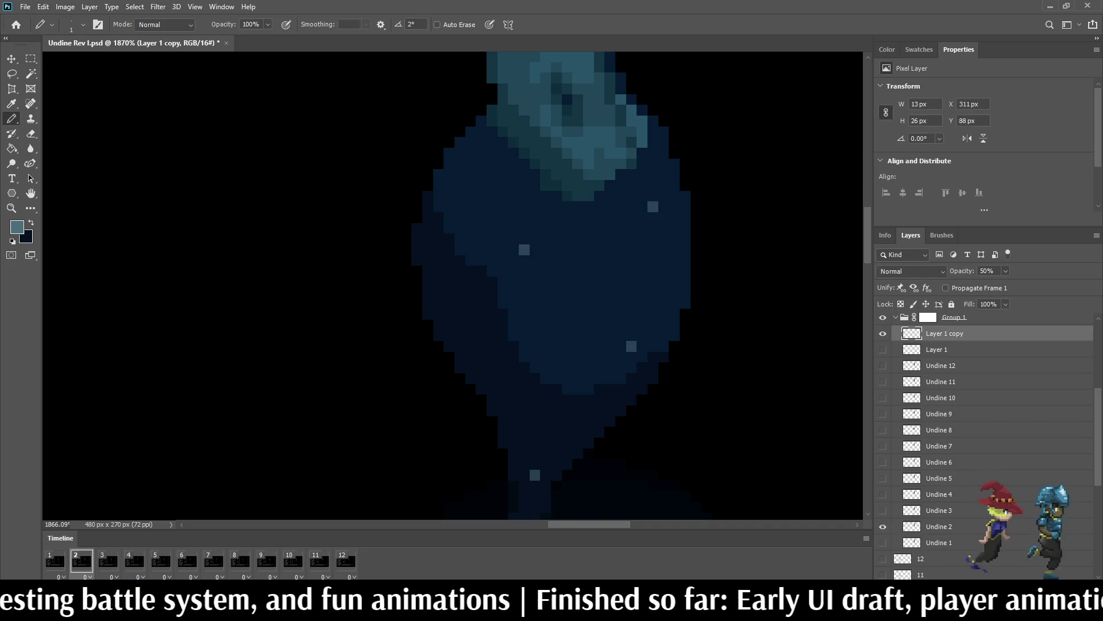
pyautogui.hotkey('ctrl', 't')
pyautogui.press('Up')
pyautogui.press('Up')
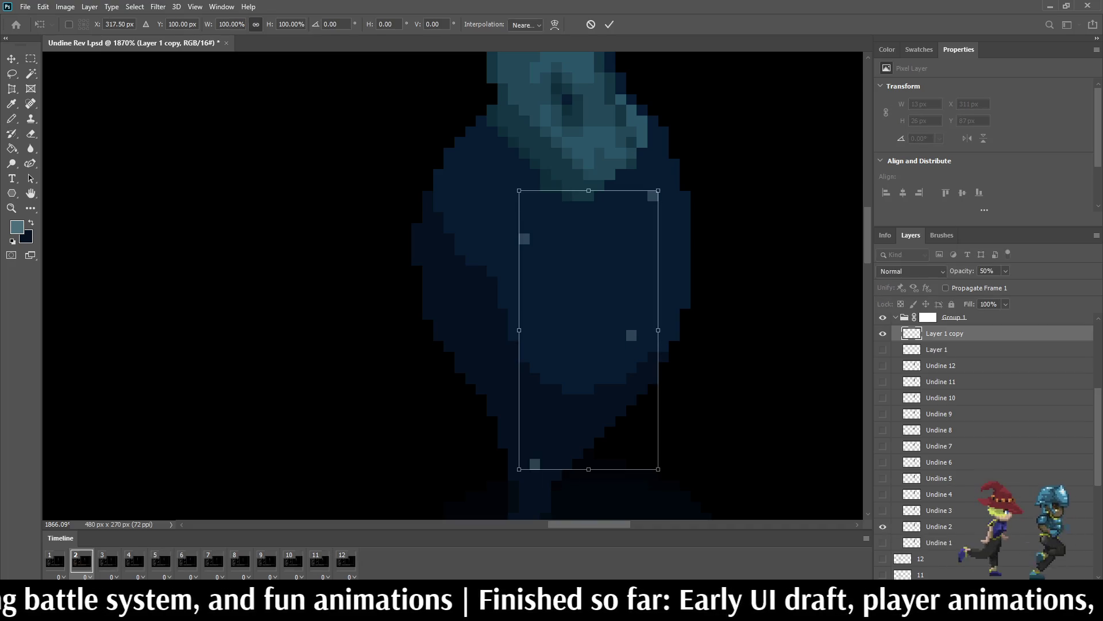
pyautogui.press('Return')
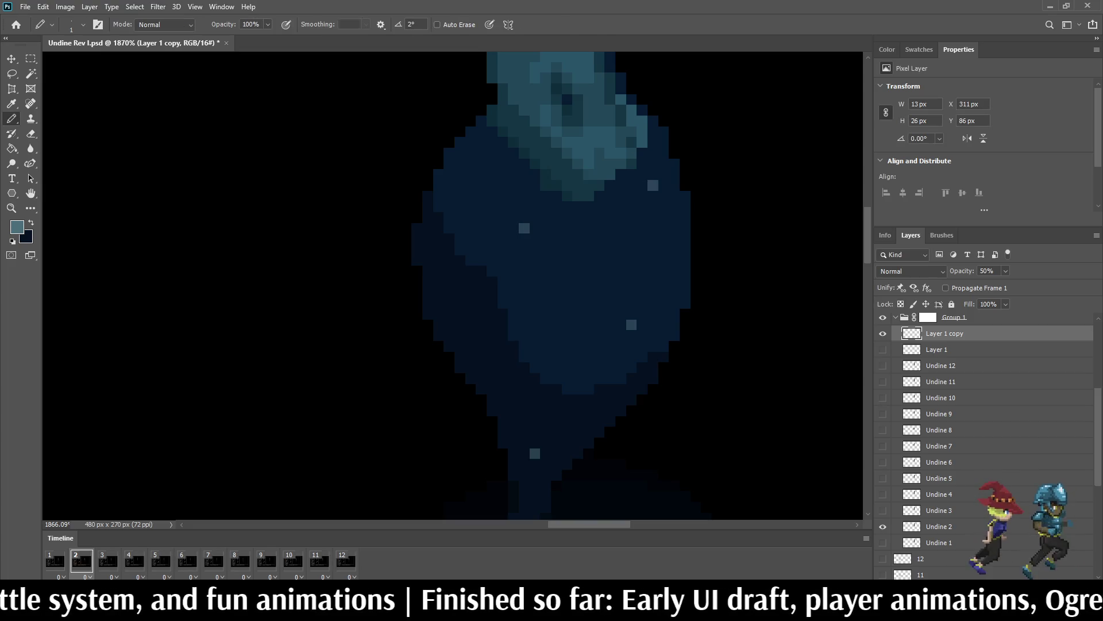
# Step: On frame 3, add another visible sparkle copy raised 2 pixels
pyautogui.press('Right')
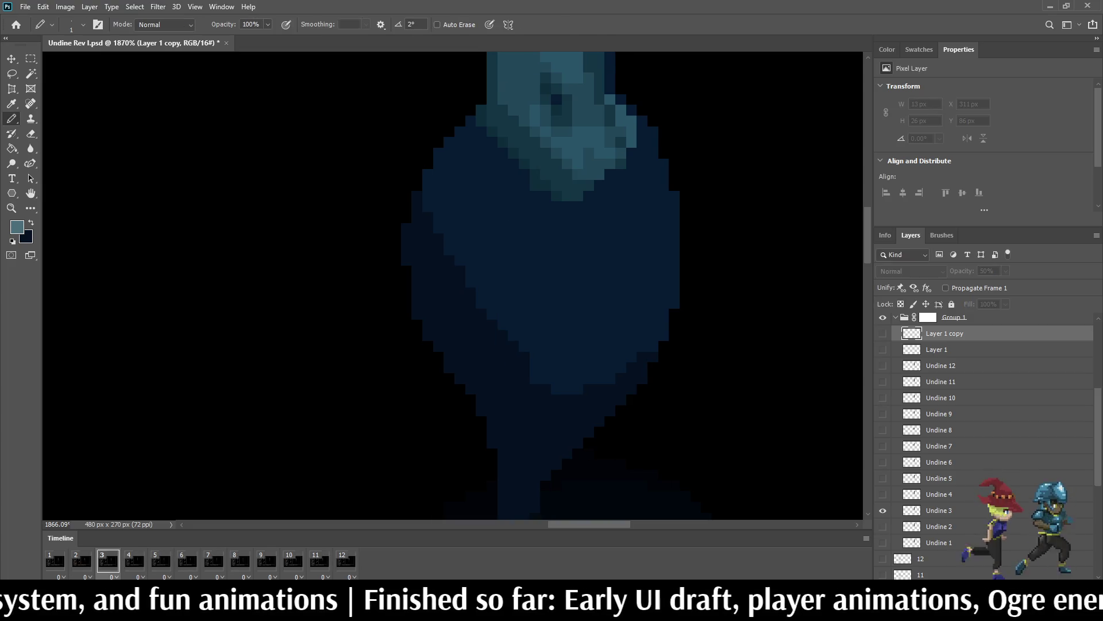
pyautogui.hotkey('ctrl', 'j')
pyautogui.click(882, 333)
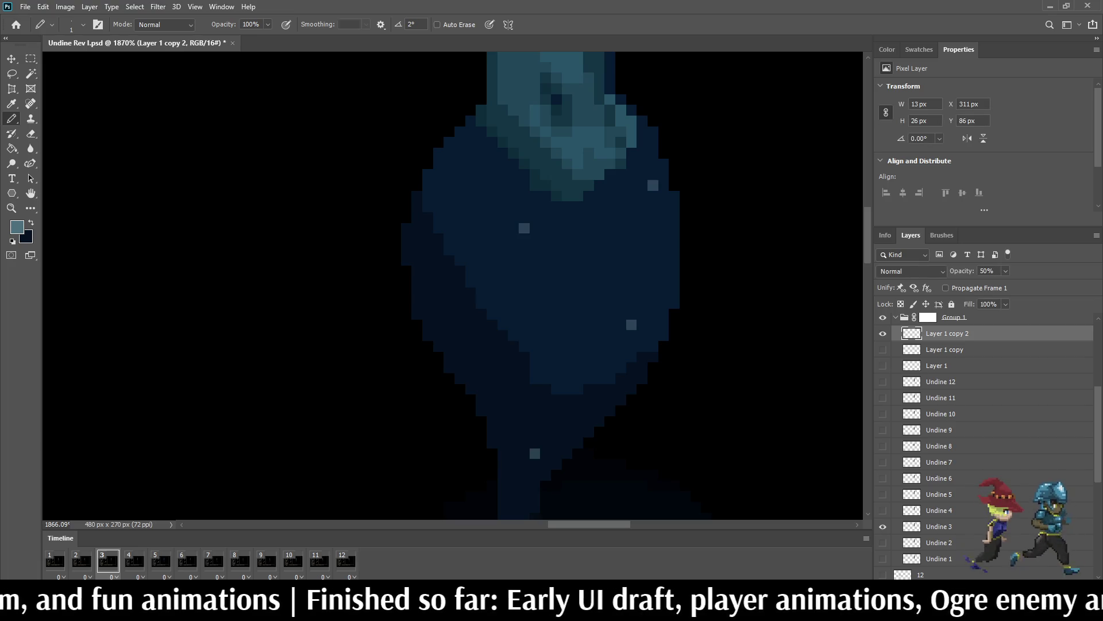
pyautogui.hotkey('ctrl', 't')
pyautogui.press('Up')
pyautogui.press('Up')
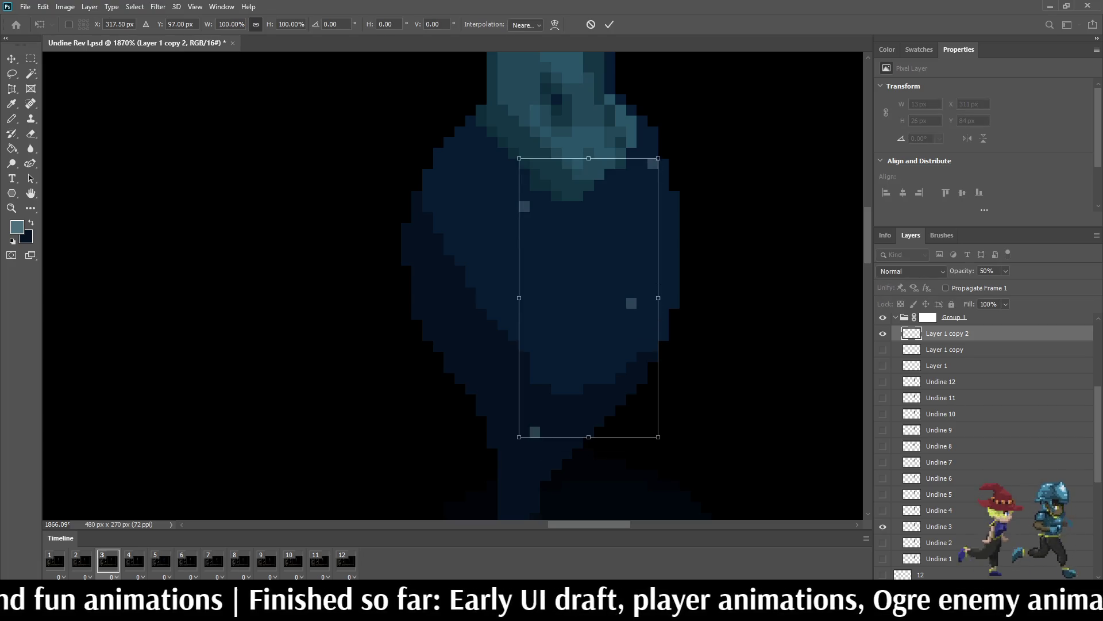
pyautogui.press('Return')
pyautogui.press('b')
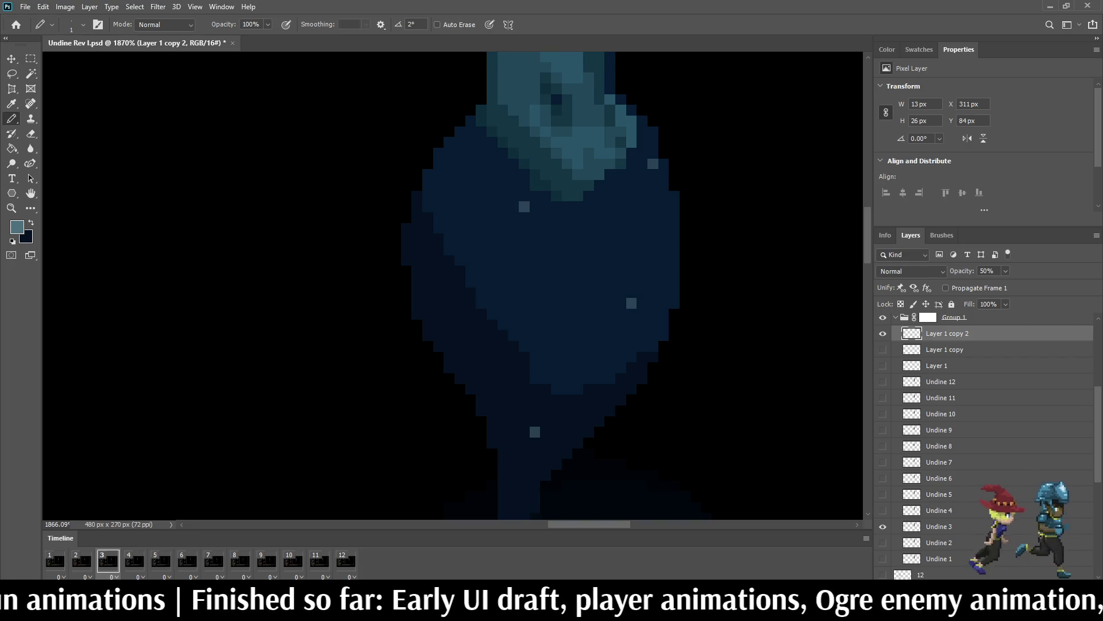
# Step: On frame 4, duplicate the sparkles, raise them one pixel and mirror them horizontally
pyautogui.press('Right')
pyautogui.hotkey('ctrl', 'j')
pyautogui.hotkey('ctrl', 't')
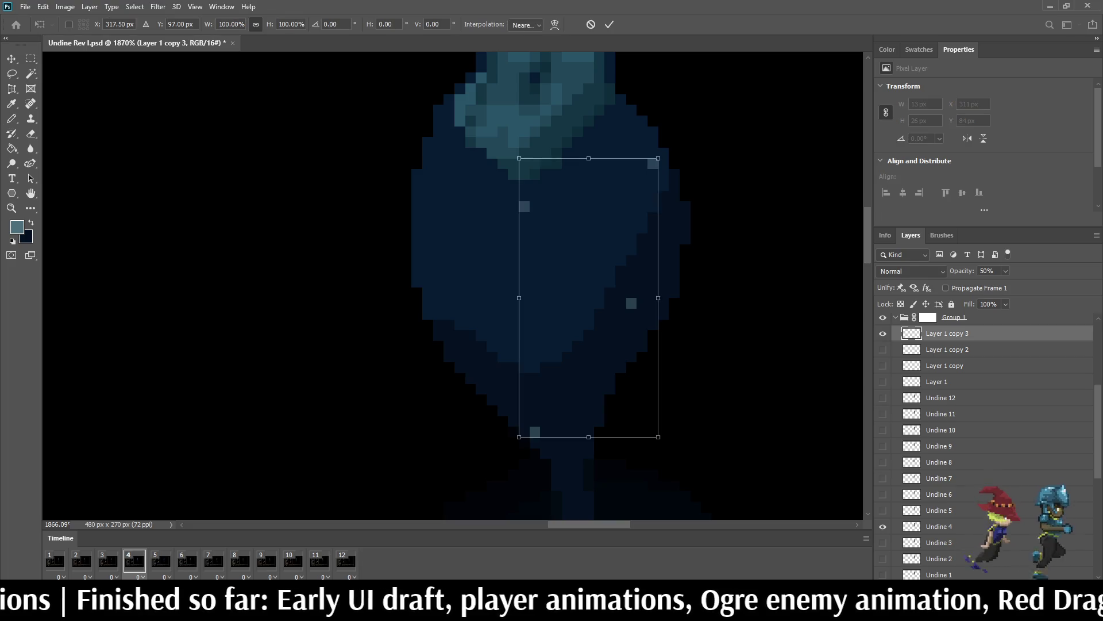
pyautogui.press('Up')
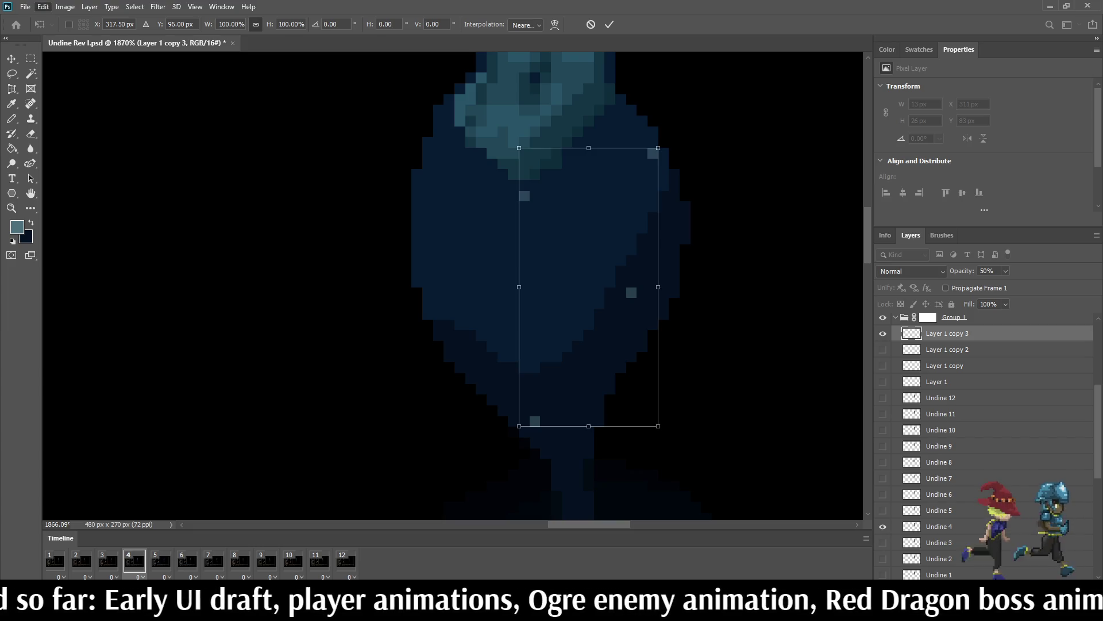
pyautogui.press('Left')
pyautogui.press('Left')
pyautogui.press('Left')
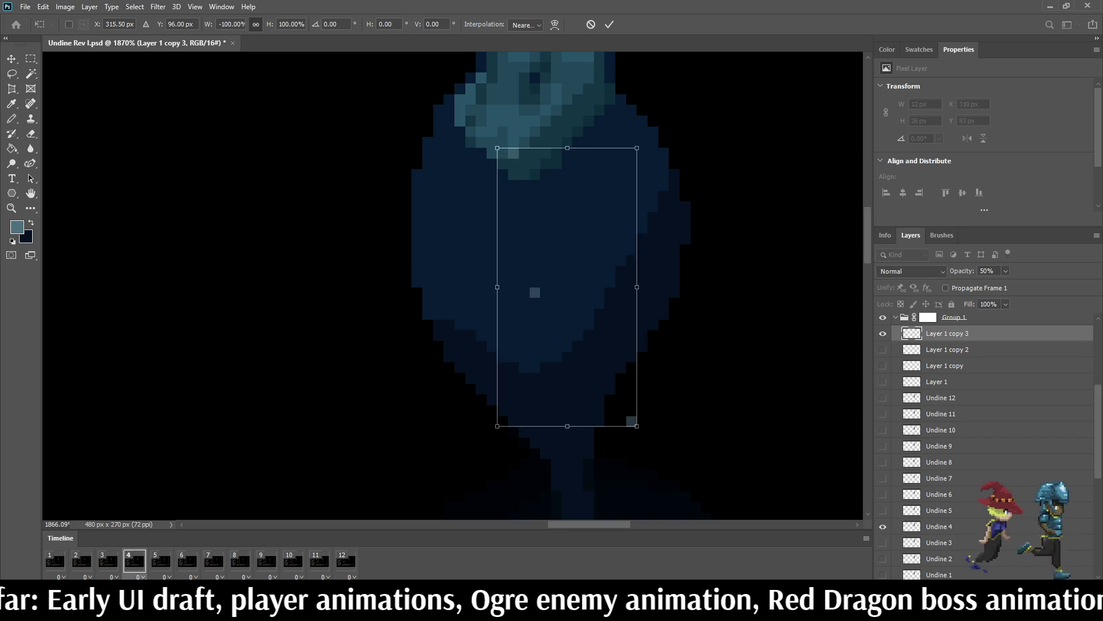
pyautogui.press('Left')
pyautogui.press('Right')
pyautogui.press('Return')
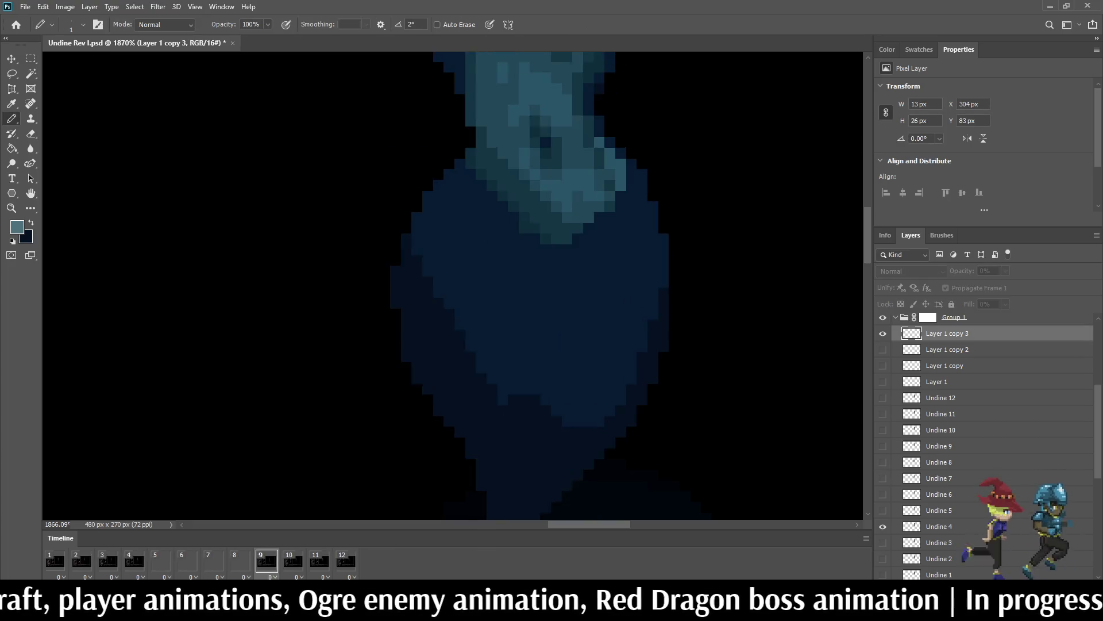
pyautogui.scroll(-5, 739, 343)
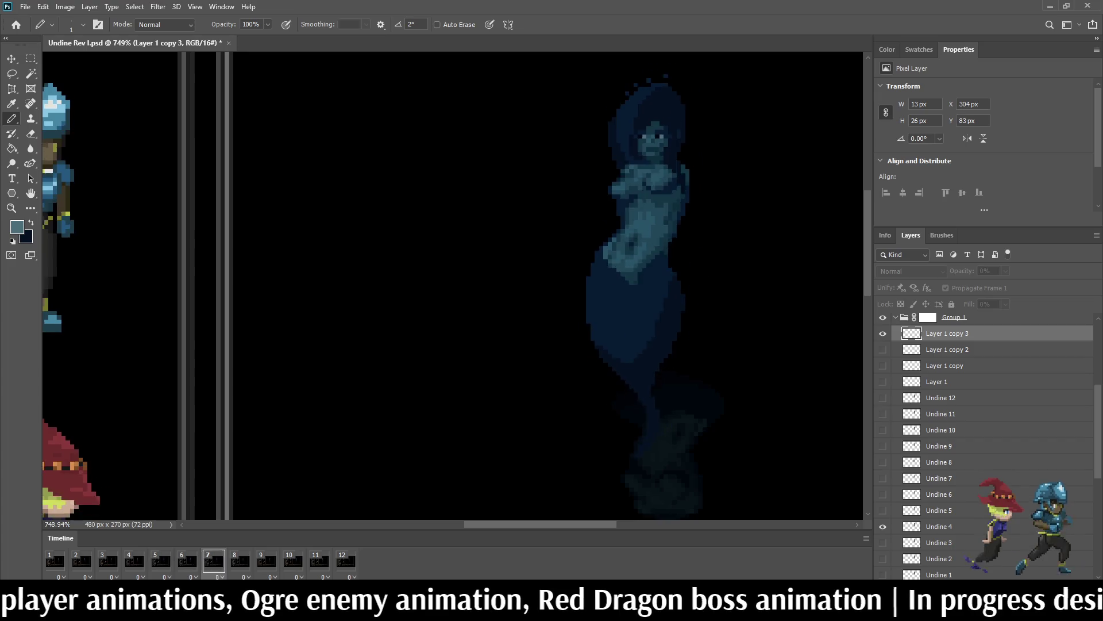
pyautogui.scroll(-5, 740, 350)
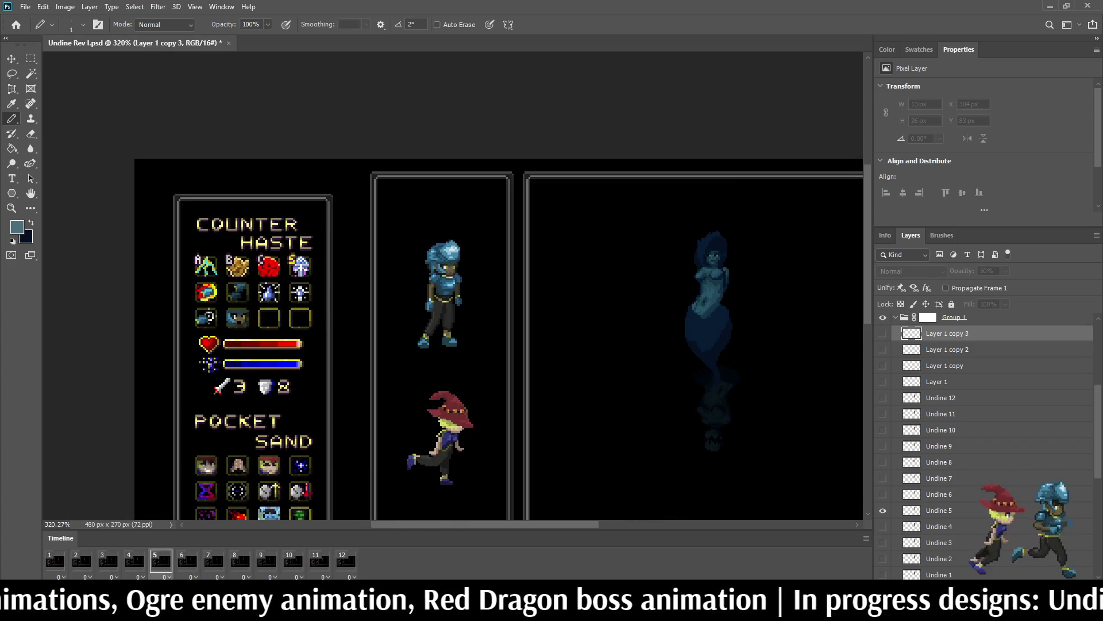
pyautogui.scroll(4, 761, 333)
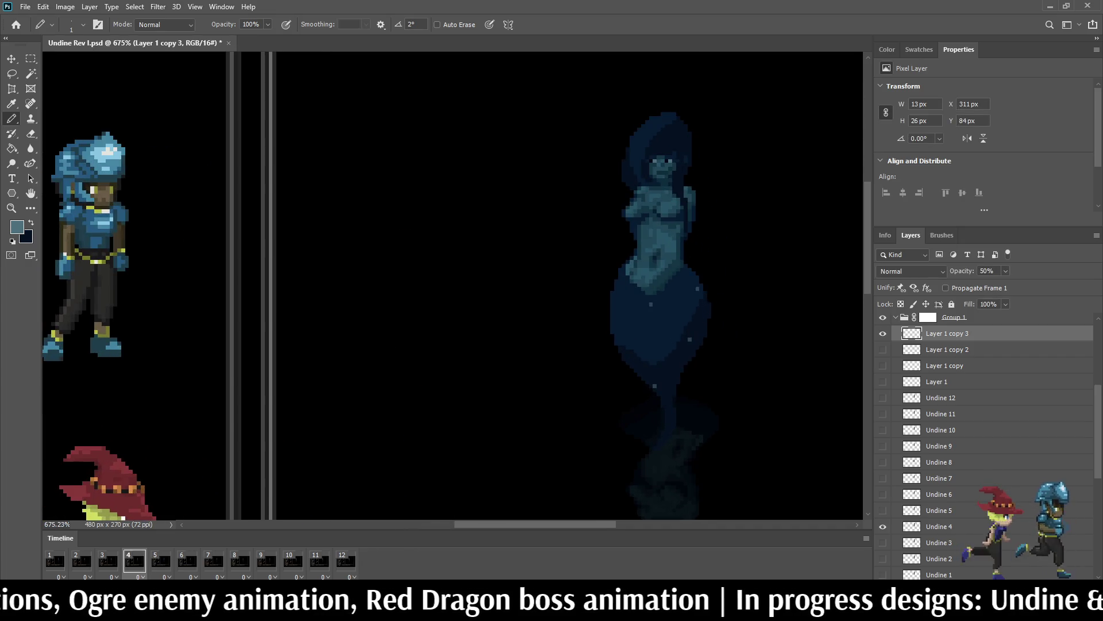
# Step: Nudge frame 4's sparkle layer, Layer 1 copy 3, up one pixel
pyautogui.scroll(1, 759, 314)
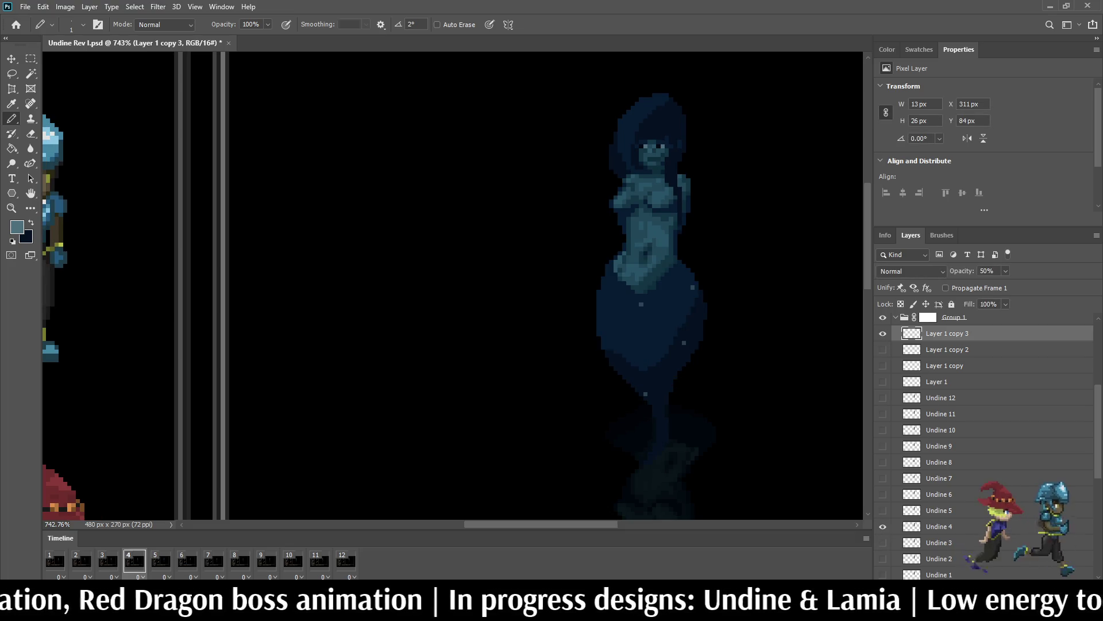
pyautogui.hotkey('ctrl', 't')
pyautogui.press('Up')
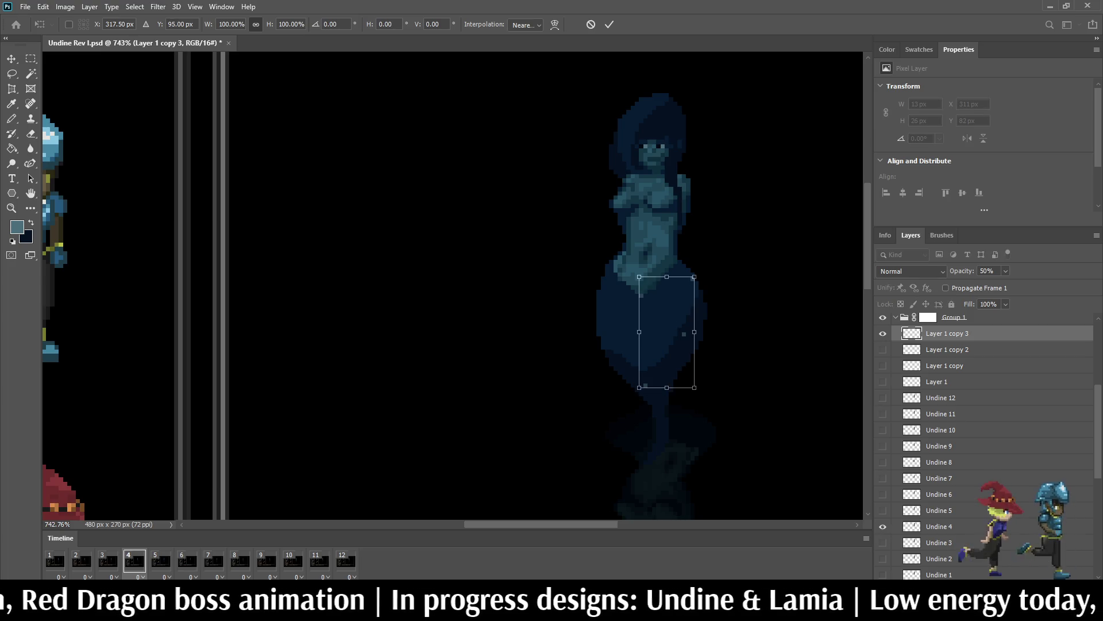
pyautogui.press('Return')
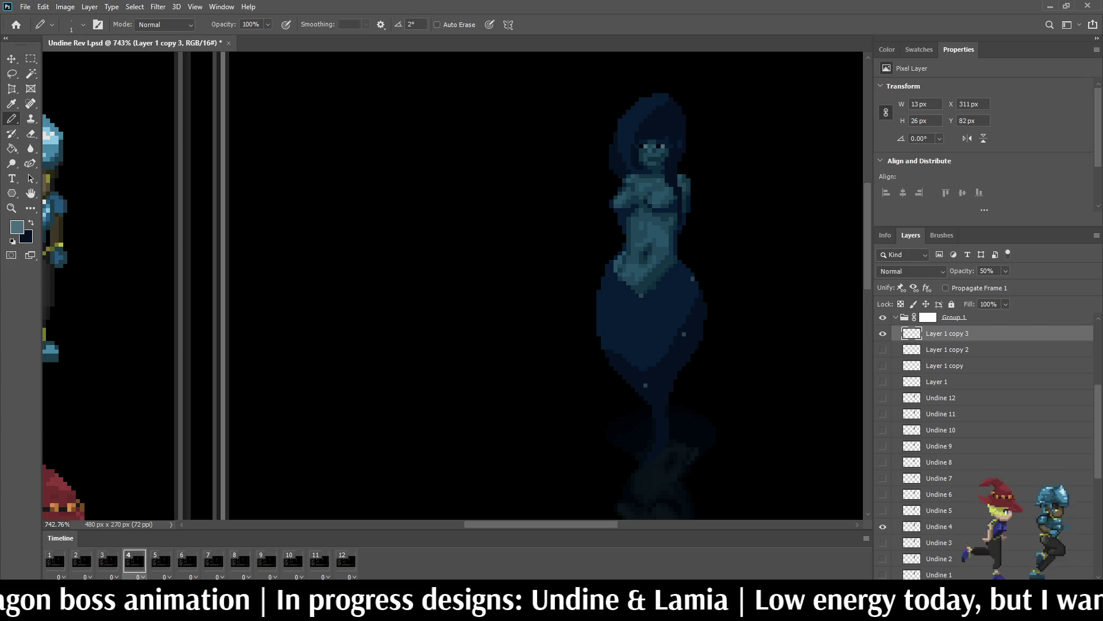
# Step: On frame 5, duplicate the sparkle as Layer 1 copy 4, show it and raise it 2 px
pyautogui.press('space')
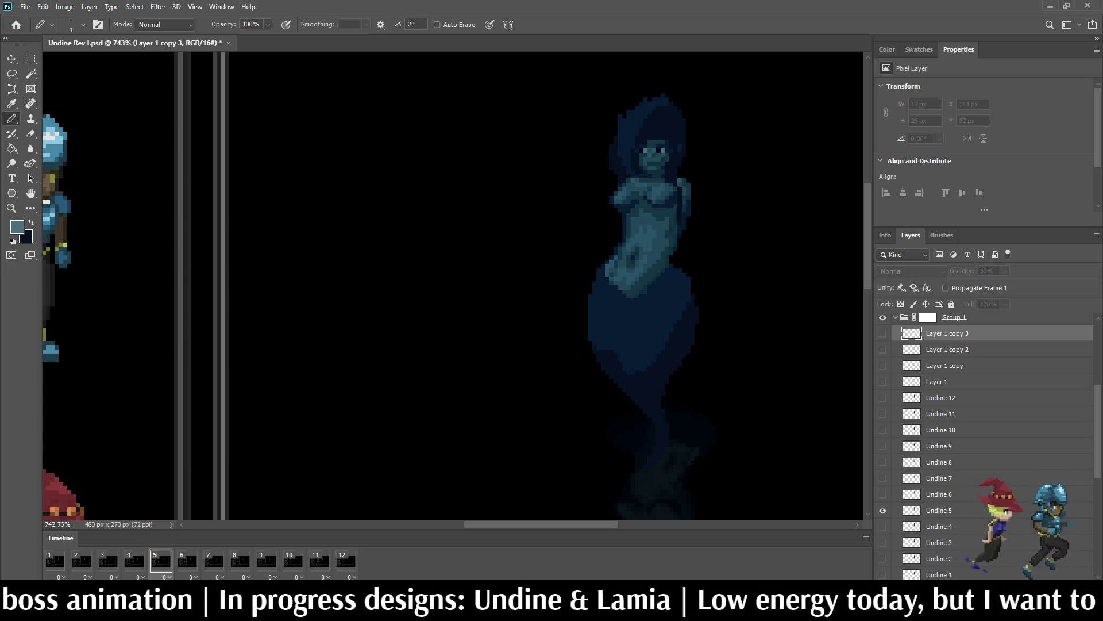
pyautogui.hotkey('ctrl', 'j')
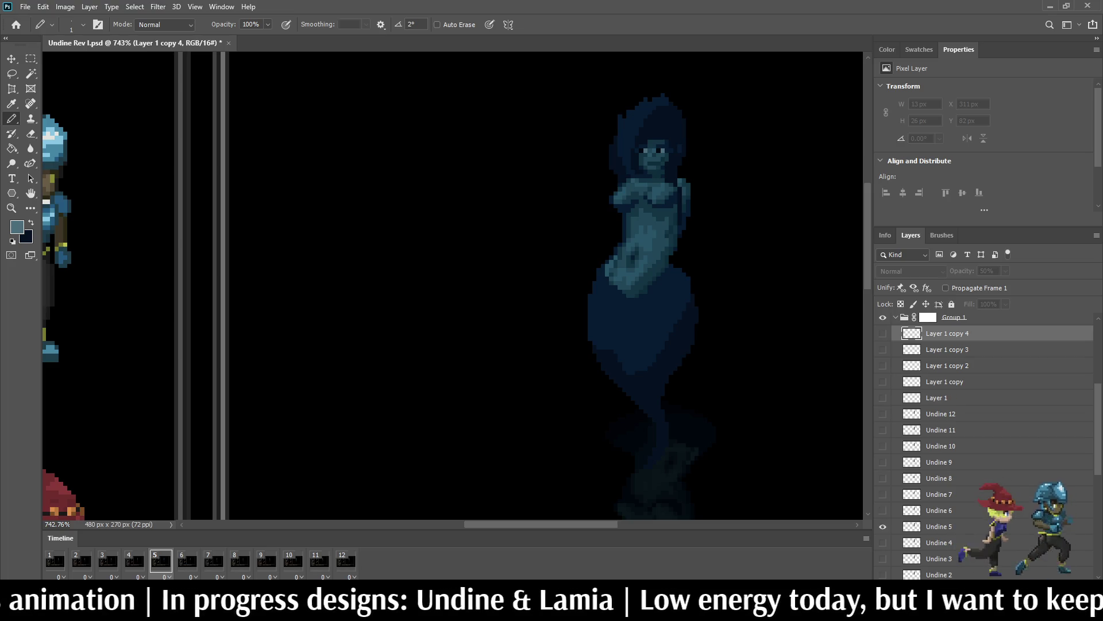
pyautogui.hotkey('ctrl', ',')
pyautogui.hotkey('ctrl', 'Up')
pyautogui.hotkey('ctrl', 'Up')
pyautogui.scroll(4, 740, 298)
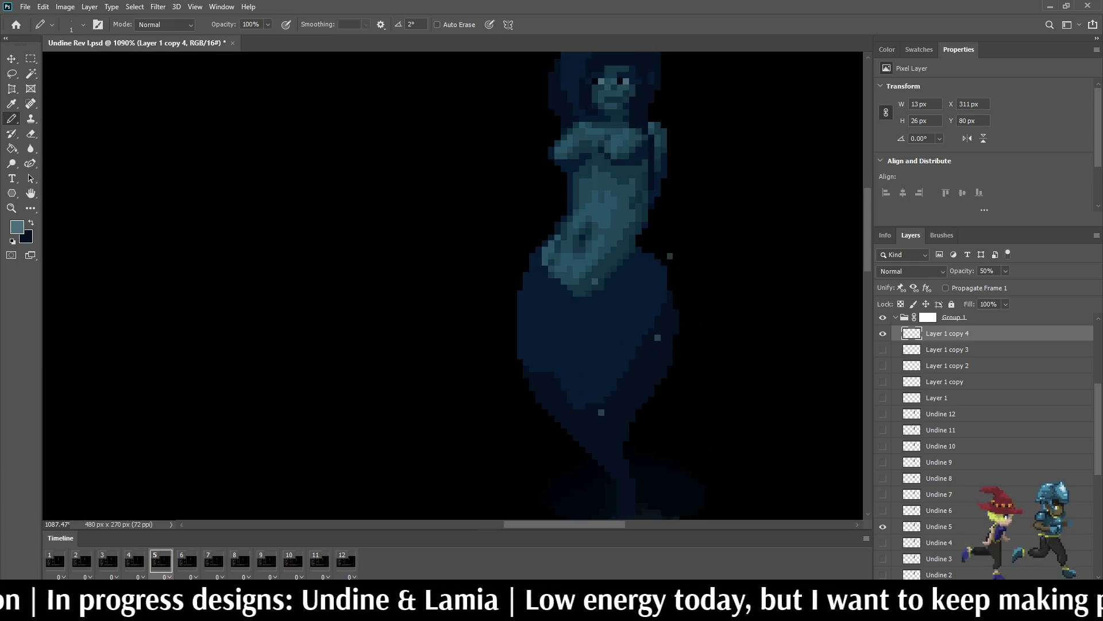
# Step: Lasso and delete the stray sparkle pixels near the mermaid's waist
pyautogui.press('l')
pyautogui.moveTo(673, 257)
pyautogui.mouseDown()
pyautogui.moveTo(522, 257)
pyautogui.moveTo(681, 226)
pyautogui.moveTo(675, 256)
pyautogui.mouseUp()
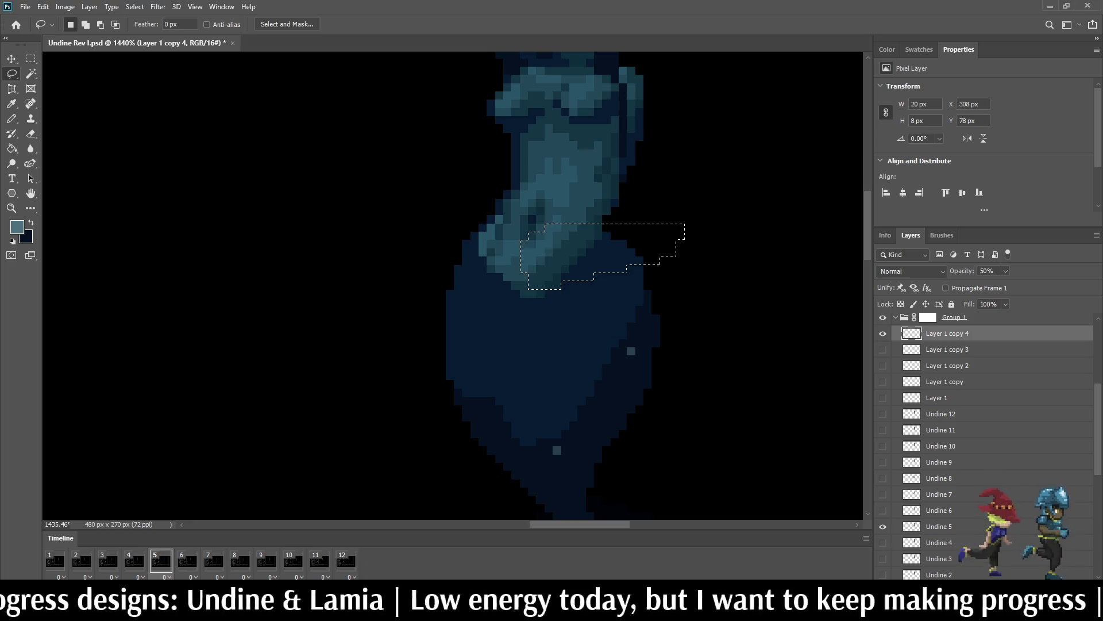
pyautogui.press('Delete')
pyautogui.hotkey('ctrl', 'd')
pyautogui.scroll(-2, 693, 253)
pyautogui.scroll(-1, 693, 253)
# Step: Play and stop the animation to check the sparkles, inspecting a stray shoulder pixel
pyautogui.press('space')
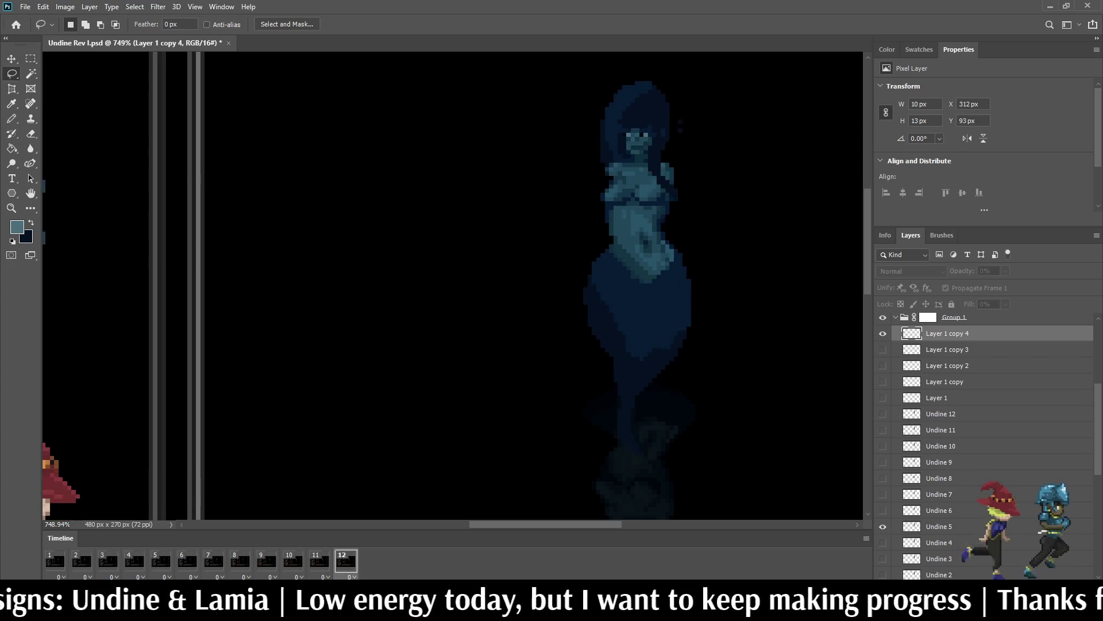
pyautogui.press('space')
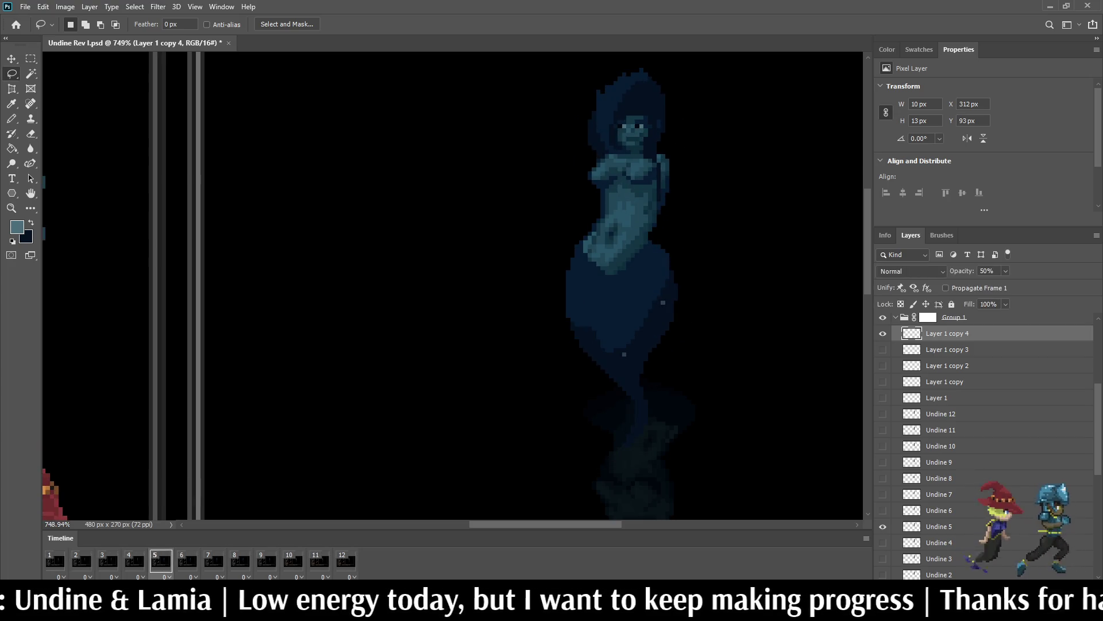
pyautogui.press('space')
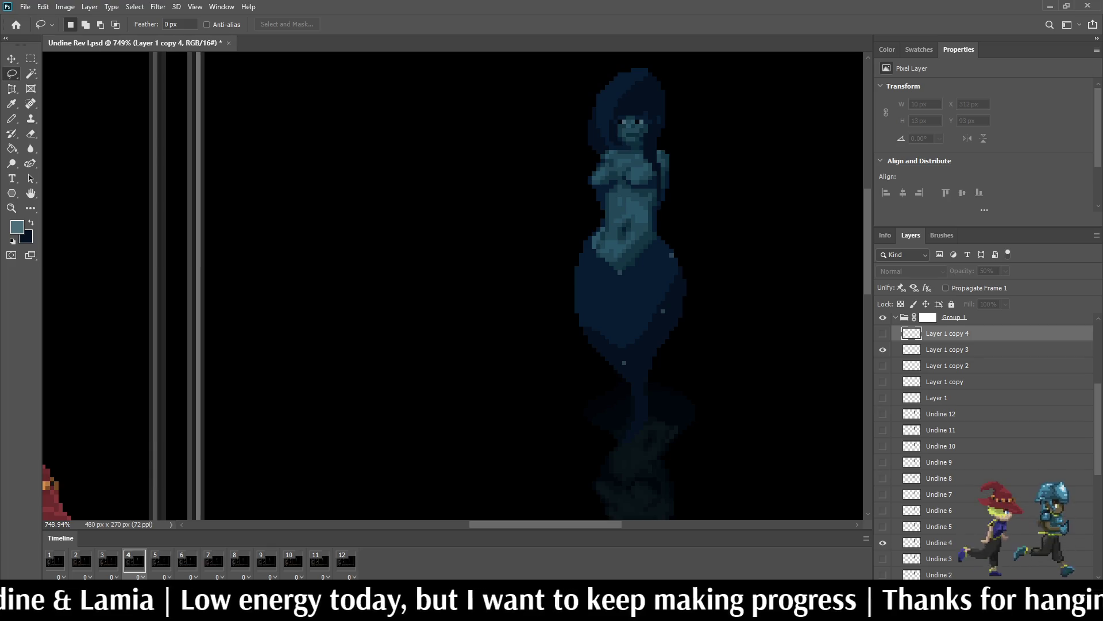
pyautogui.press('space')
pyautogui.scroll(3, 678, 254)
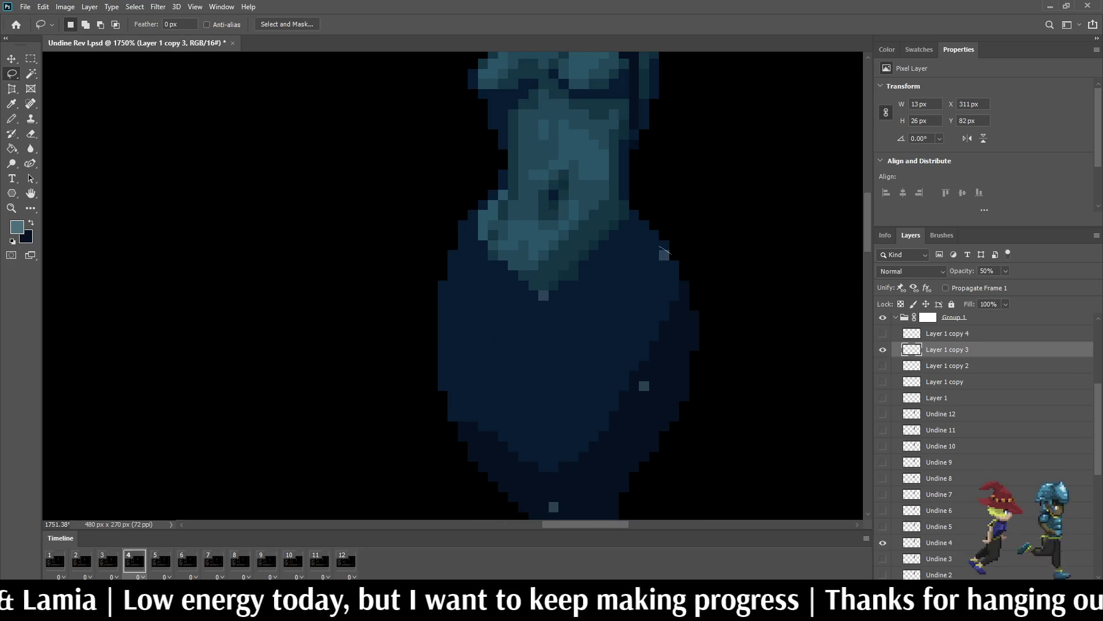
pyautogui.moveTo(662, 251); pyautogui.dragTo(650, 267)
pyautogui.hotkey('ctrl', 'd')
pyautogui.press('space')
pyautogui.scroll(-5, 675, 262)
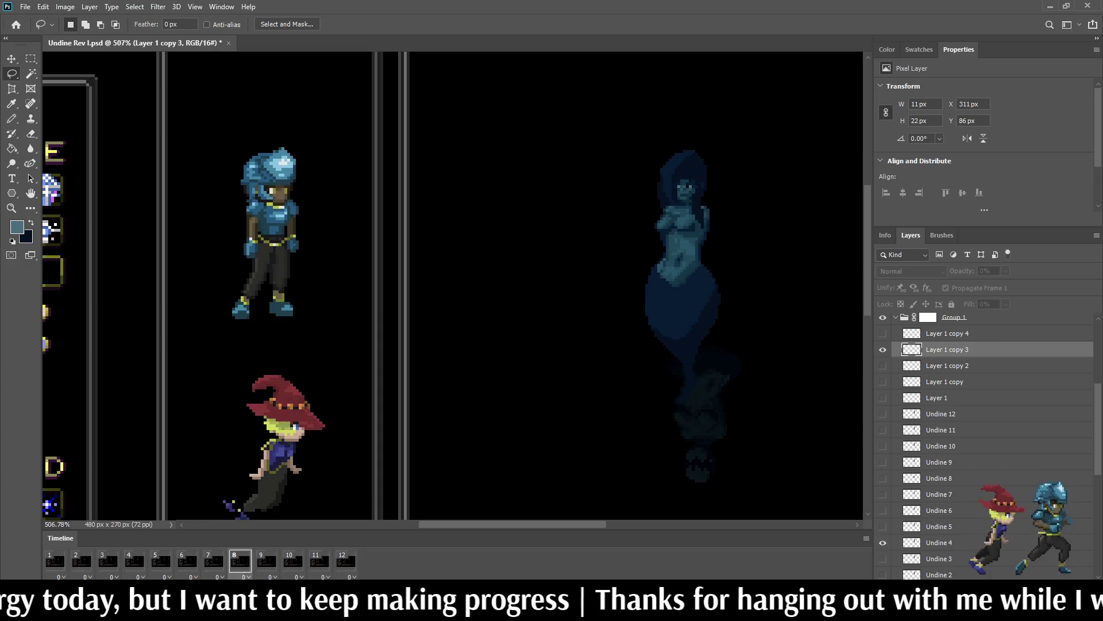
pyautogui.scroll(-3, 433, 145)
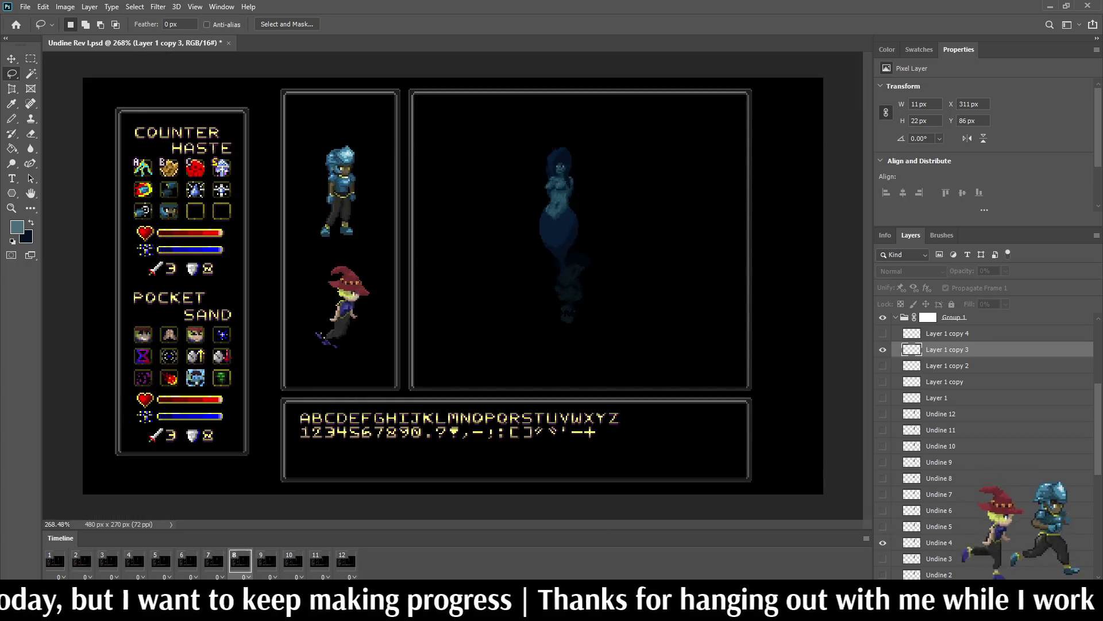
pyautogui.scroll(4, 566, 204)
pyautogui.scroll(1, 566, 172)
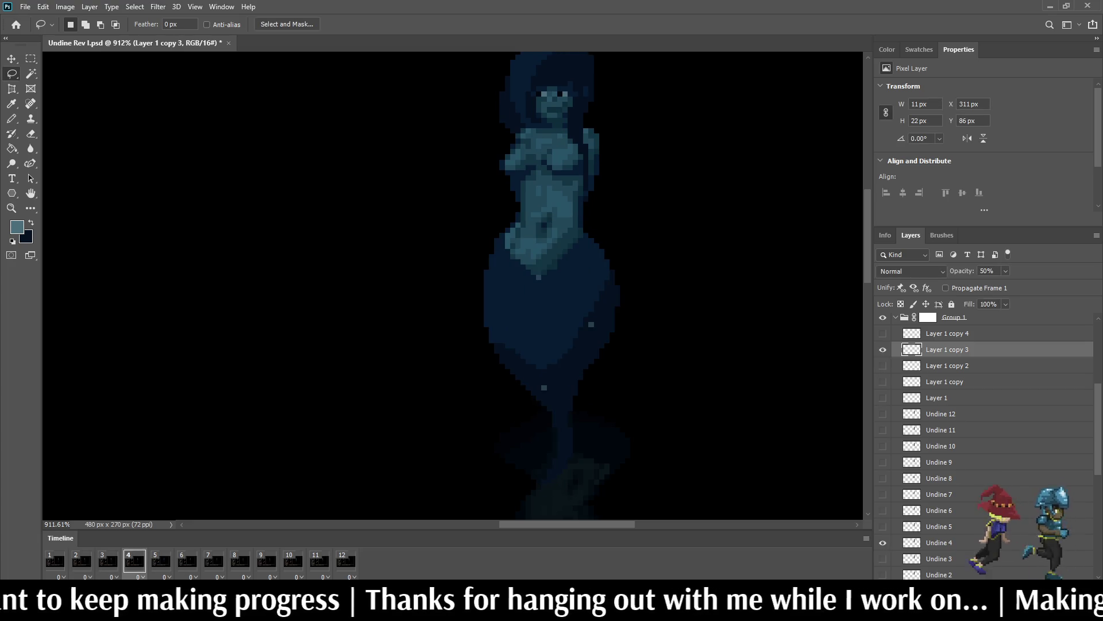
pyautogui.scroll(5, 517, 270)
# Step: Erase the stray sparkle pixels near the waist
pyautogui.moveTo(568, 303)
pyautogui.mouseDown()
pyautogui.moveTo(555, 293)
pyautogui.moveTo(559, 271)
pyautogui.moveTo(568, 303)
pyautogui.mouseUp()
pyautogui.press('Delete')
pyautogui.hotkey('ctrl', 'd')
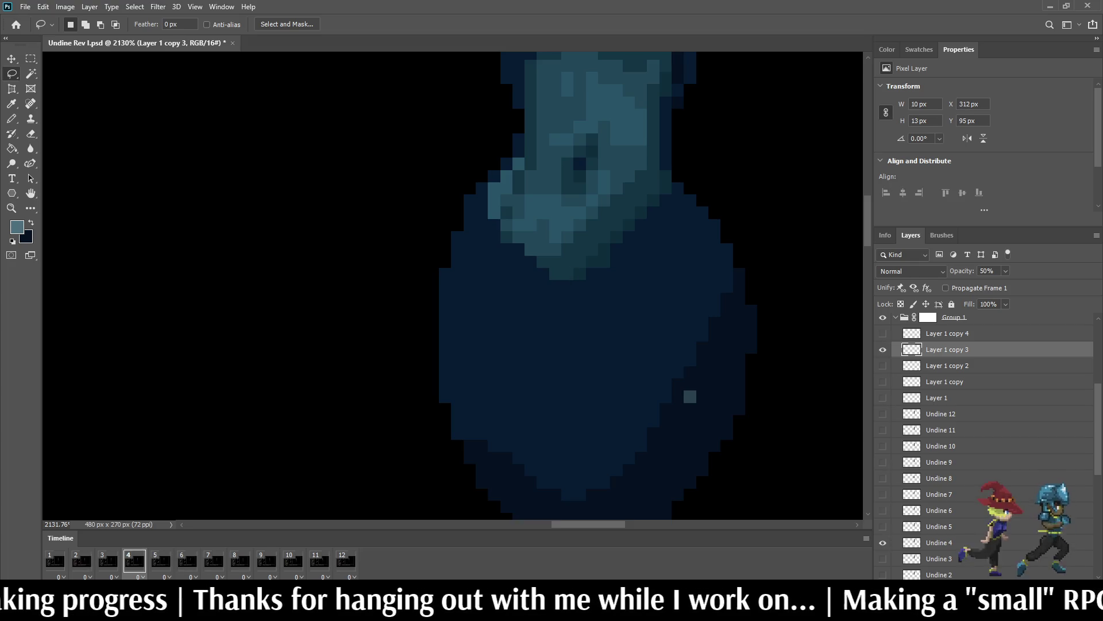
# Step: Duplicate Layer 1 copy 4 for frame 6, show it, and raise it one pixel
pyautogui.press('space')
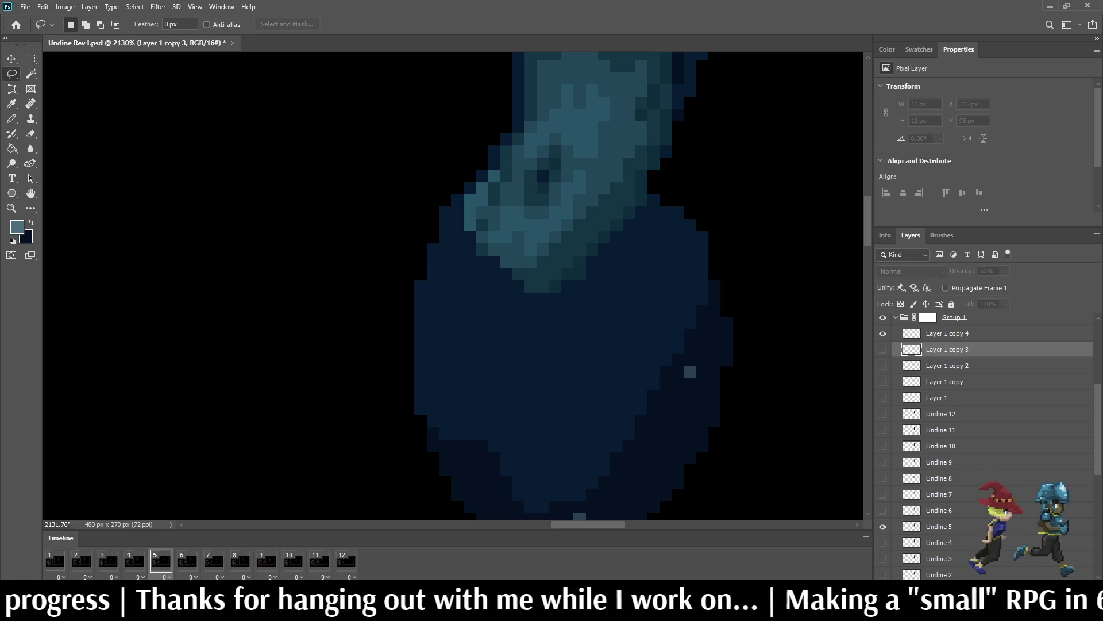
pyautogui.hotkey('alt', ']')
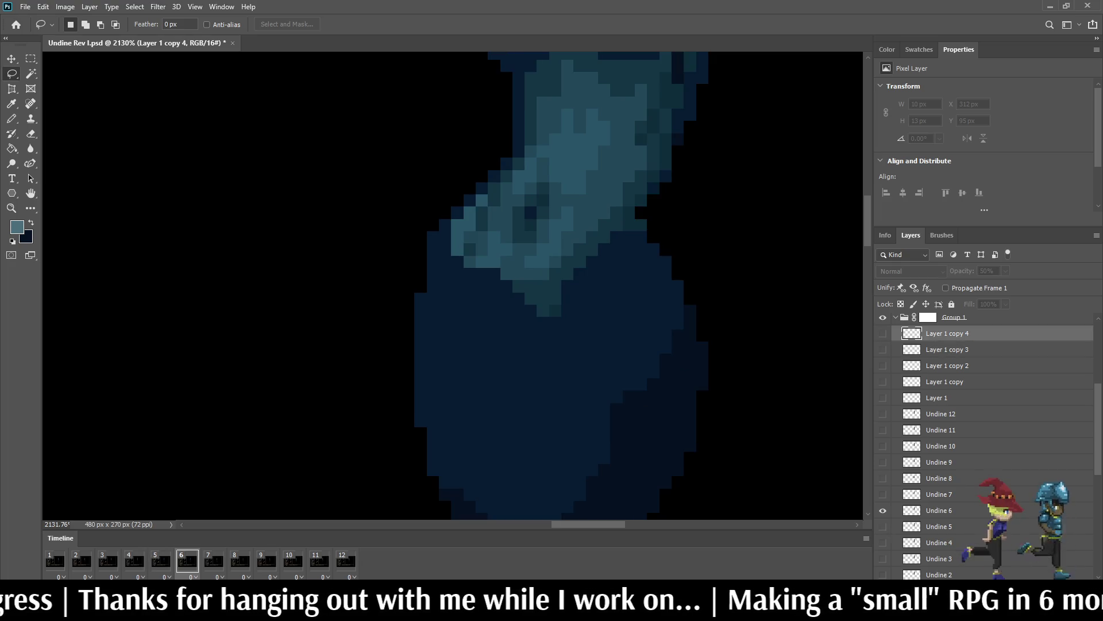
pyautogui.hotkey('ctrl', 'j')
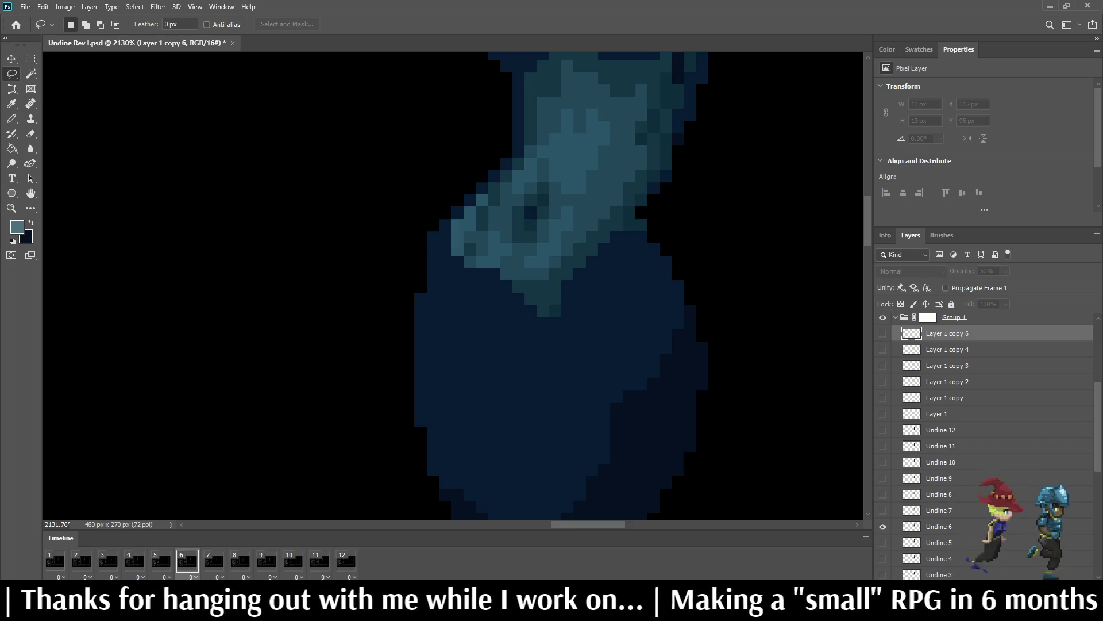
pyautogui.hotkey('ctrl', ',')
pyautogui.hotkey('ctrl', 't')
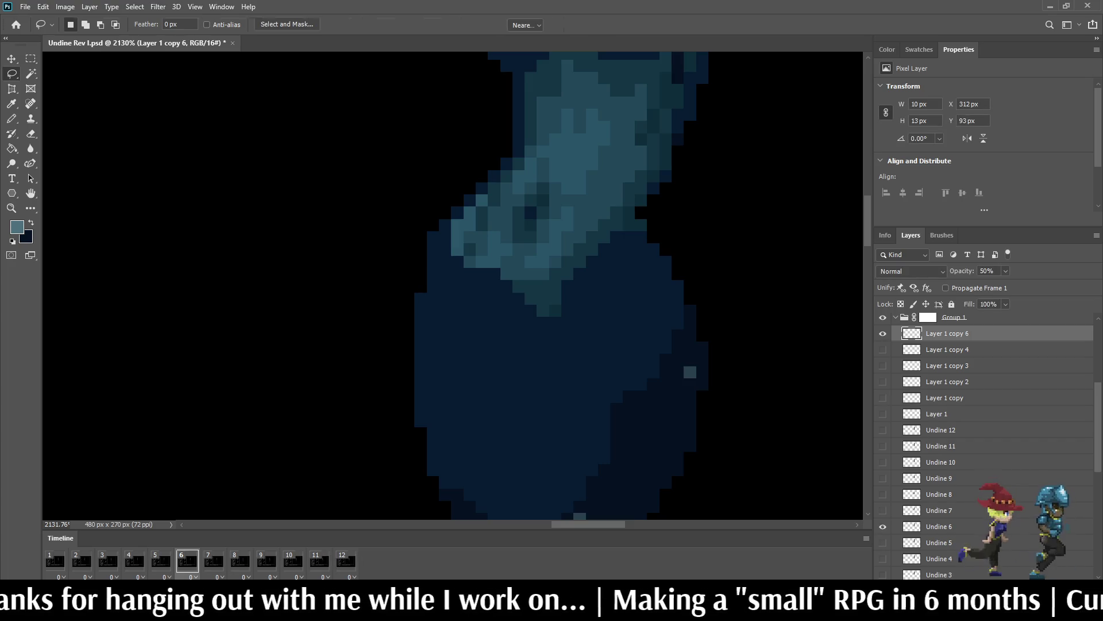
pyautogui.press('Up')
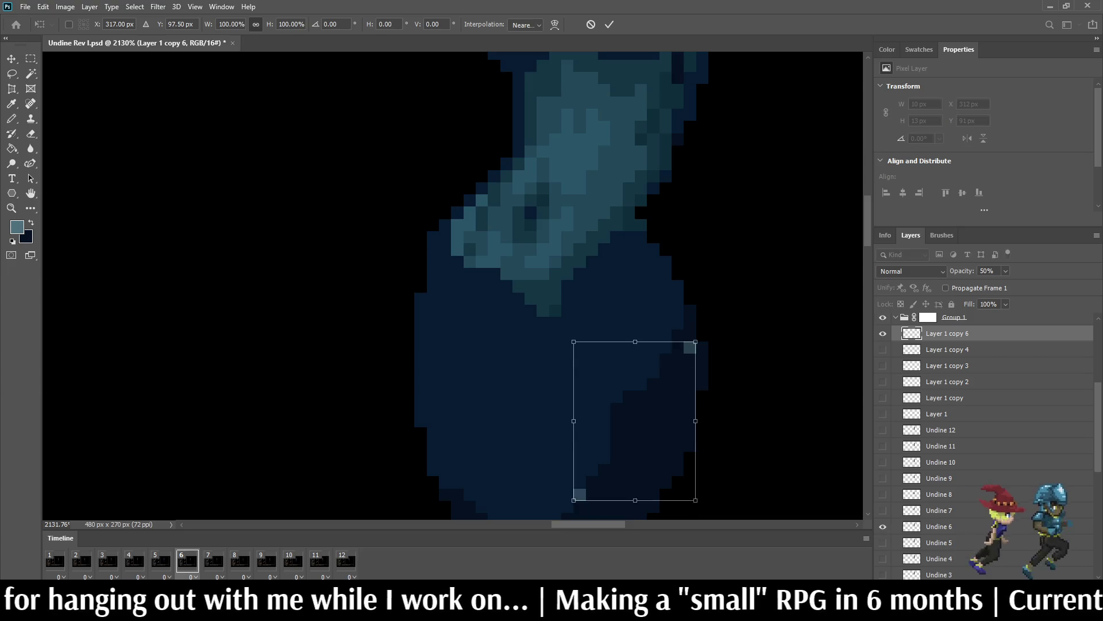
pyautogui.press('Return')
# Step: Give frame 7 its own sparkle copy raised 2 px
pyautogui.press('l')
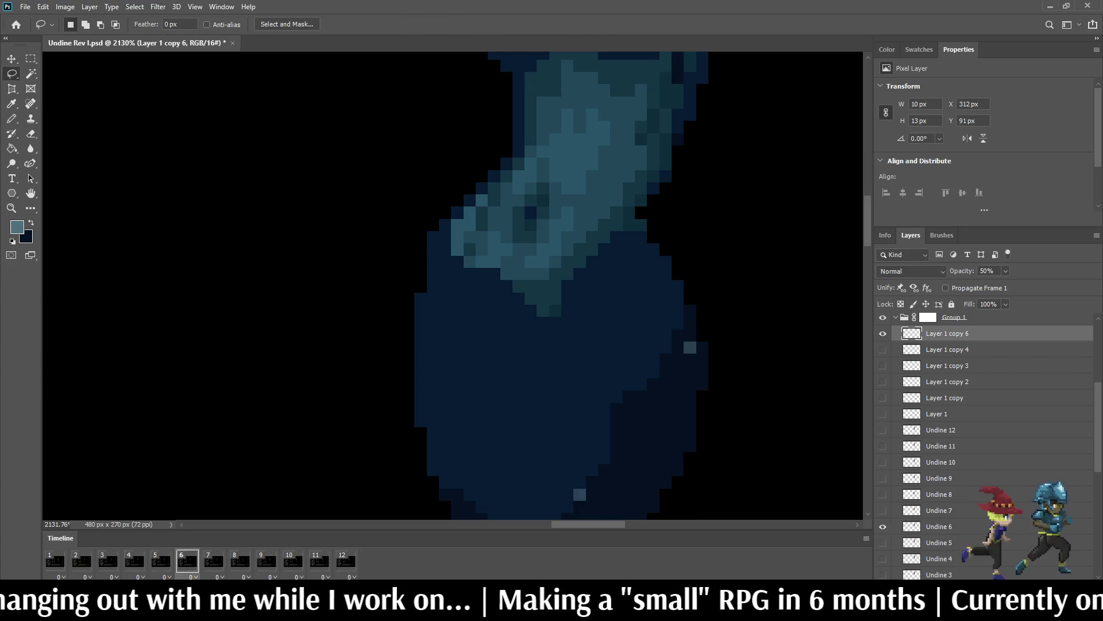
pyautogui.click(214, 560)
pyautogui.hotkey('ctrl', 'j')
pyautogui.hotkey('ctrl', 't')
pyautogui.press('Up')
pyautogui.press('Up')
pyautogui.press('Return')
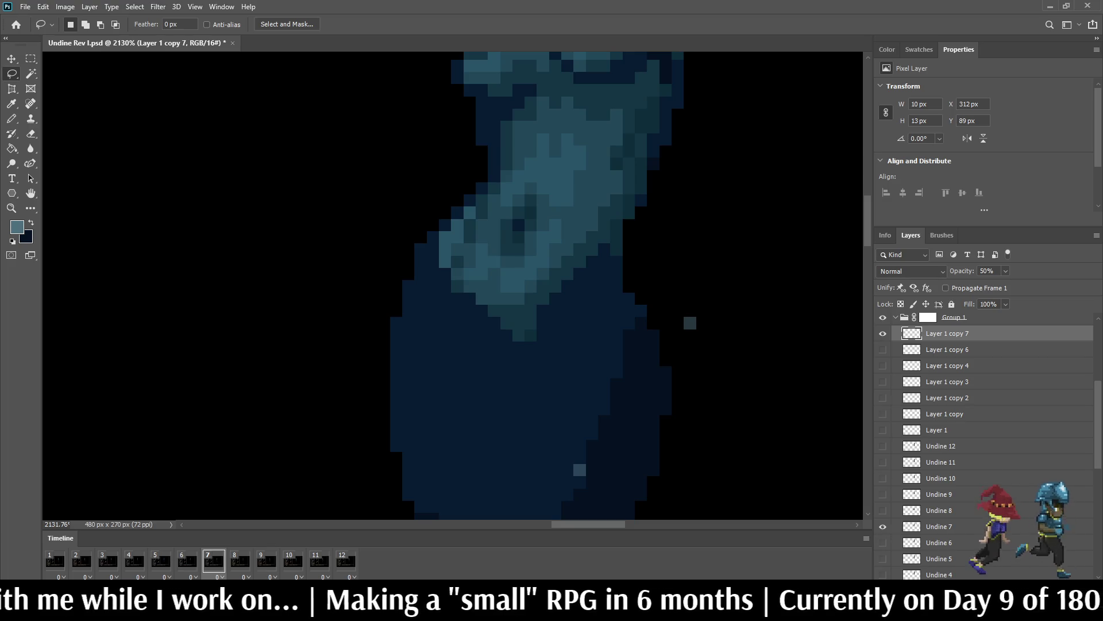
# Step: Erase the stray sparkle pixel to the right of the figure
pyautogui.moveTo(683, 306)
pyautogui.mouseDown()
pyautogui.moveTo(678, 342)
pyautogui.moveTo(687, 305)
pyautogui.moveTo(703, 340)
pyautogui.mouseUp()
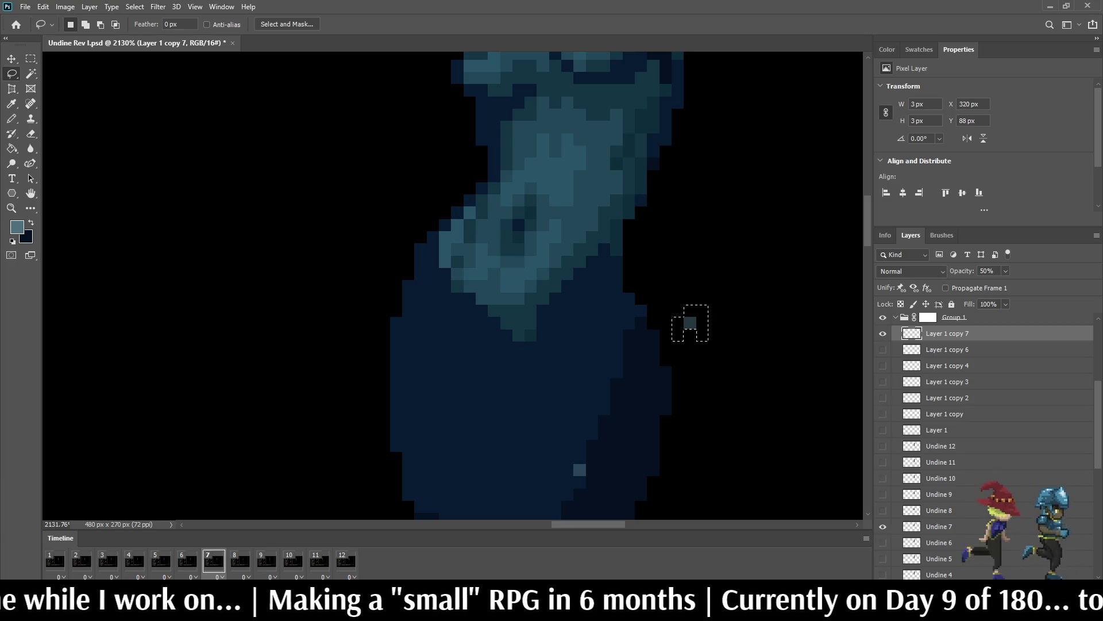
pyautogui.press('Delete')
pyautogui.hotkey('ctrl', 'd')
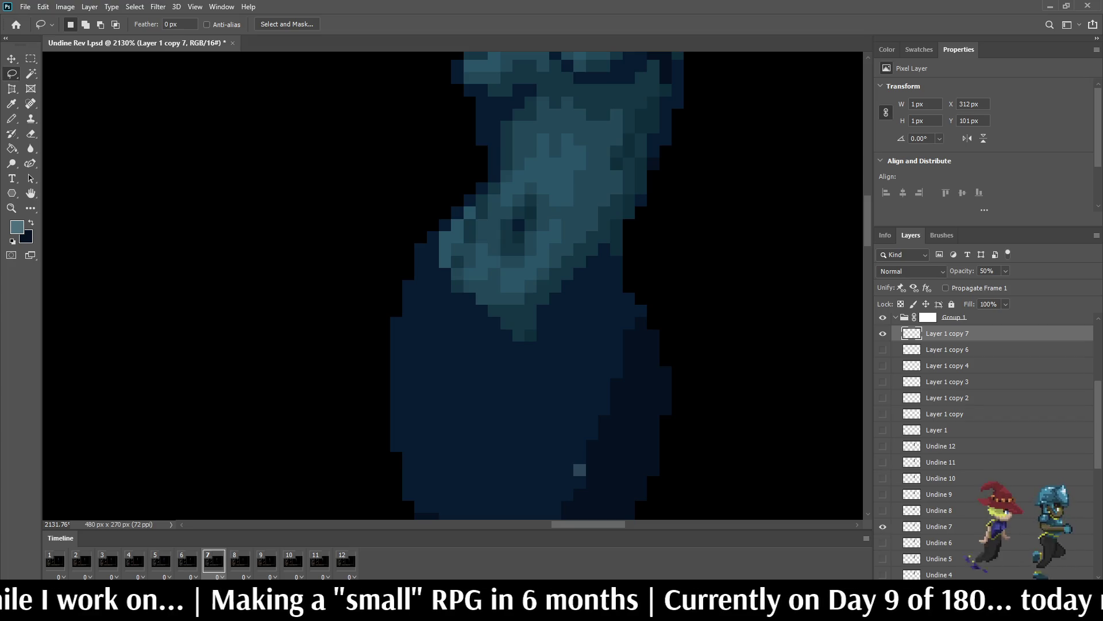
# Step: Add sparkle copies for frames 8 and 9, each nudged up 2 px
pyautogui.press('space')
pyautogui.hotkey('ctrl', 'j')
pyautogui.hotkey('ctrl', 'Up')
pyautogui.hotkey('ctrl', 'Up')
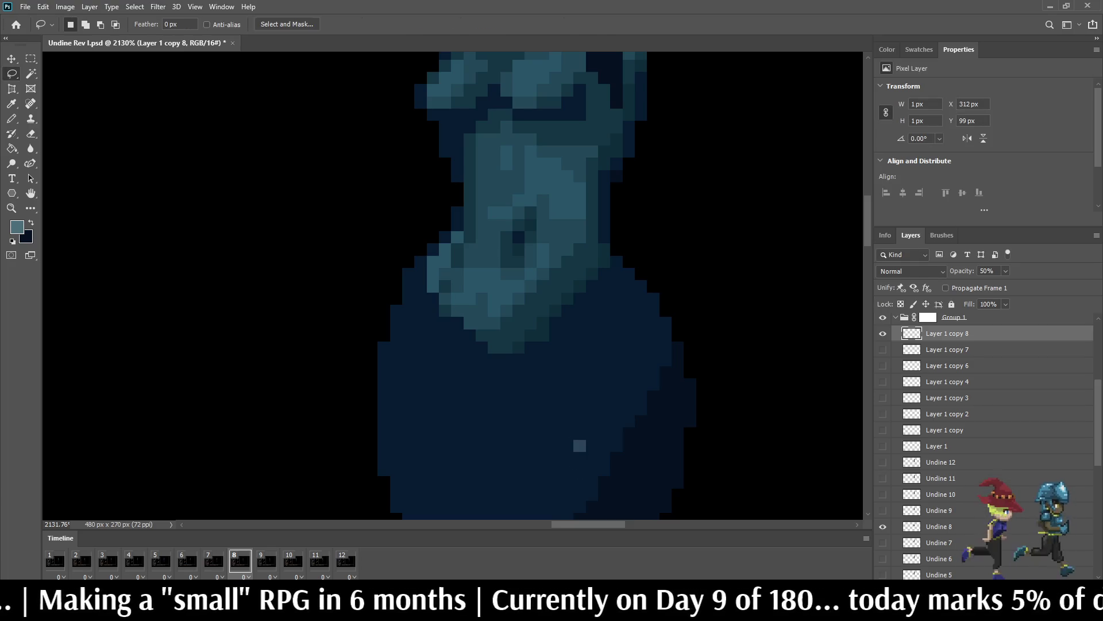
pyautogui.press('space')
pyautogui.press('space')
pyautogui.hotkey('ctrl', 'j')
pyautogui.hotkey('ctrl', 'Up')
pyautogui.hotkey('ctrl', 'Up')
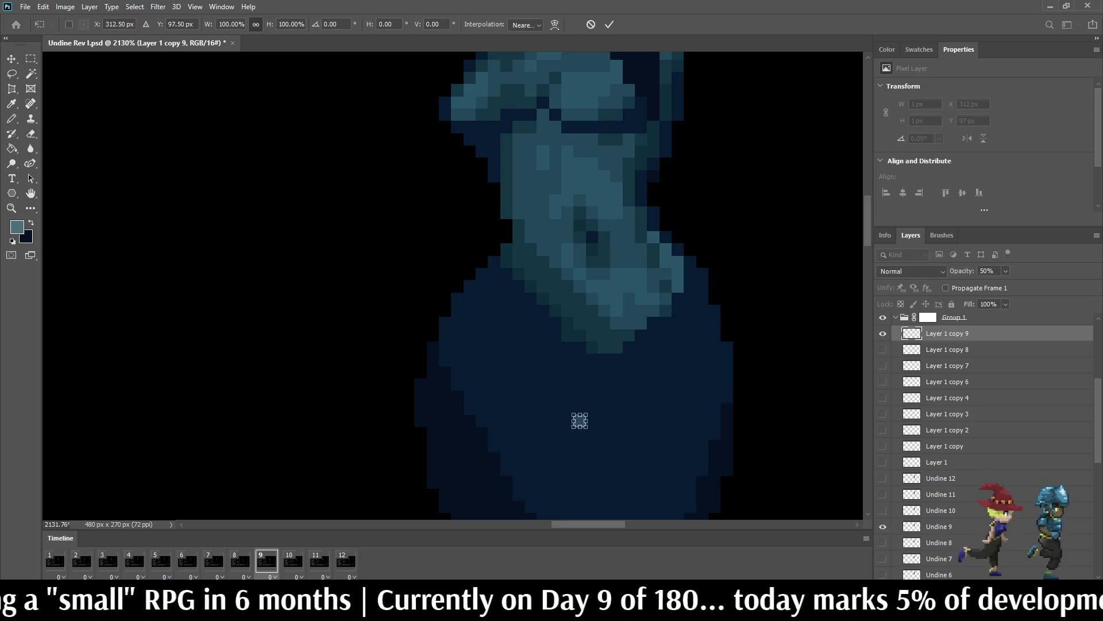
# Step: Add visible sparkle copies for frames 10 and 11, each nudged up 2 px
pyautogui.press('space')
pyautogui.hotkey('ctrl', 'j')
pyautogui.press('space')
pyautogui.hotkey('ctrl', 'Up')
pyautogui.hotkey('ctrl', 'Up')
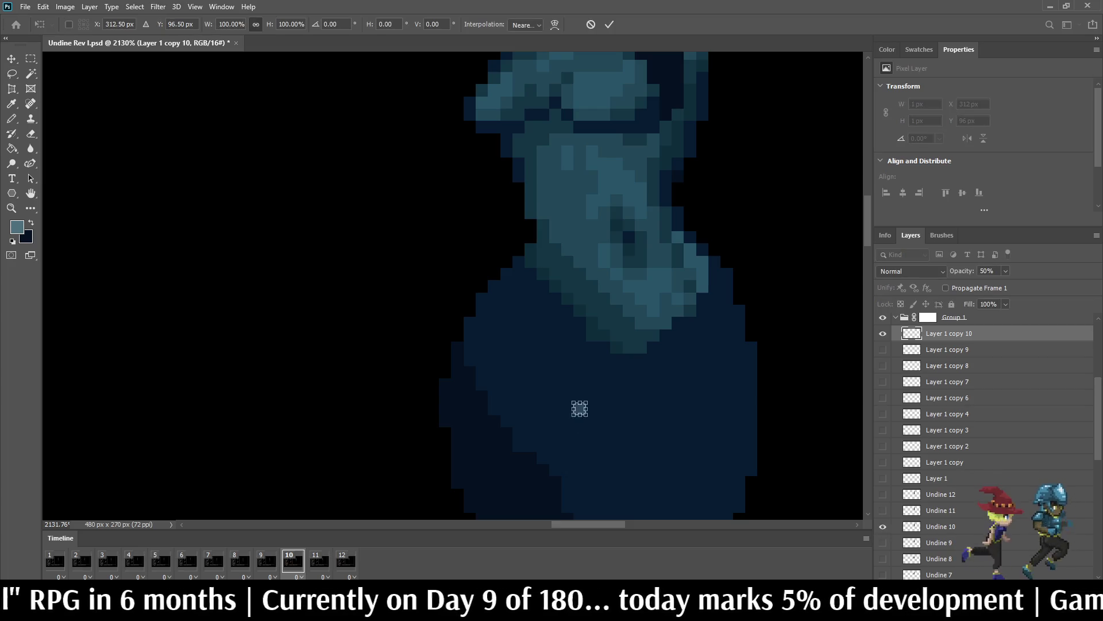
pyautogui.press('space')
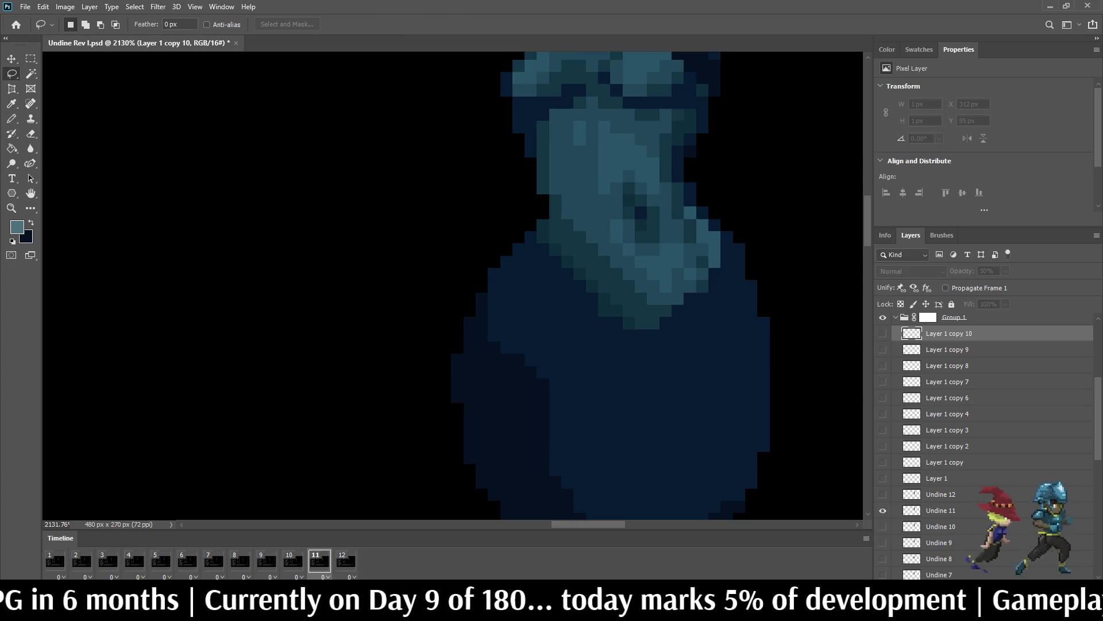
pyautogui.hotkey('ctrl', 'j')
pyautogui.press('space')
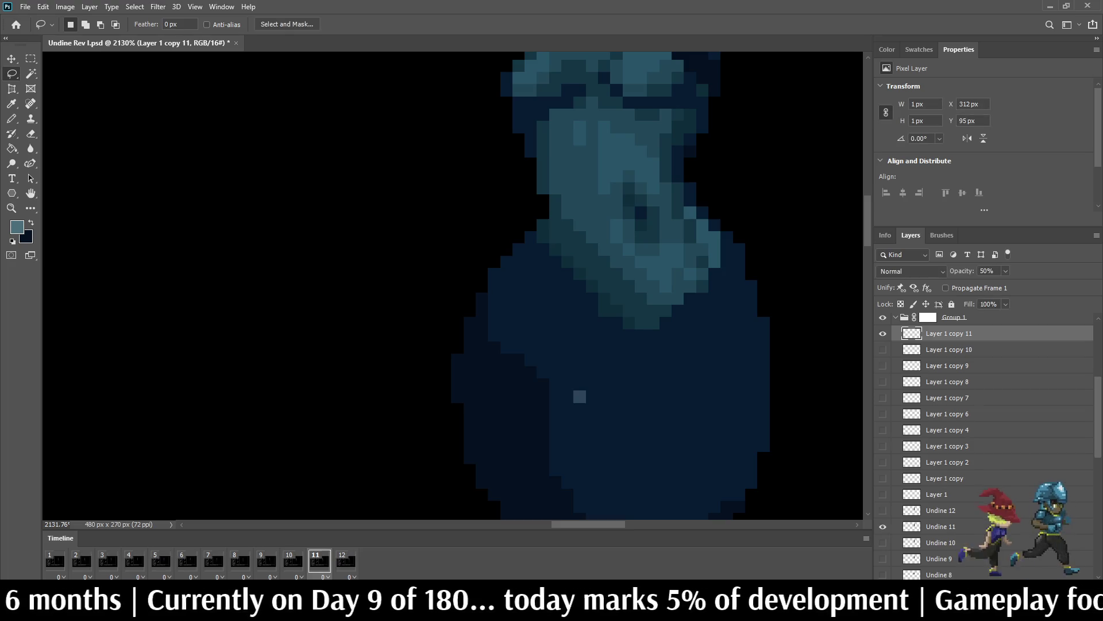
pyautogui.hotkey('ctrl', 'Up')
pyautogui.hotkey('ctrl', 'Up')
# Step: Add a slightly raised frame 12 sparkle copy and preview the animation
pyautogui.press('space')
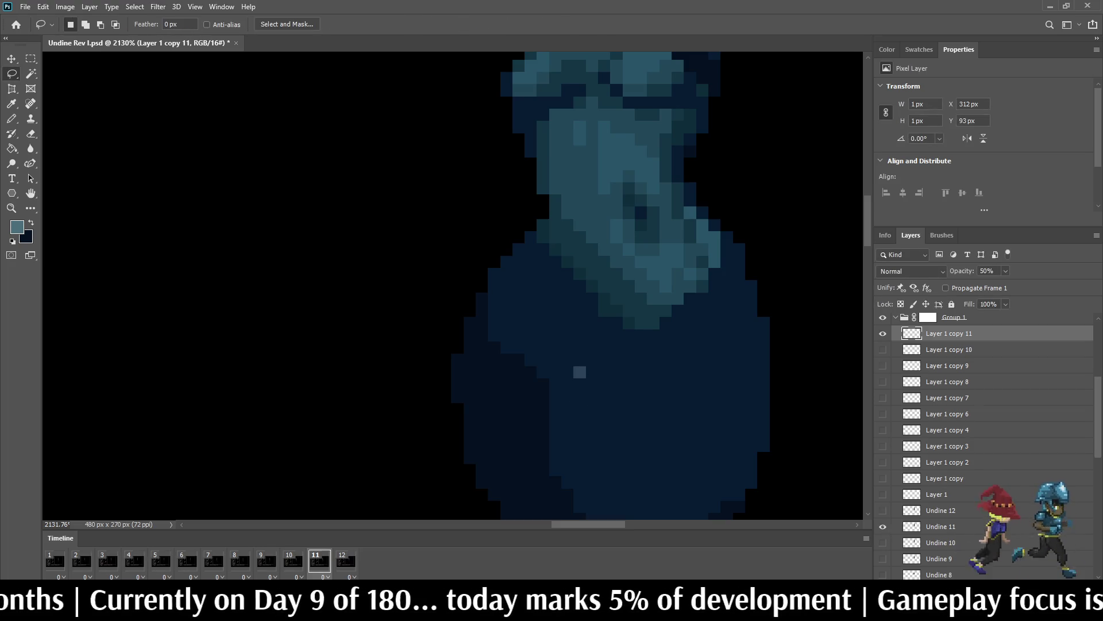
pyautogui.press('space')
pyautogui.hotkey('ctrl', 'j')
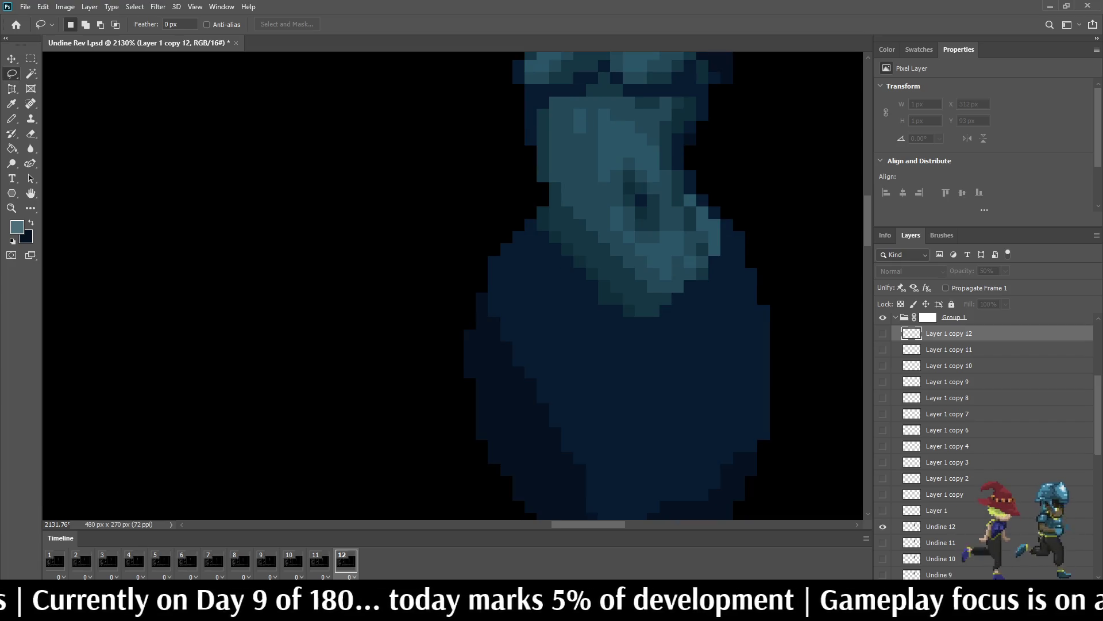
pyautogui.hotkey('ctrl', 't')
pyautogui.press('Up')
pyautogui.press('Up')
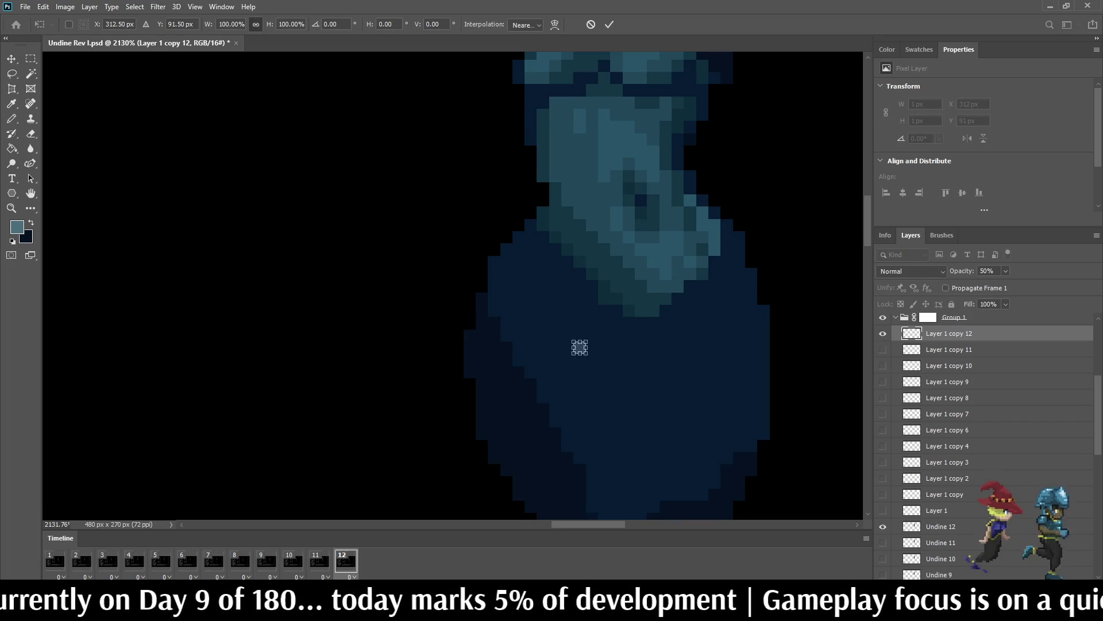
pyautogui.press('Return')
pyautogui.press('space')
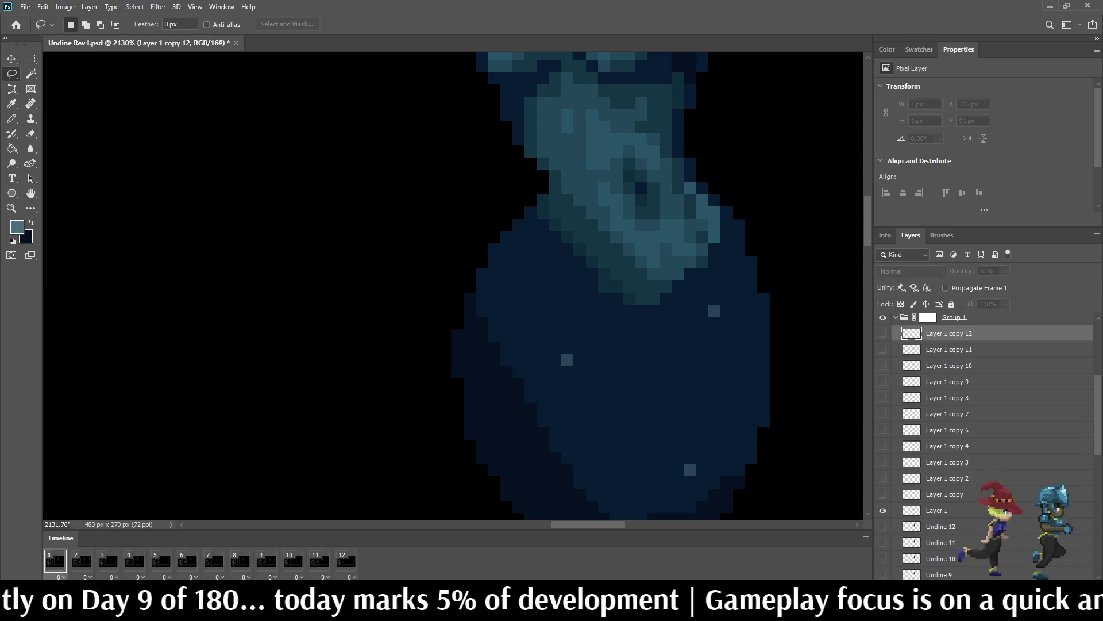
# Step: Discard an accidental extra sparkle layer copy after previewing the animation
pyautogui.hotkey('ctrl', 'j')
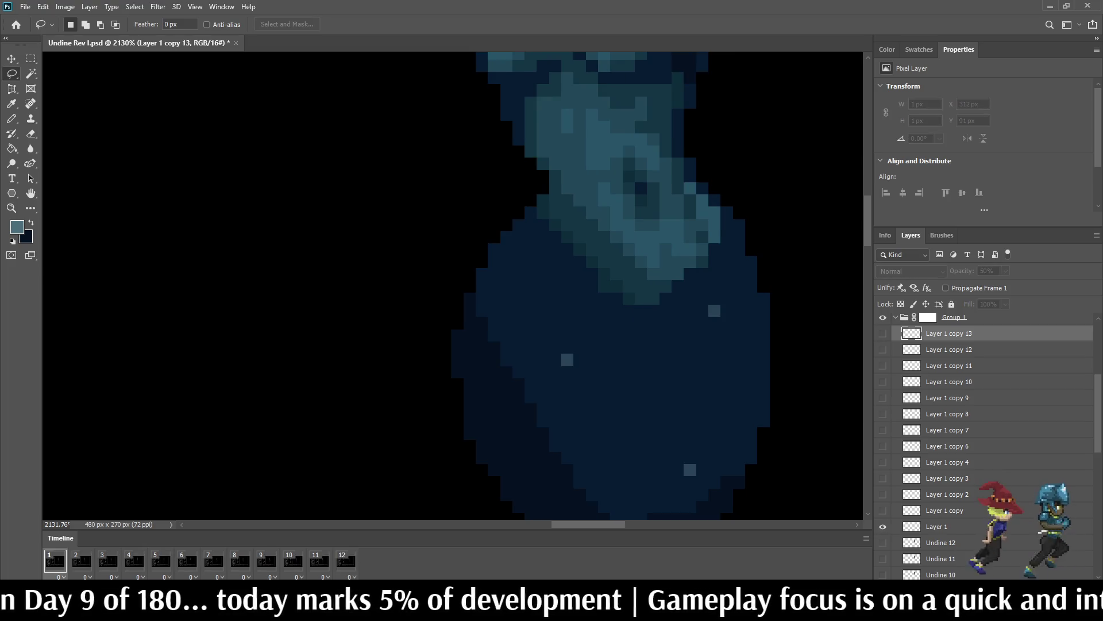
pyautogui.press('space')
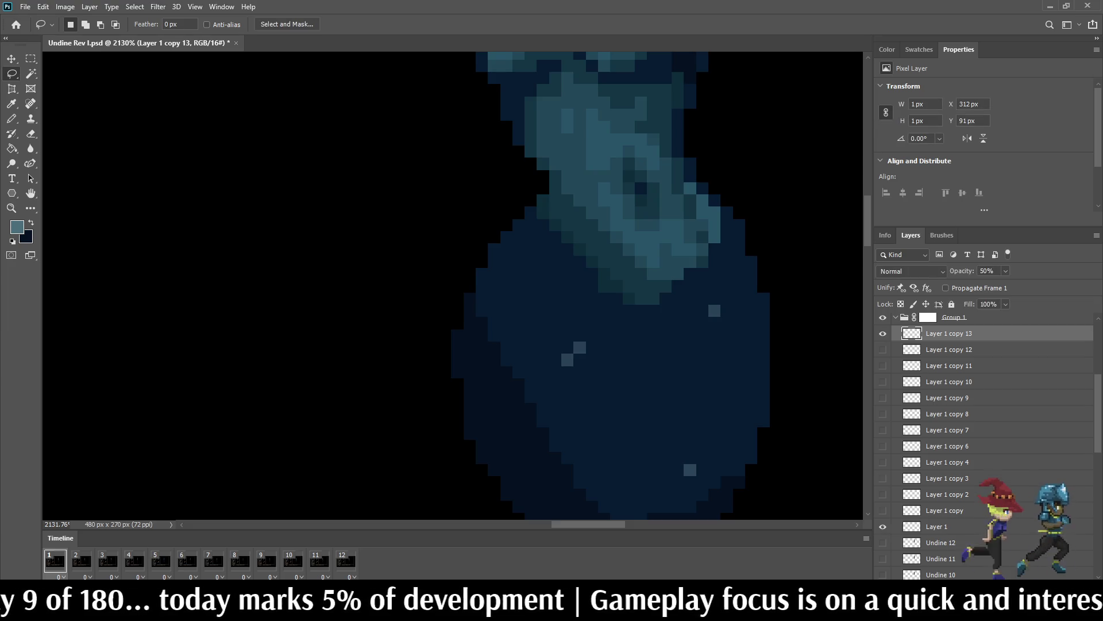
pyautogui.press('space')
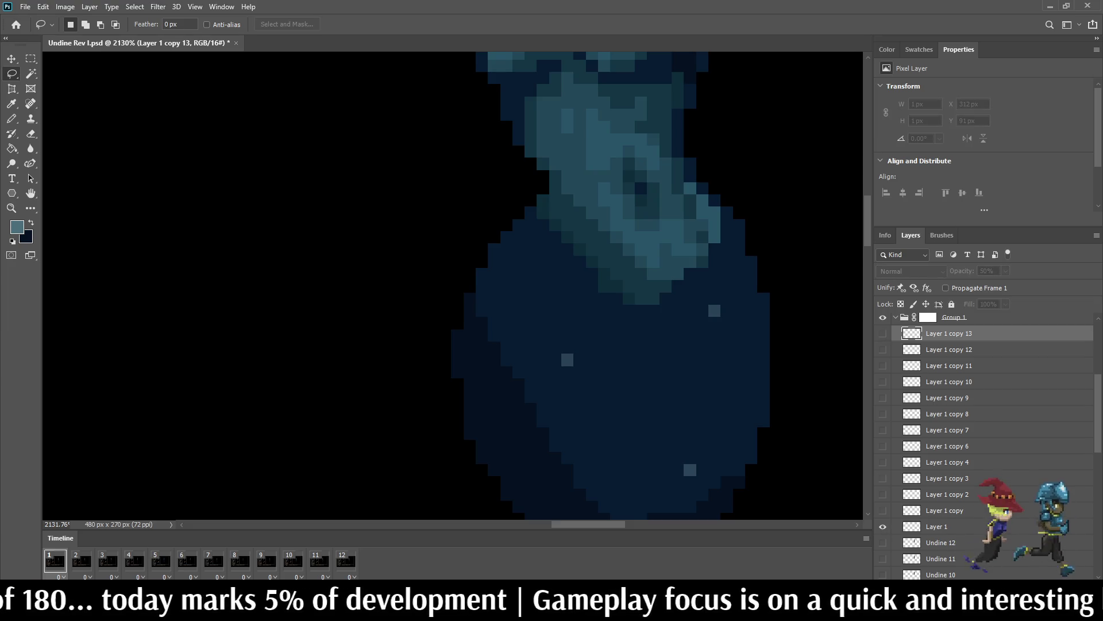
pyautogui.hotkey('ctrl', 'z')
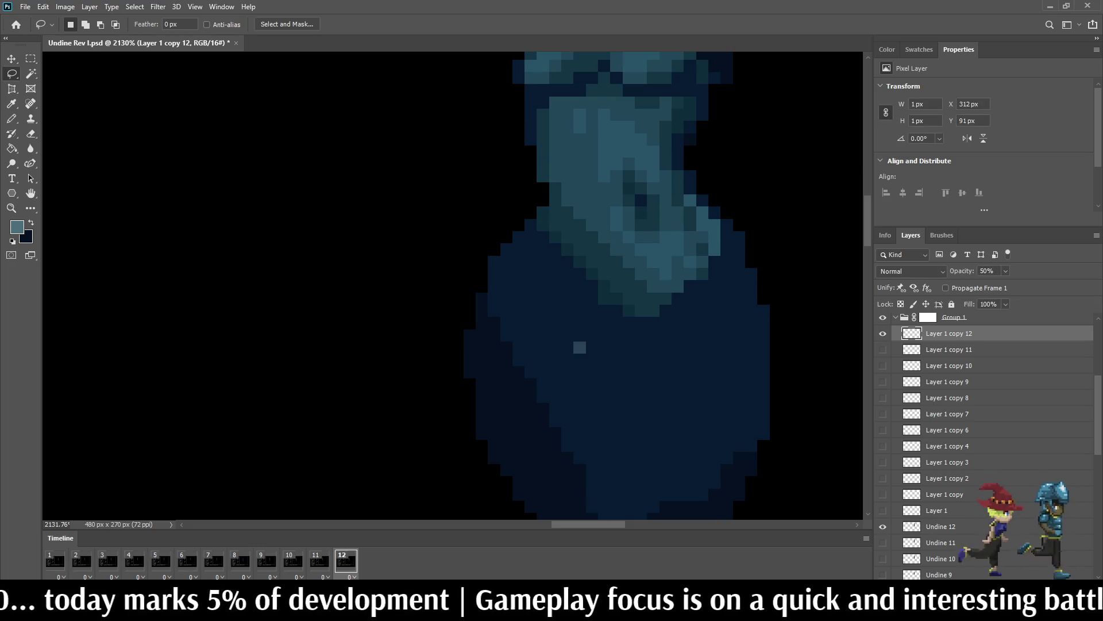
# Step: Move the frame 12 sparkle pixel a few pixels lower, checking the drift in playback
pyautogui.hotkey('ctrl', 't')
pyautogui.press('Down')
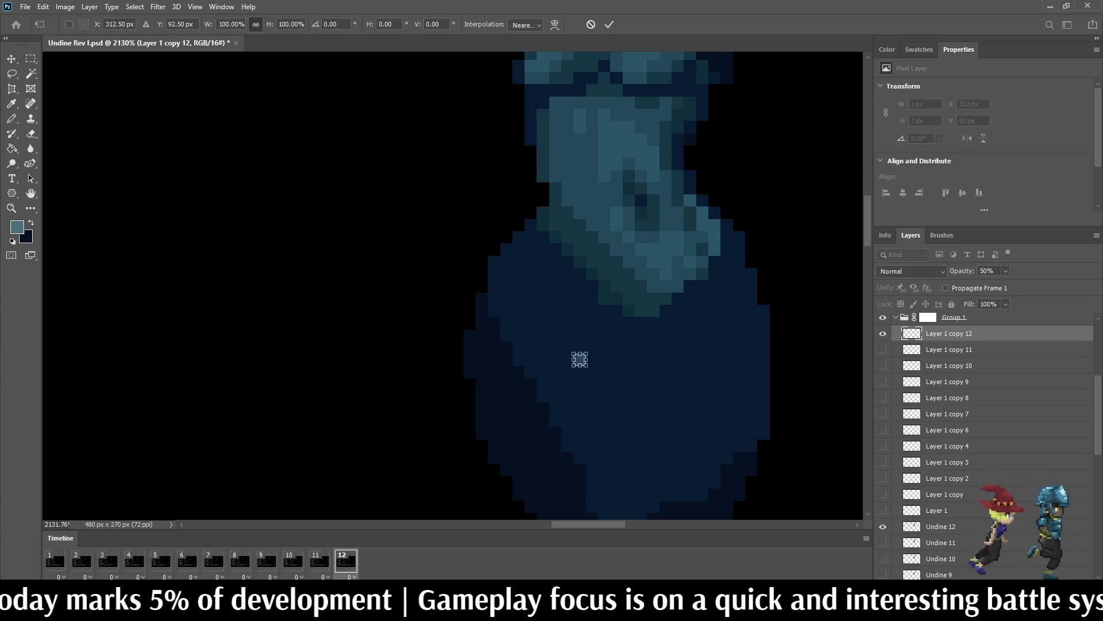
pyautogui.press('Left')
pyautogui.press('Return')
pyautogui.press('space')
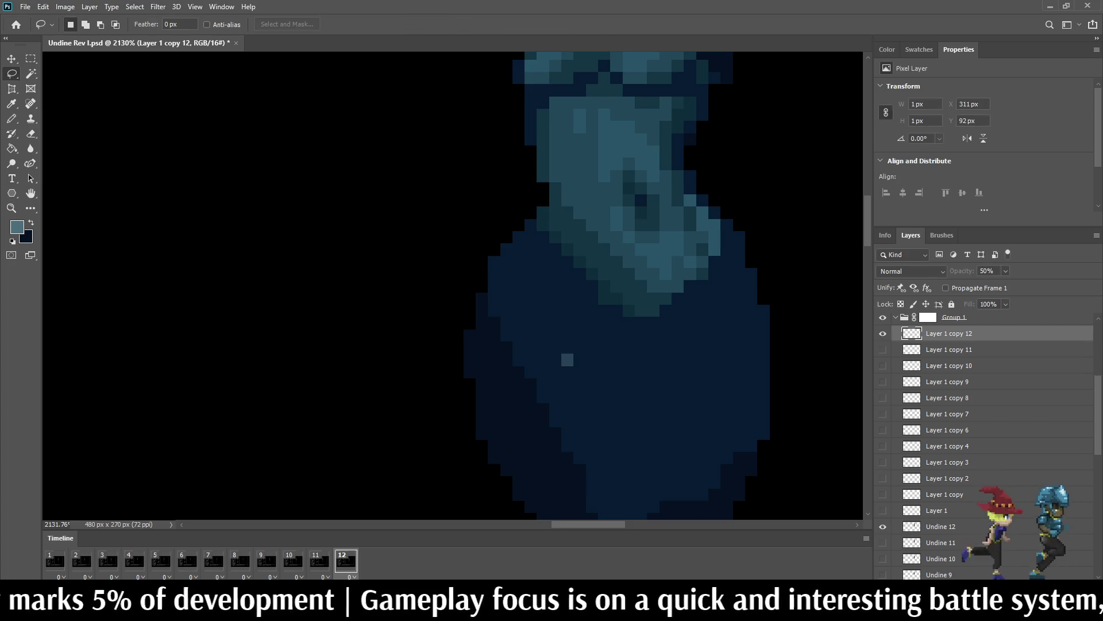
pyautogui.hotkey('ctrl', 't')
pyautogui.press('Down')
pyautogui.press('Right')
pyautogui.press('Down')
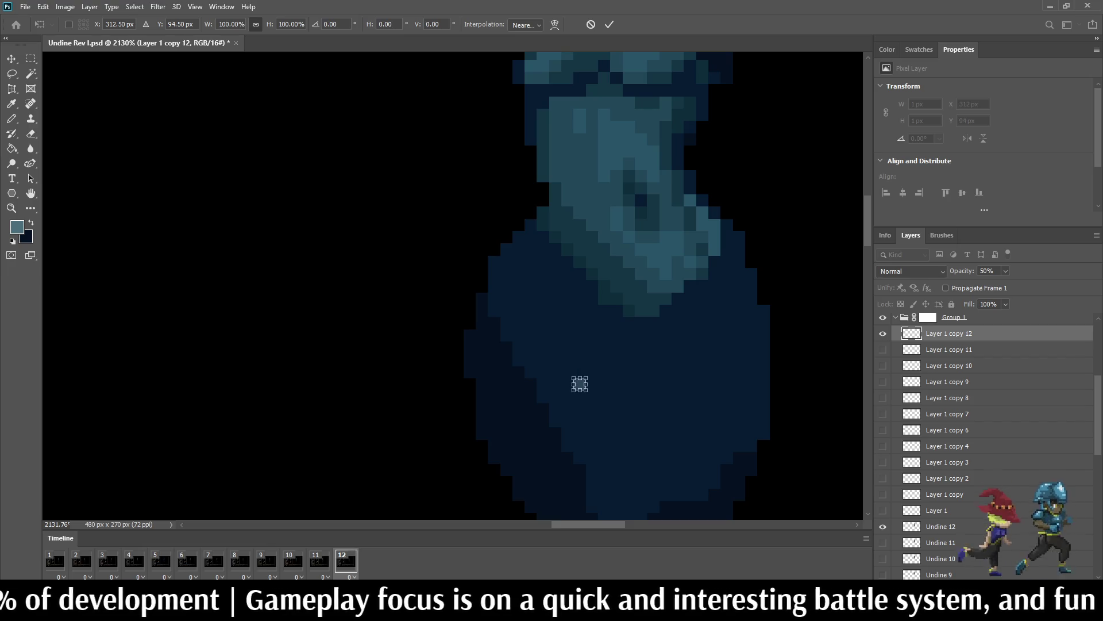
pyautogui.press('Return')
pyautogui.press('space')
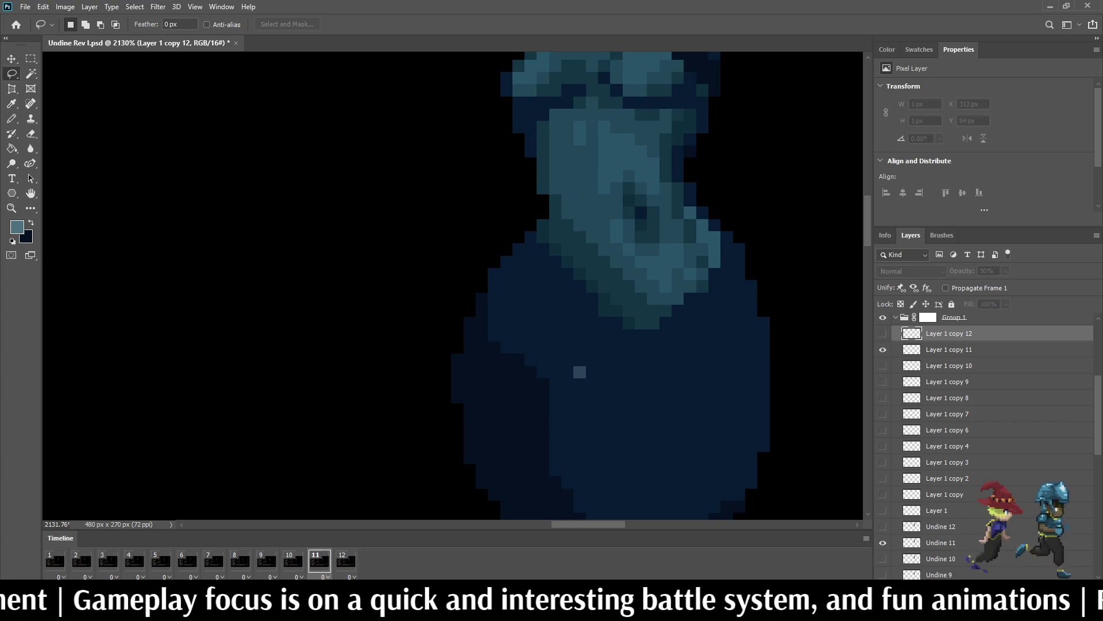
# Step: Lower the frame 11 sparkle on Layer 1 copy 11, then play with the whole mockup in view
pyautogui.hotkey('alt', '[')
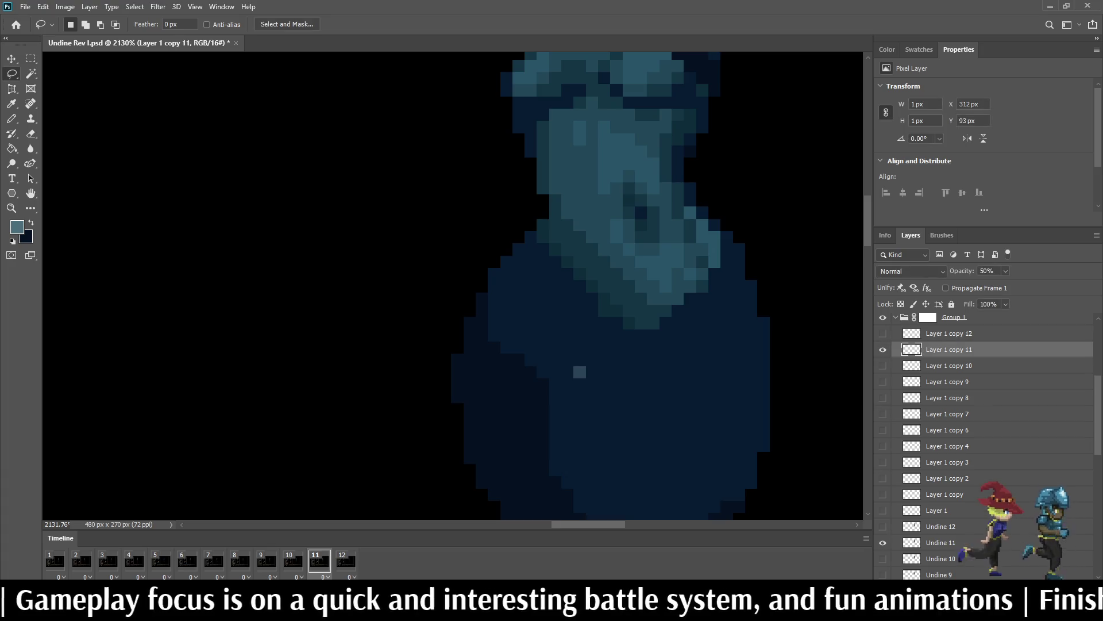
pyautogui.hotkey('ctrl', 't')
pyautogui.press('Down')
pyautogui.press('Down')
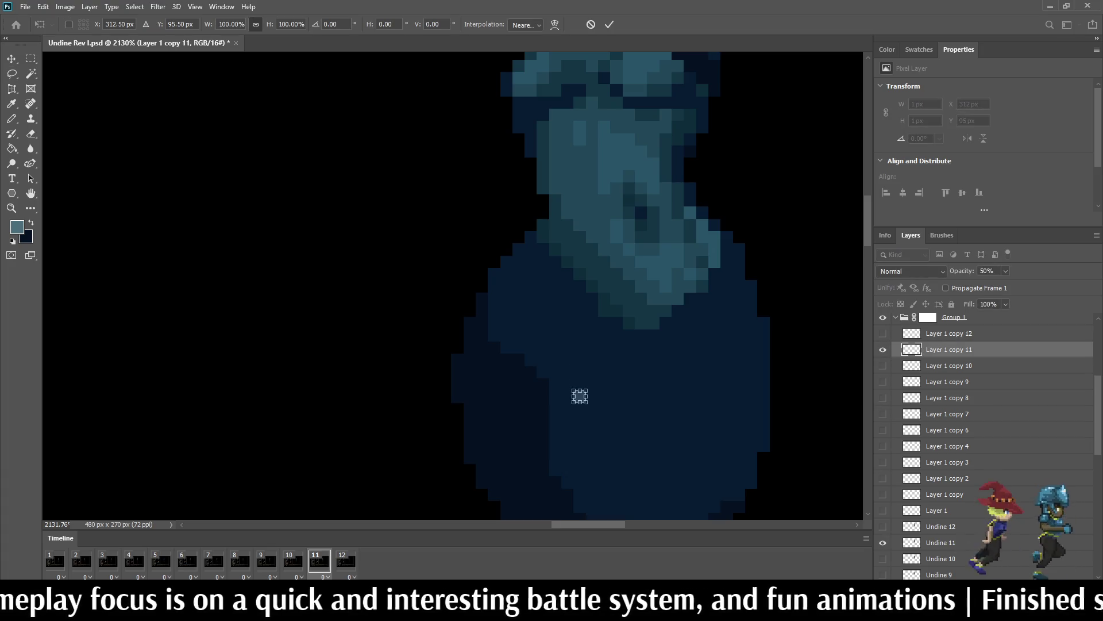
pyautogui.press('Return')
pyautogui.press('l')
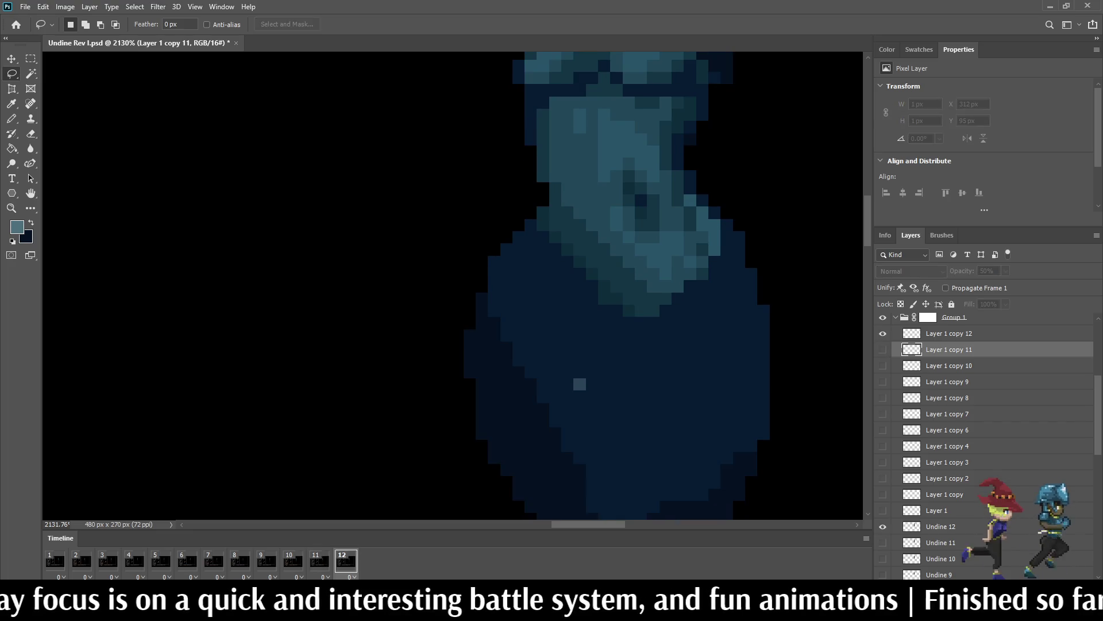
pyautogui.press('Left')
pyautogui.hotkey('ctrl', '0')
pyautogui.press('space')
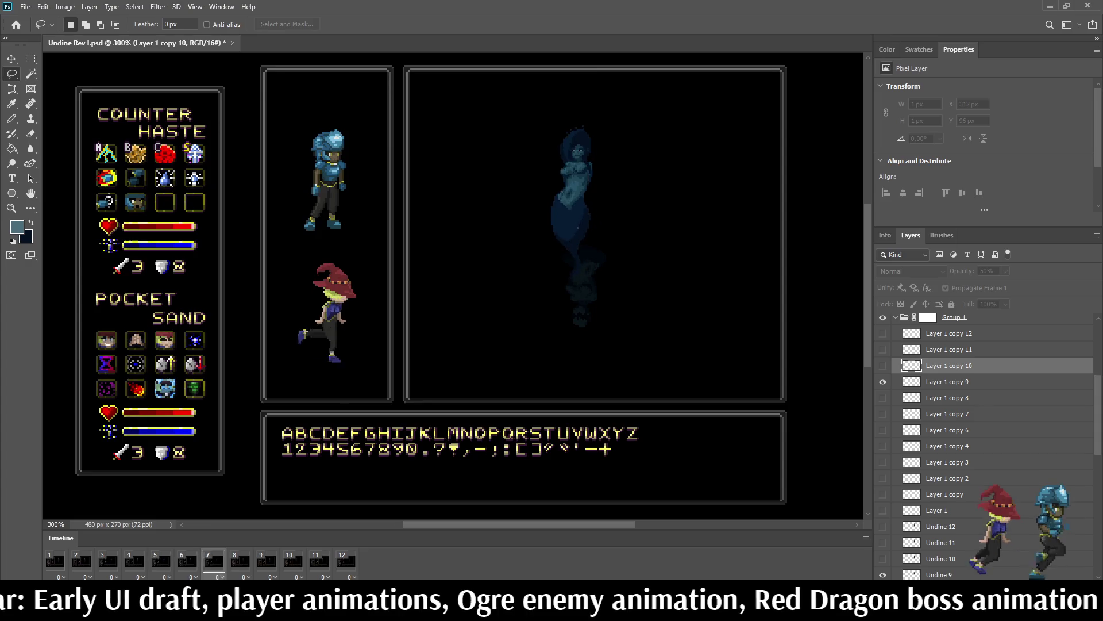
# Step: Watch the Undine animation play over the full battle-screen mockup
pyautogui.scroll(5, 573, 208)
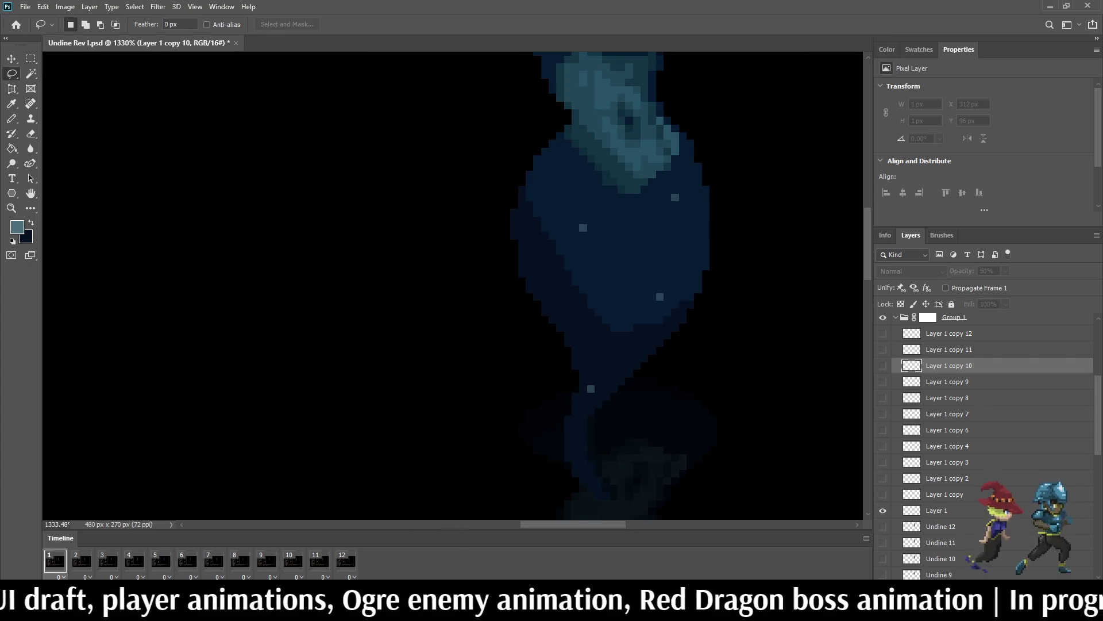
# Step: Create Layer 2 above Layer 1 copy 12 and draw a light-blue sparkle pixel on the lower body
pyautogui.click(949, 333)
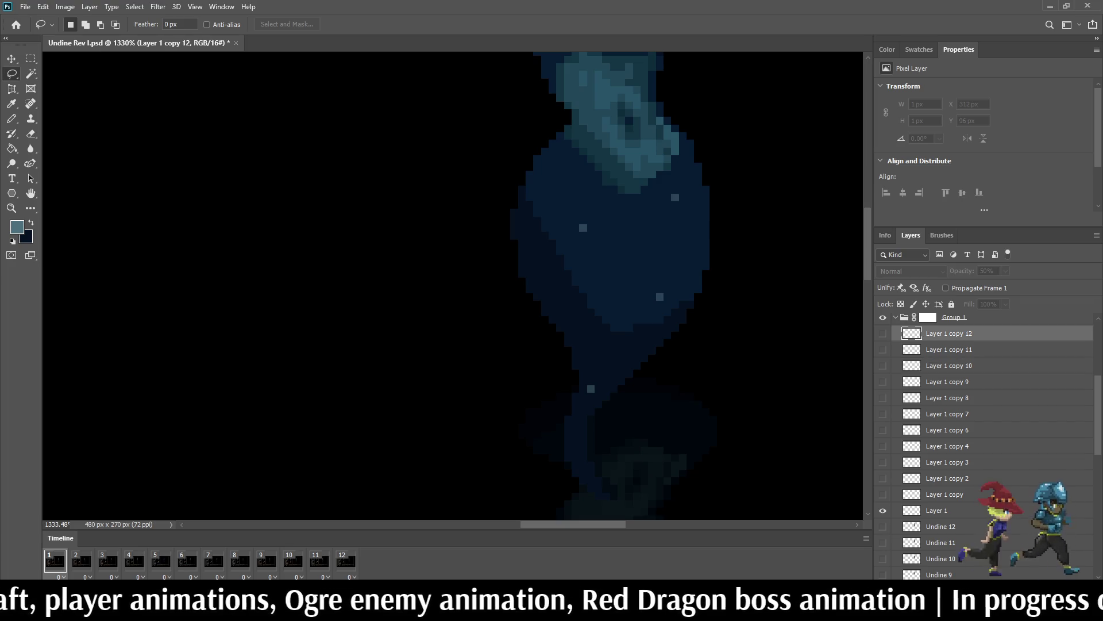
pyautogui.hotkey('ctrl', 'shift', 'alt', 'n')
pyautogui.click(882, 333)
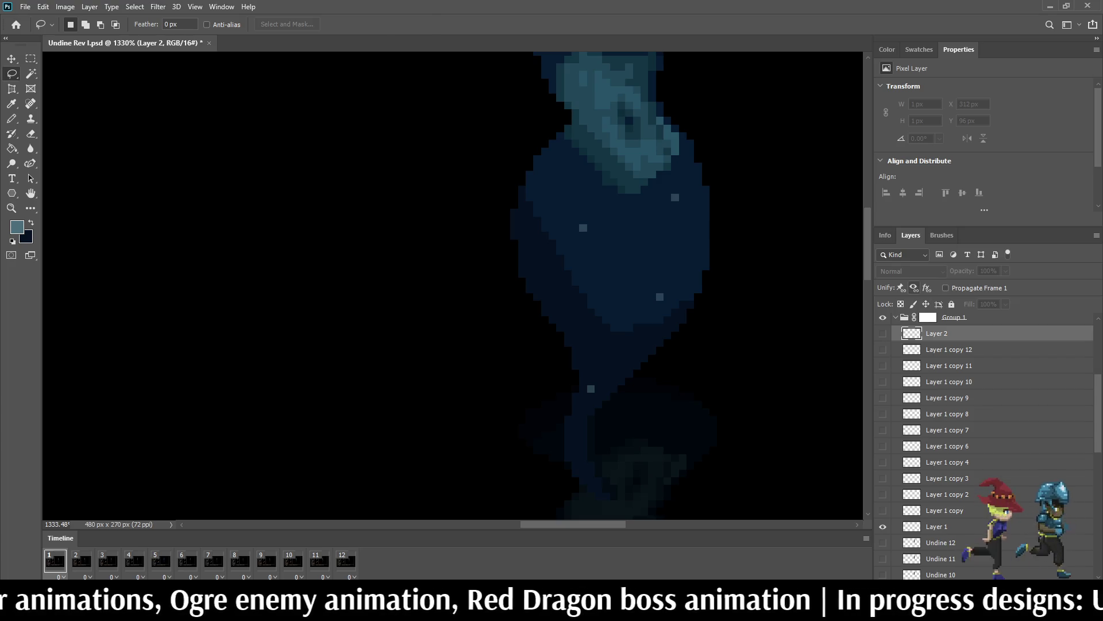
pyautogui.press('b')
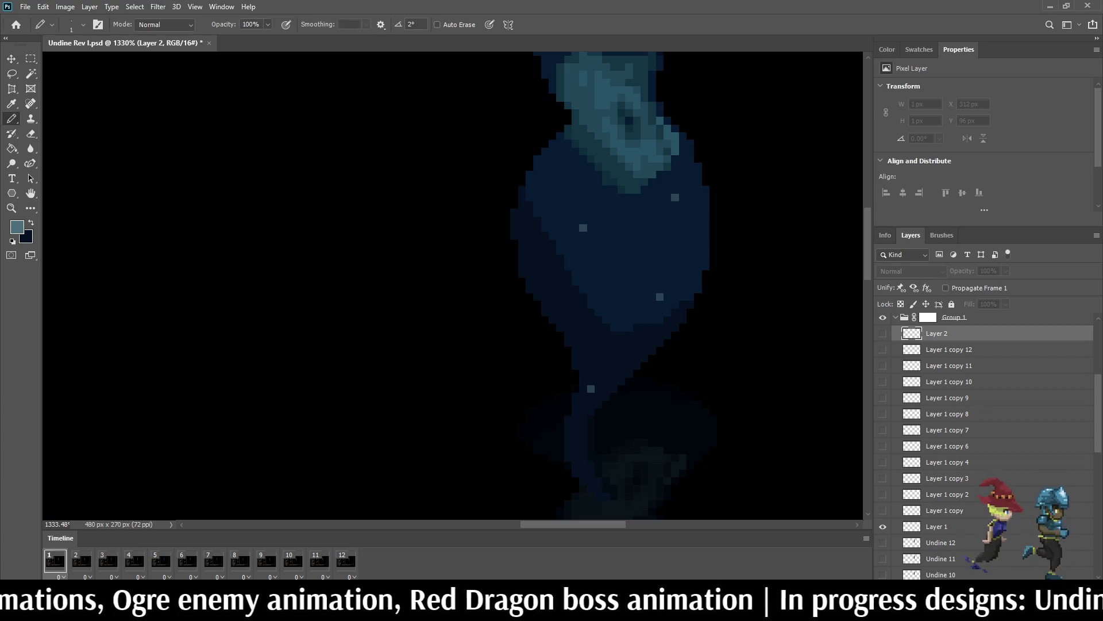
pyautogui.click(882, 333)
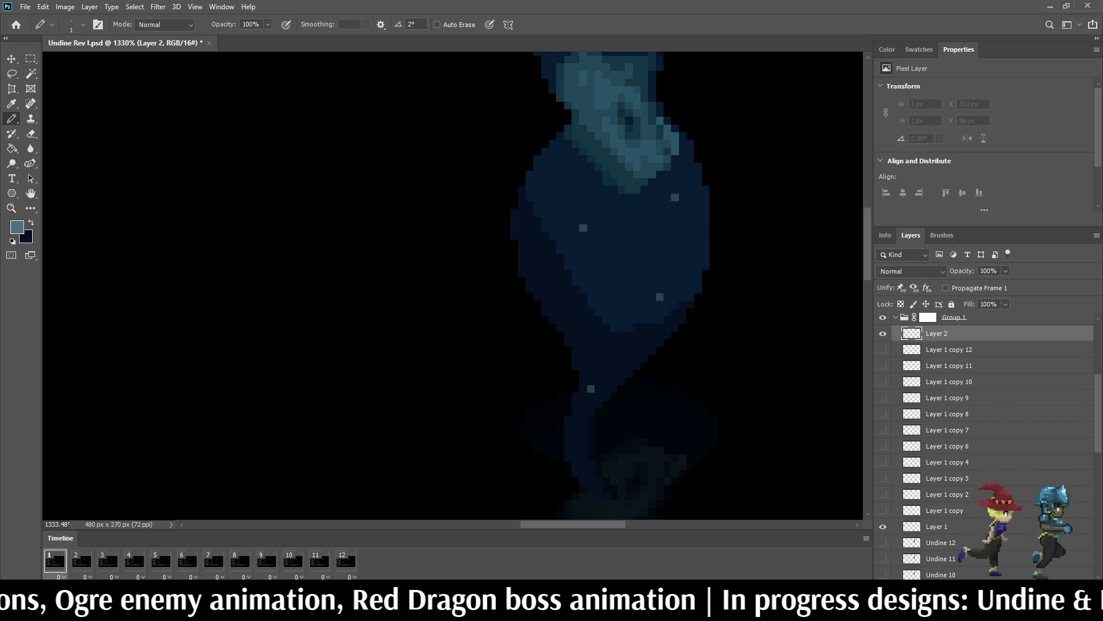
pyautogui.click(560, 328)
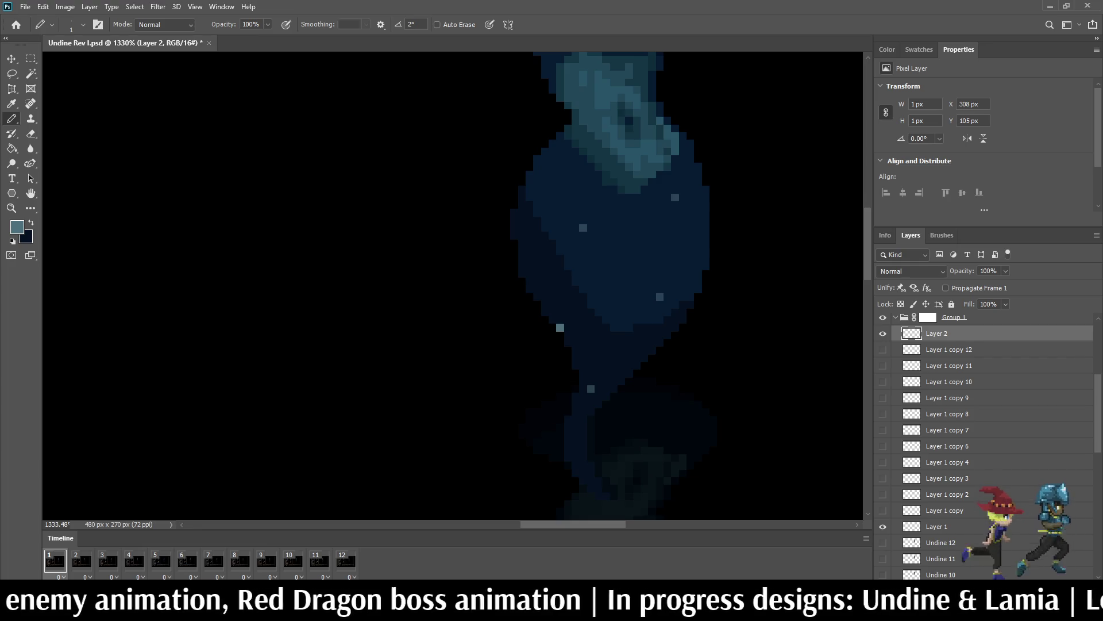
# Step: Give frames 2 and 3 visible copies of the new sparkle, each raised one pixel
pyautogui.press('.')
pyautogui.hotkey('ctrl', 'j')
pyautogui.click(883, 334)
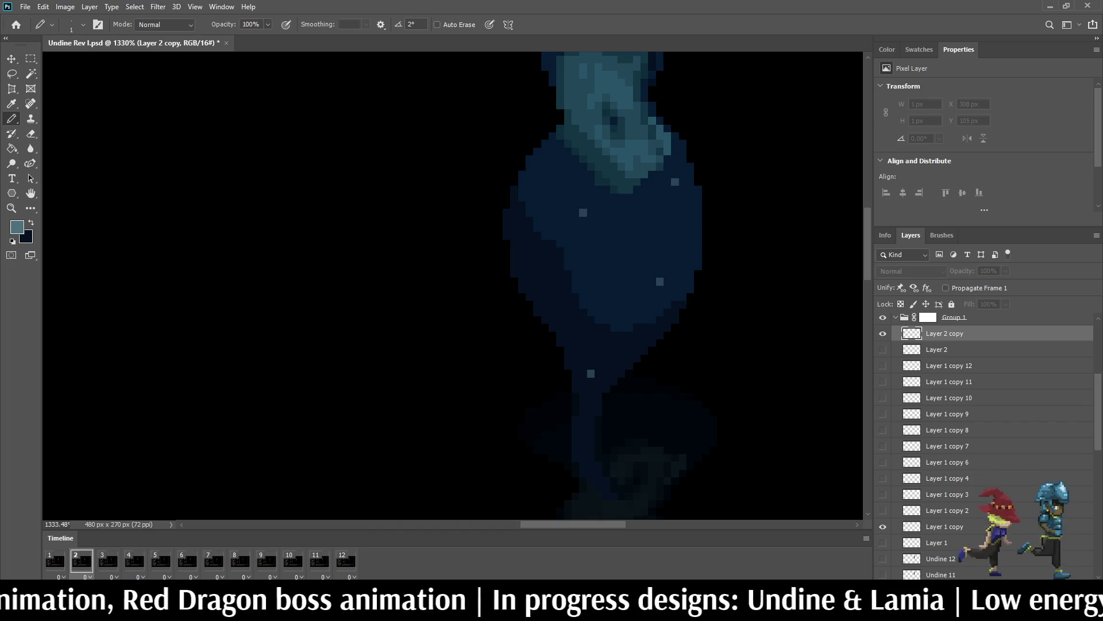
pyautogui.hotkey('ctrl', 't')
pyautogui.press('Up')
pyautogui.press('Return')
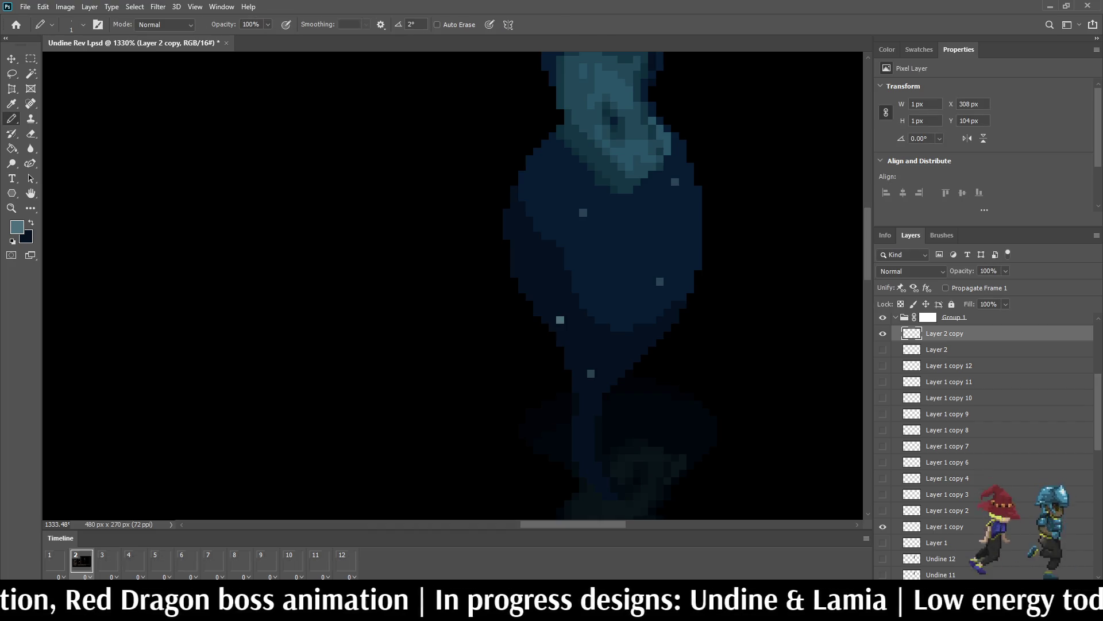
pyautogui.press('.')
pyautogui.hotkey('ctrl', 'j')
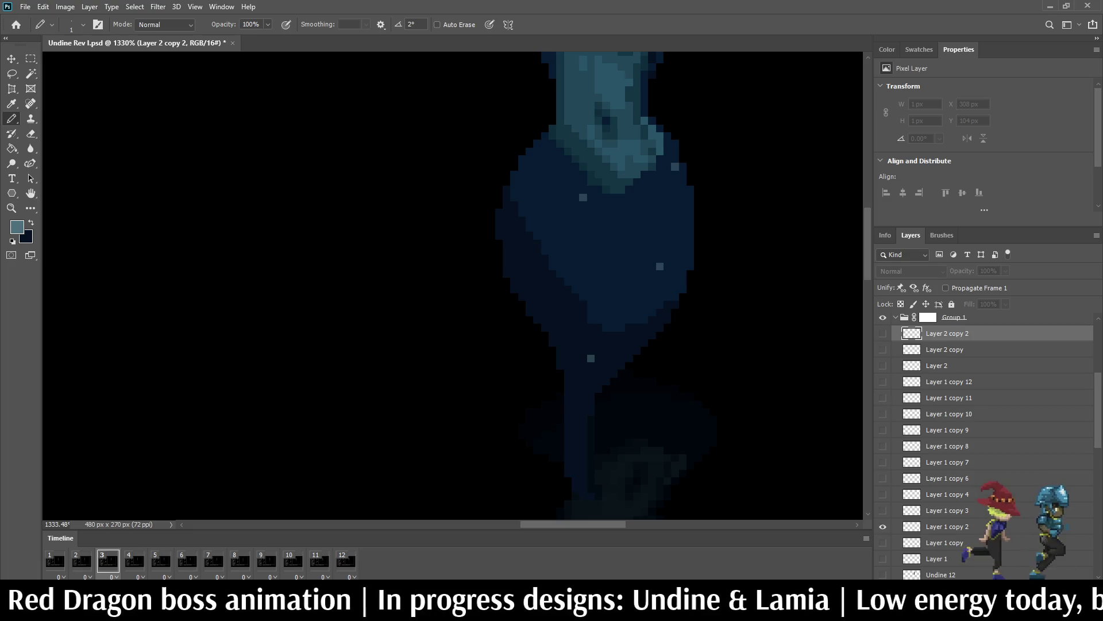
pyautogui.click(883, 333)
pyautogui.hotkey('ctrl', 't')
pyautogui.press('Up')
pyautogui.press('Return')
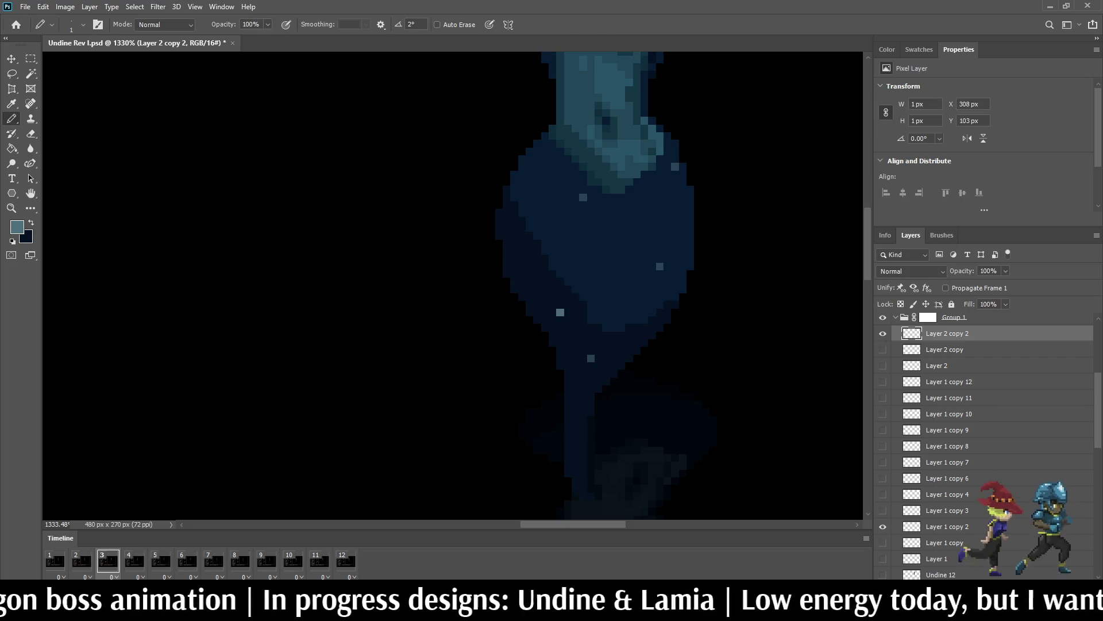
# Step: Add frame 4 and frame 5 copies of the new sparkle, each raised one pixel
pyautogui.press('.')
pyautogui.hotkey('ctrl', 'j')
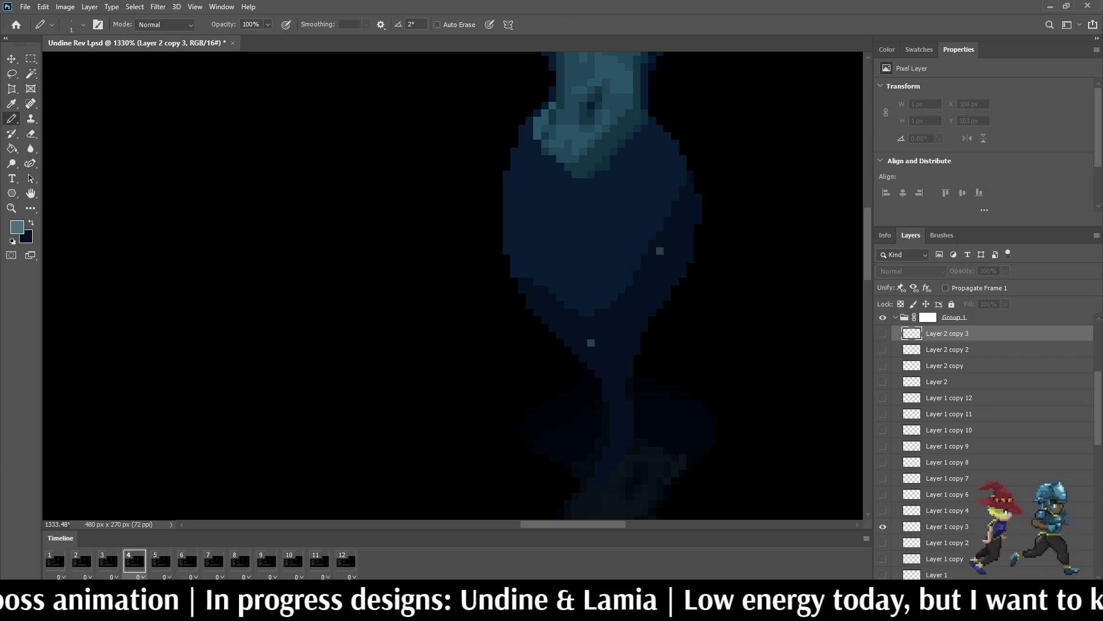
pyautogui.click(883, 333)
pyautogui.hotkey('ctrl', 'Up')
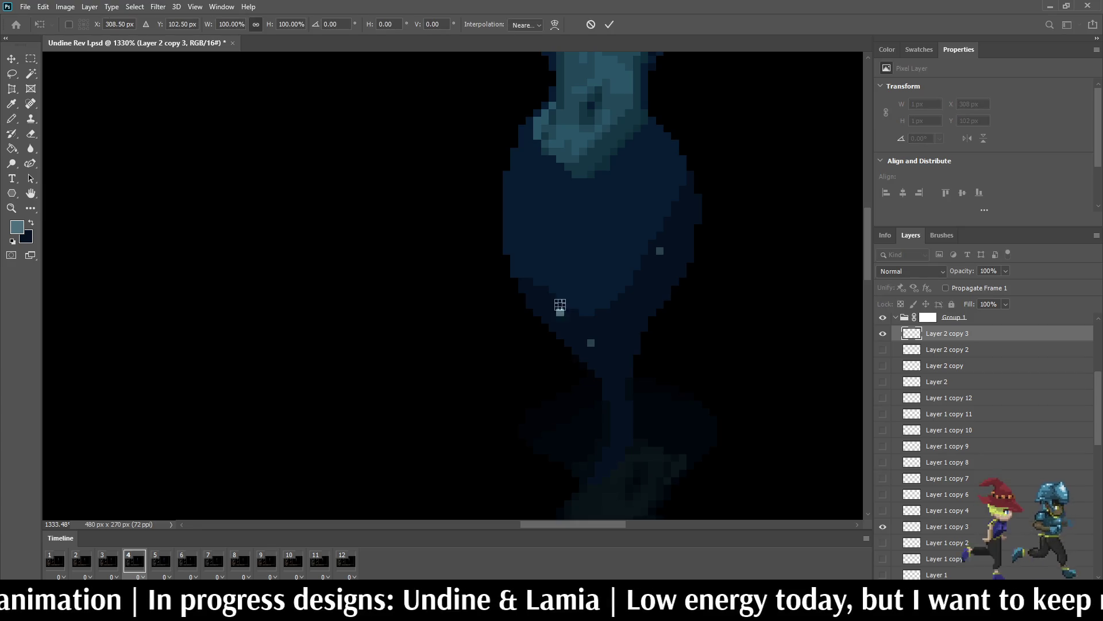
pyautogui.press('.')
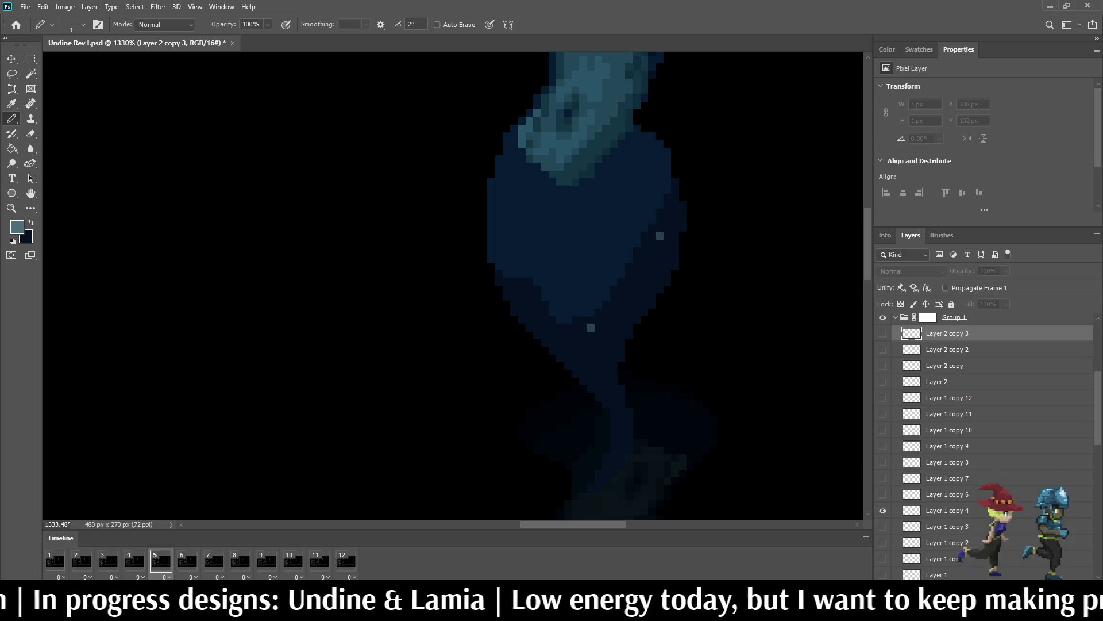
pyautogui.hotkey('ctrl', 'j')
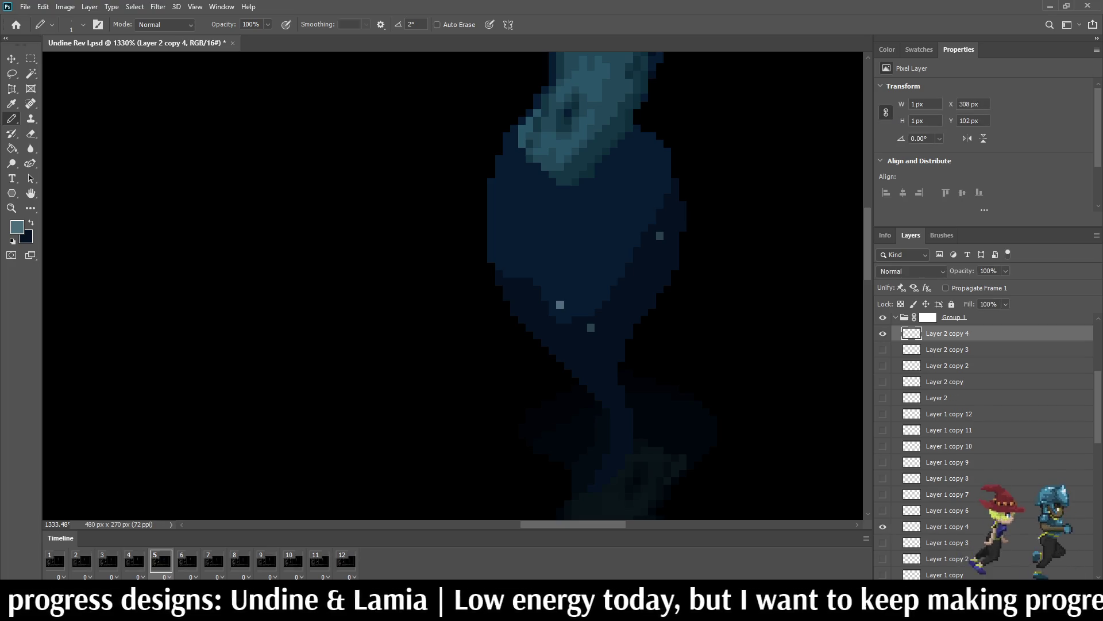
pyautogui.hotkey('ctrl', 'Up')
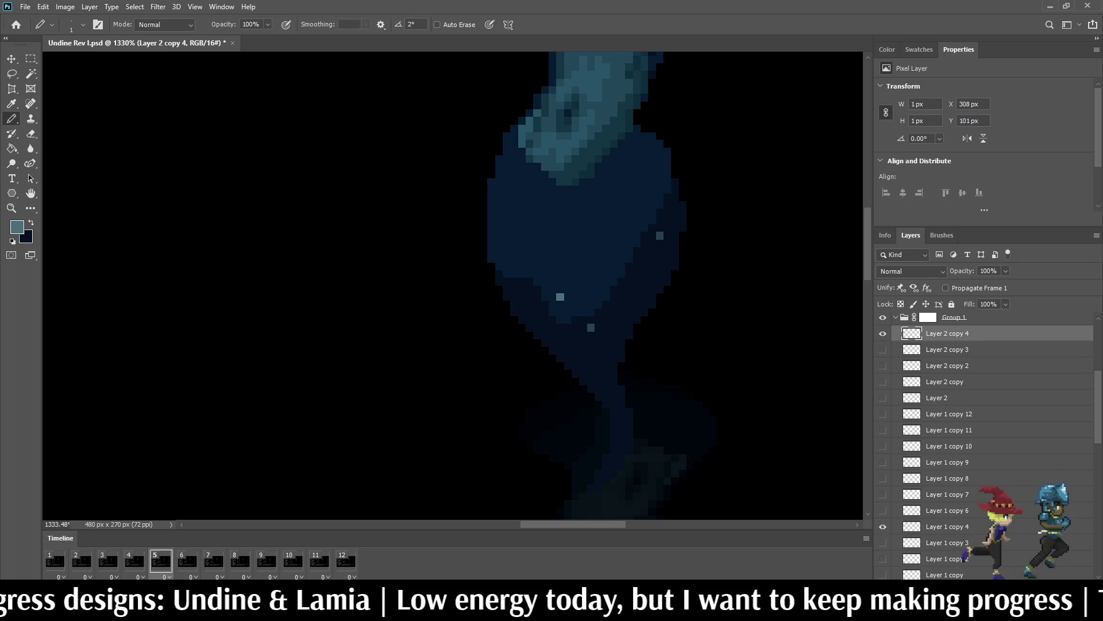
# Step: Play the animation and view the battle-screen mockup at 300%
pyautogui.press('space')
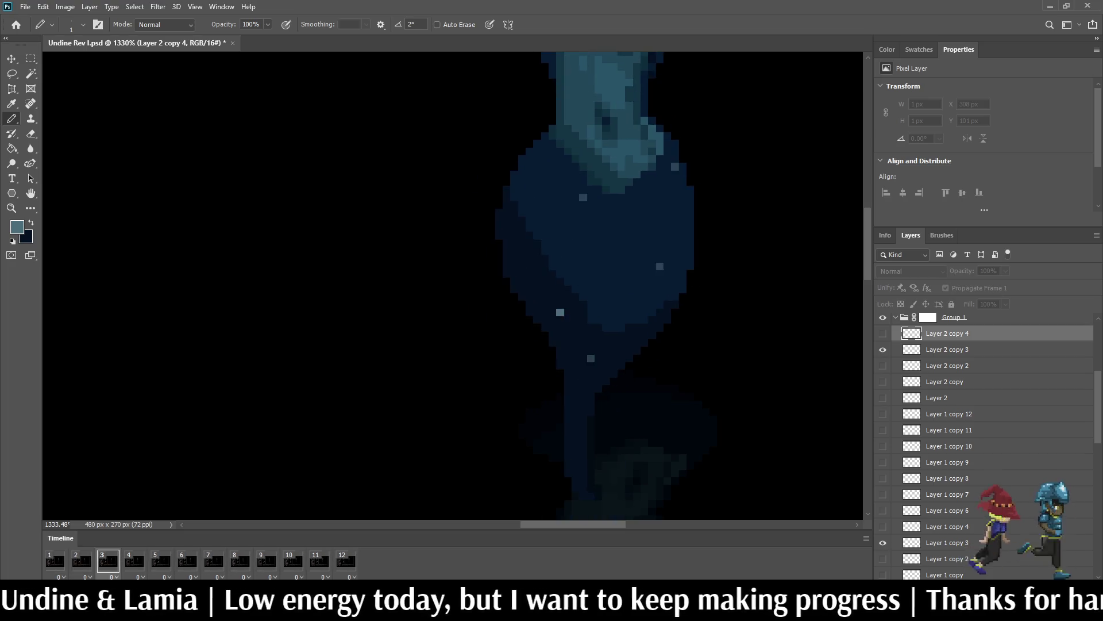
pyautogui.hotkey('ctrl', '1')
pyautogui.hotkey('ctrl', '+')
pyautogui.hotkey('ctrl', '+')
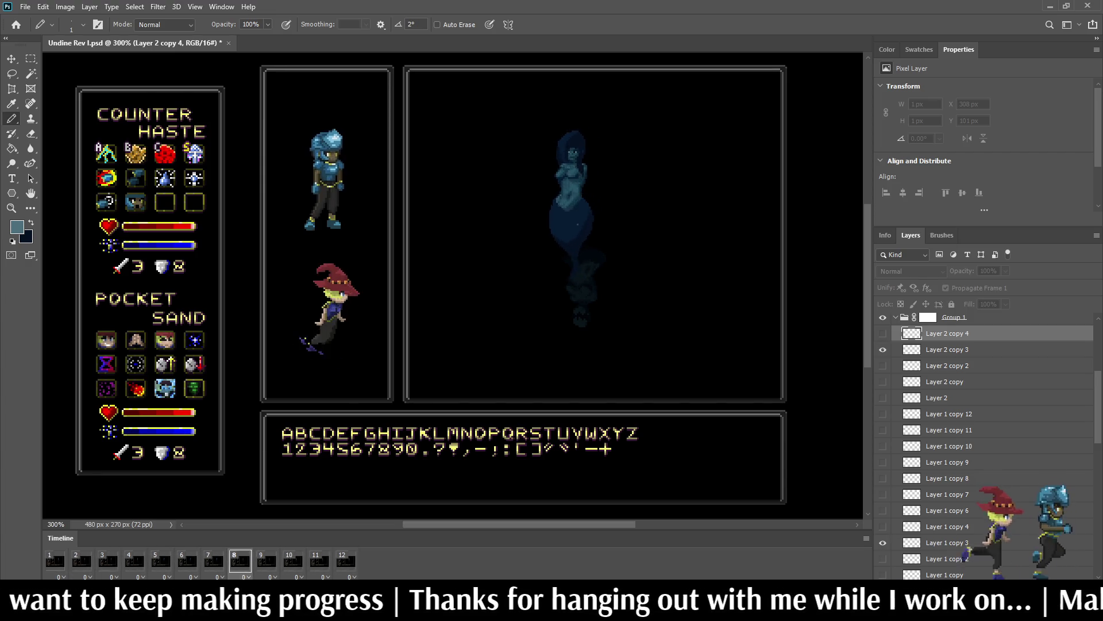
# Step: Stop playback and give frame 6 a visible duplicated sparkle raised 1 px at 80% opacity
pyautogui.press('space')
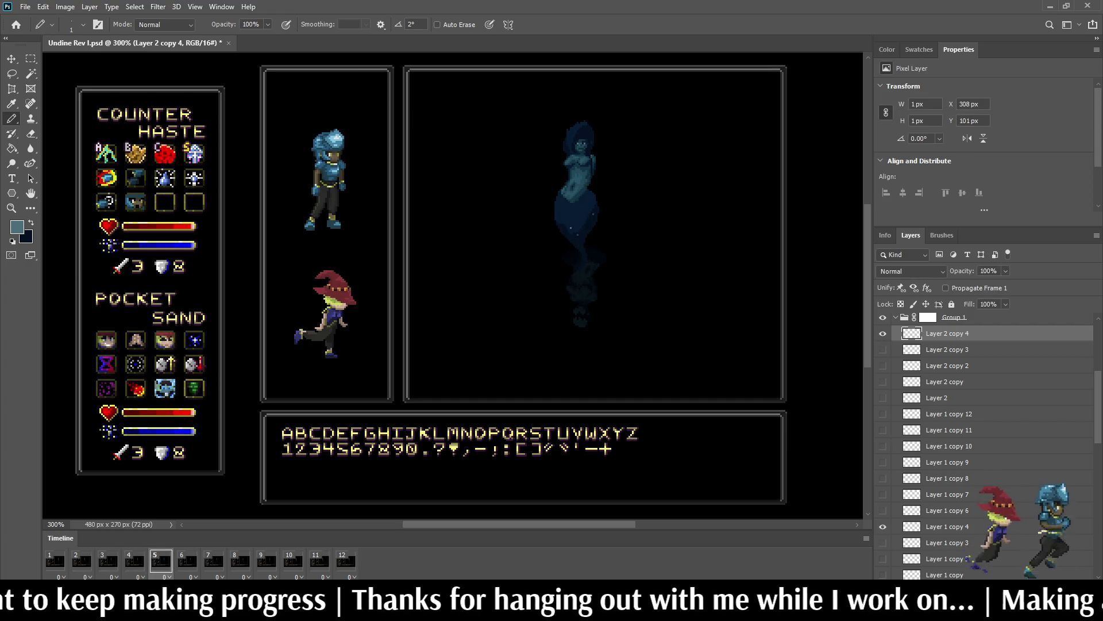
pyautogui.scroll(6, 580, 230)
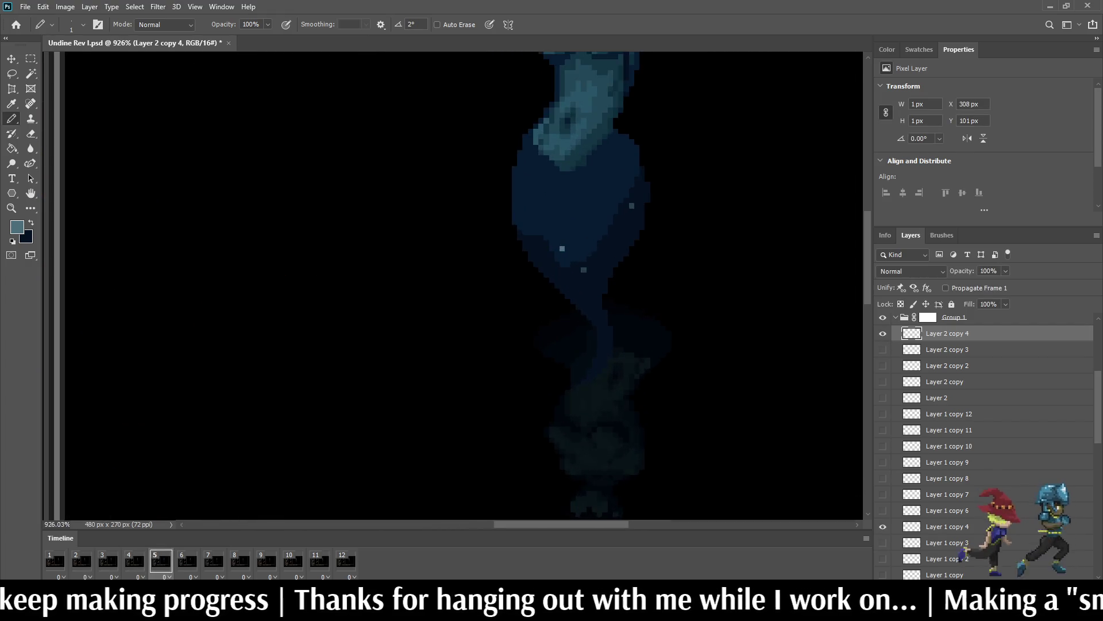
pyautogui.press('space')
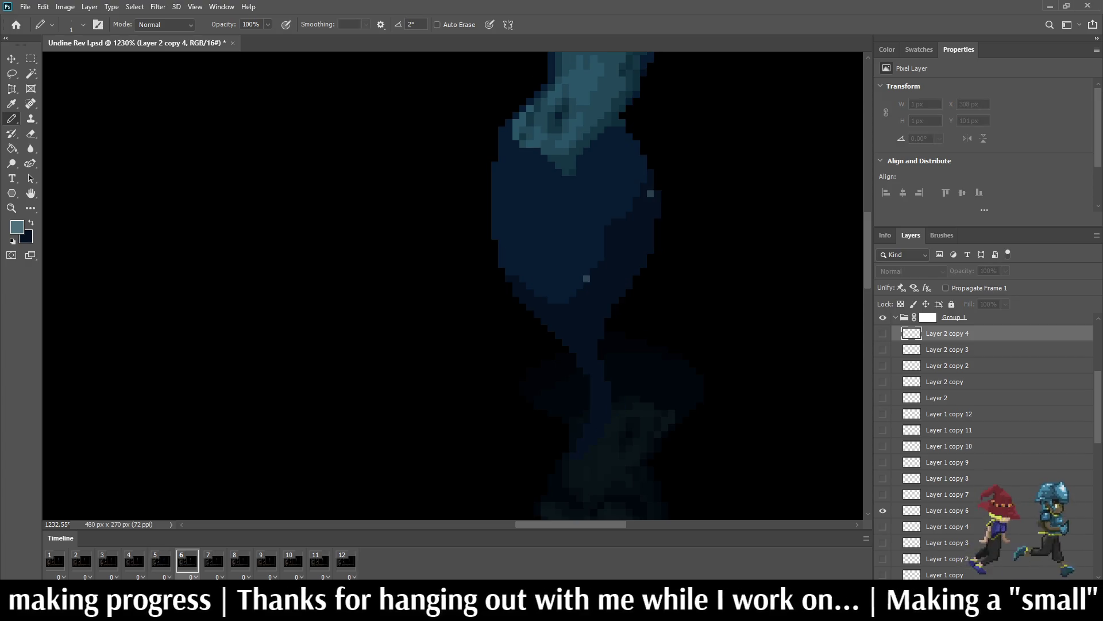
pyautogui.hotkey('ctrl', 'j')
pyautogui.click(883, 333)
pyautogui.hotkey('ctrl', 'Up')
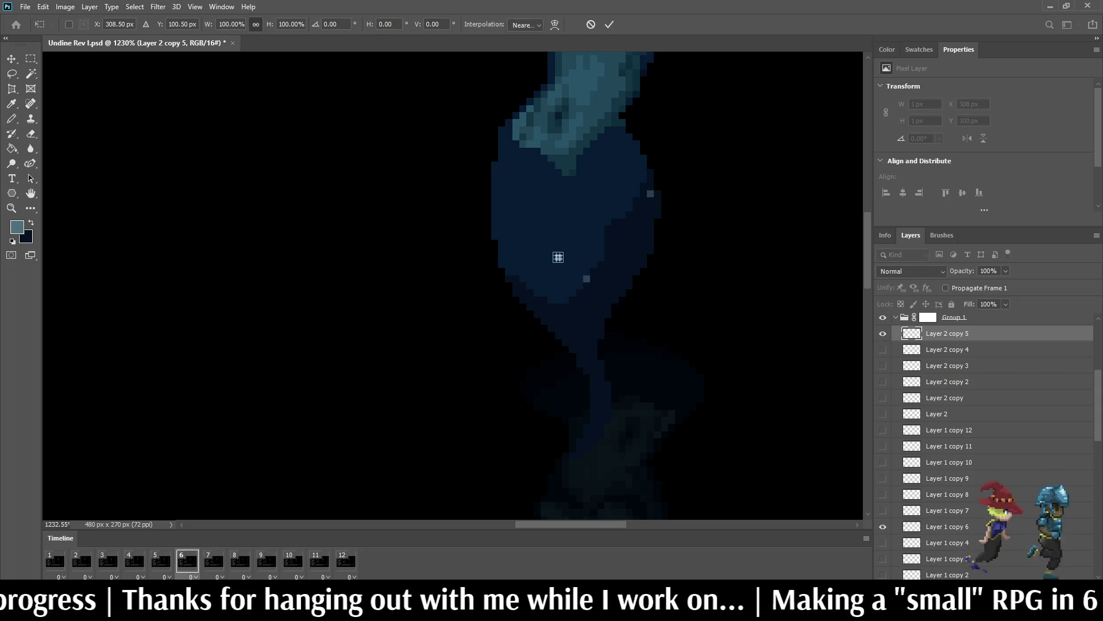
pyautogui.click(988, 271)
pyautogui.write('80')
pyautogui.press('Return')
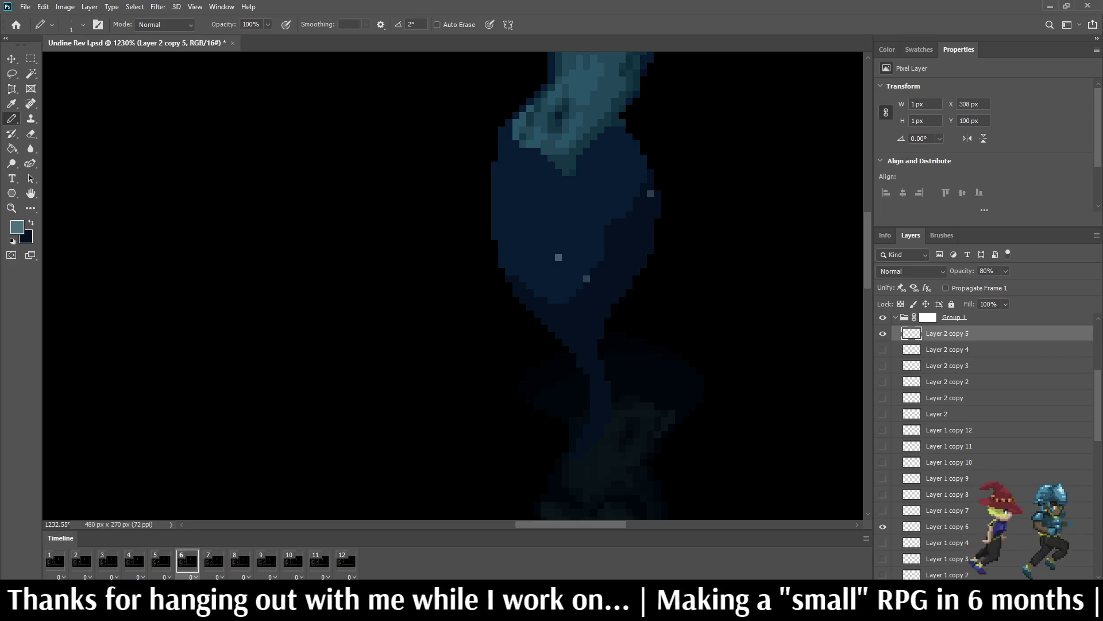
# Step: On frame 7, add another visible sparkle copy at 60% layer opacity
pyautogui.click(214, 561)
pyautogui.hotkey('ctrl', 'j')
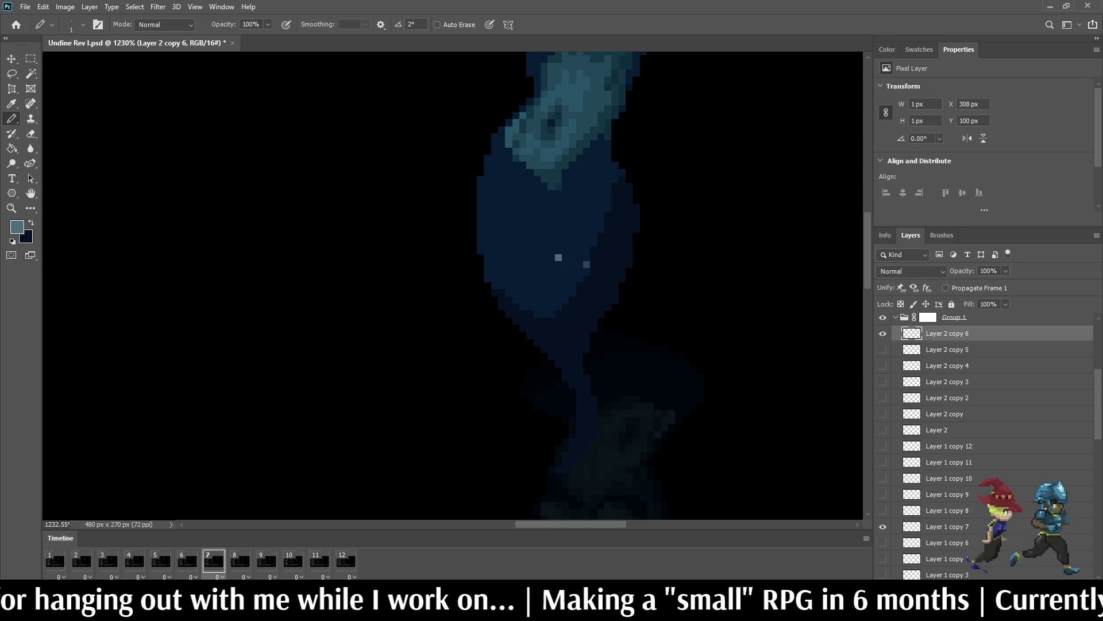
pyautogui.click(558, 250)
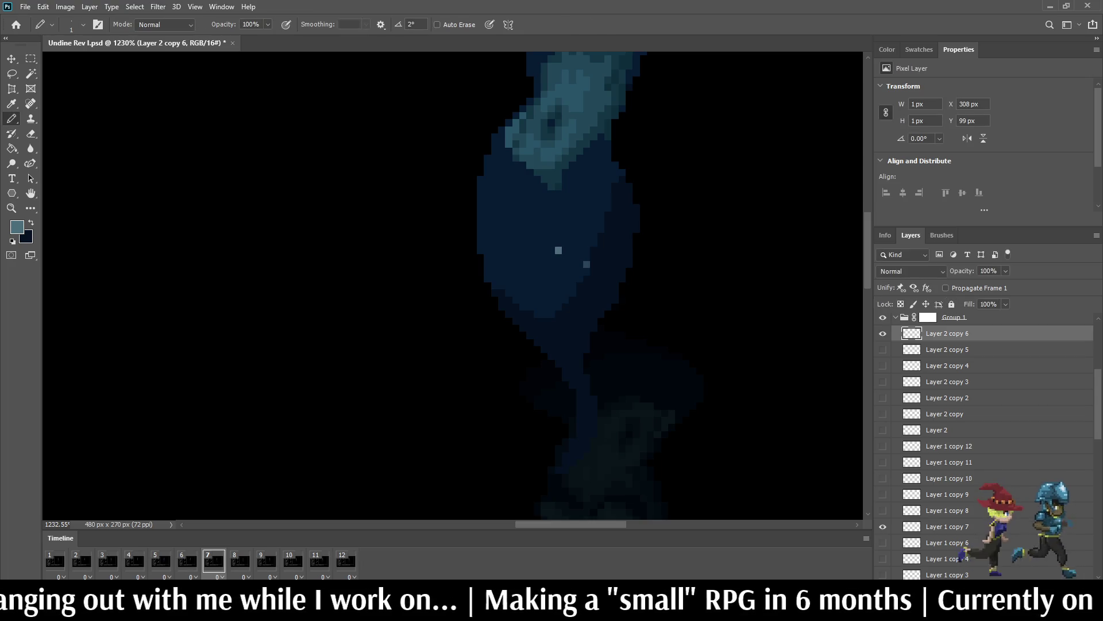
pyautogui.write('60')
pyautogui.press('Return')
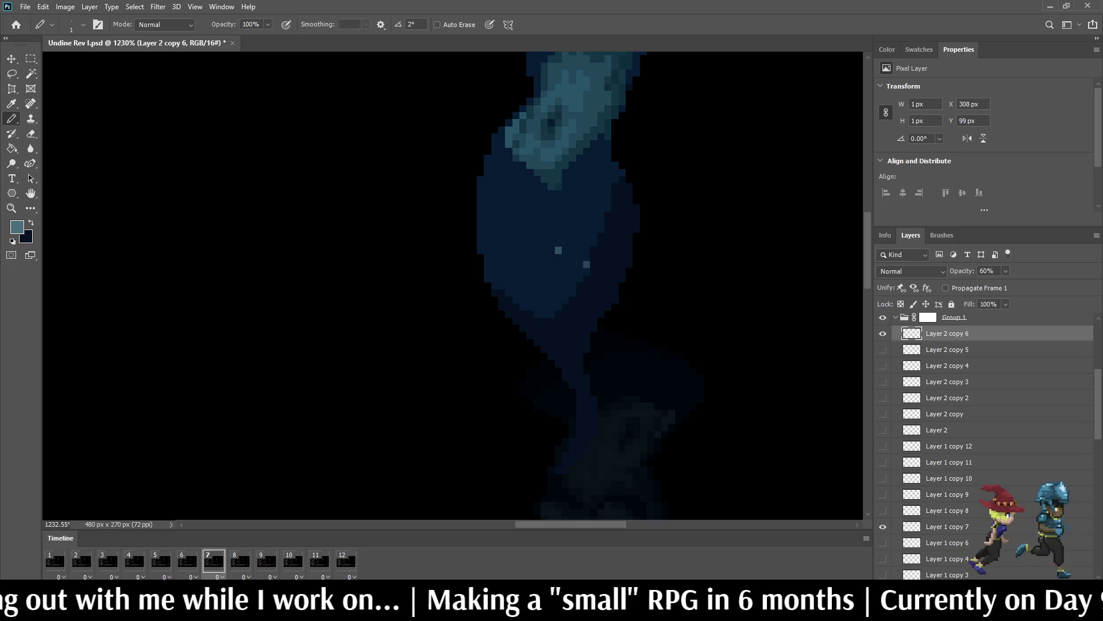
# Step: On frame 8, add a sparkle copy at 40% opacity, nudged up 1 px
pyautogui.press('space')
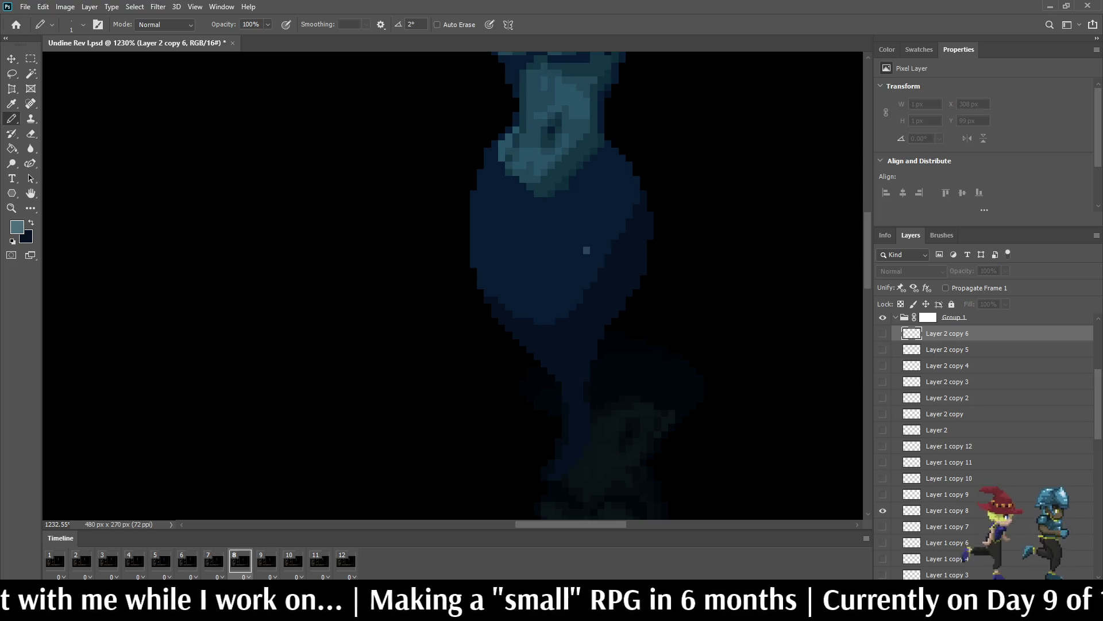
pyautogui.hotkey('ctrl', 'j')
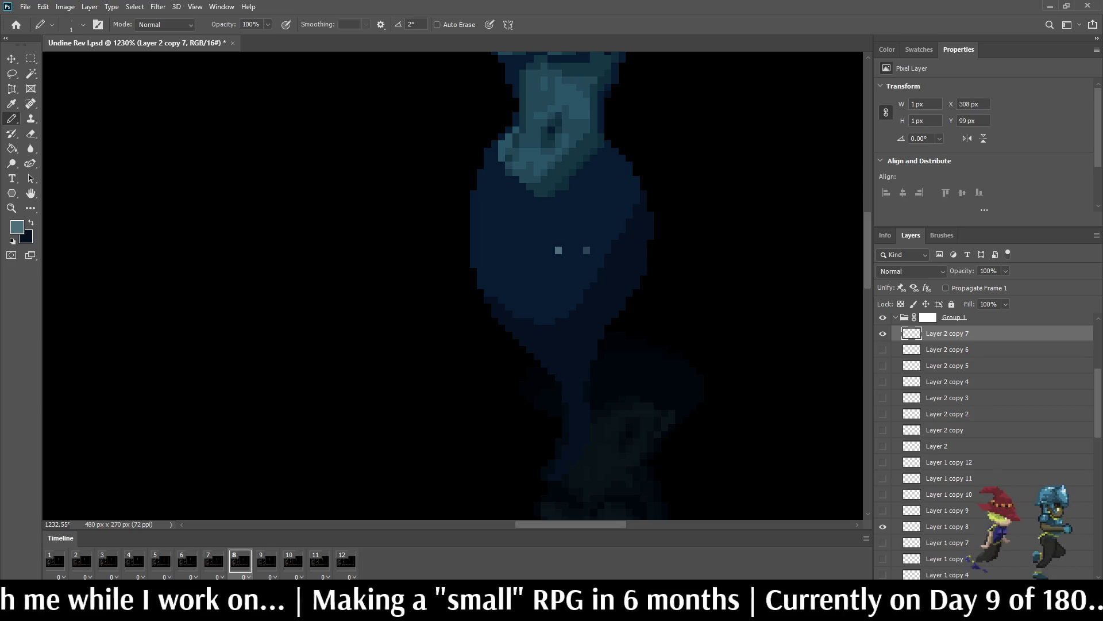
pyautogui.click(988, 270)
pyautogui.write('40')
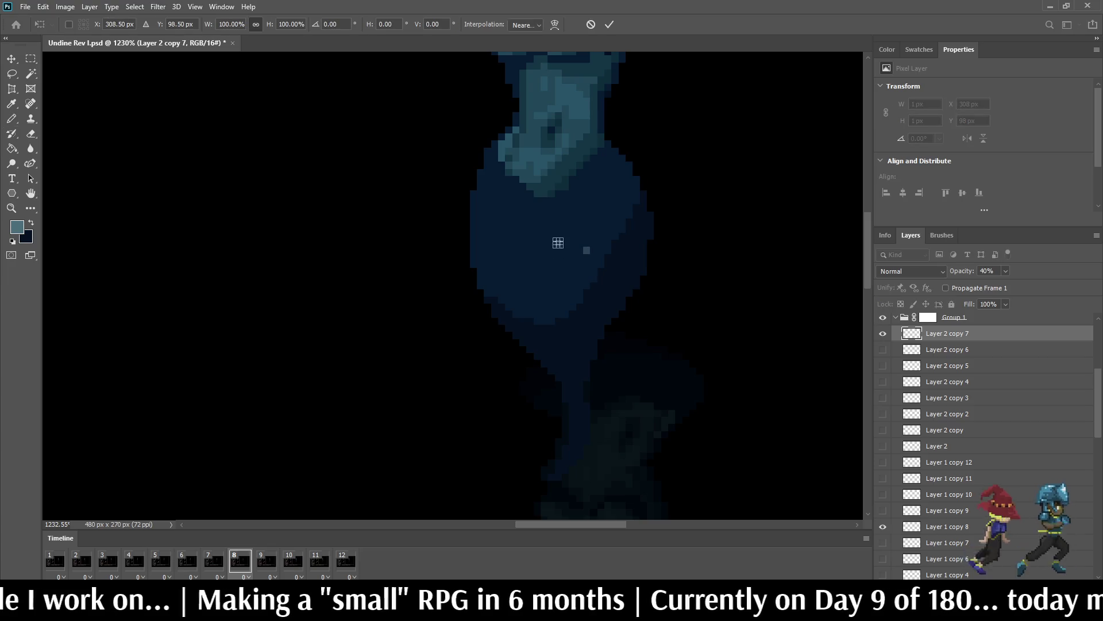
pyautogui.hotkey('ctrl', 'Up')
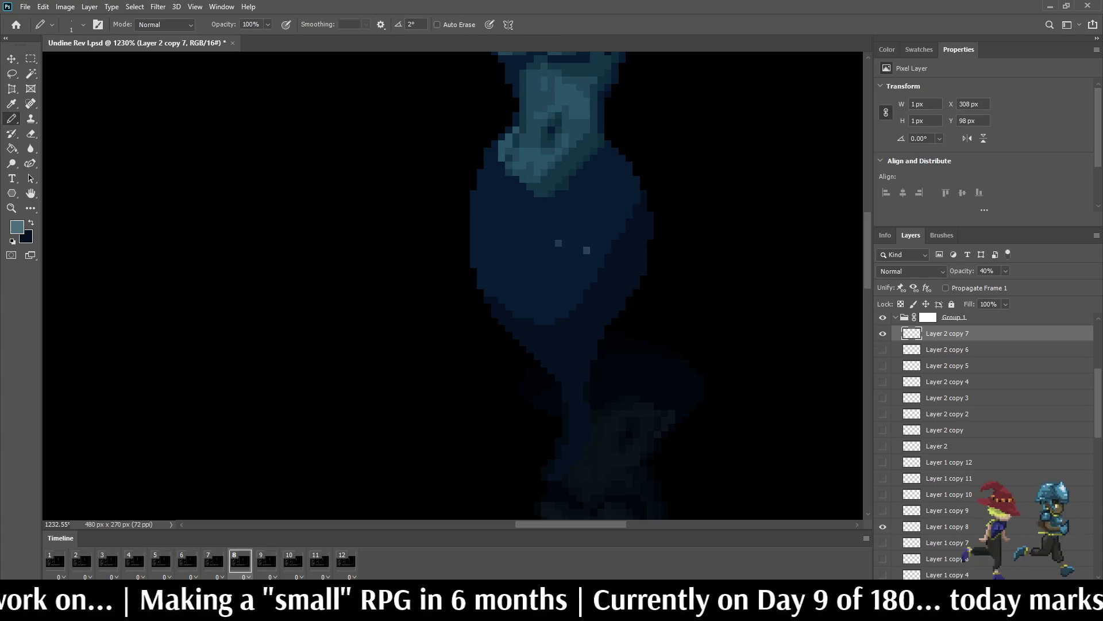
# Step: On frame 9, add a sparkle copy moved up 1 px at 20% opacity
pyautogui.press('space')
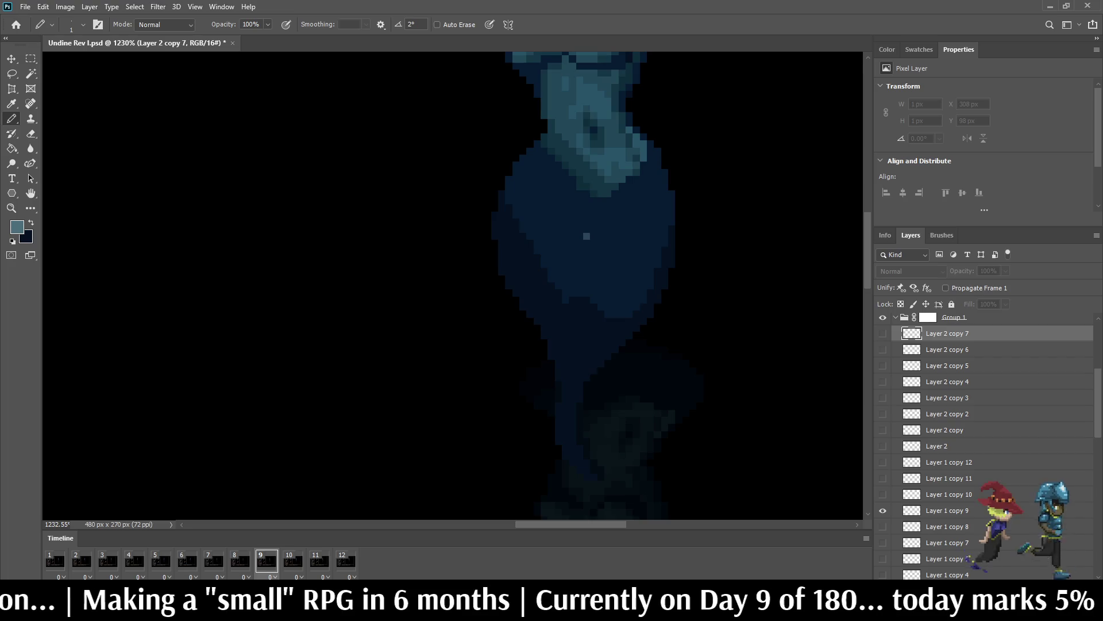
pyautogui.hotkey('ctrl', 'j')
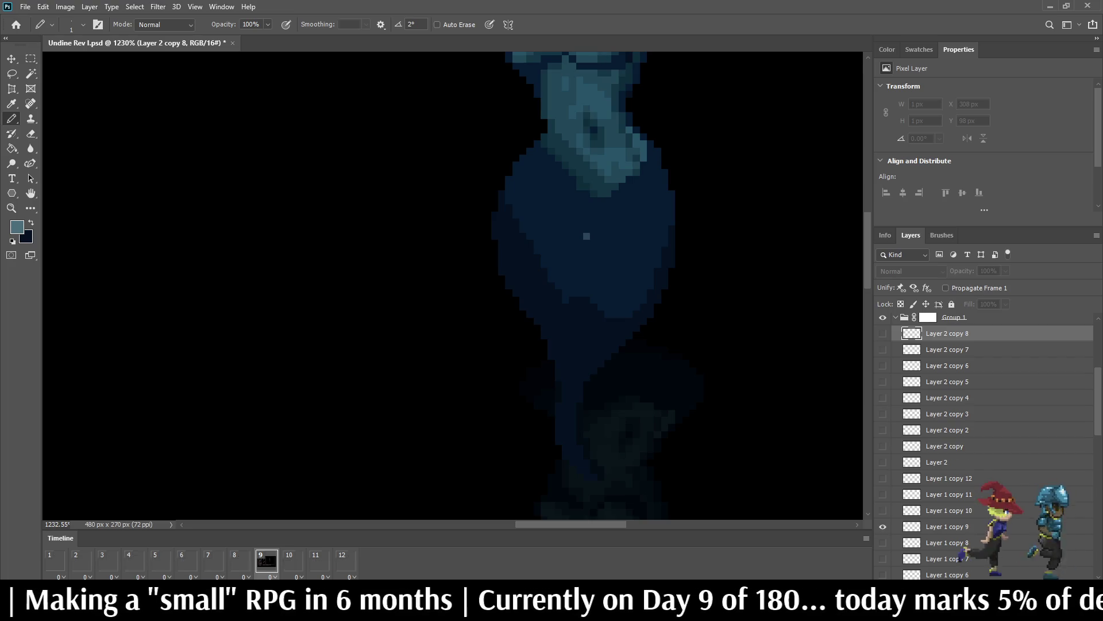
pyautogui.hotkey('ctrl', 'Up')
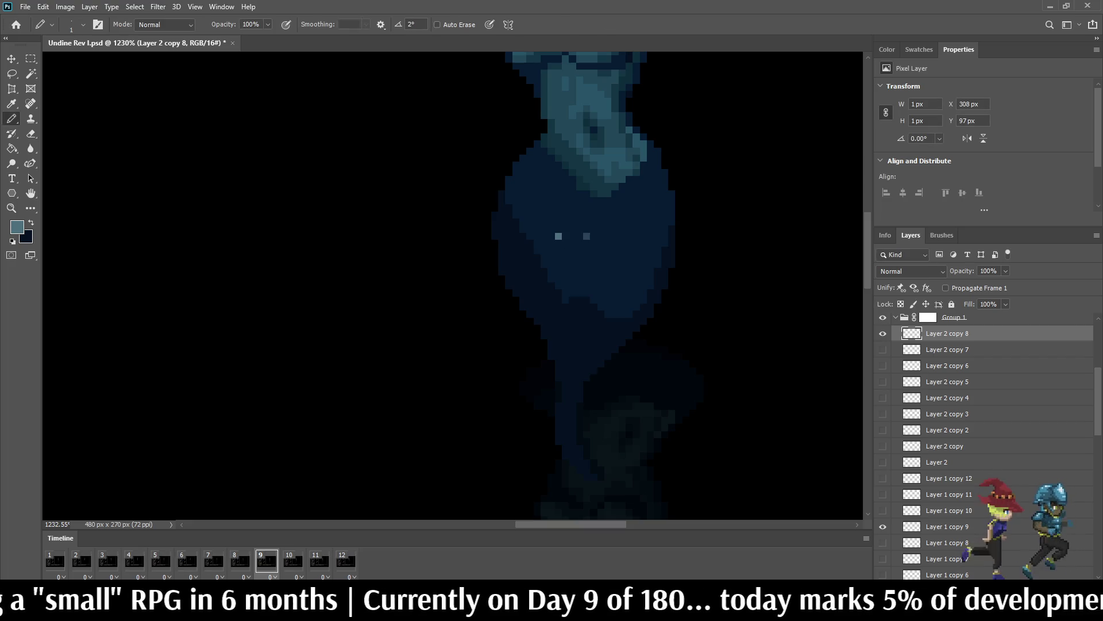
pyautogui.click(988, 270)
pyautogui.write('20')
# Step: On frame 10, add a repositioned sparkle copy at 10% opacity, then preview the animation
pyautogui.click(293, 560)
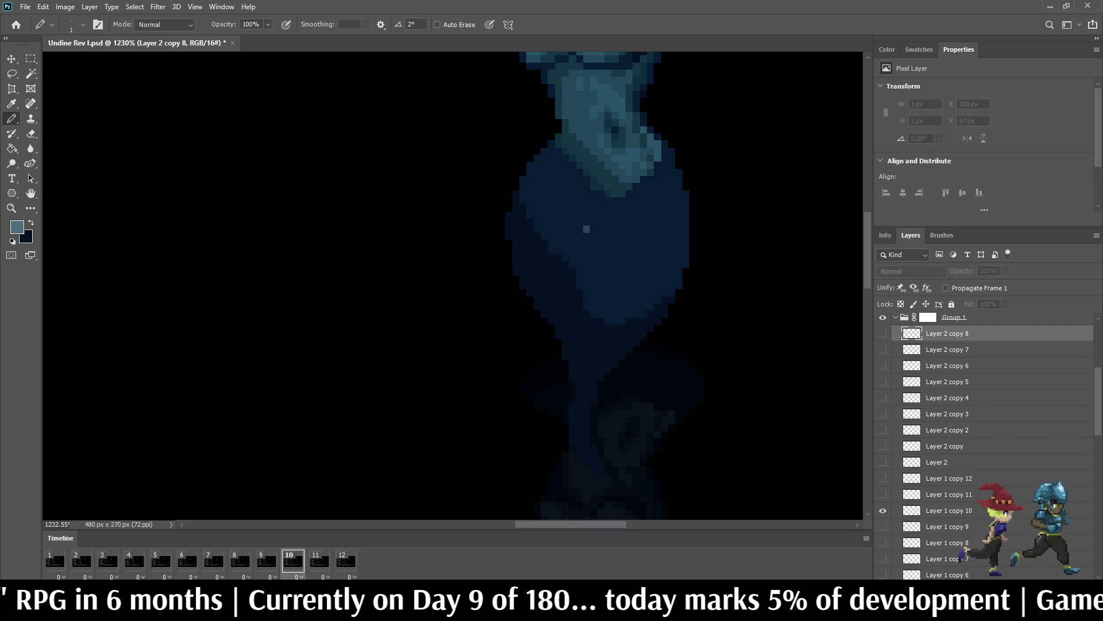
pyautogui.hotkey('ctrl', 'j')
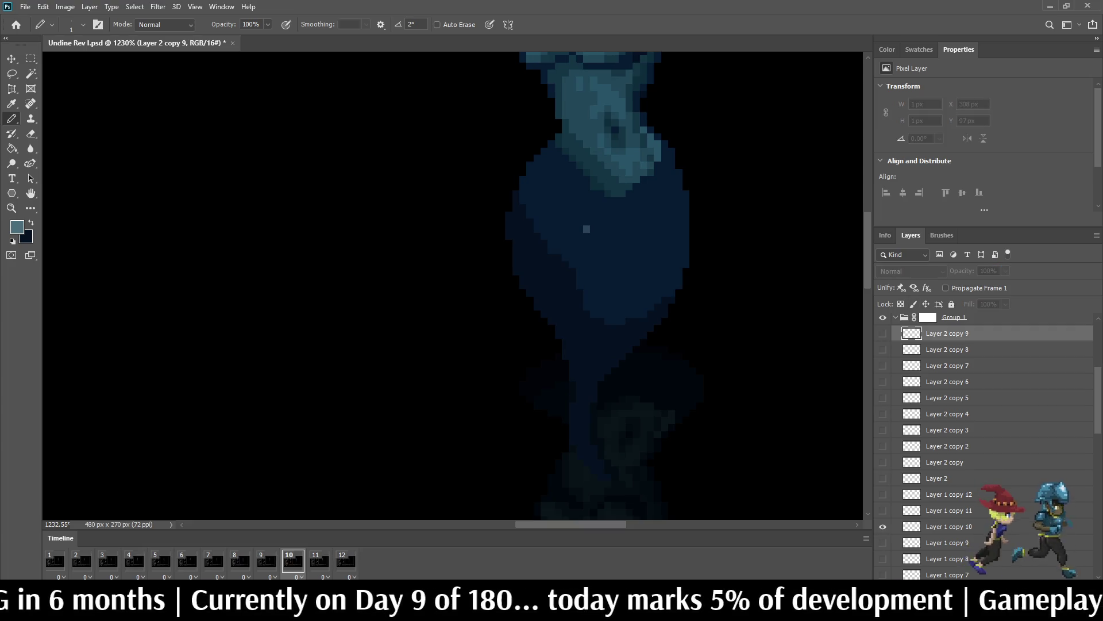
pyautogui.hotkey('ctrl', 't')
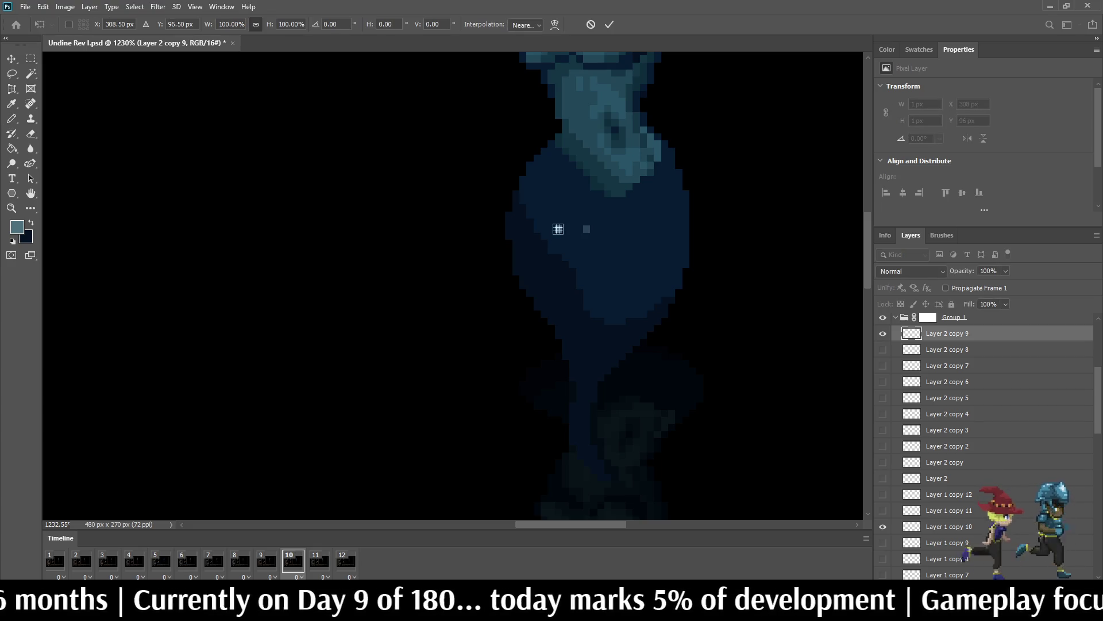
pyautogui.press('Return')
pyautogui.press('b')
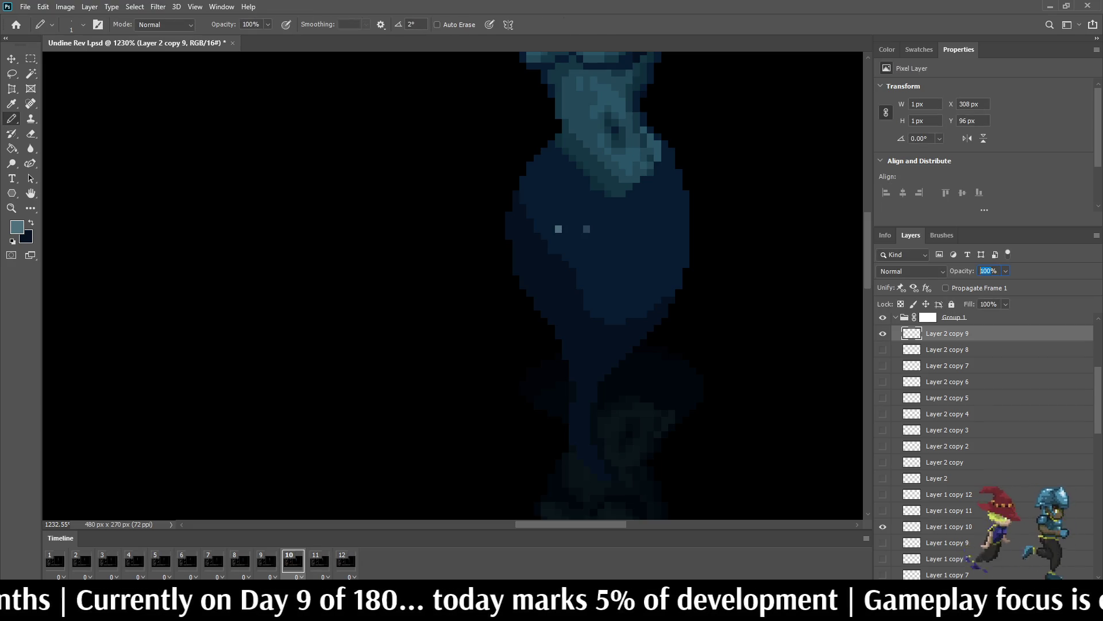
pyautogui.write('10')
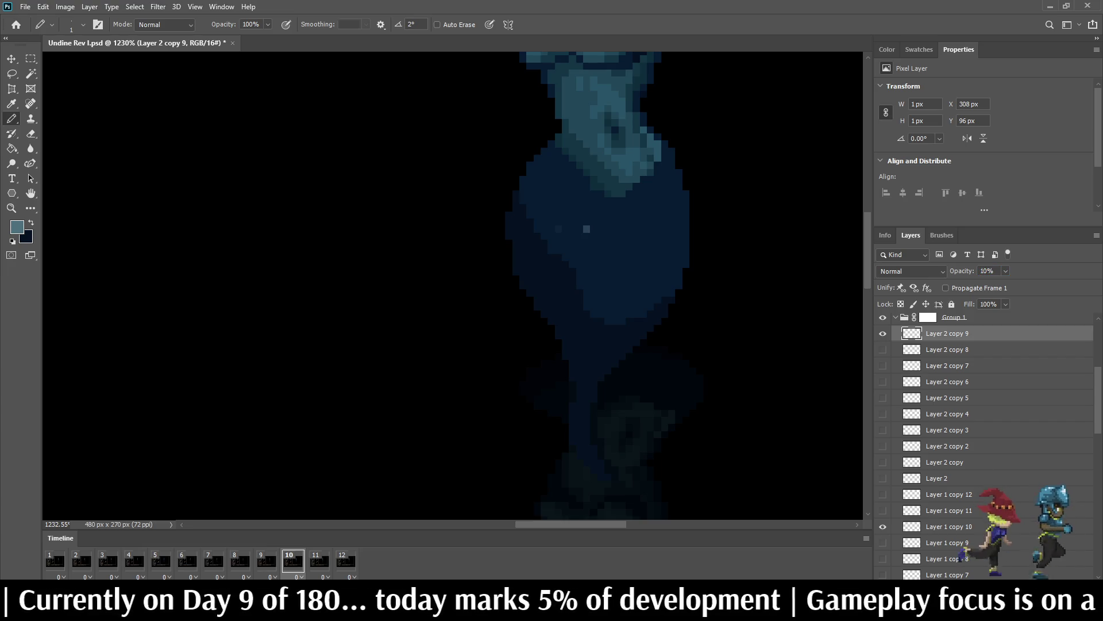
pyautogui.press('space')
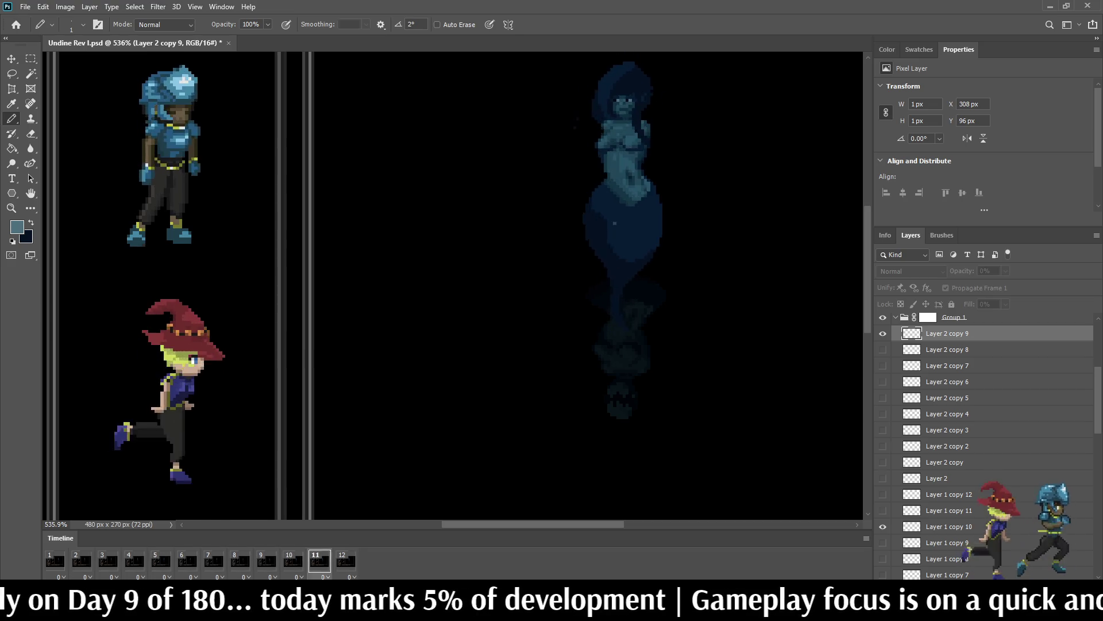
# Step: On frame 1, switch on Hue/Saturation 1, play the animation and view at 100%
pyautogui.scroll(5, 597, 237)
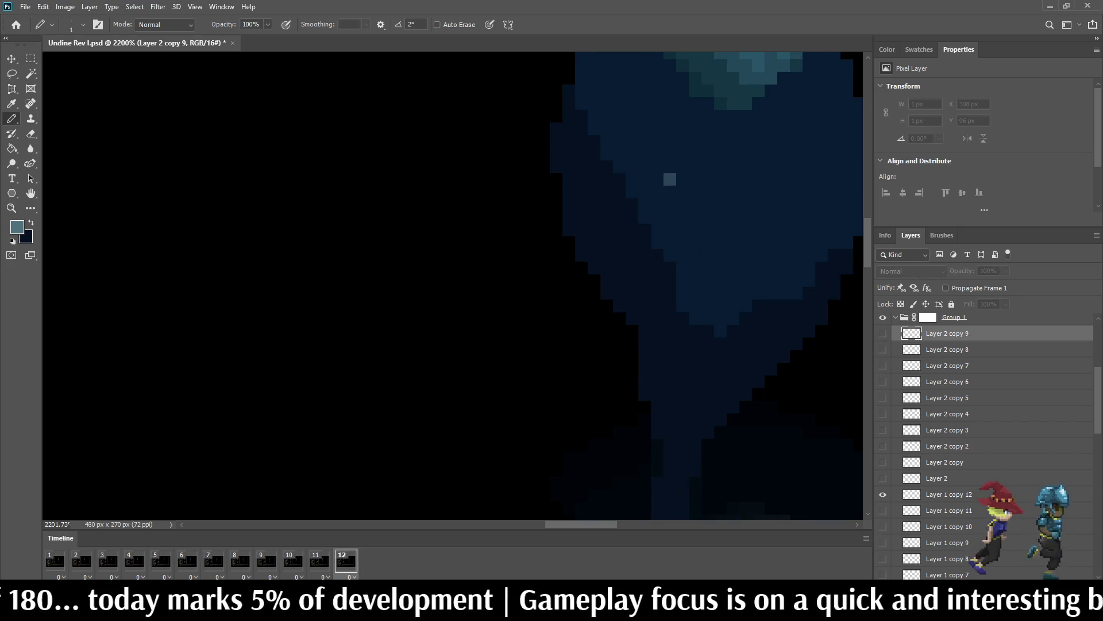
pyautogui.scroll(-5, 649, 184)
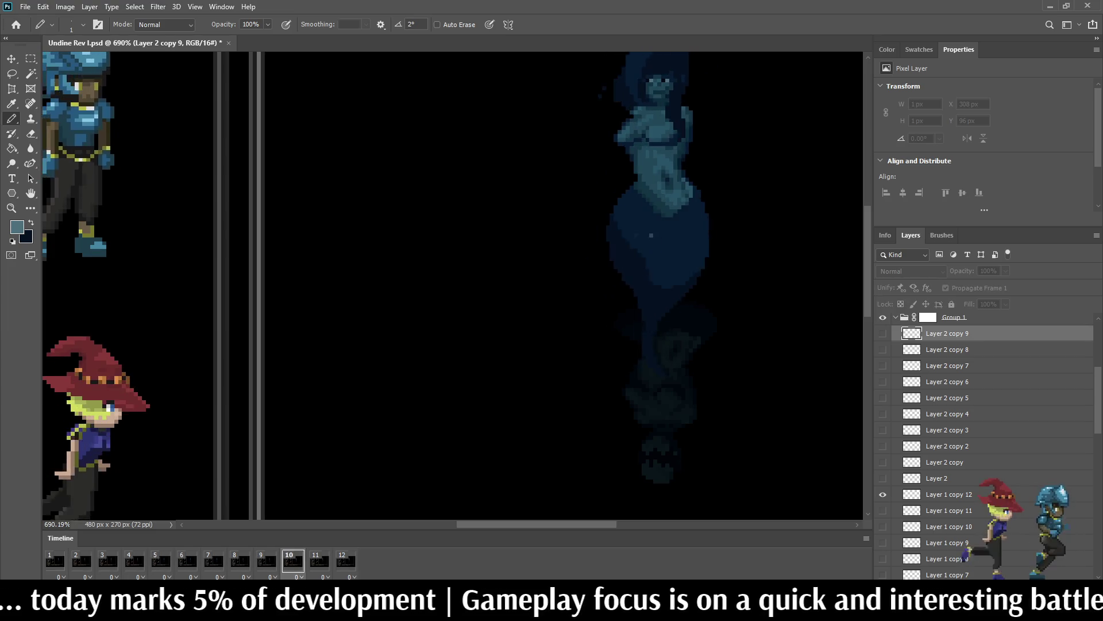
pyautogui.scroll(-3, 449, 195)
pyautogui.scroll(3, 489, 184)
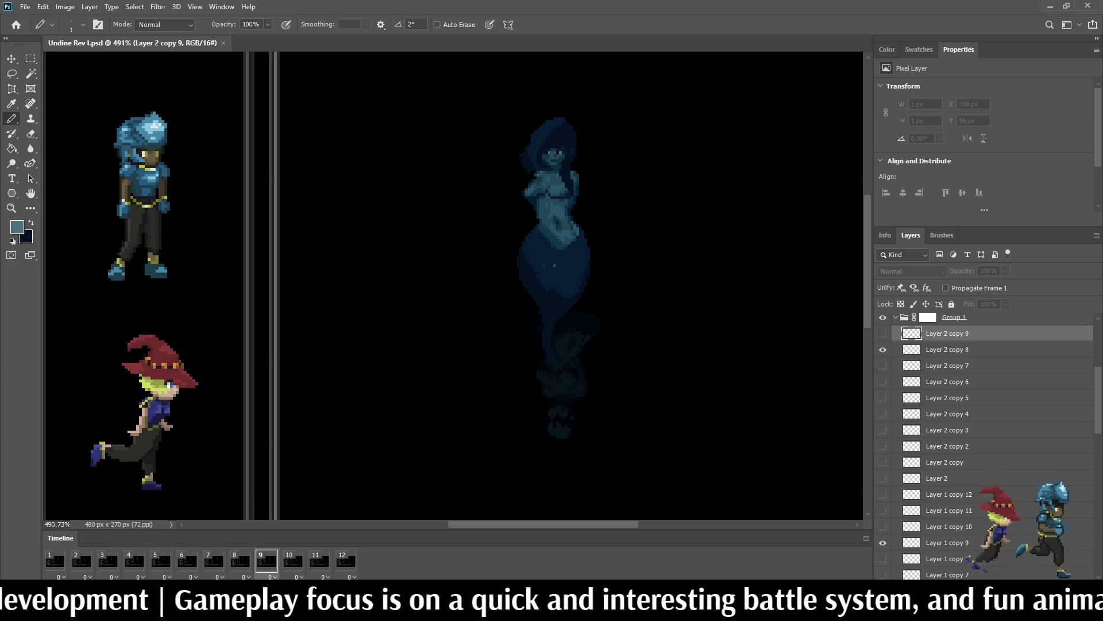
pyautogui.click(55, 560)
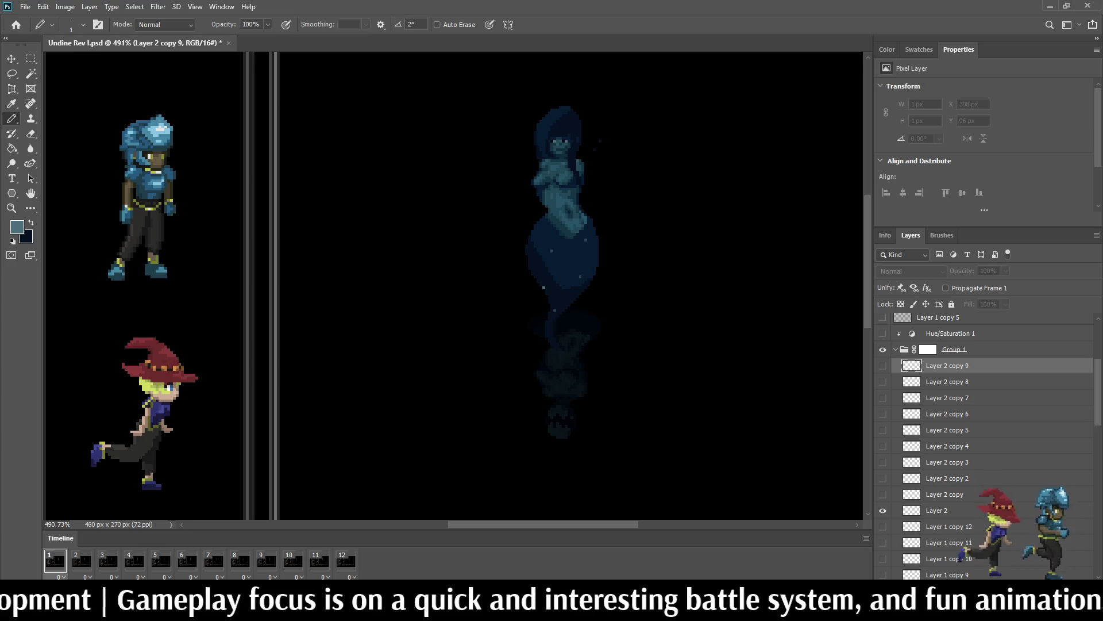
pyautogui.click(883, 333)
pyautogui.press('space')
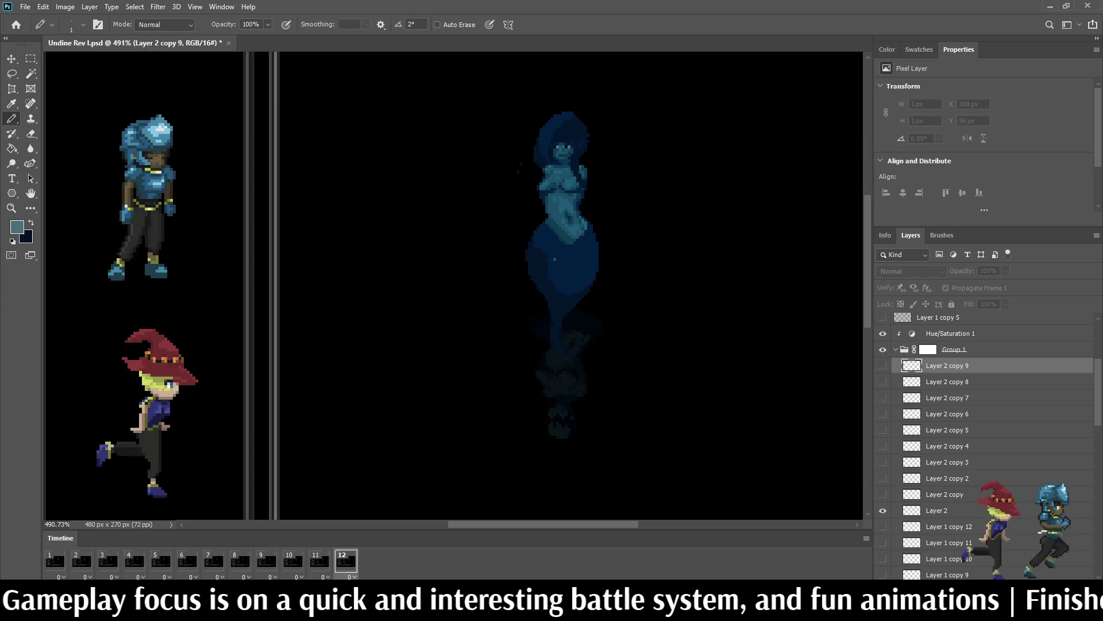
pyautogui.hotkey('ctrl', '1')
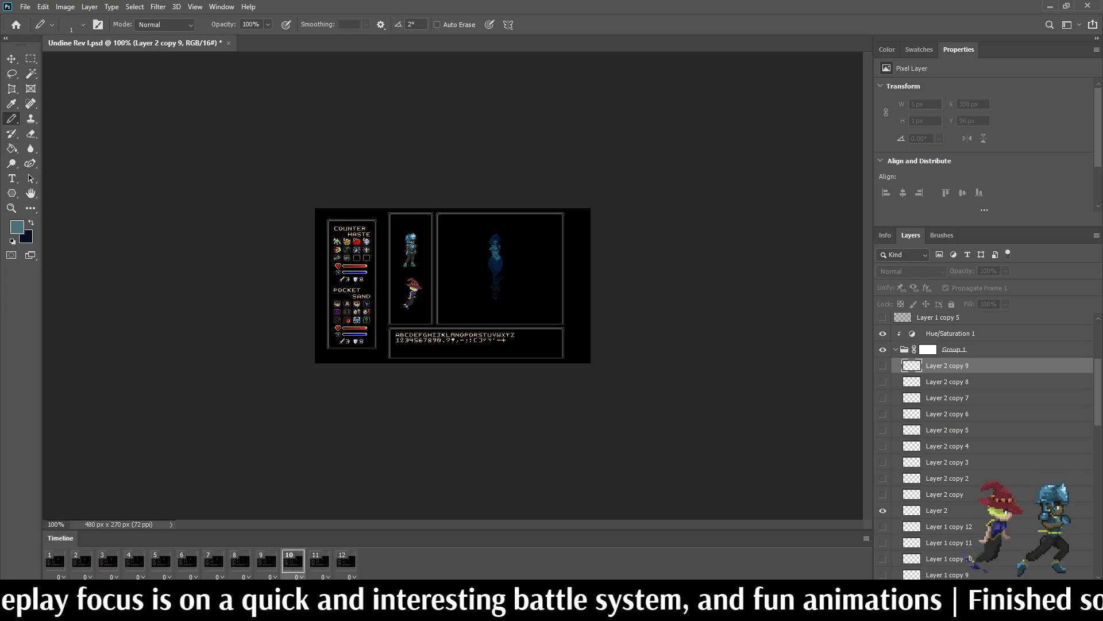
# Step: Show the battle-screen mockup in Full Screen Mode and zoom in one step
pyautogui.press('f')
pyautogui.press('f')
pyautogui.hotkey('ctrl', '+')
pyautogui.hotkey('ctrl', '+')
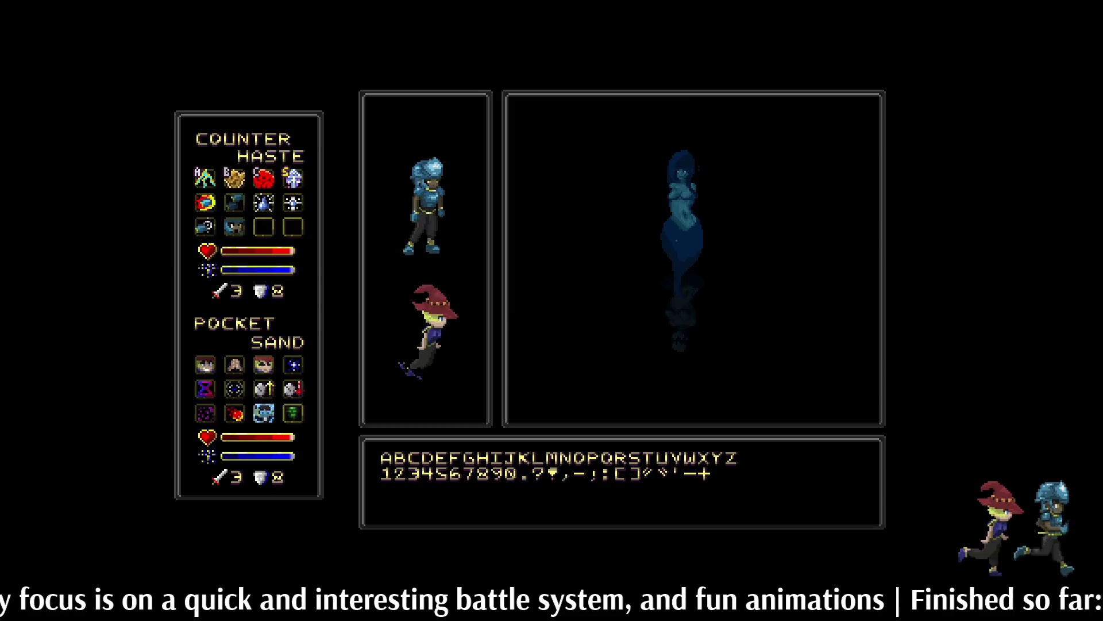
pyautogui.hotkey('ctrl', '+')
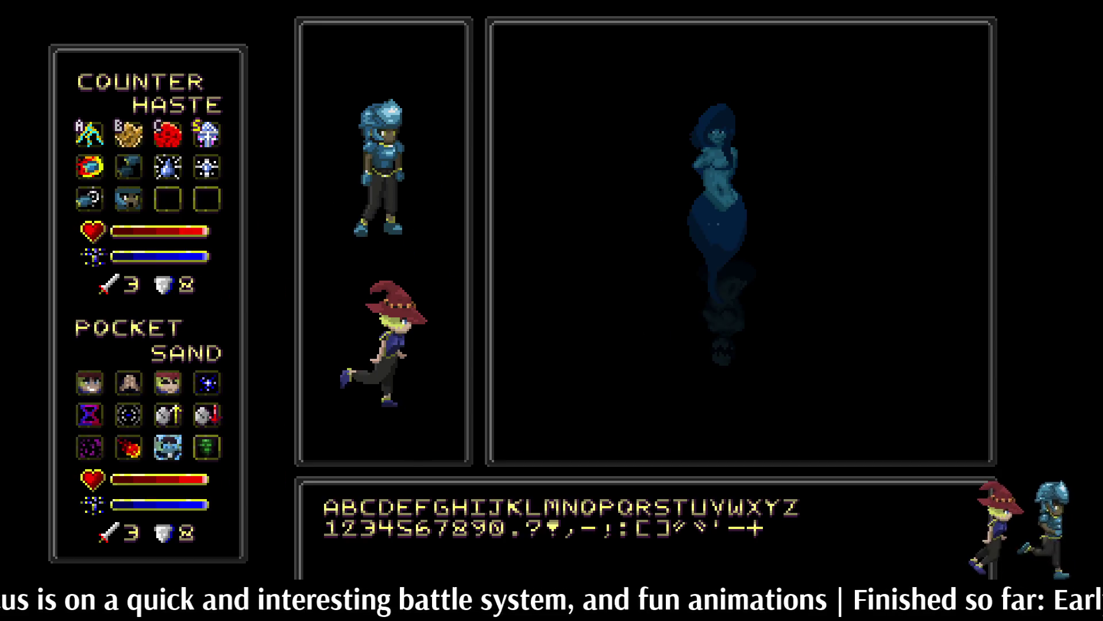
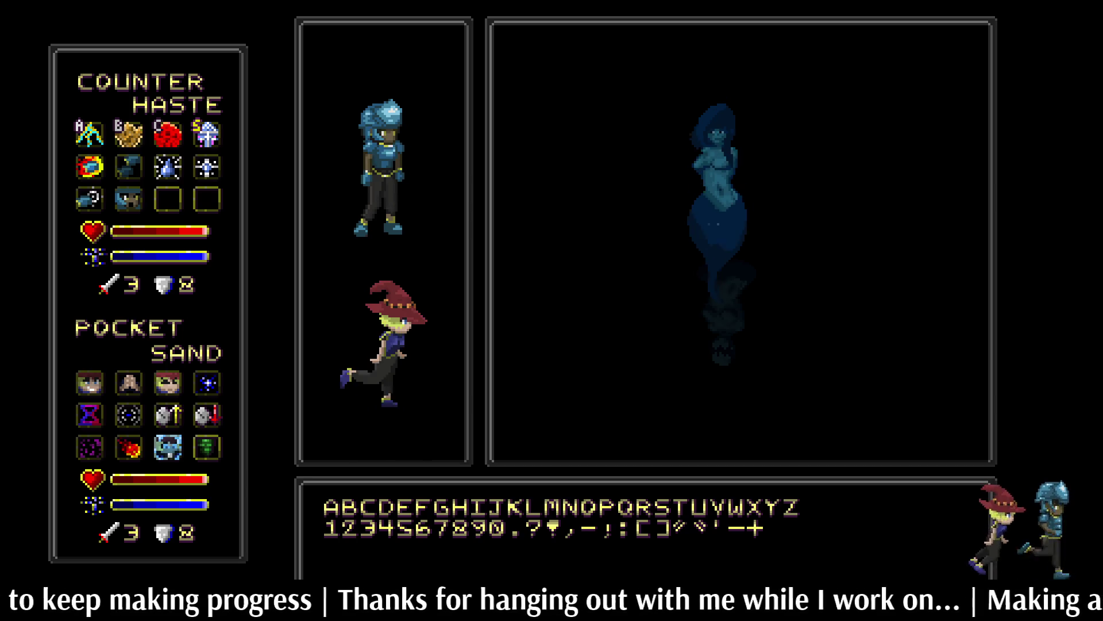
# Step: Exit the full-screen preview, save Undine Rev J.psd, and make Layer 2 the active layer
pyautogui.press('f')
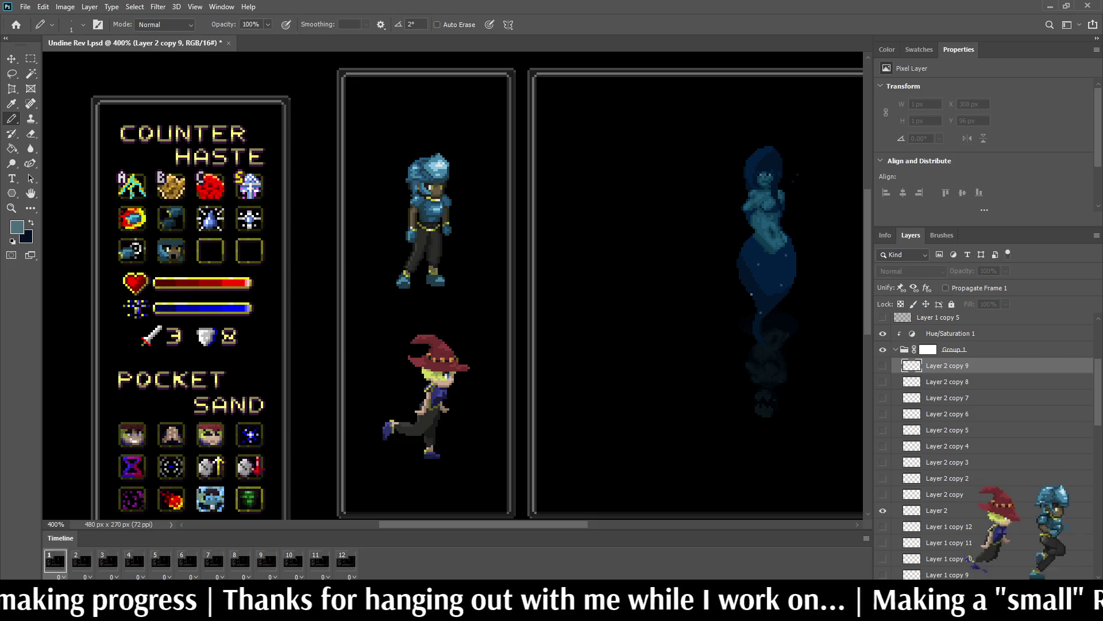
pyautogui.hotkey('ctrl', 's')
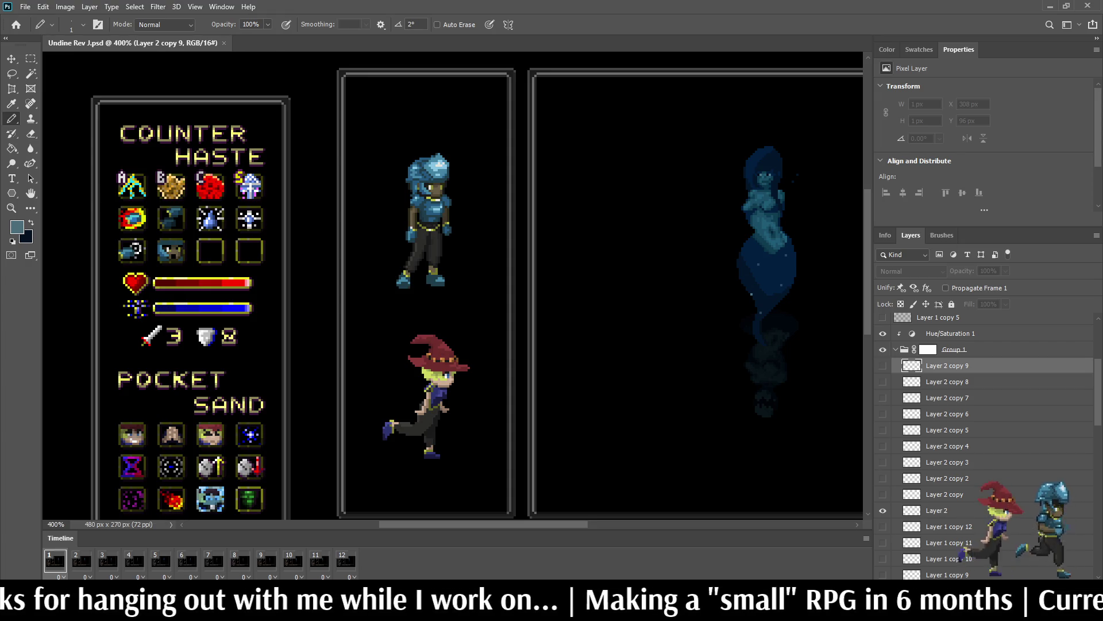
pyautogui.scroll(-10, 985, 442)
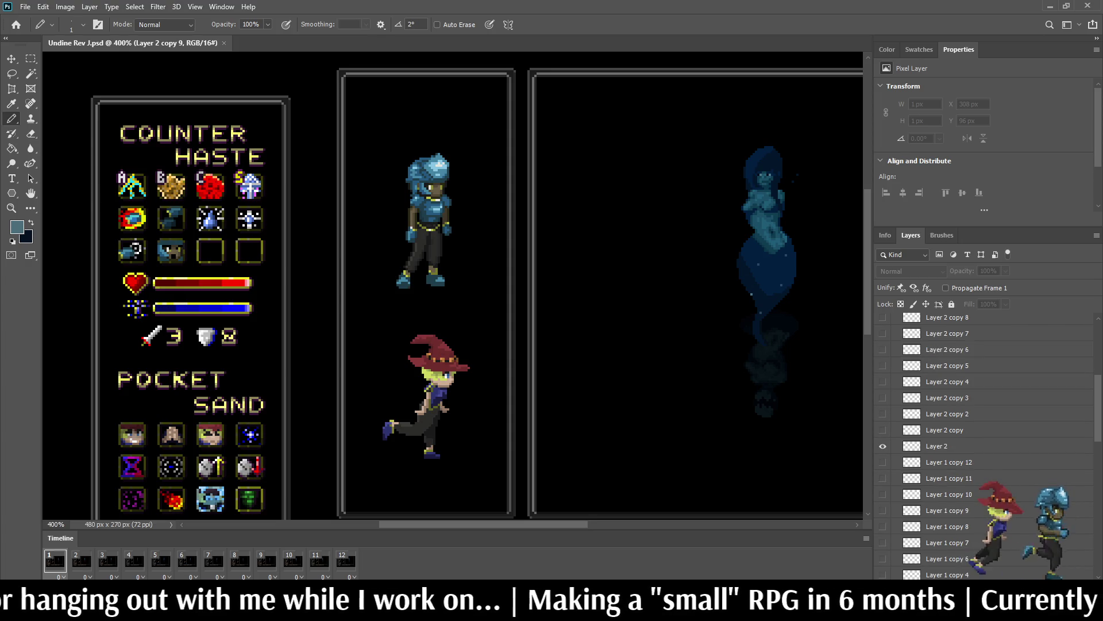
pyautogui.click(939, 510)
pyautogui.scroll(3, 985, 443)
pyautogui.scroll(4, 986, 443)
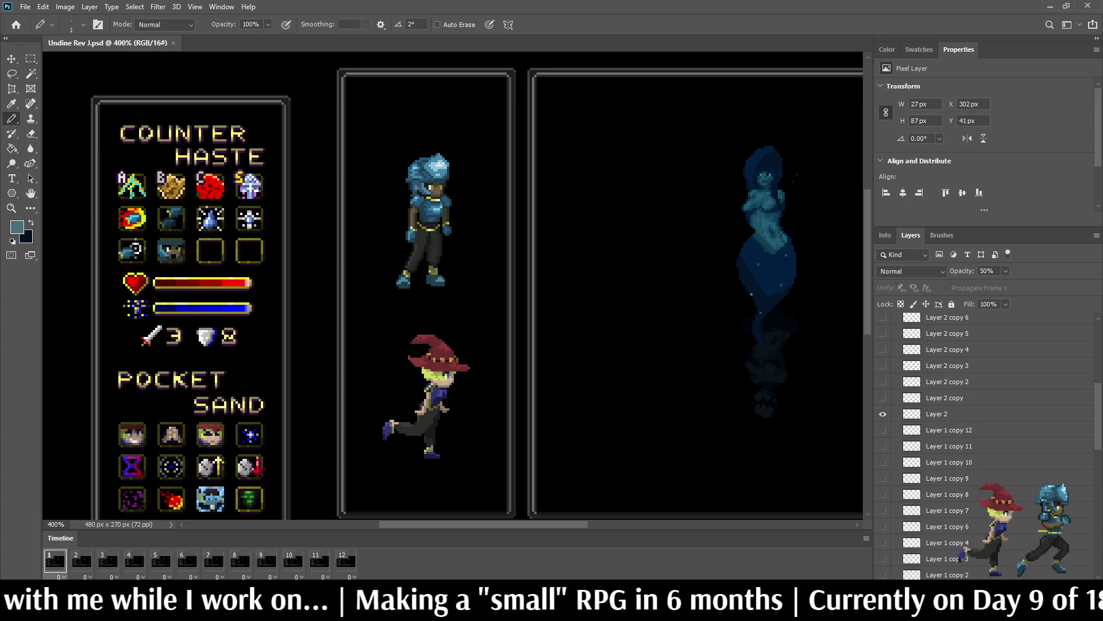
pyautogui.click(948, 413)
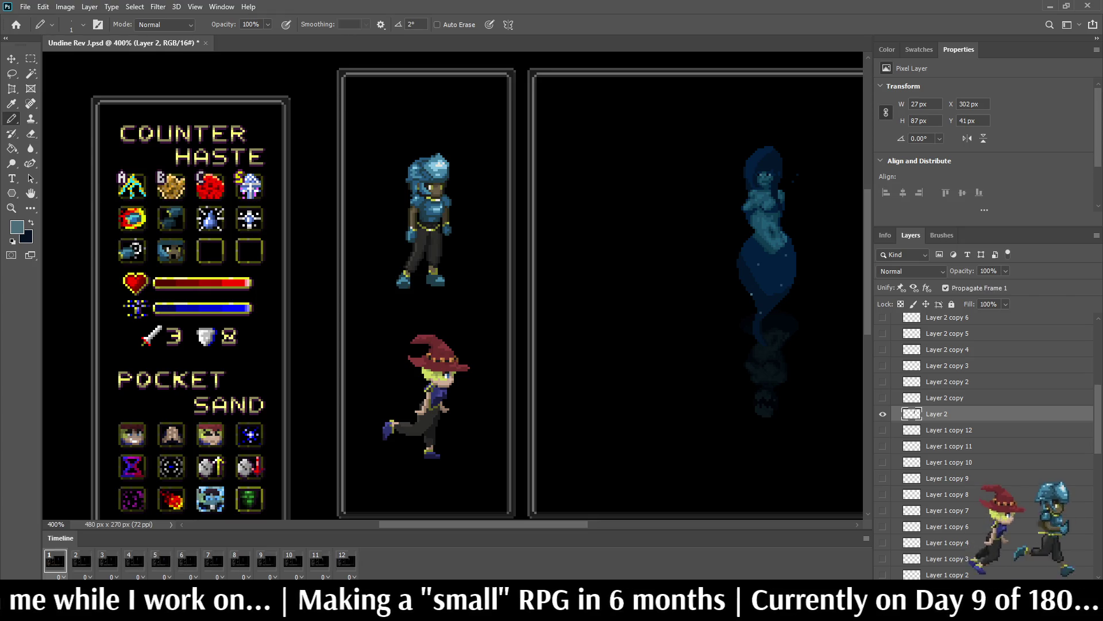
# Step: Rename Layer 2 to U1
pyautogui.doubleClick(937, 414)
pyautogui.write('U1')
pyautogui.press('Return')
# Step: On frame 2, rename the Layer 2 copy reflection layer to U2
pyautogui.press('space')
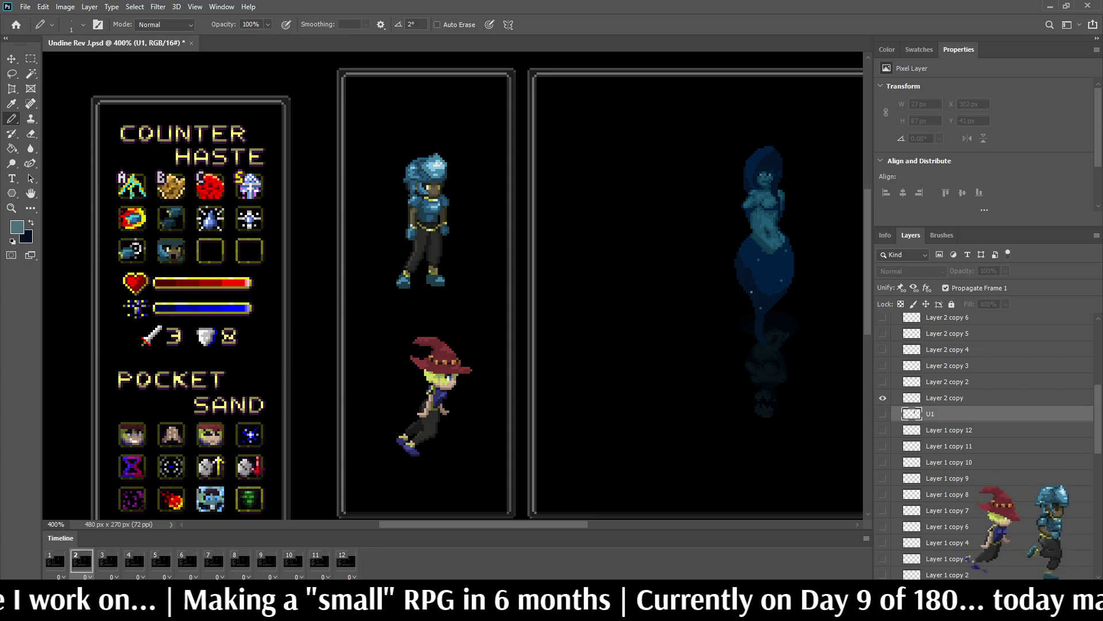
pyautogui.scroll(-6, 985, 445)
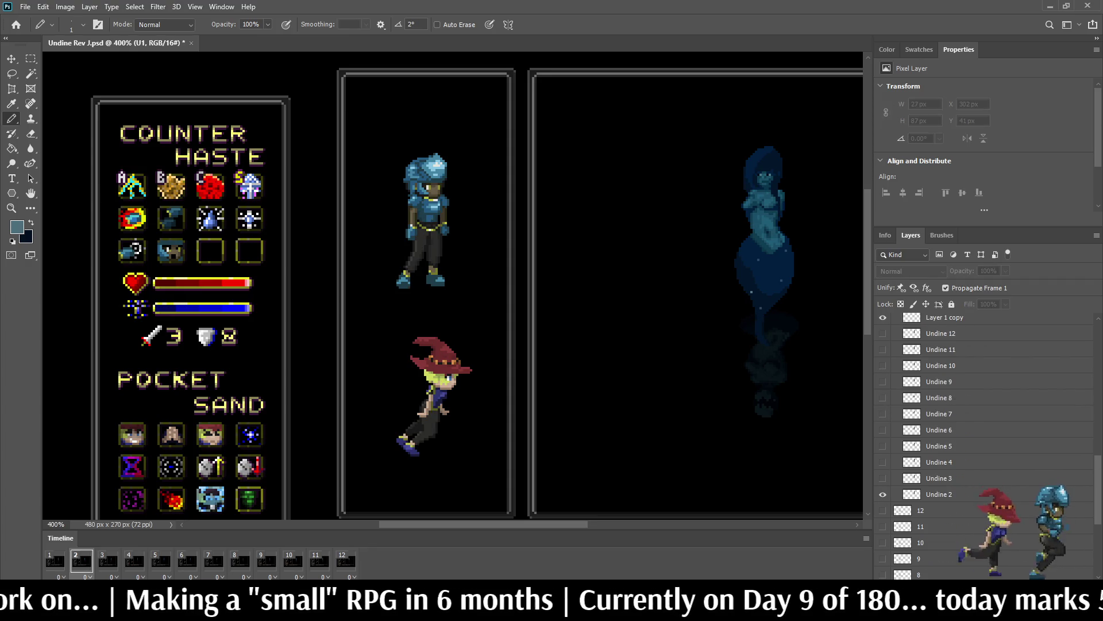
pyautogui.click(939, 494)
pyautogui.scroll(3, 939, 495)
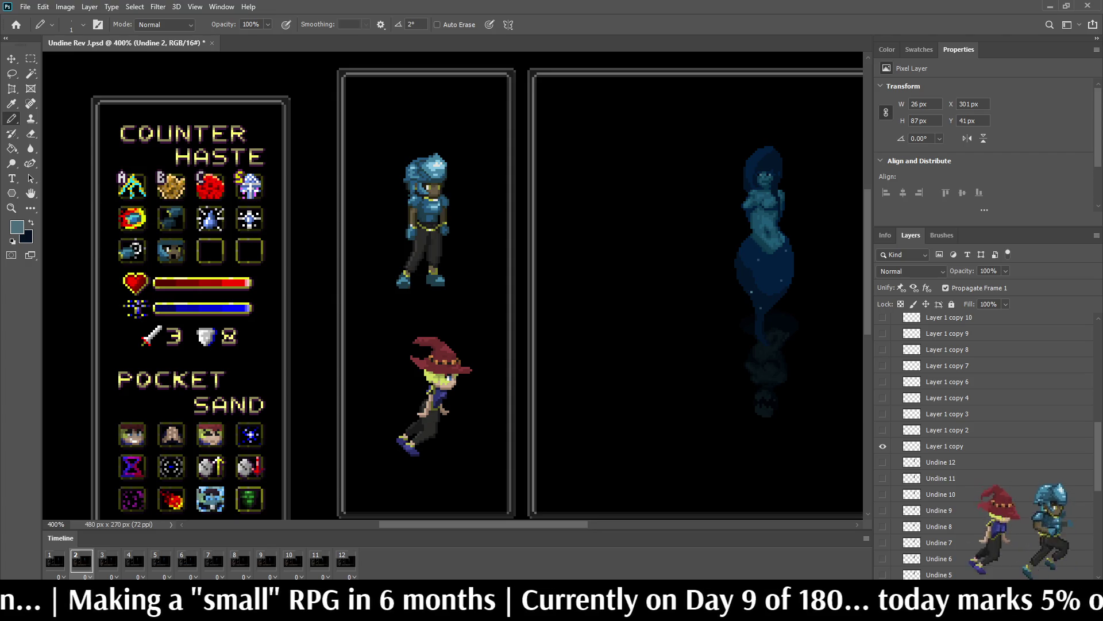
pyautogui.click(945, 446)
pyautogui.scroll(3, 986, 445)
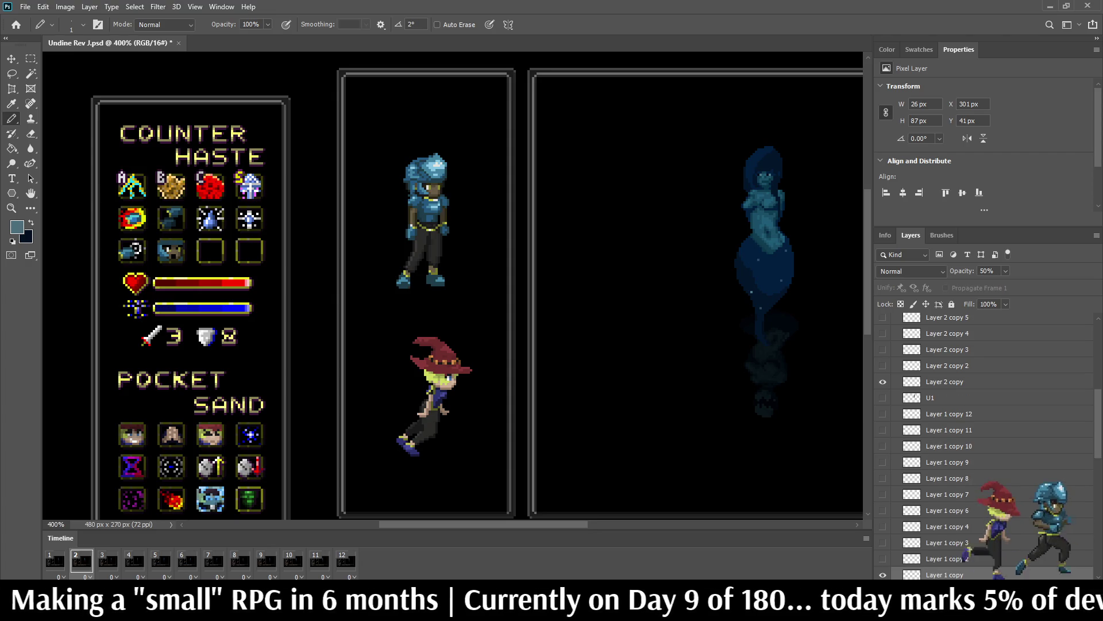
pyautogui.click(945, 382)
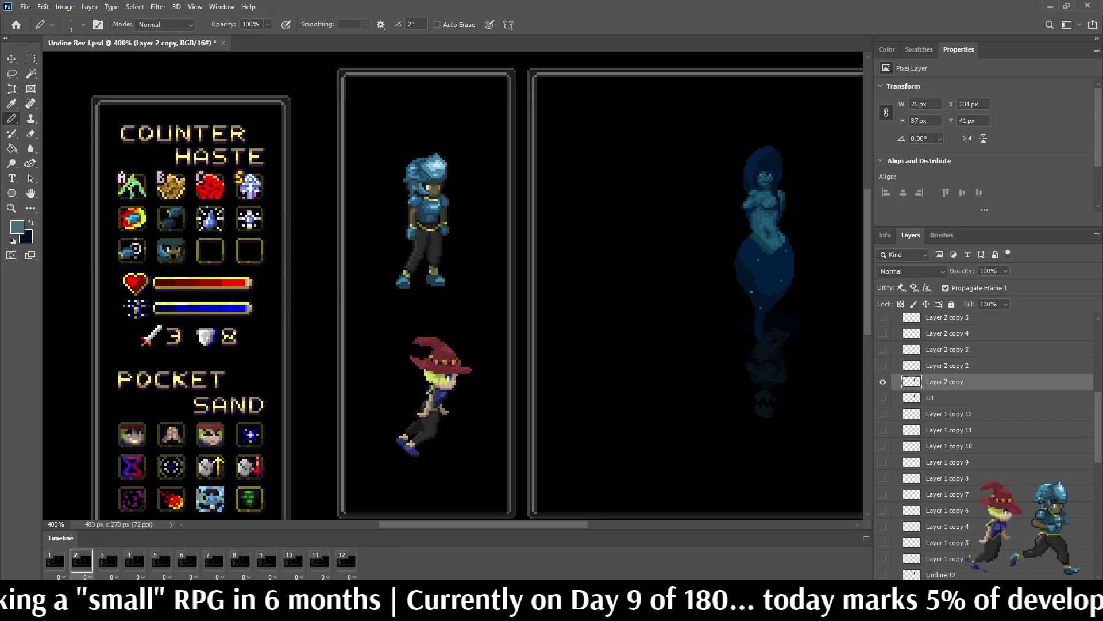
pyautogui.doubleClick(947, 382)
pyautogui.write('U2')
pyautogui.press('Return')
pyautogui.press('space')
pyautogui.press('space')
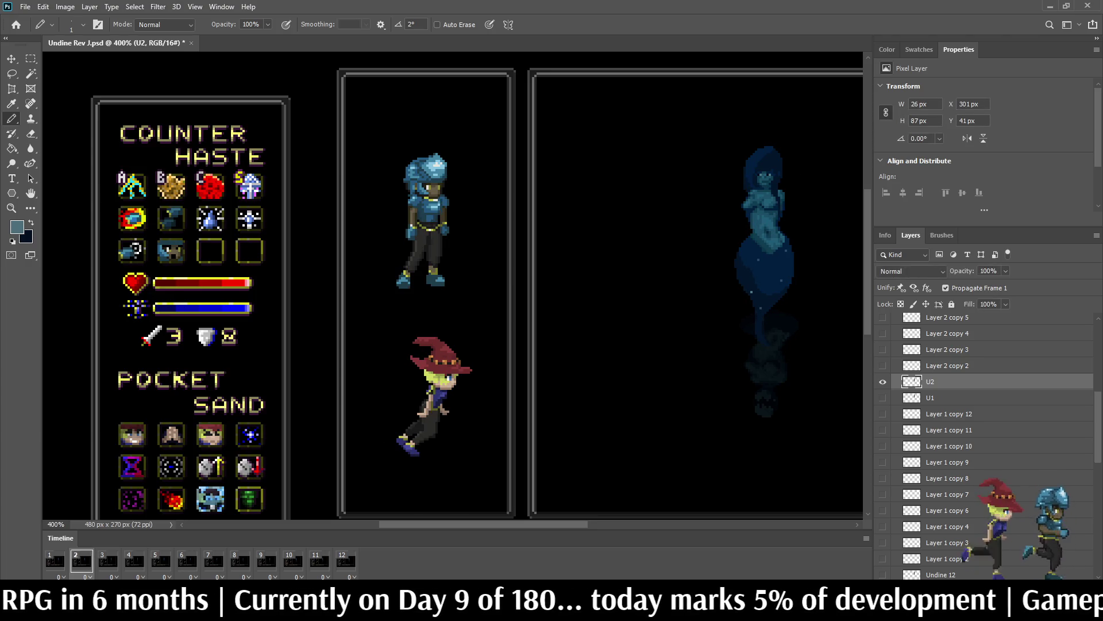
pyautogui.press('space')
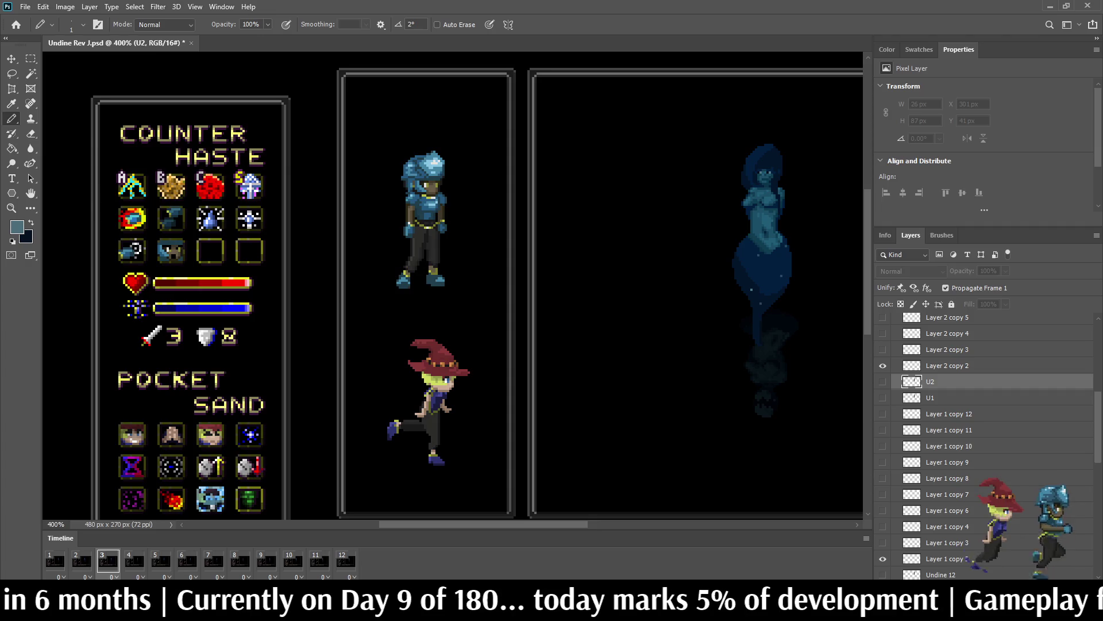
# Step: On frame 3, rename Layer 2 copy 2 to U3
pyautogui.scroll(-5, 988, 445)
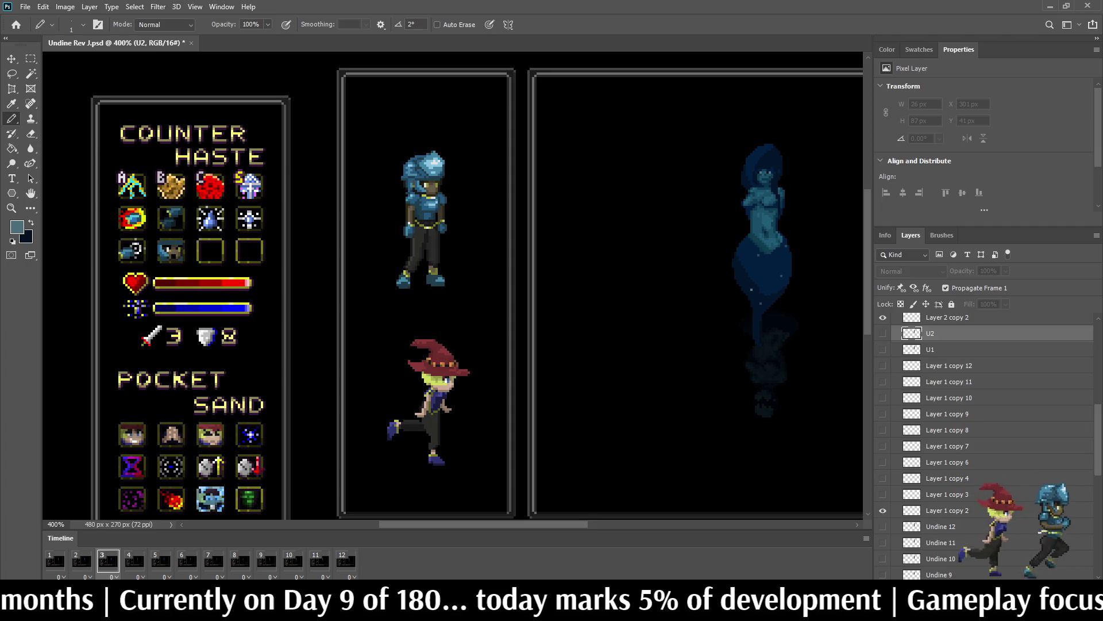
pyautogui.click(943, 510)
pyautogui.scroll(2, 943, 511)
pyautogui.keyDown('ctrl'); pyautogui.click(948, 446); pyautogui.keyUp('ctrl')
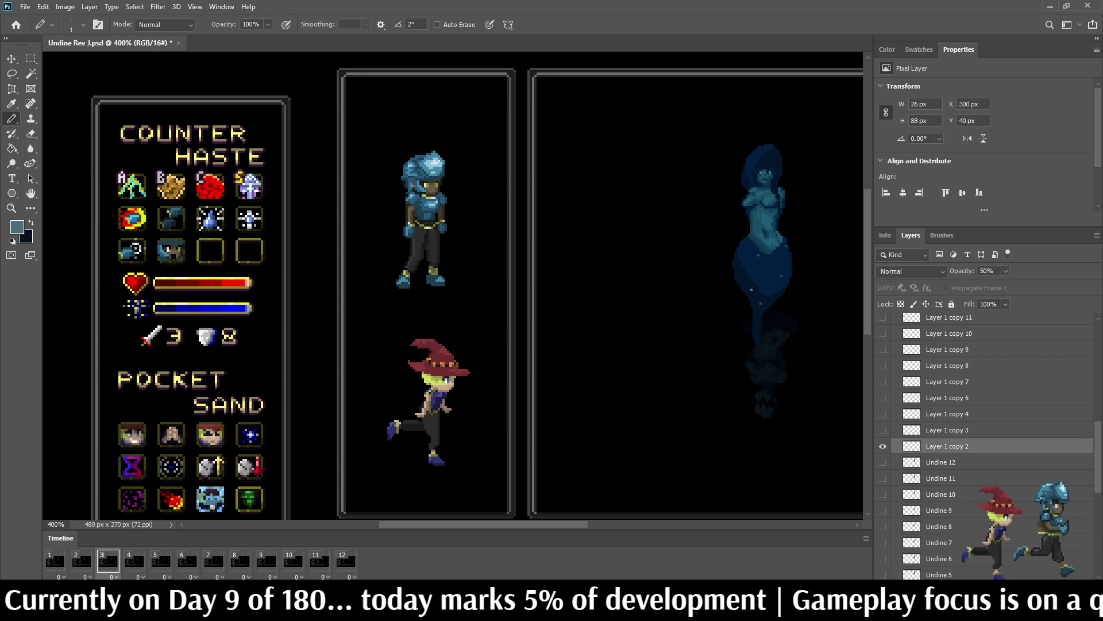
pyautogui.scroll(4, 976, 445)
pyautogui.click(954, 429)
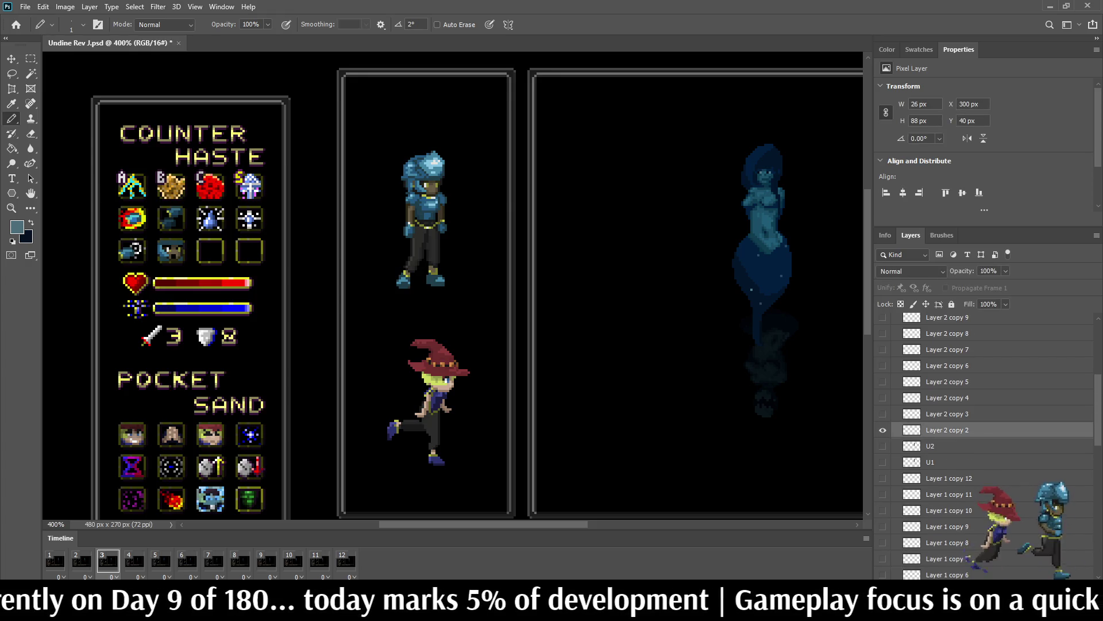
pyautogui.doubleClick(947, 430)
pyautogui.write('U3')
pyautogui.press('Return')
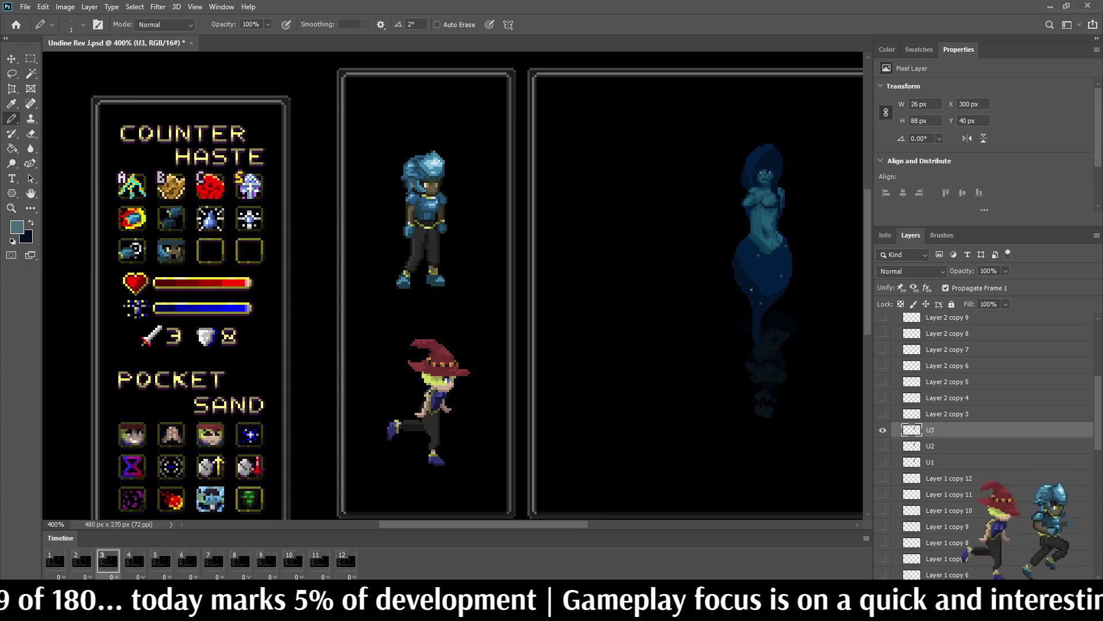
# Step: Rename layer U2 to Undine 2 and save the file
pyautogui.doubleClick(931, 446)
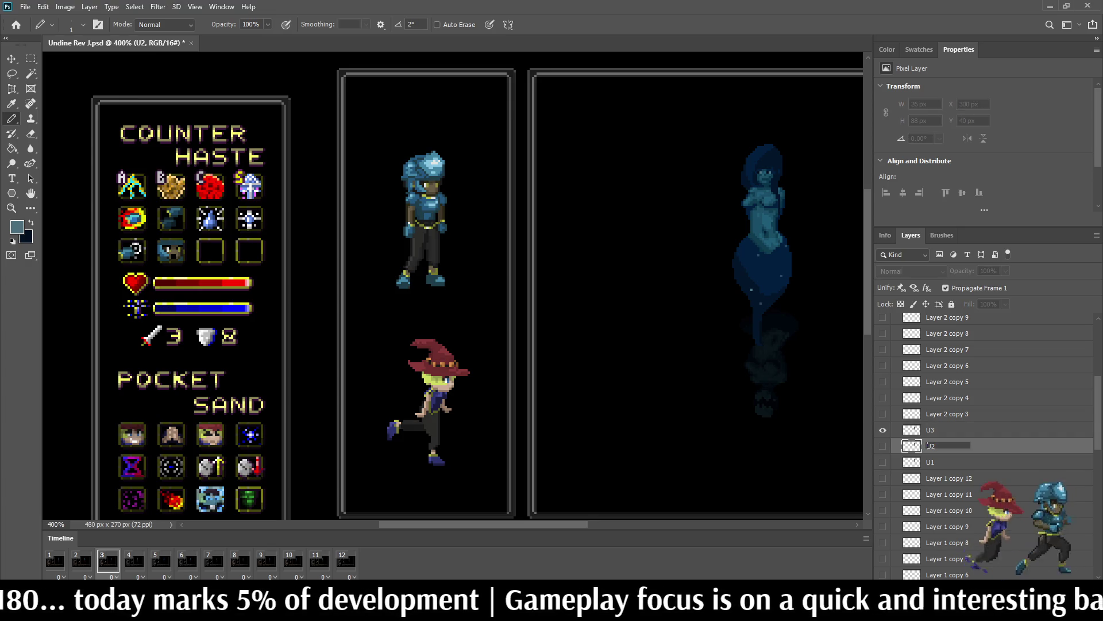
pyautogui.write('ndine')
pyautogui.press('Return')
pyautogui.hotkey('ctrl', 's')
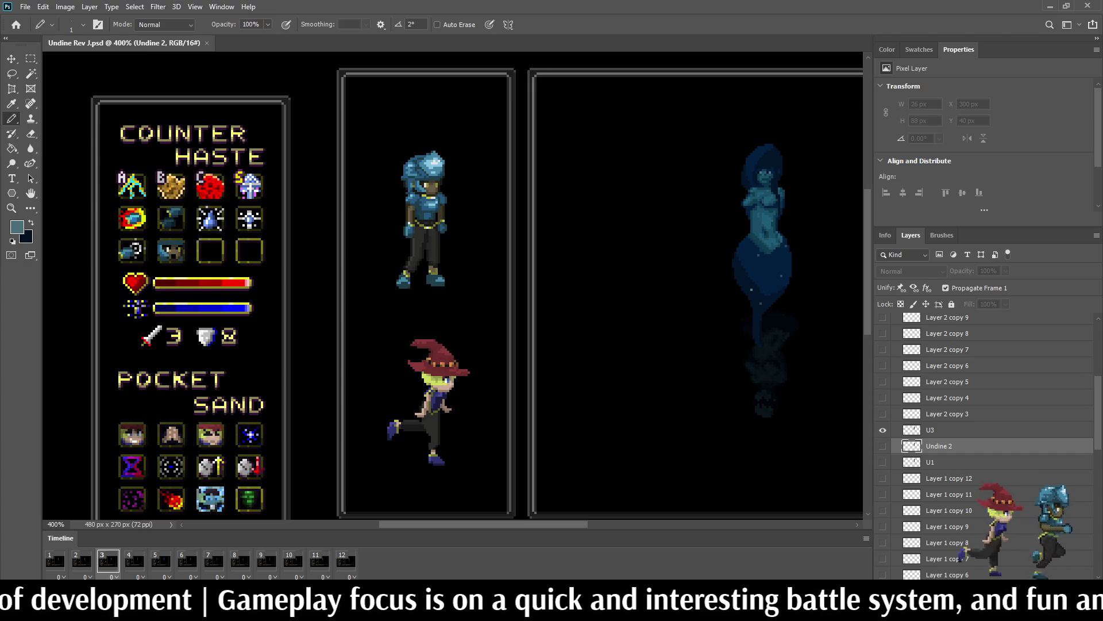
# Step: On frame 4, merge Layer 1 copy 3 with Undine 4 and name the result U4
pyautogui.click(134, 561)
pyautogui.press('space')
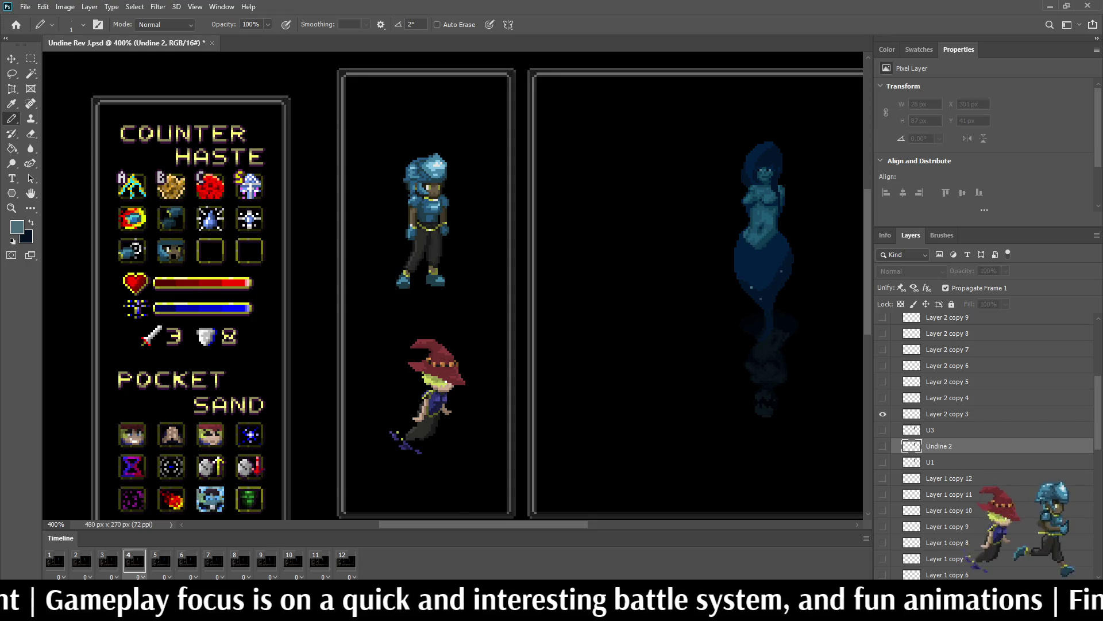
pyautogui.doubleClick(947, 414)
pyautogui.press('Tab')
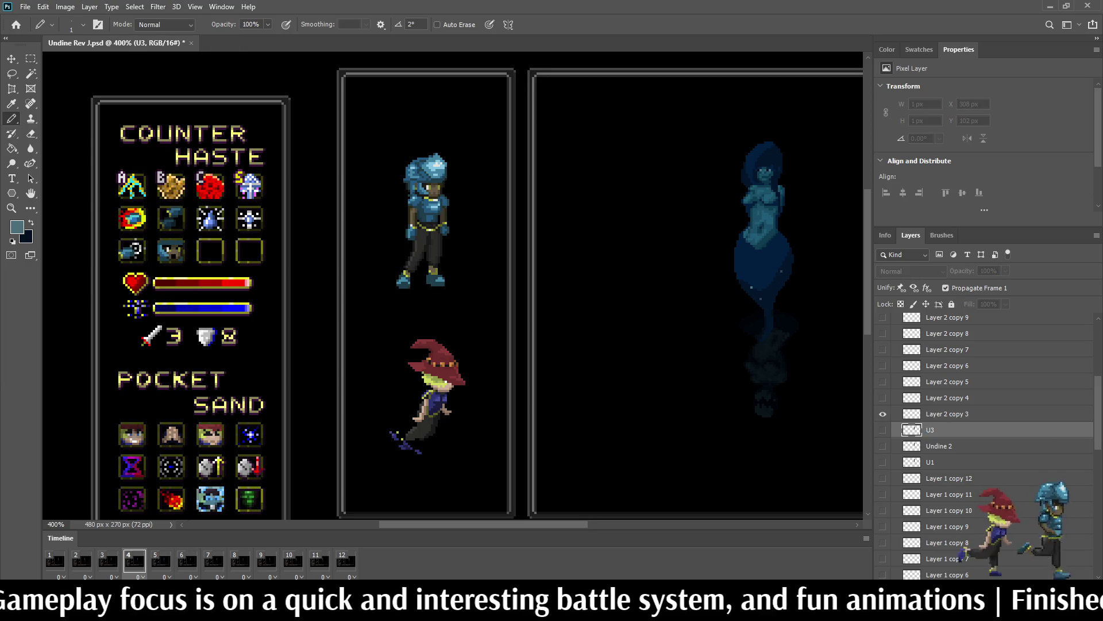
pyautogui.press('Escape')
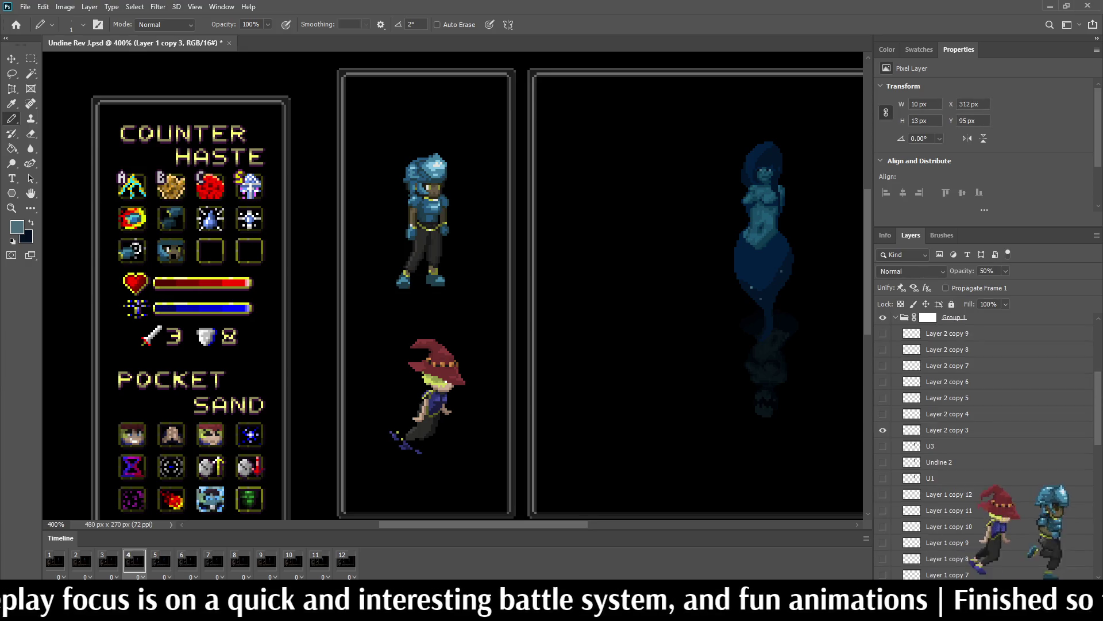
pyautogui.scroll(-6, 977, 431)
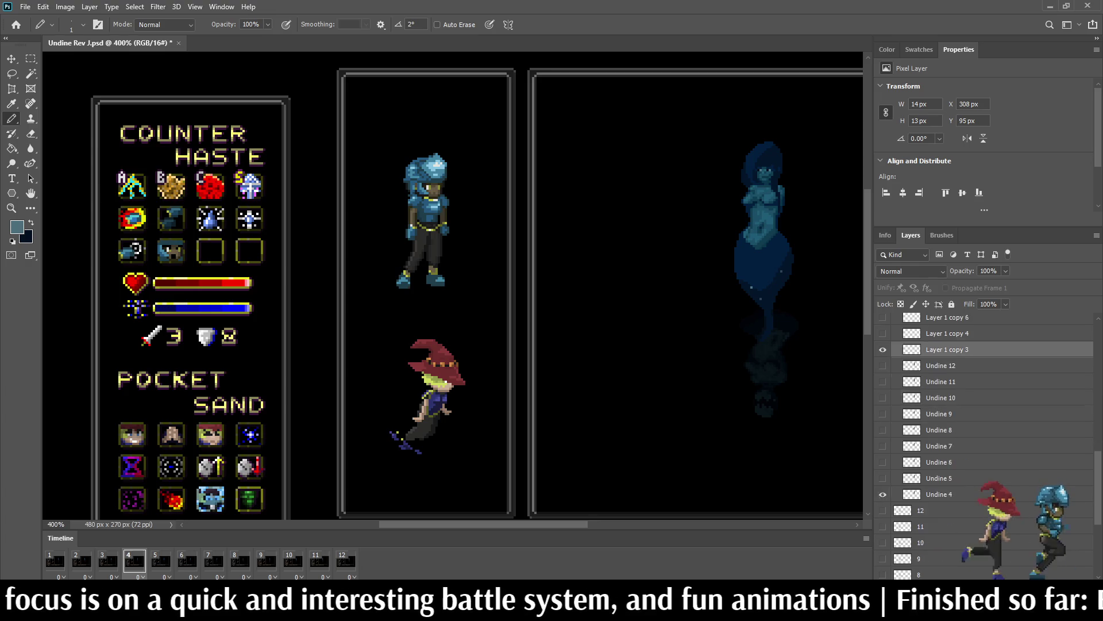
pyautogui.click(948, 333)
pyautogui.keyDown('ctrl'); pyautogui.click(939, 478); pyautogui.keyUp('ctrl')
pyautogui.scroll(5, 985, 445)
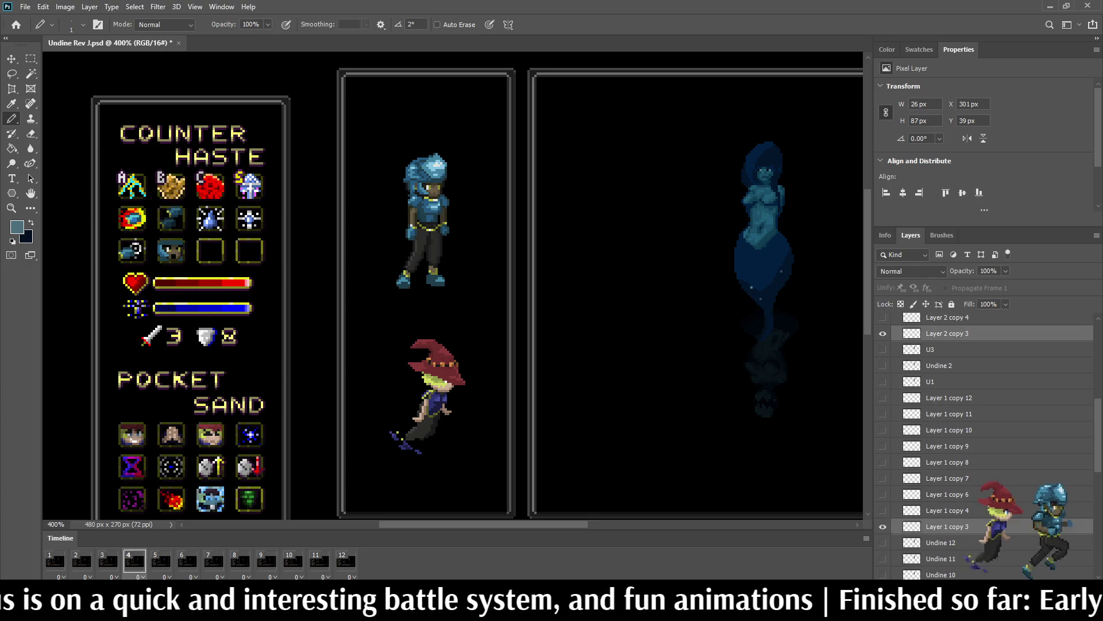
pyautogui.hotkey('ctrl', 'e')
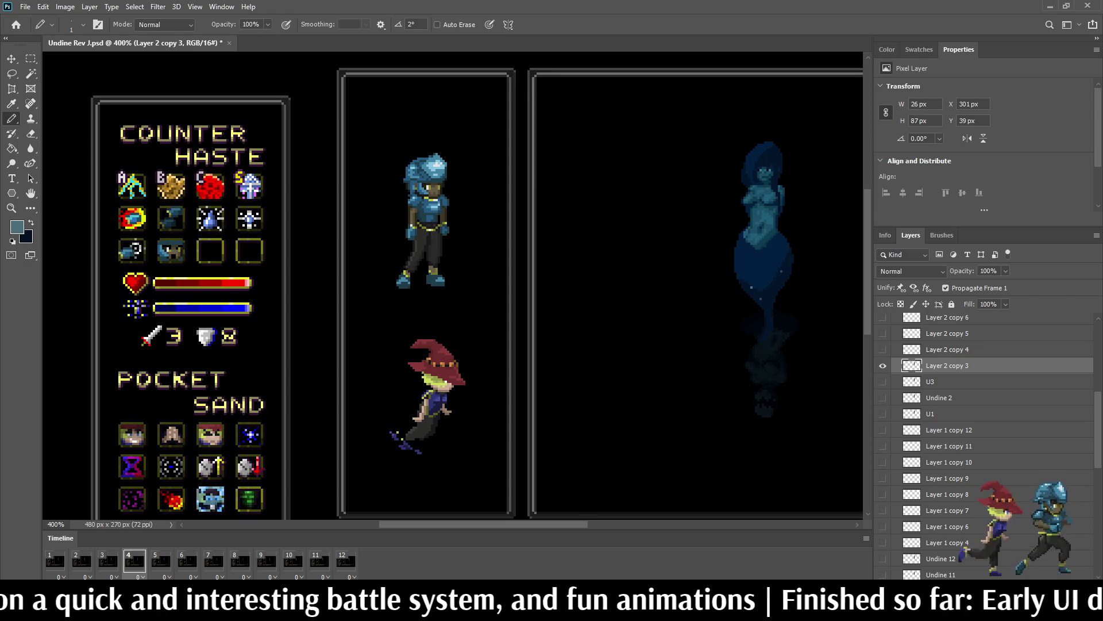
pyautogui.write('U4')
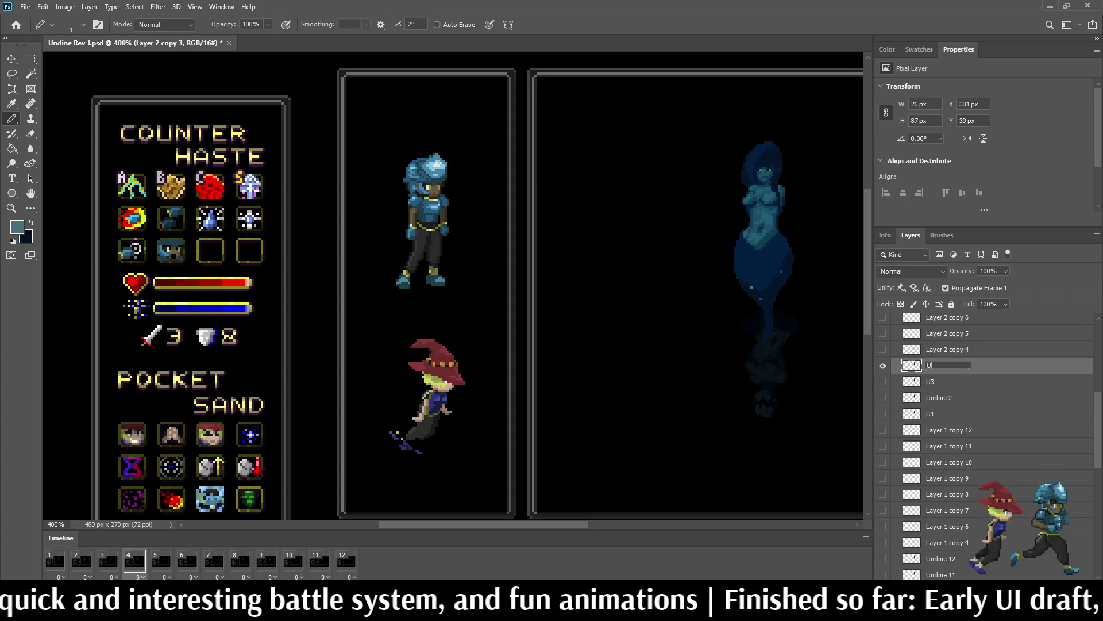
pyautogui.press('Return')
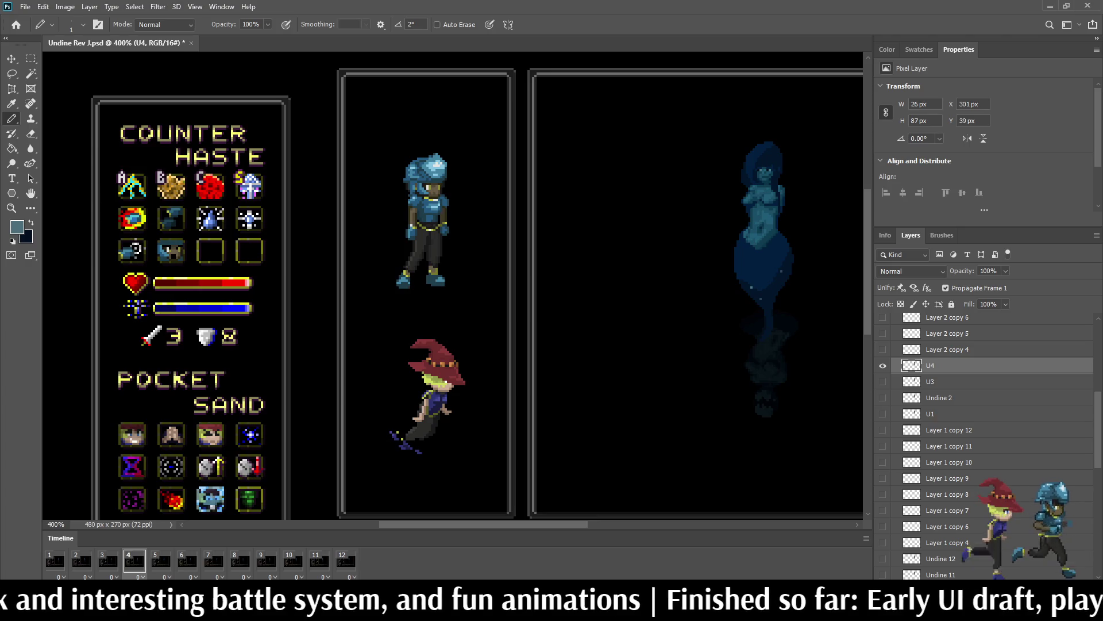
# Step: On frame 5, rename Layer 2 copy 4 to U5, then advance to frame 6
pyautogui.click(161, 561)
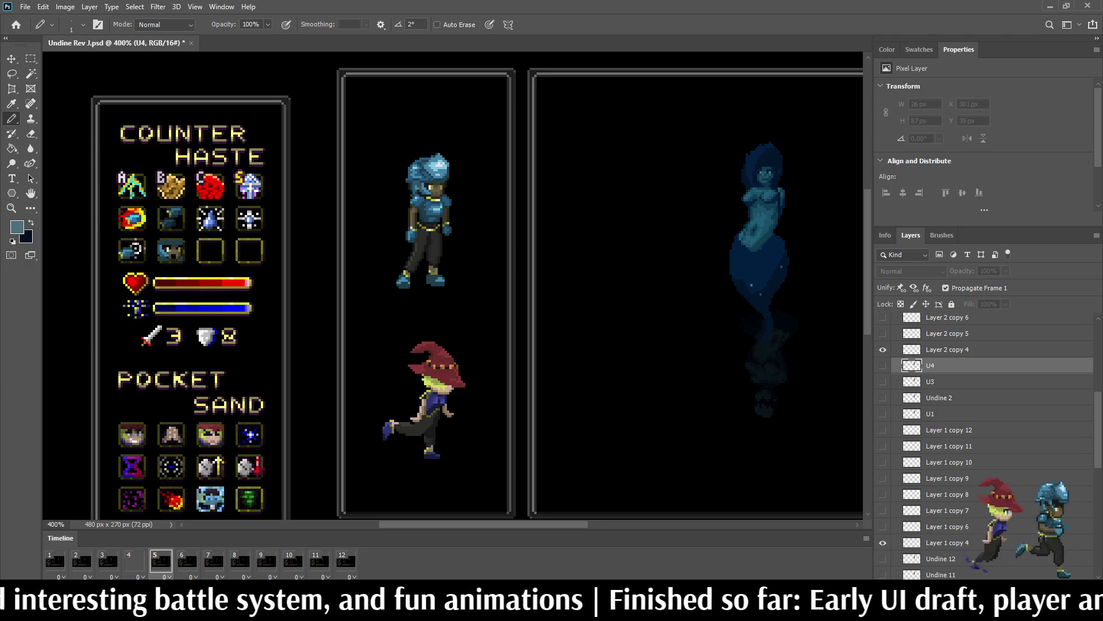
pyautogui.click(947, 349)
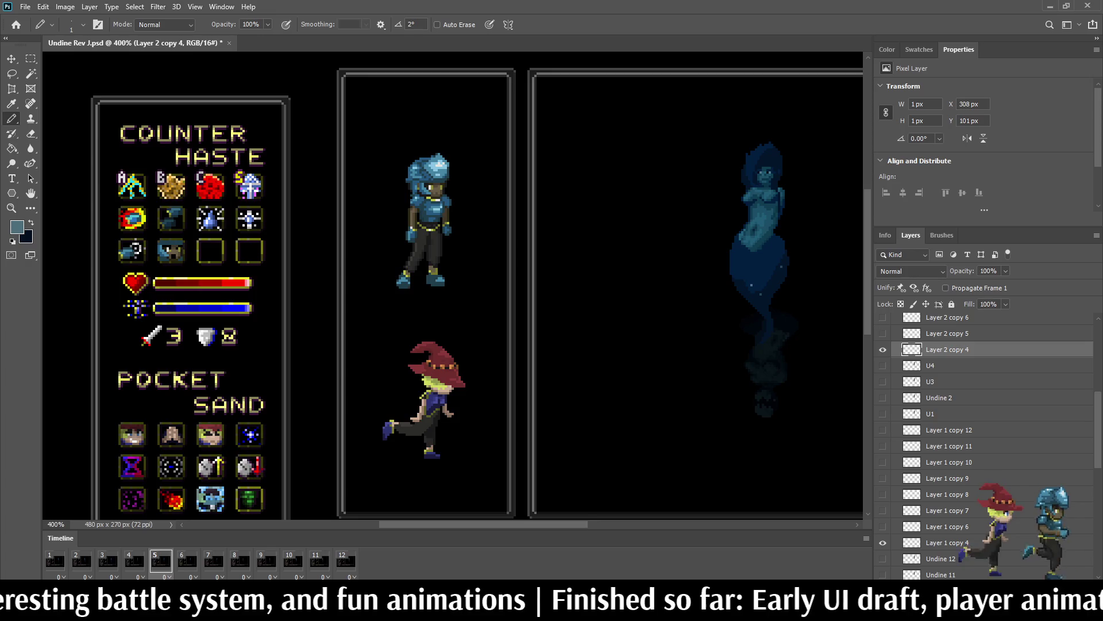
pyautogui.keyDown('ctrl'); pyautogui.click(947, 542); pyautogui.keyUp('ctrl')
pyautogui.scroll(-4, 977, 460)
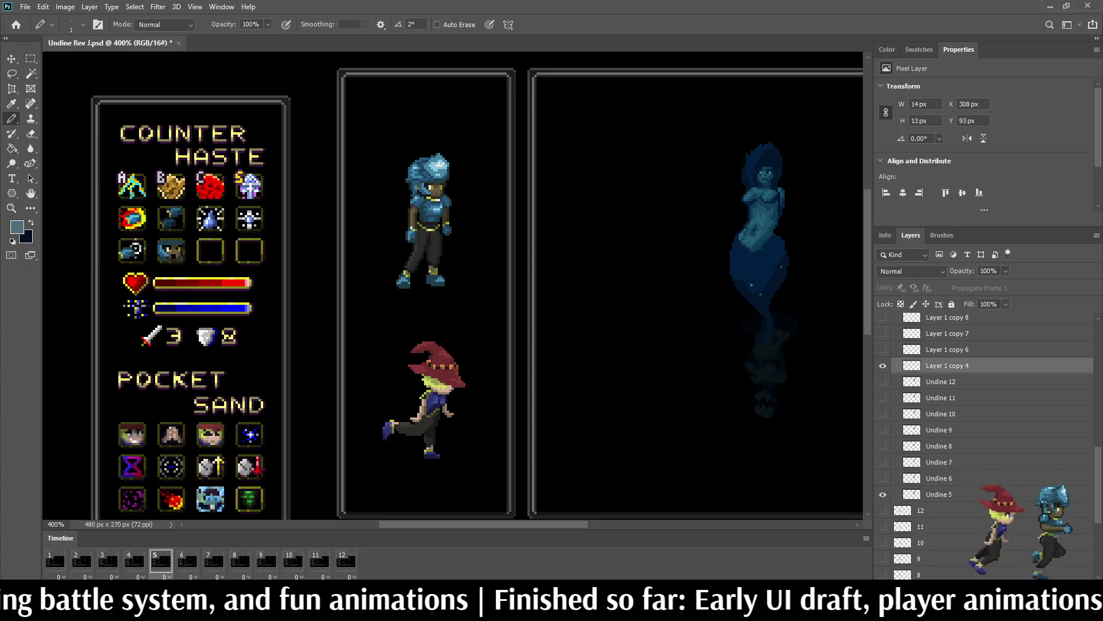
pyautogui.scroll(5, 966, 556)
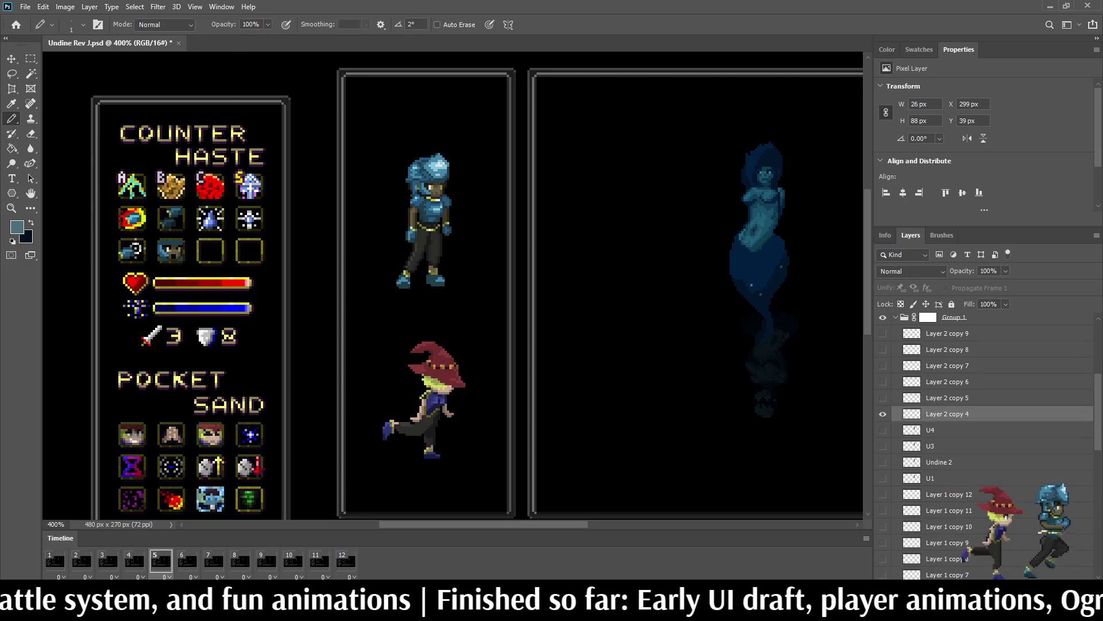
pyautogui.click(947, 414)
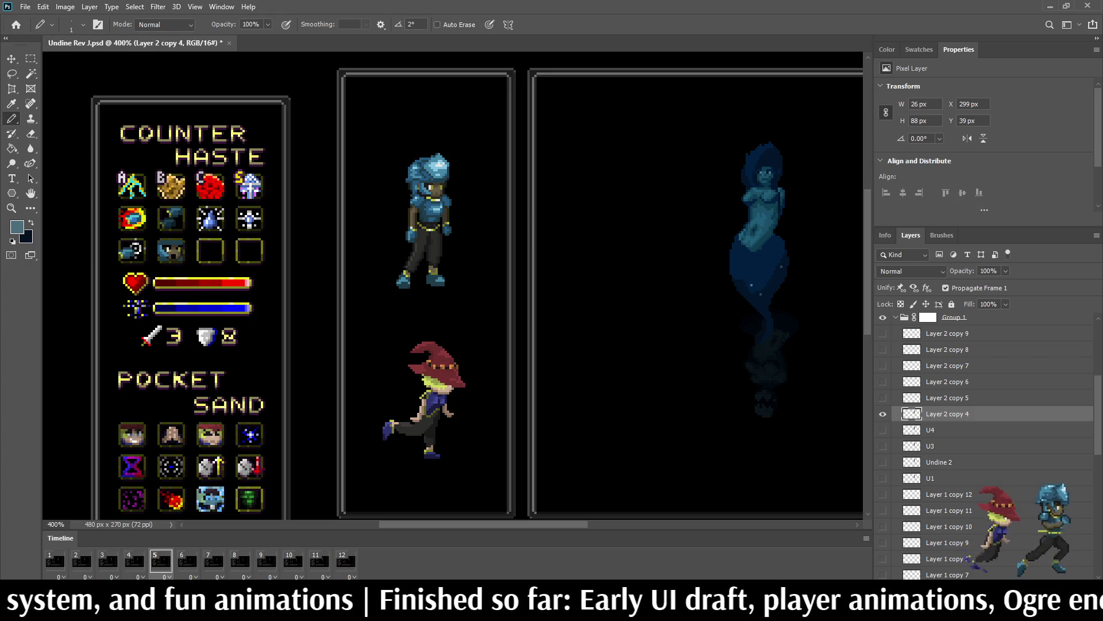
pyautogui.write('U5')
pyautogui.press('Return')
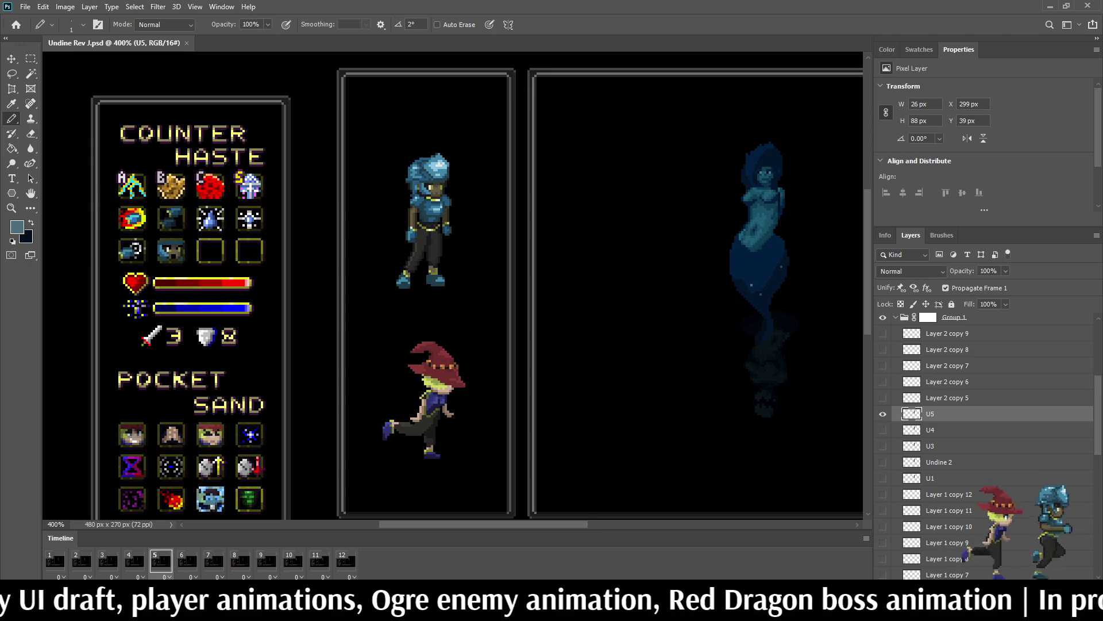
pyautogui.press('space')
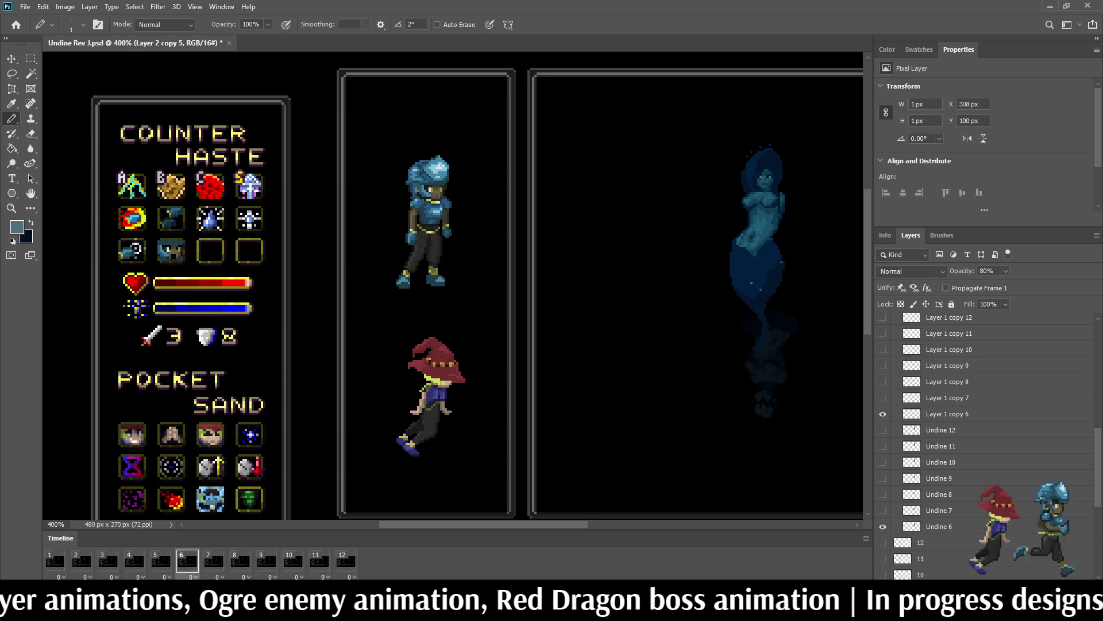
# Step: Rename the frame 6 and frame 7 reflection layers to U6 and U7
pyautogui.click(947, 414)
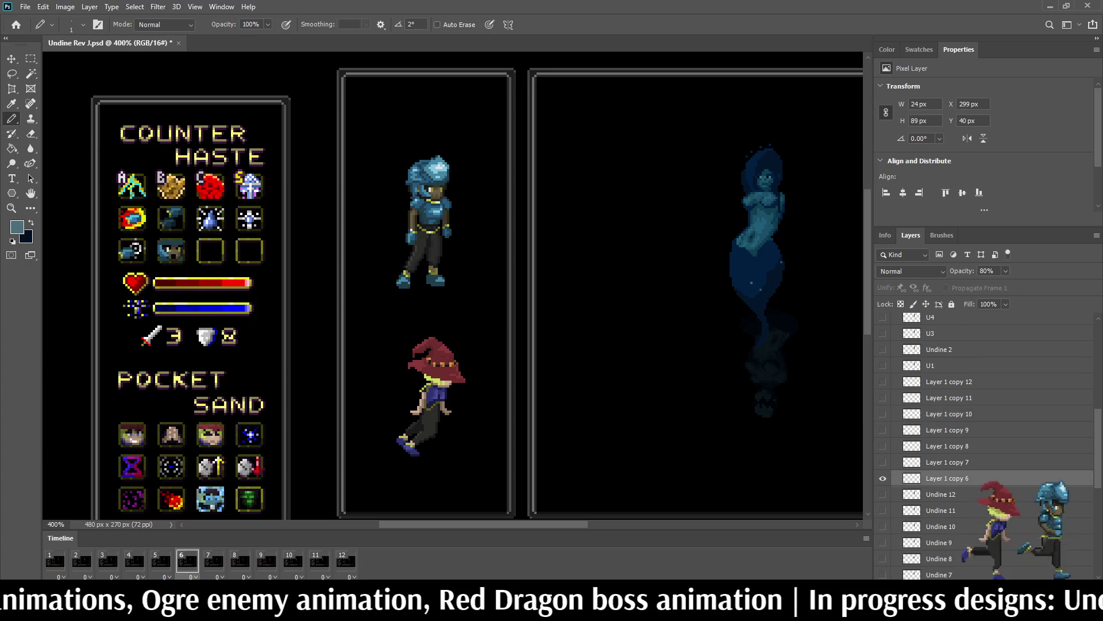
pyautogui.click(947, 430)
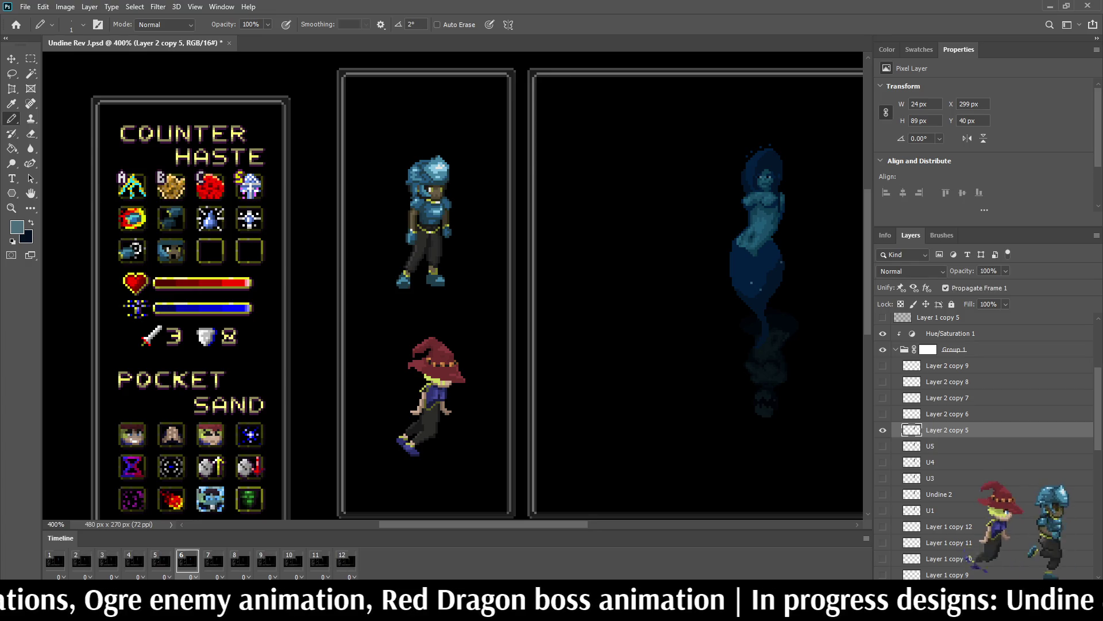
pyautogui.write('U6')
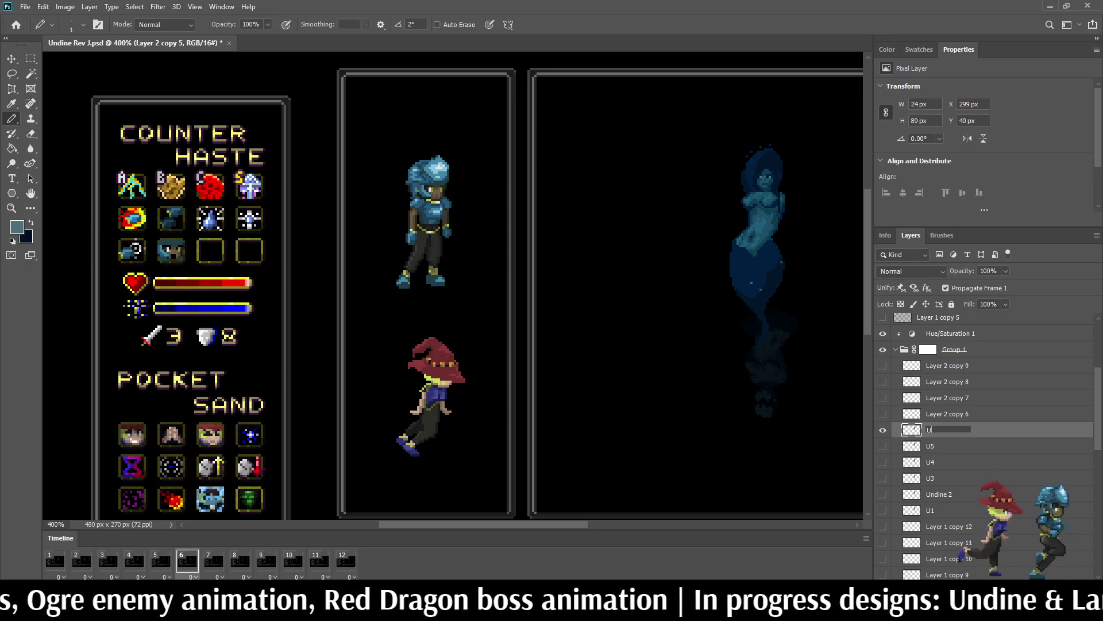
pyautogui.press('Return')
pyautogui.press('space')
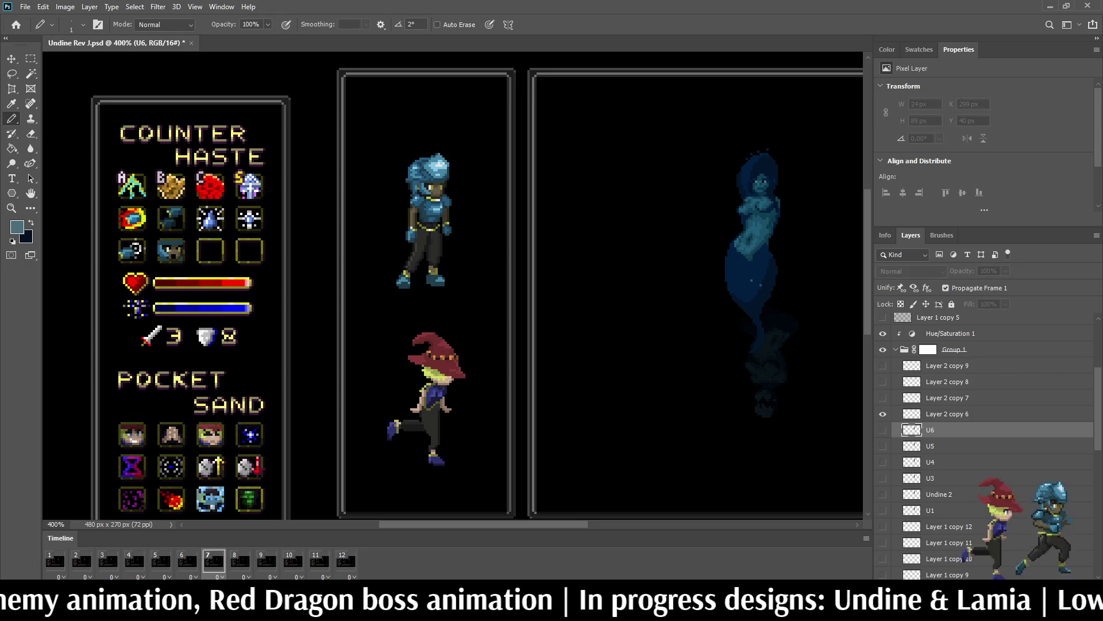
pyautogui.scroll(-5, 977, 448)
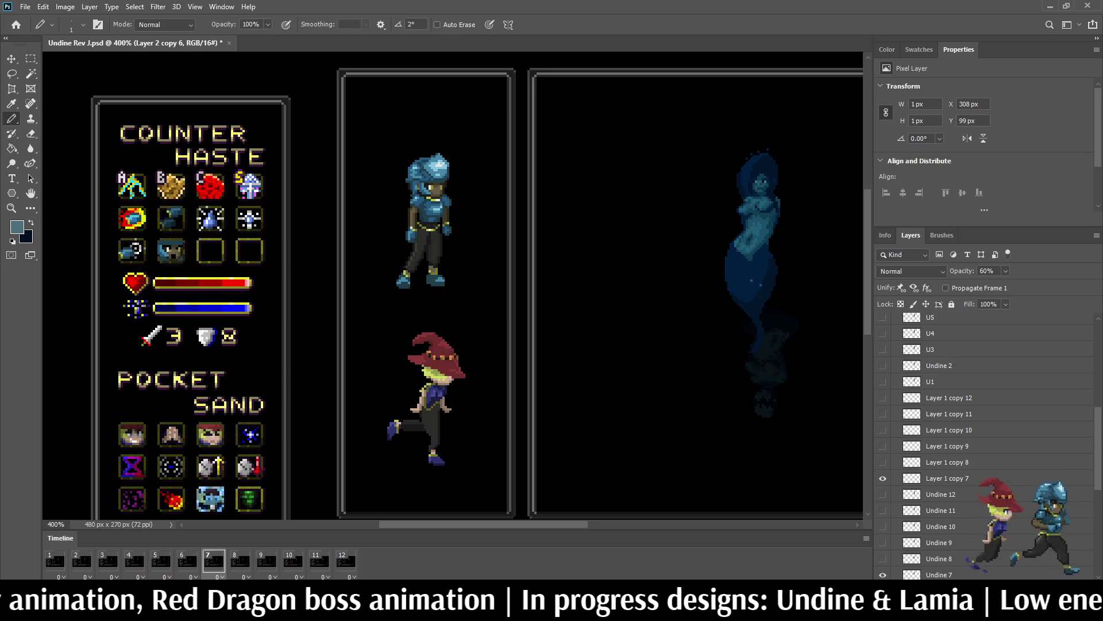
pyautogui.scroll(-2, 985, 442)
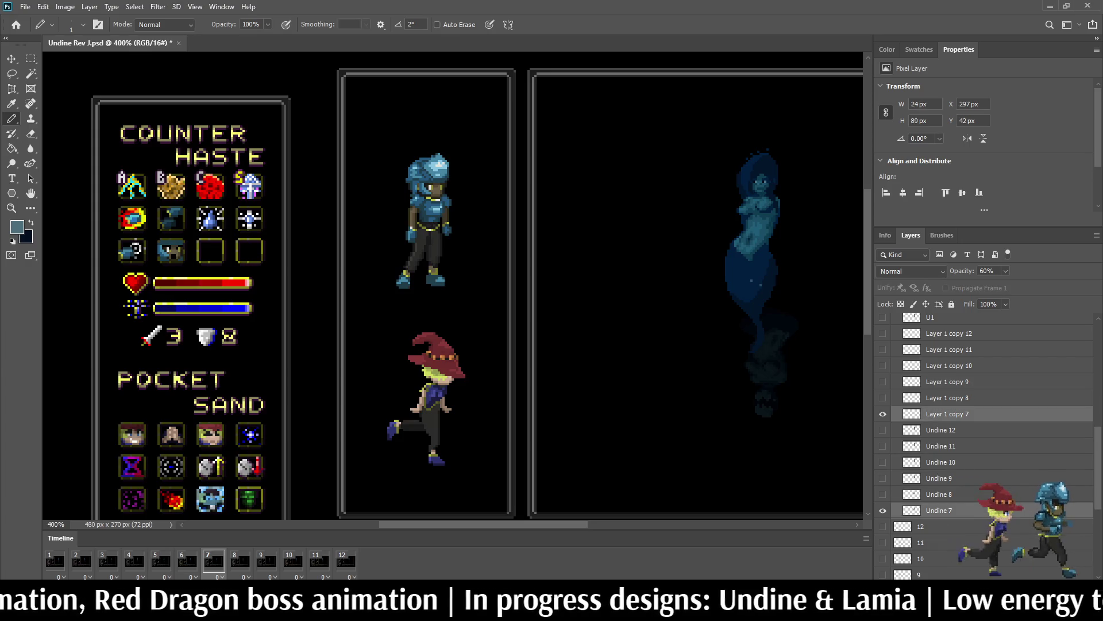
pyautogui.scroll(6, 961, 556)
pyautogui.click(949, 398)
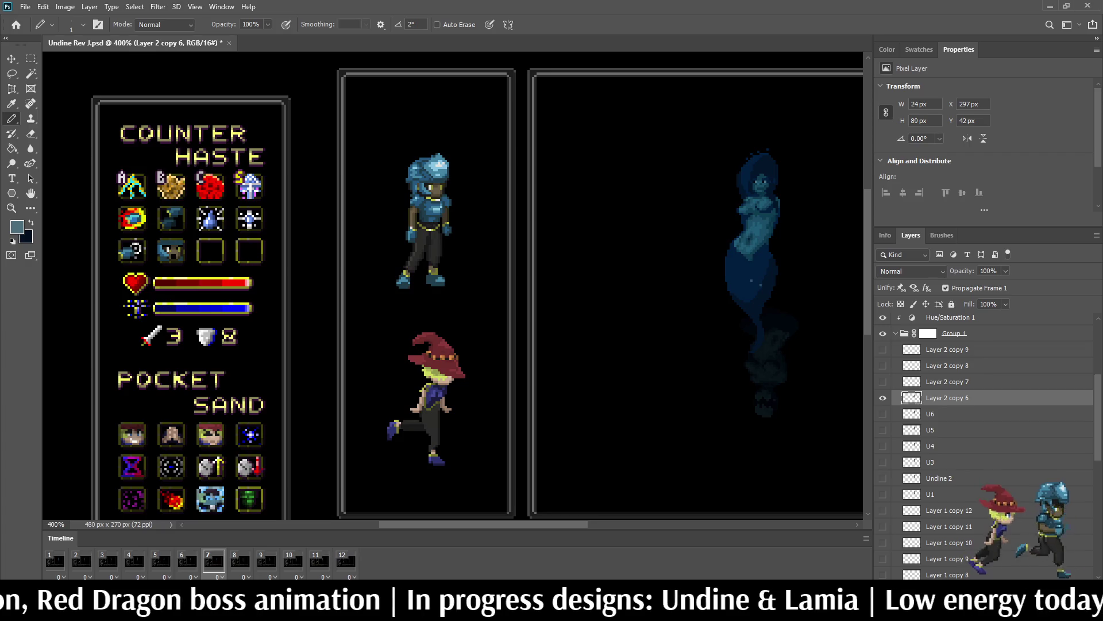
pyautogui.doubleClick(947, 397)
pyautogui.write('U7')
pyautogui.press('Return')
# Step: On frame 8, rename Layer 2 copy 7 to U8
pyautogui.click(240, 560)
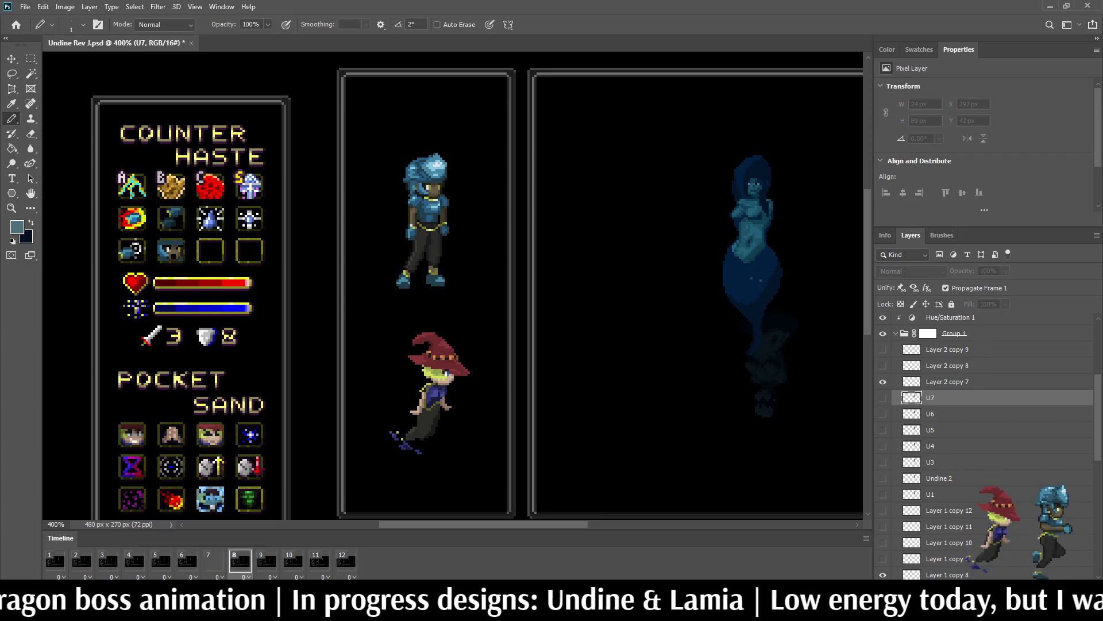
pyautogui.click(947, 382)
pyautogui.scroll(-1, 982, 436)
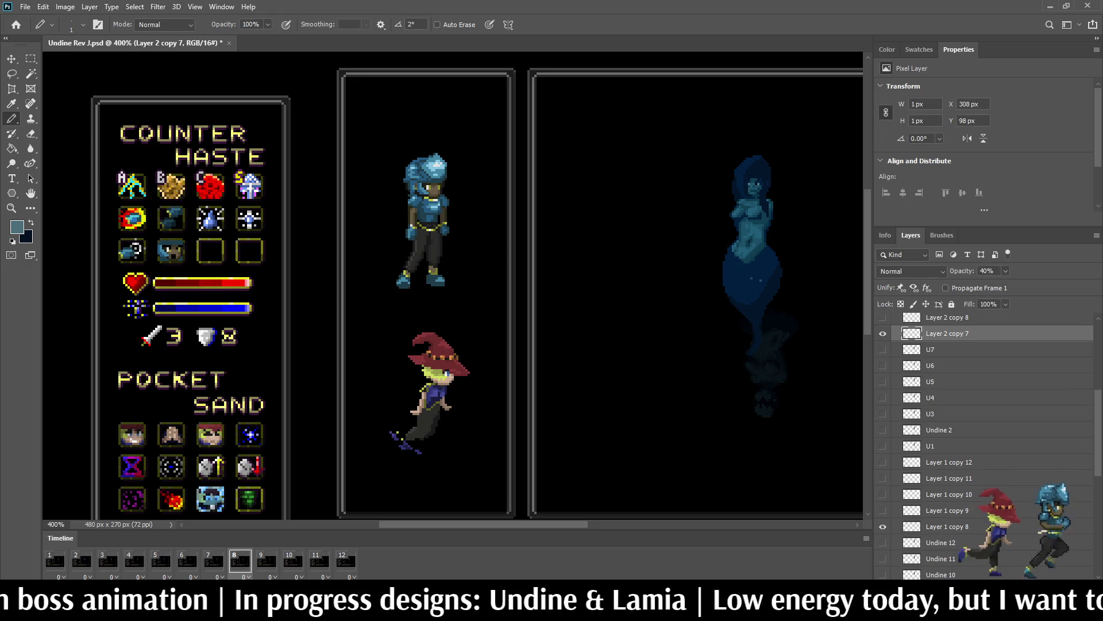
pyautogui.keyDown('ctrl'); pyautogui.click(947, 527); pyautogui.keyUp('ctrl')
pyautogui.scroll(-3, 982, 437)
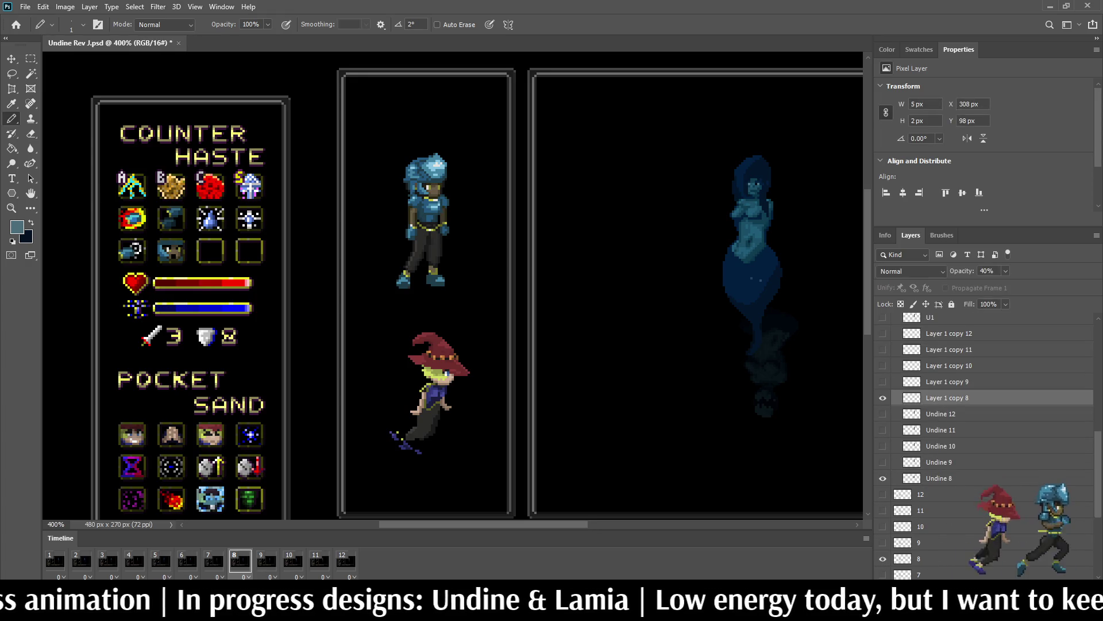
pyautogui.scroll(3, 983, 437)
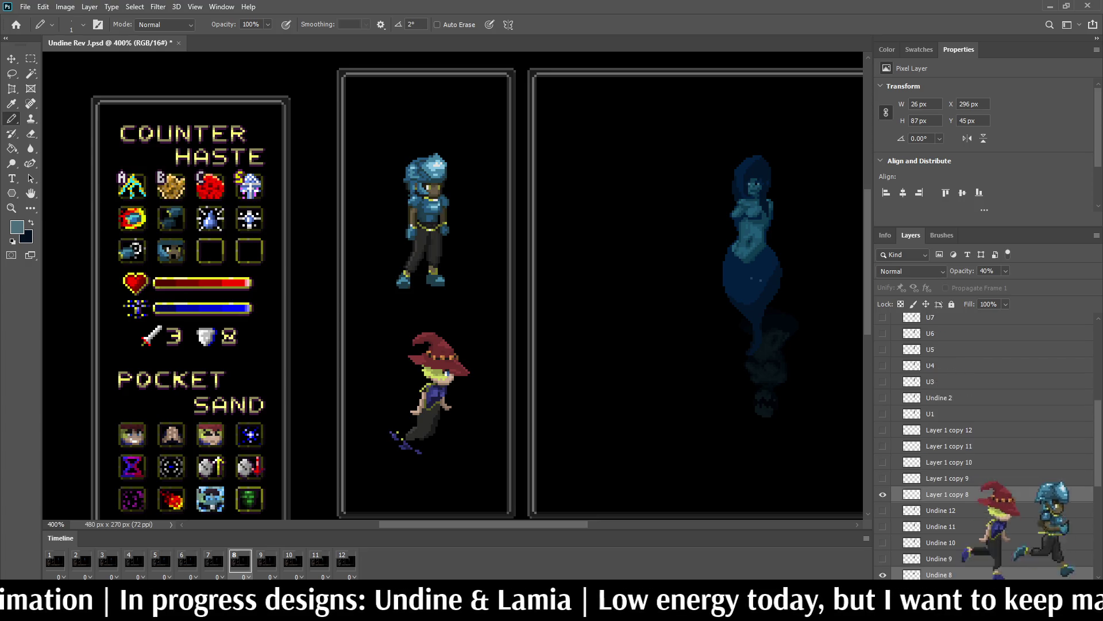
pyautogui.scroll(1, 983, 437)
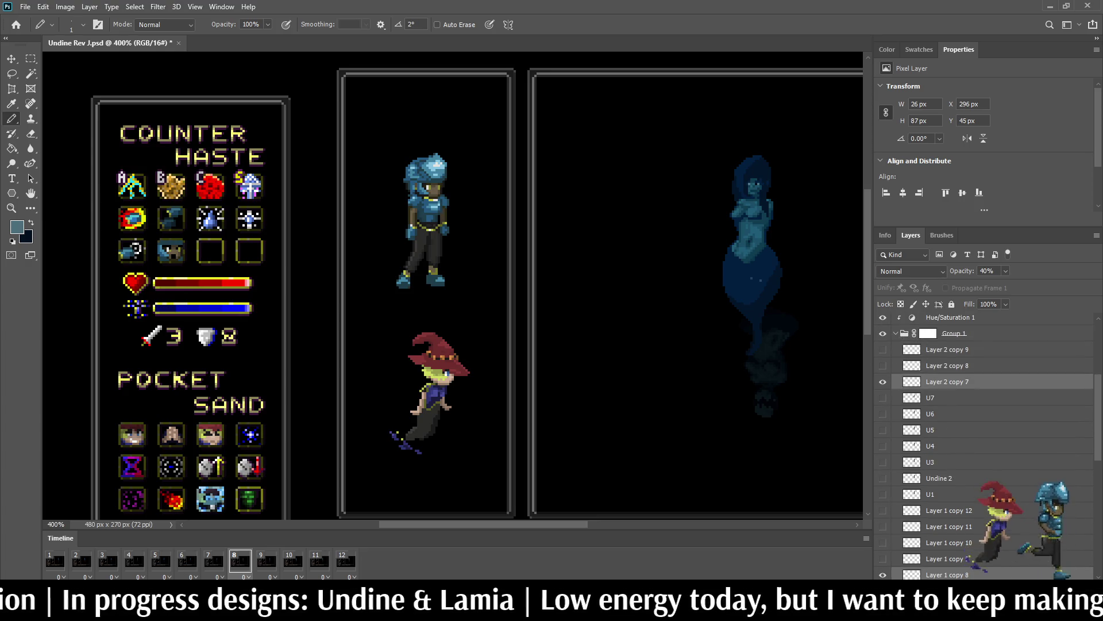
pyautogui.click(947, 382)
pyautogui.doubleClick(947, 382)
pyautogui.write('U8')
pyautogui.press('Return')
# Step: On frame 9, rename Layer 2 copy 8 to U9
pyautogui.click(266, 560)
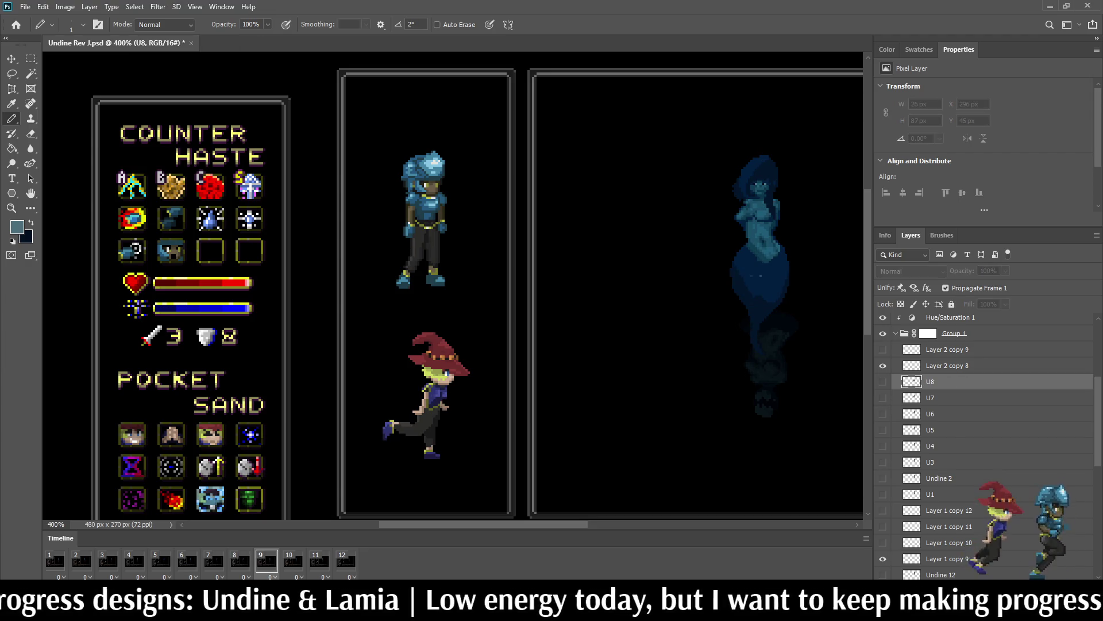
pyautogui.click(947, 365)
pyautogui.scroll(-1, 986, 443)
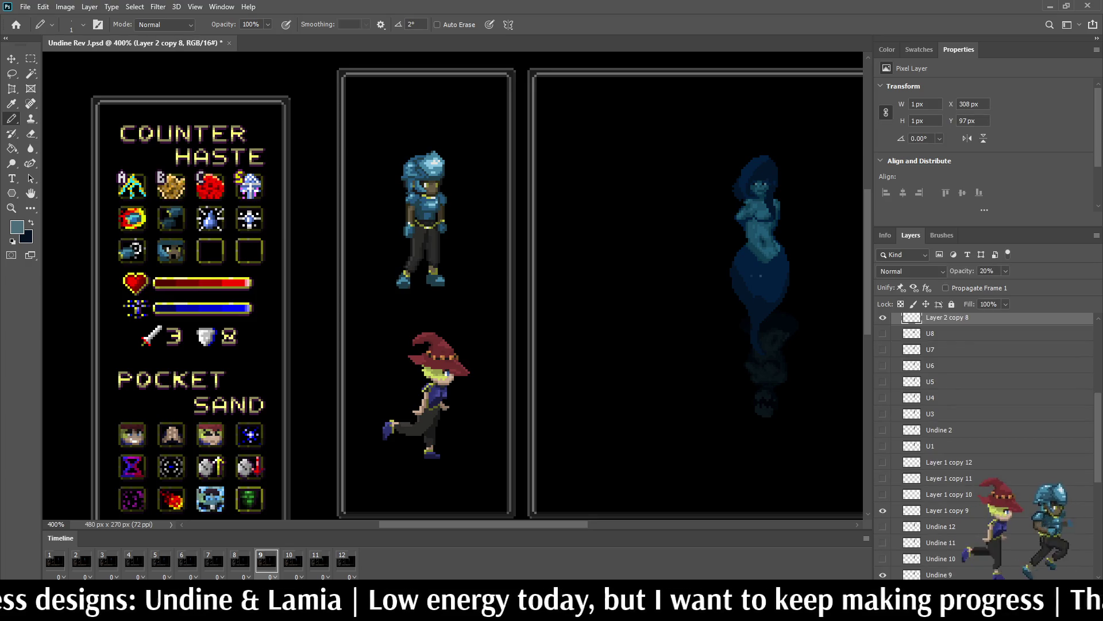
pyautogui.keyDown('ctrl'); pyautogui.click(947, 510); pyautogui.keyUp('ctrl')
pyautogui.scroll(1, 947, 511)
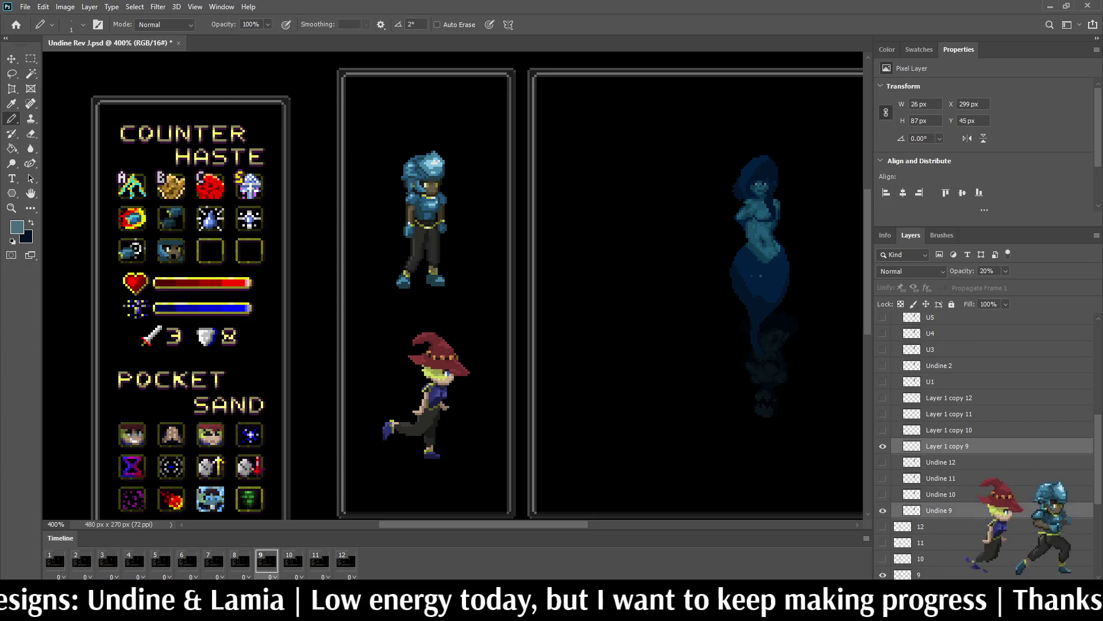
pyautogui.scroll(1, 985, 419)
pyautogui.click(947, 414)
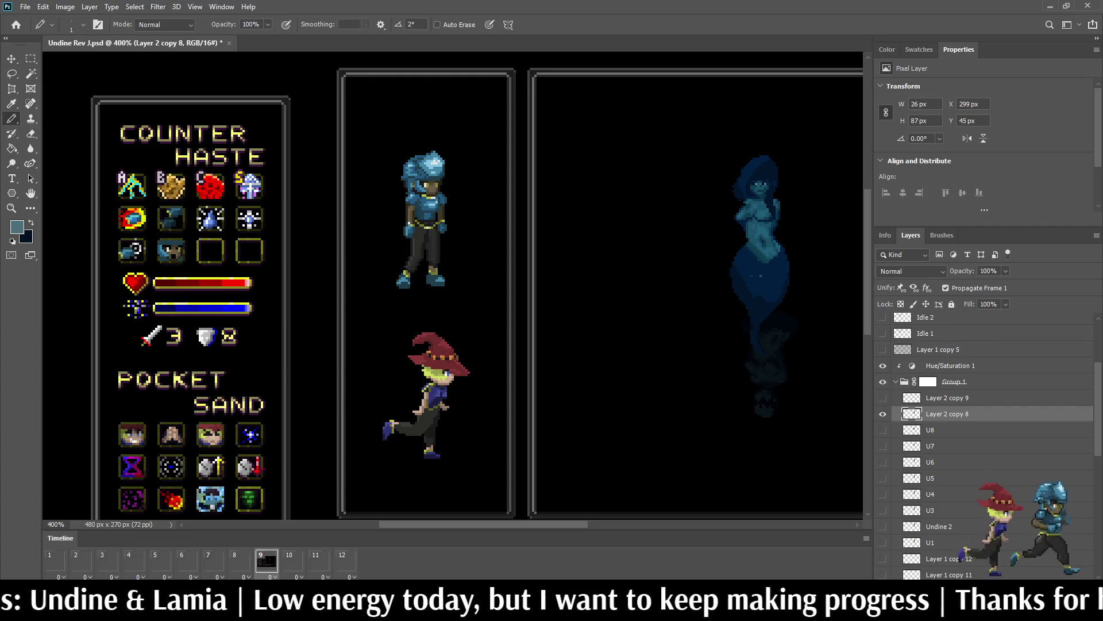
pyautogui.doubleClick(947, 414)
pyautogui.write('U9')
pyautogui.press('Return')
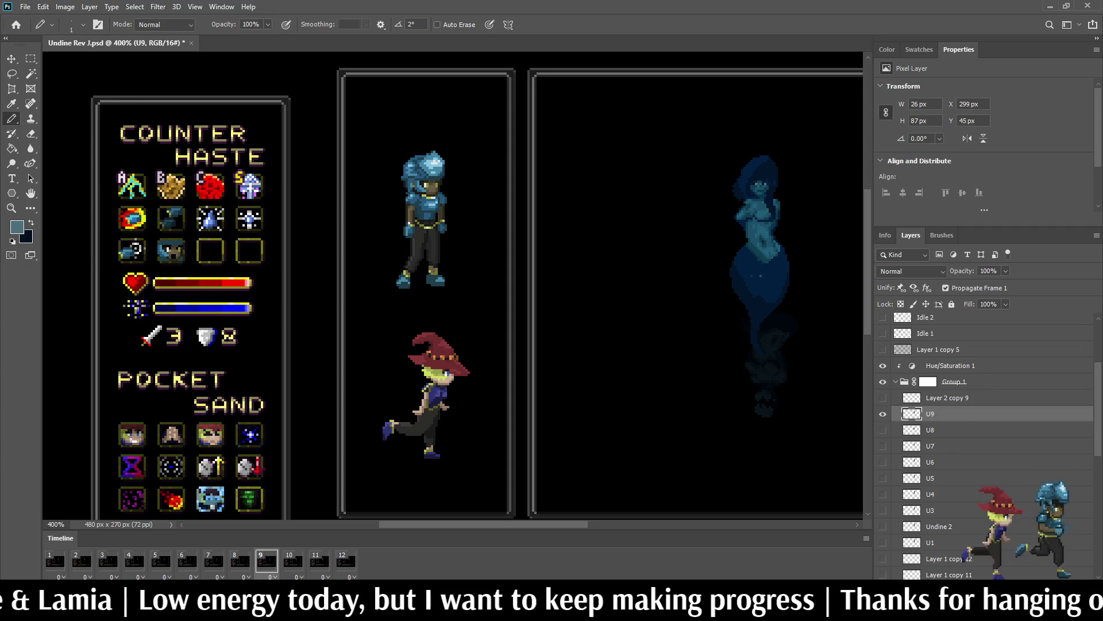
# Step: On frame 10, rename Layer 2 copy 9 to U10
pyautogui.press('space')
pyautogui.click(947, 397)
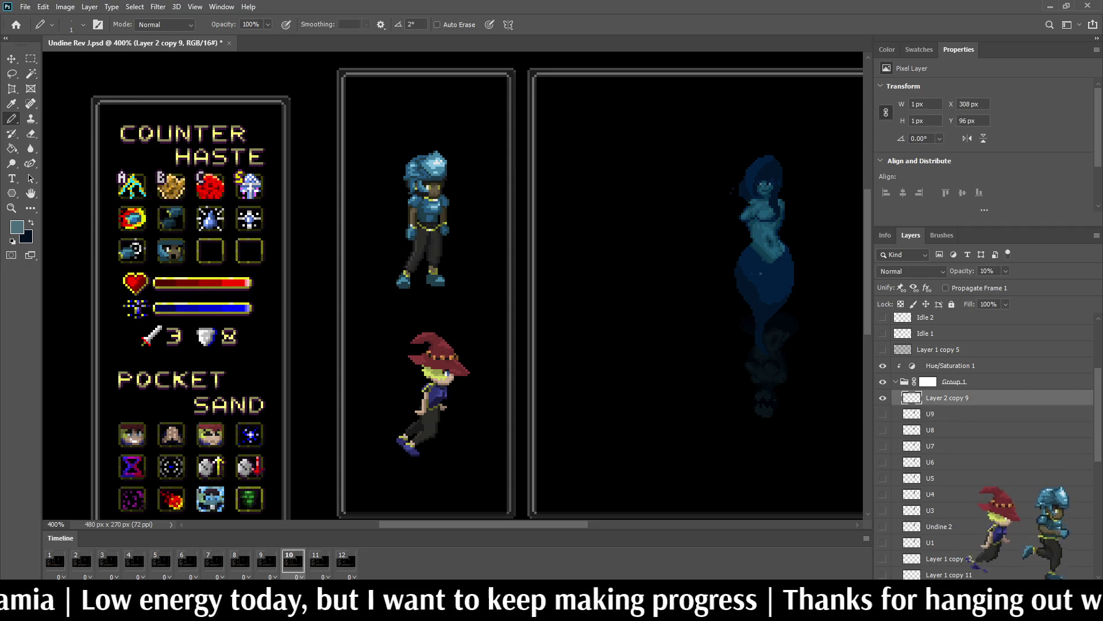
pyautogui.scroll(-3, 986, 445)
pyautogui.keyDown('ctrl'); pyautogui.click(948, 478); pyautogui.keyUp('ctrl')
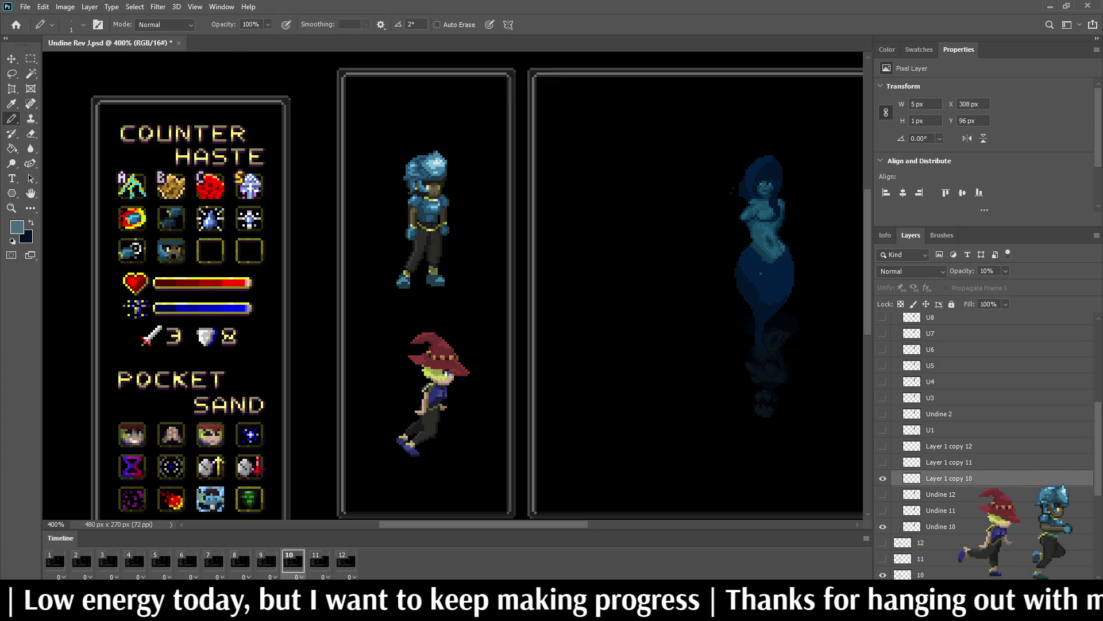
pyautogui.hotkey('ctrl', 'z')
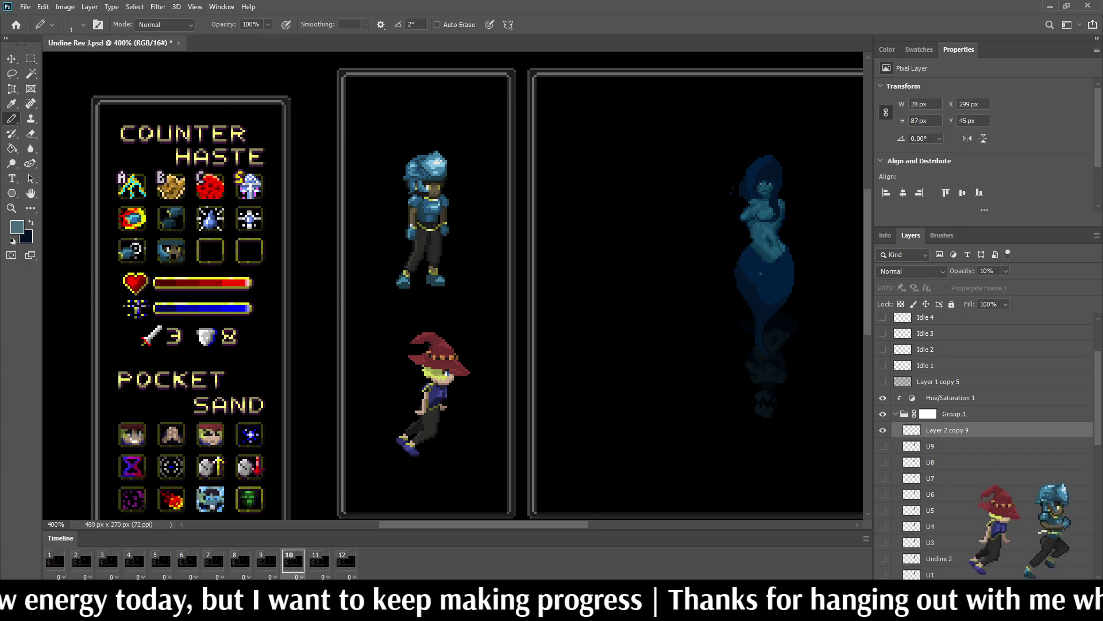
pyautogui.hotkey('ctrl', 'z')
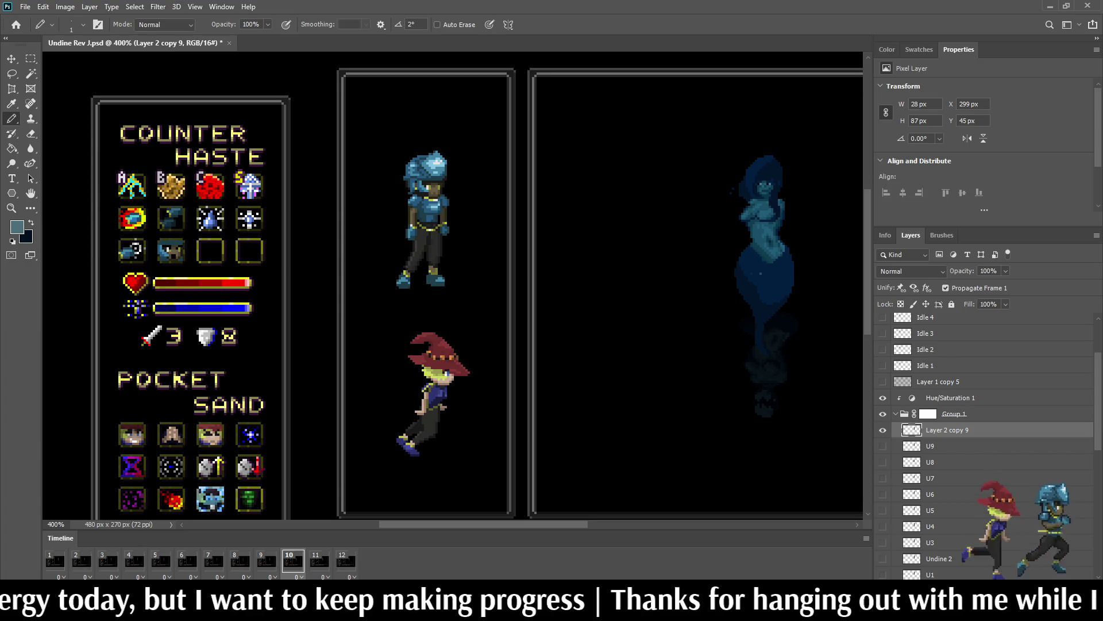
pyautogui.doubleClick(947, 429)
pyautogui.write('U10')
pyautogui.press('Return')
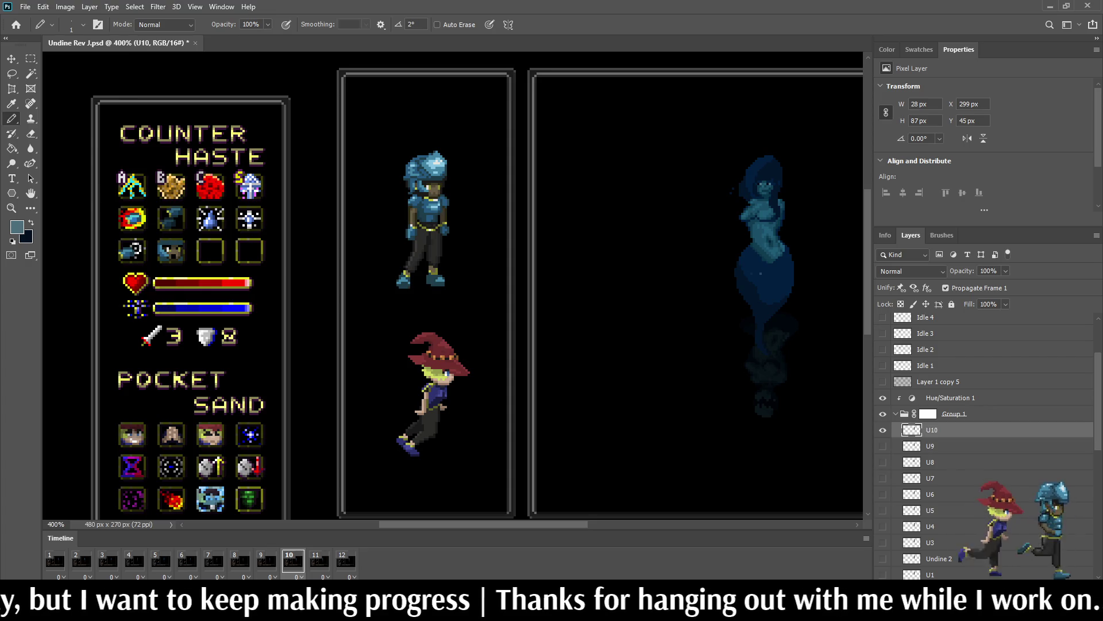
# Step: On frame 11, merge Undine 11 and Layer 1 copy 11 into U11, placed beside U10 in Group 1
pyautogui.scroll(-3, 985, 446)
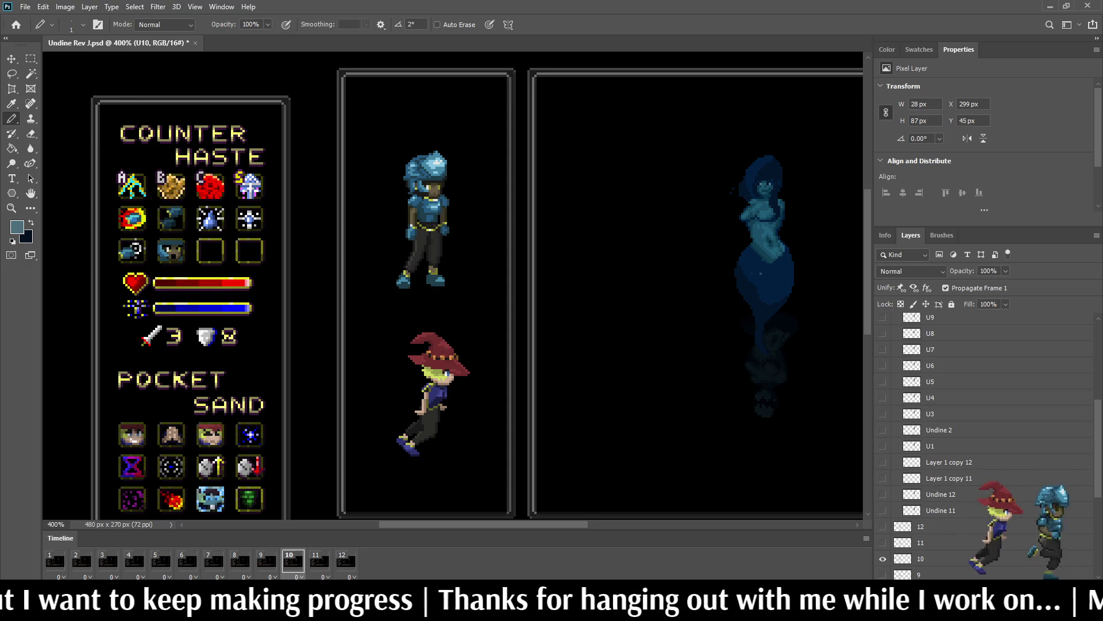
pyautogui.click(319, 560)
pyautogui.click(940, 510)
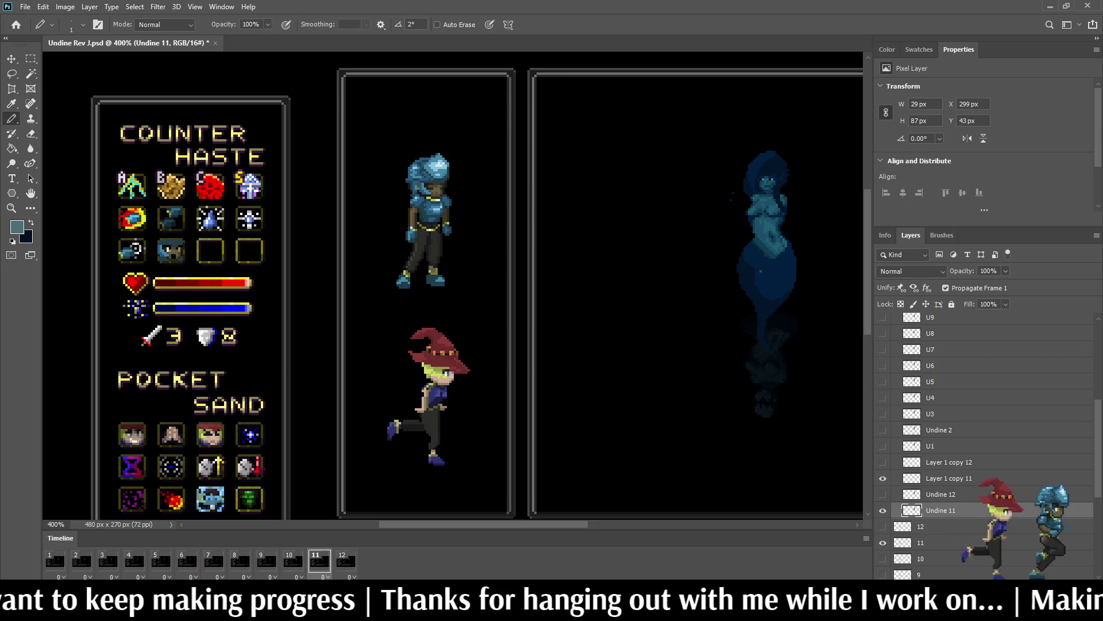
pyautogui.keyDown('ctrl'); pyautogui.click(948, 478); pyautogui.keyUp('ctrl')
pyautogui.hotkey('ctrl', 'e')
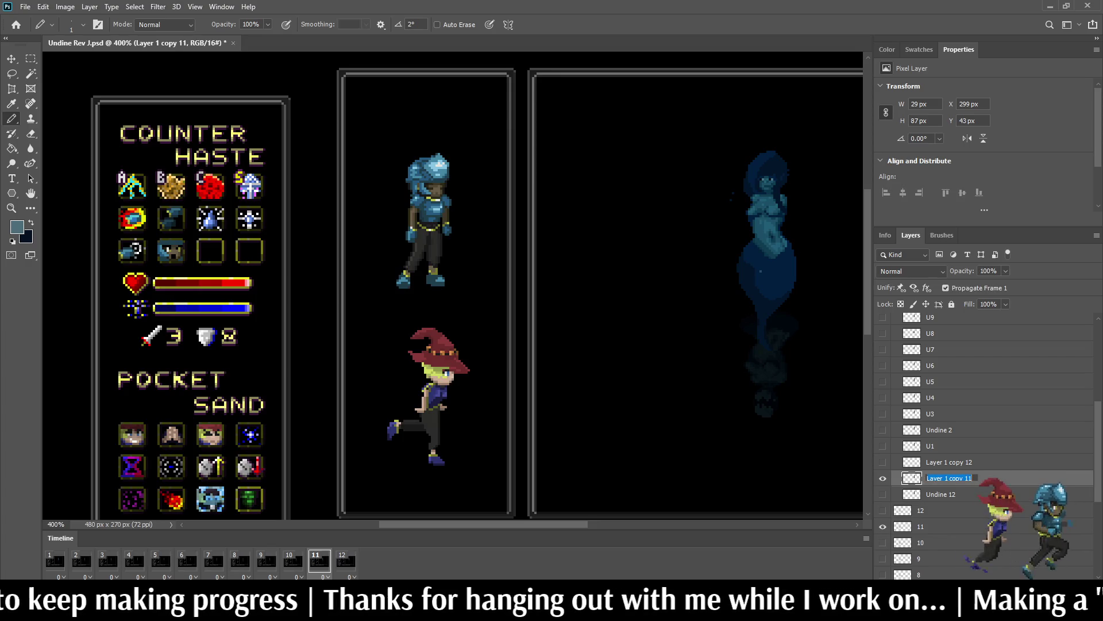
pyautogui.write('U11')
pyautogui.press('Return')
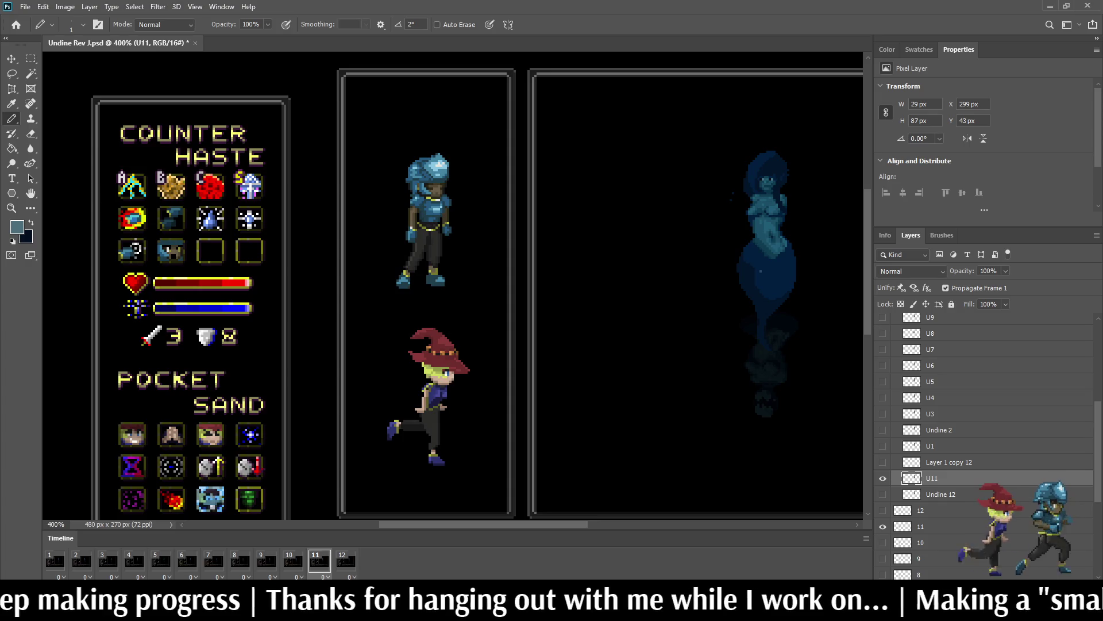
pyautogui.moveTo(930, 479); pyautogui.dragTo(931, 325)
pyautogui.moveTo(931, 413); pyautogui.dragTo(931, 377)
# Step: On frame 12, merge Undine 12 and Layer 1 copy 12 into U12 above U11, save, and play
pyautogui.scroll(-3, 931, 402)
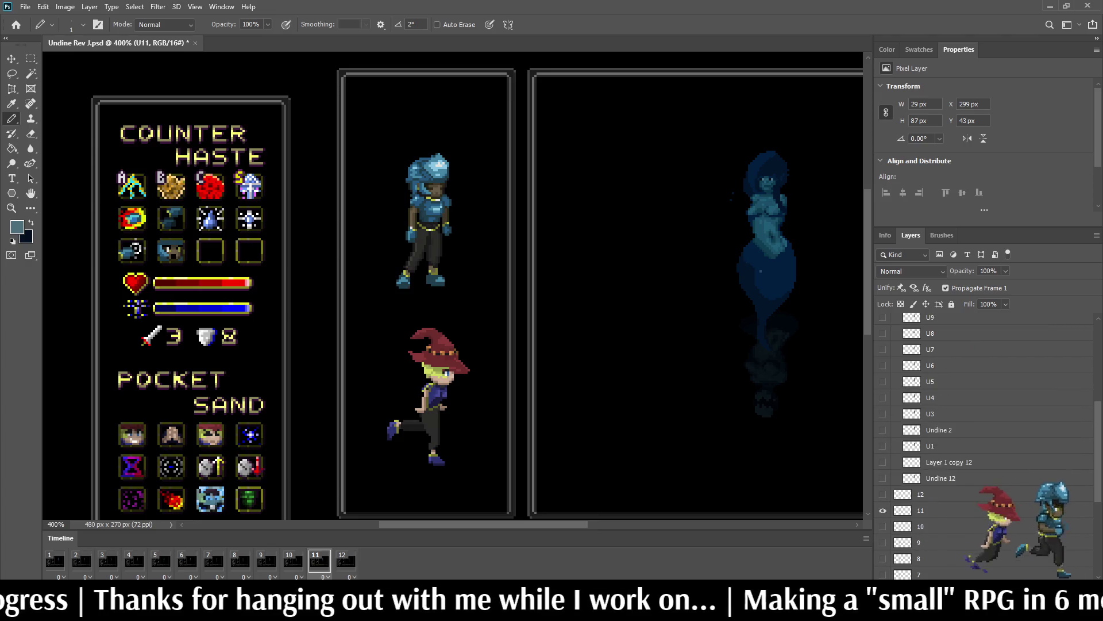
pyautogui.click(346, 561)
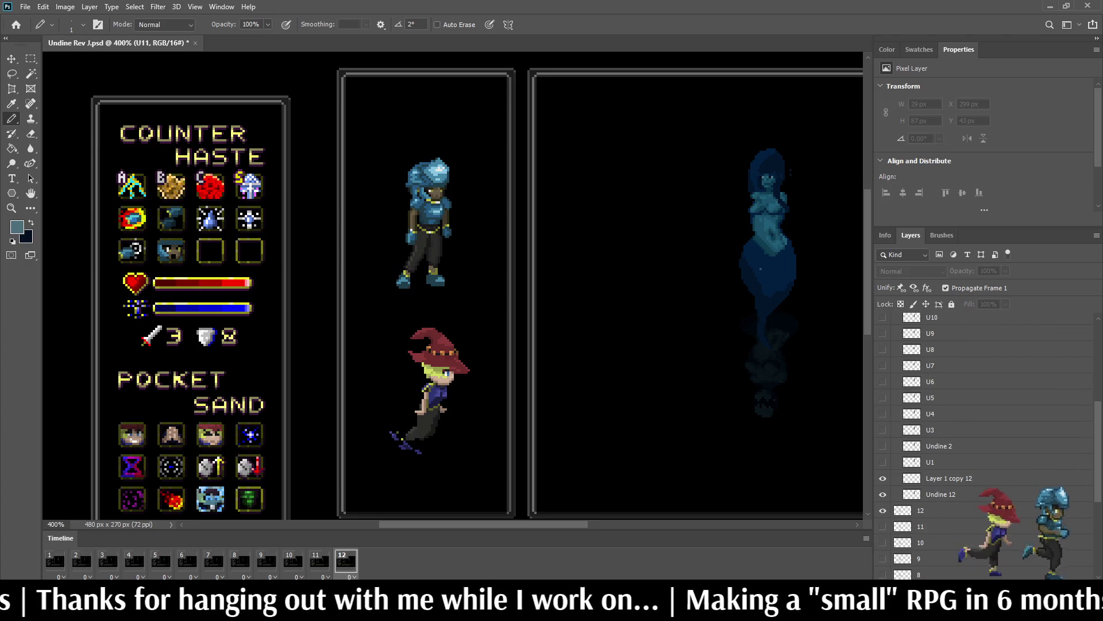
pyautogui.click(942, 494)
pyautogui.keyDown('shift'); pyautogui.click(943, 478); pyautogui.keyUp('shift')
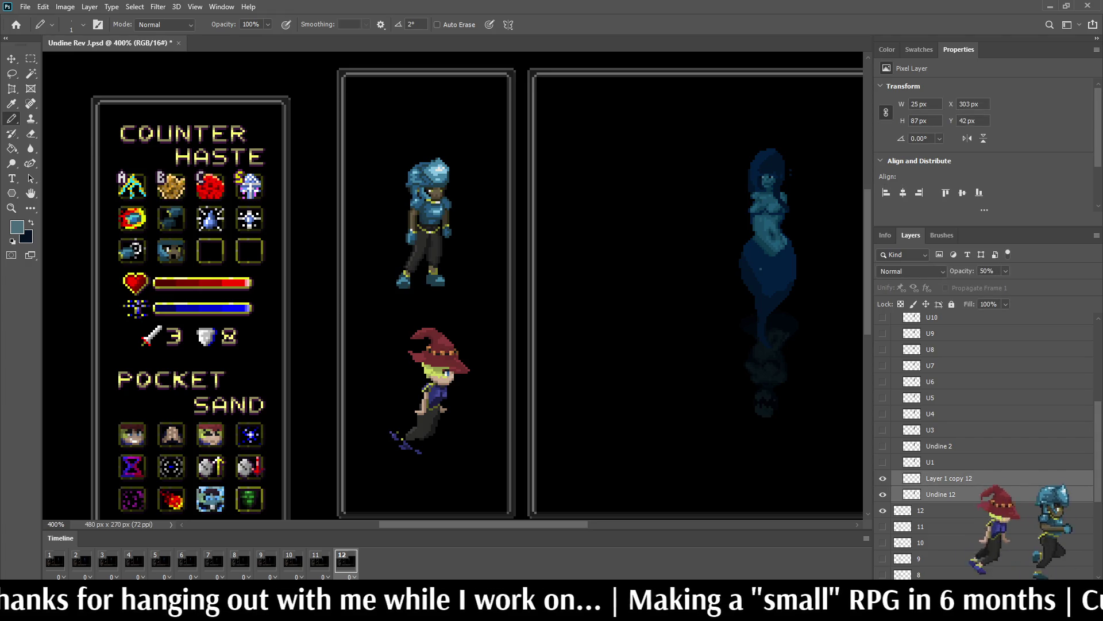
pyautogui.hotkey('ctrl', 'e')
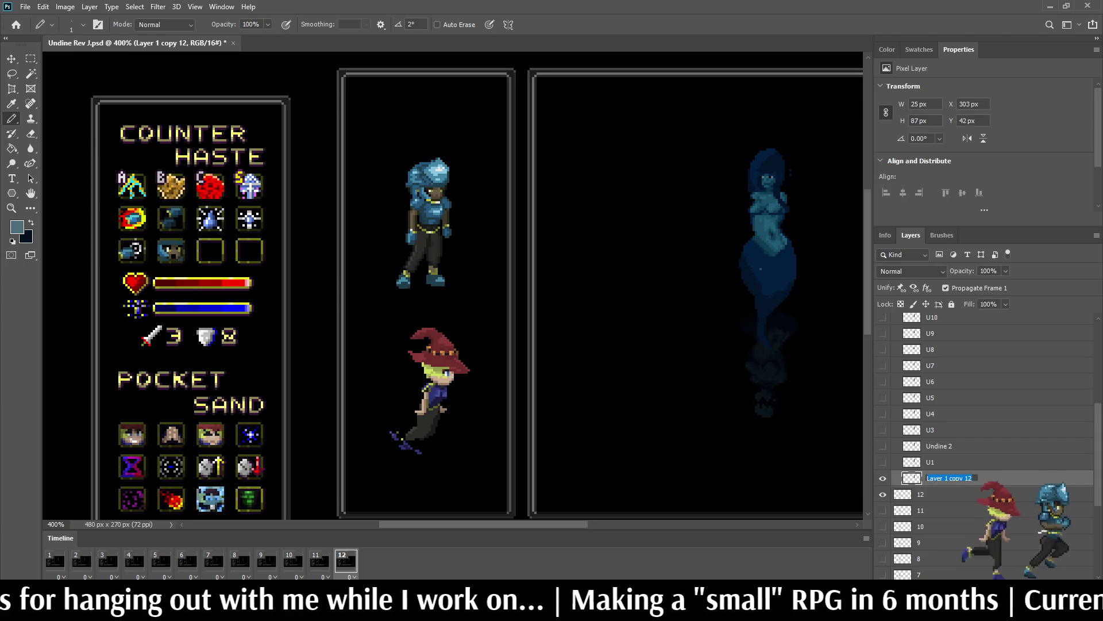
pyautogui.click(948, 478)
pyautogui.write('U12')
pyautogui.press('Return')
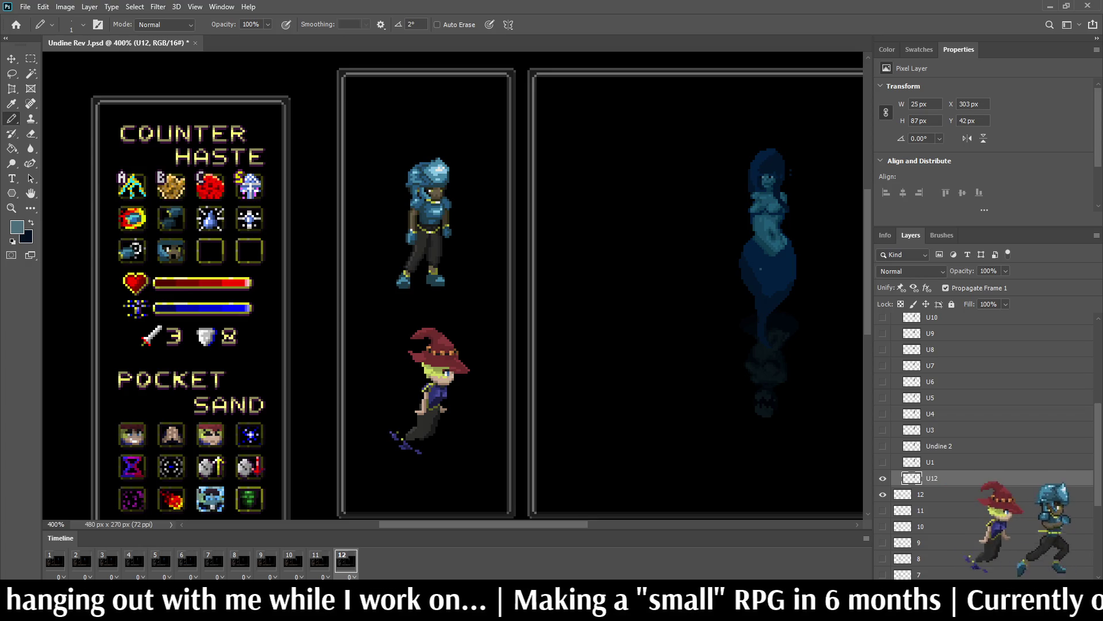
pyautogui.moveTo(931, 478)
pyautogui.mouseDown()
pyautogui.moveTo(931, 325)
pyautogui.moveTo(931, 422)
pyautogui.moveTo(931, 392)
pyautogui.mouseUp()
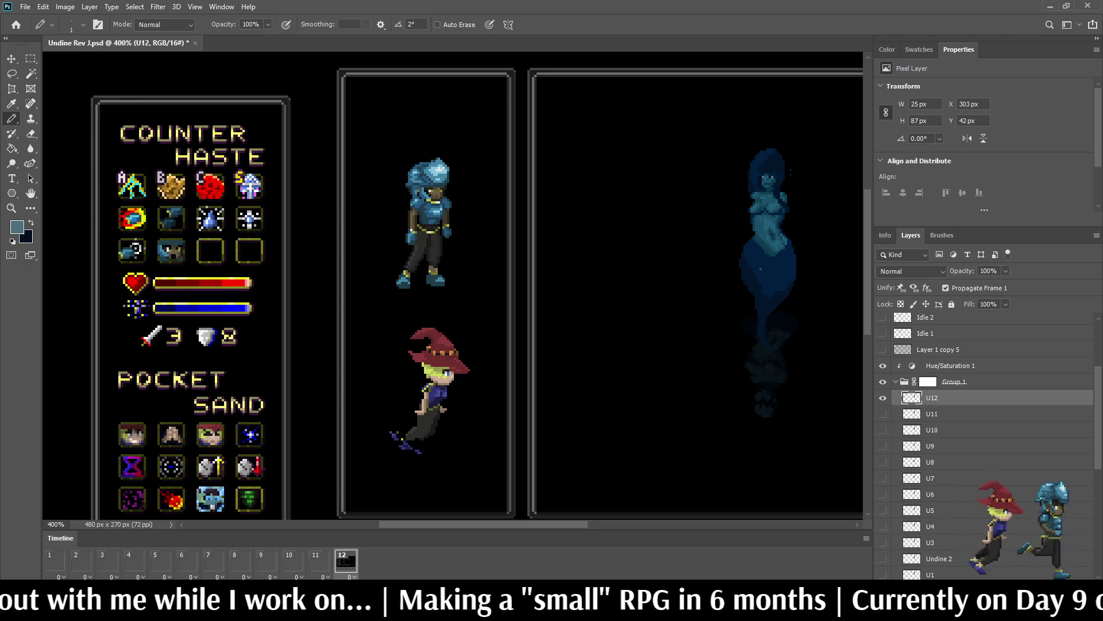
pyautogui.hotkey('ctrl', 's')
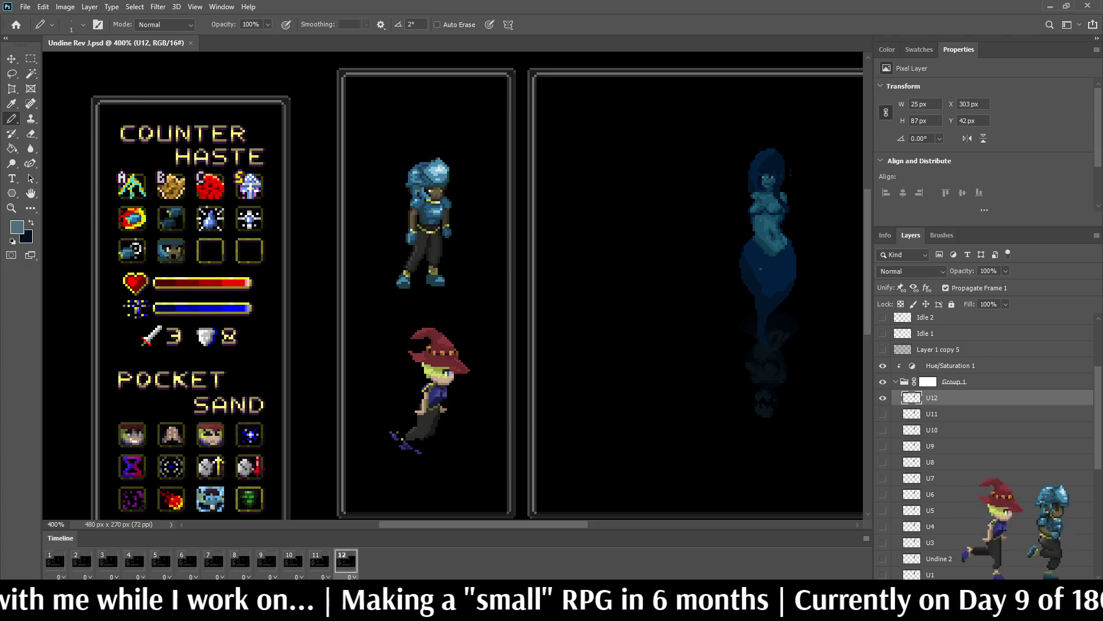
pyautogui.press('space')
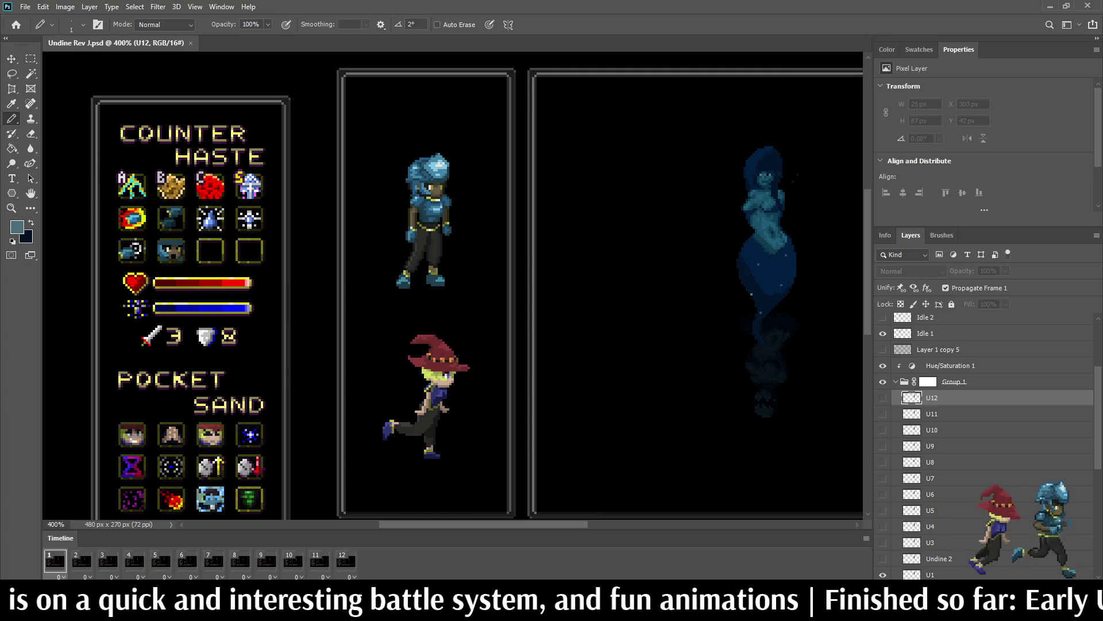
pyautogui.scroll(-2, 454, 288)
pyautogui.scroll(4, 575, 259)
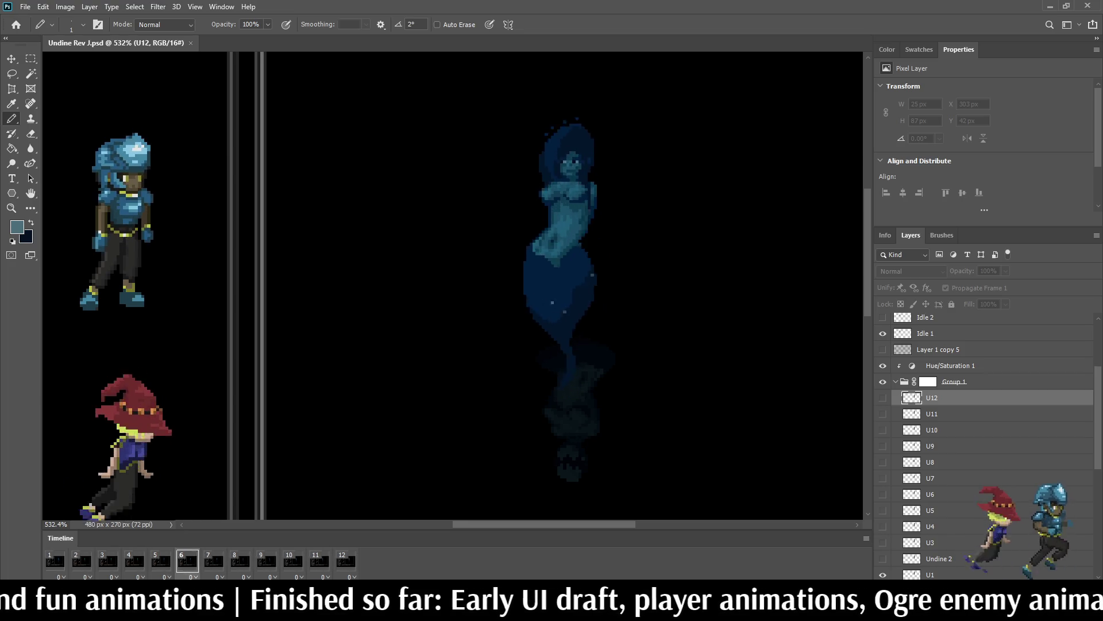
pyautogui.press('space')
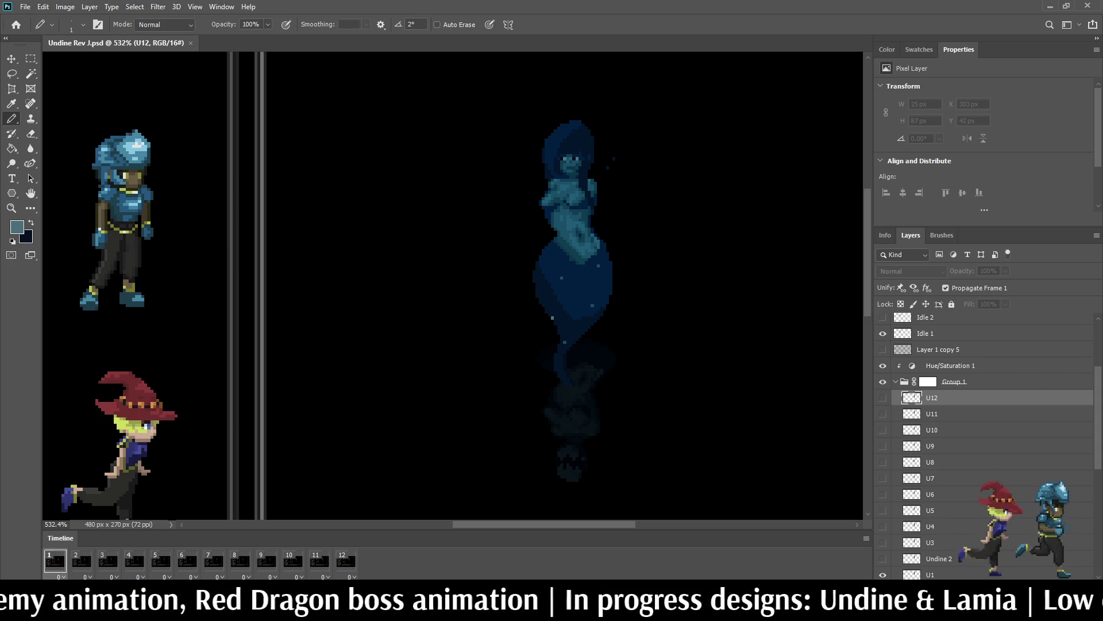
# Step: On layer U1, sample the darker teal and repaint two pixels on the Undine's body
pyautogui.scroll(5, 551, 165)
pyautogui.scroll(-2, 977, 431)
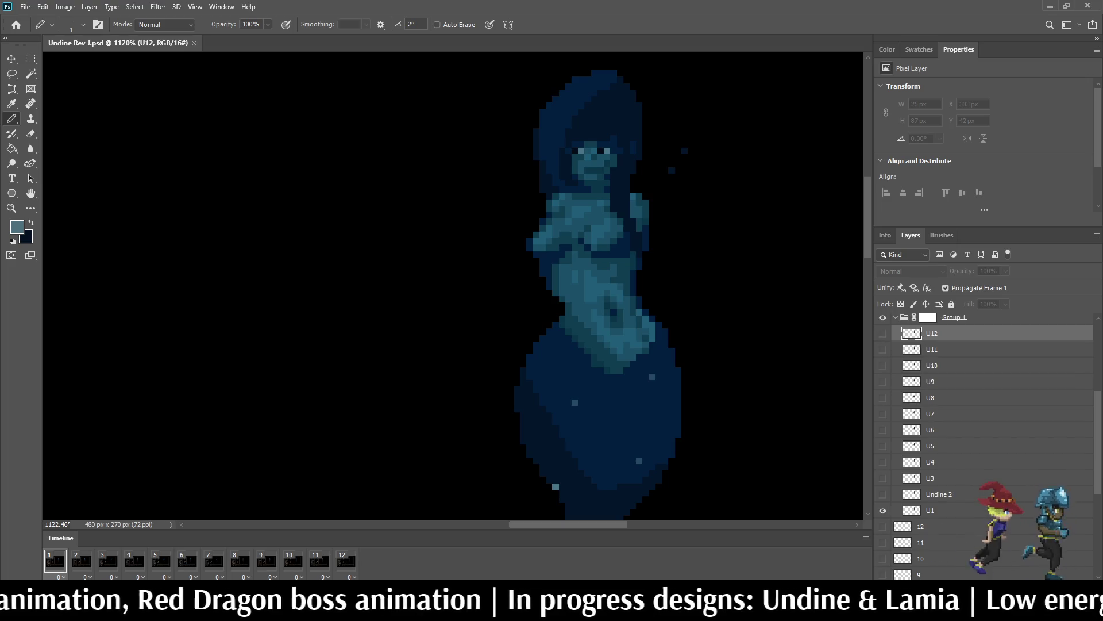
pyautogui.click(930, 510)
pyautogui.scroll(4, 692, 261)
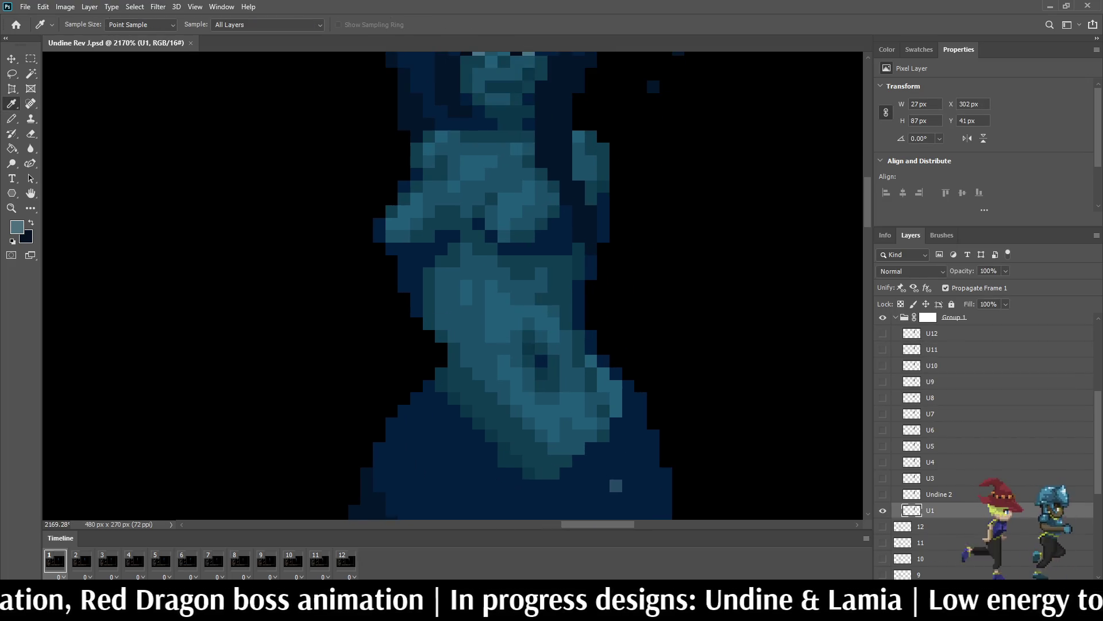
pyautogui.keyDown('alt'); pyautogui.click(535, 402); pyautogui.keyUp('alt')
pyautogui.click(542, 274)
pyautogui.click(541, 287)
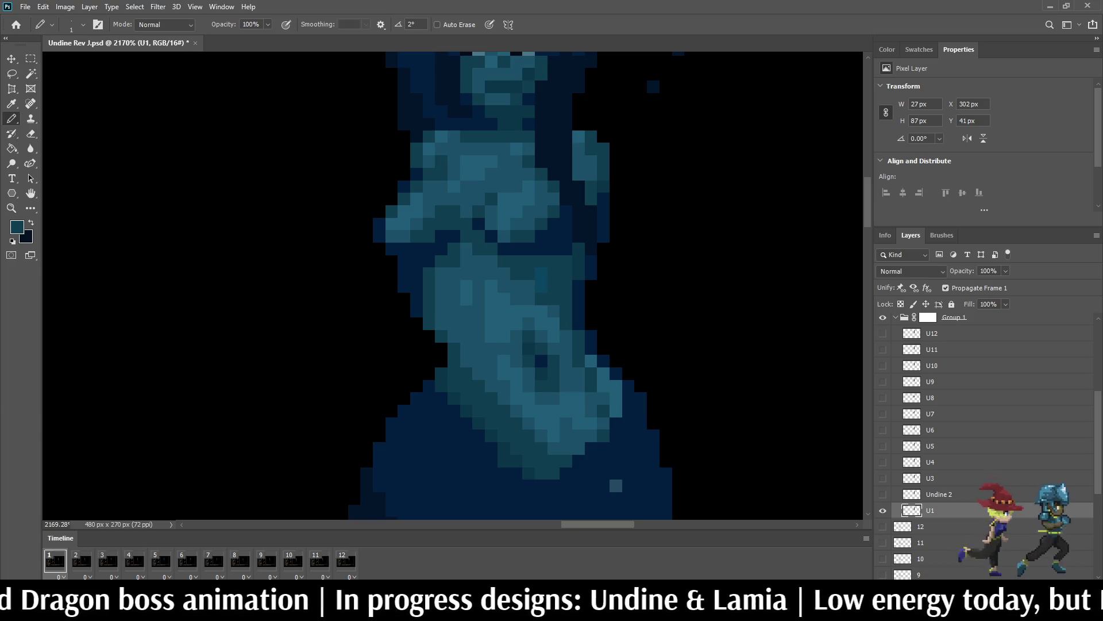
# Step: Play the animation to review the edit and save the file
pyautogui.press('Left')
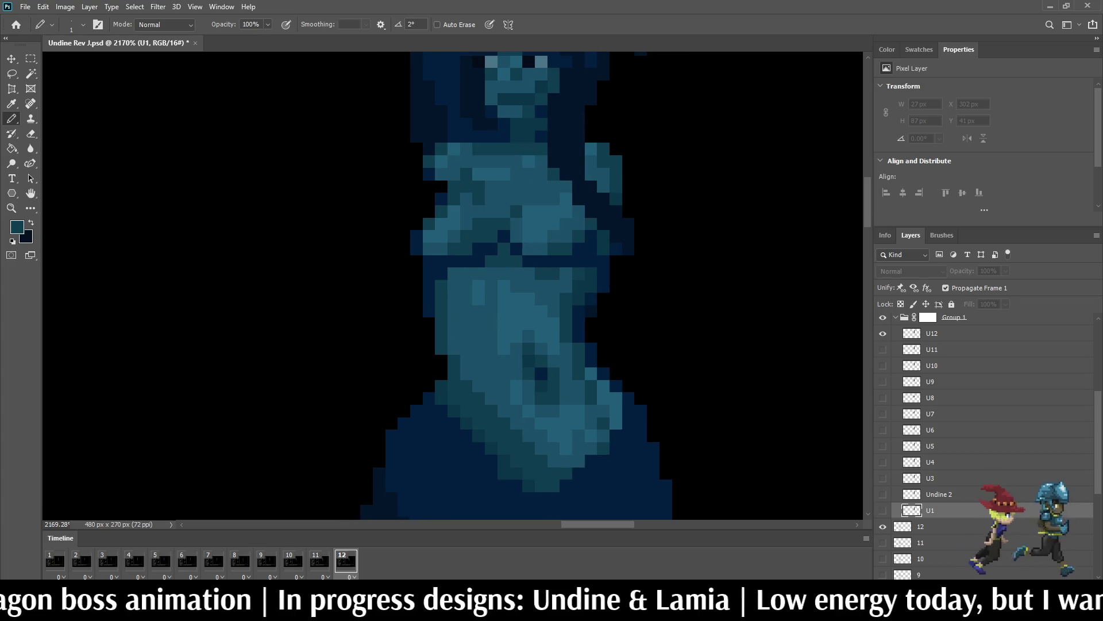
pyautogui.press('space')
pyautogui.scroll(-5, 453, 286)
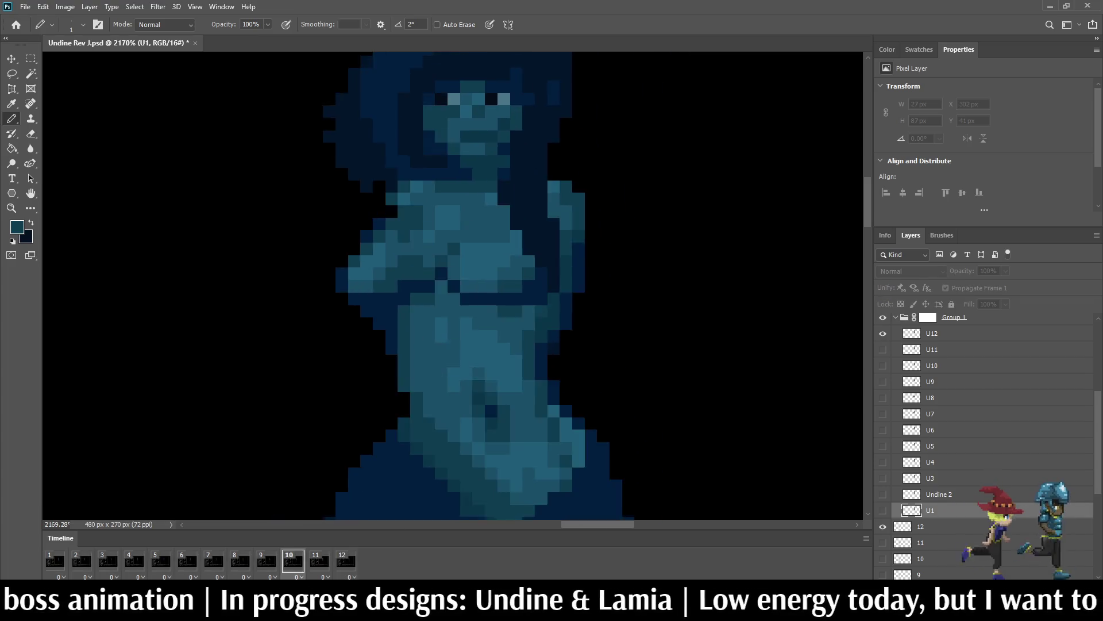
pyautogui.scroll(-3, 453, 286)
pyautogui.scroll(3, 453, 286)
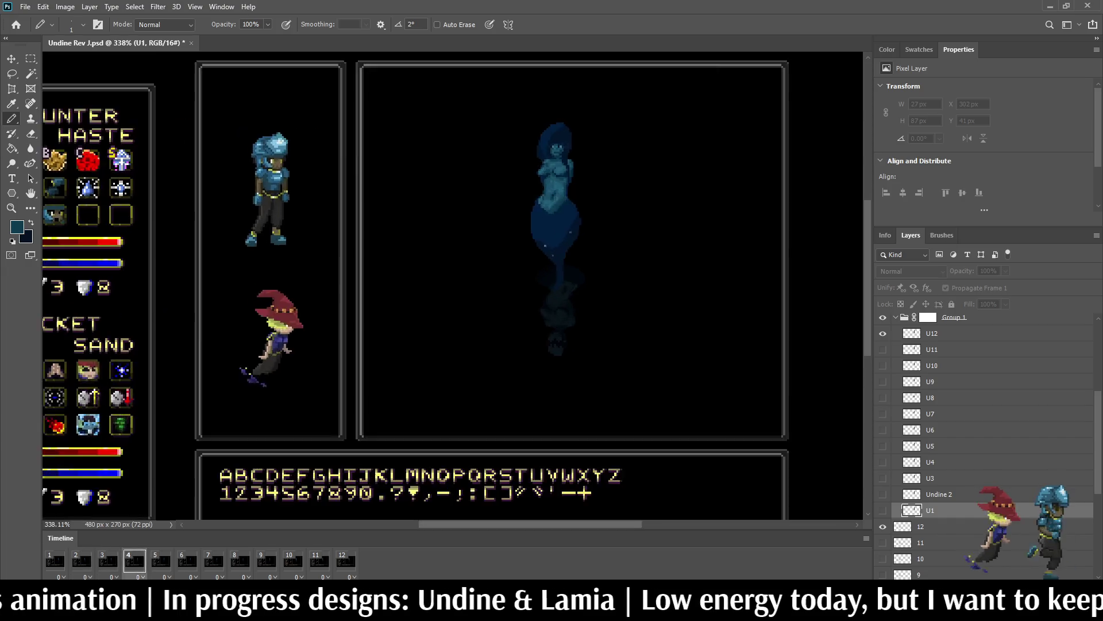
pyautogui.hotkey('ctrl', 's')
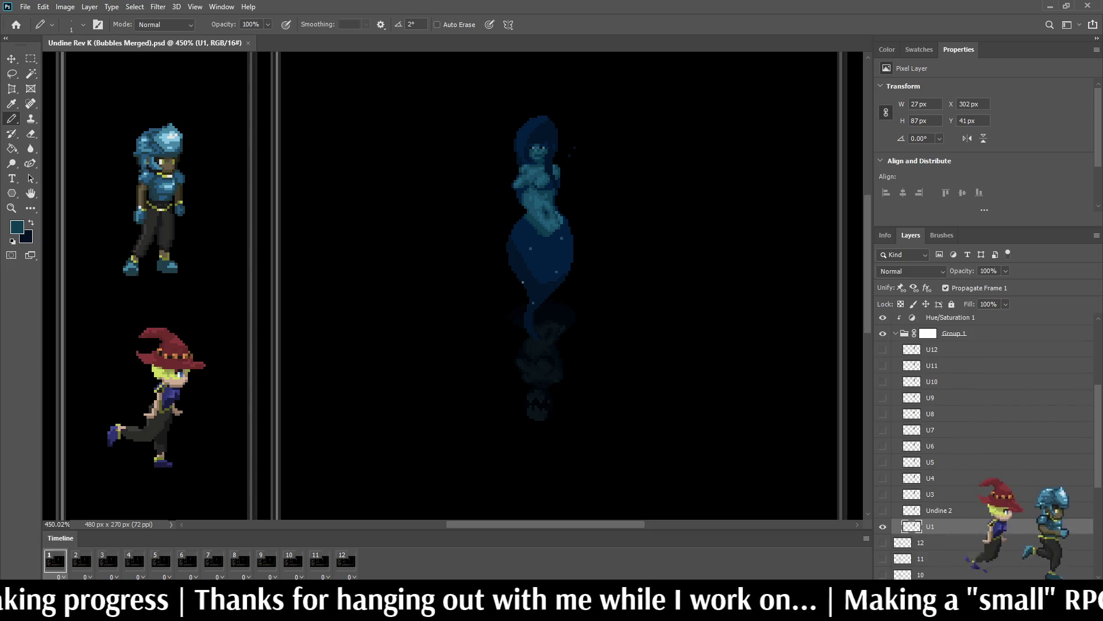
pyautogui.hotkey('ctrl', 'z')
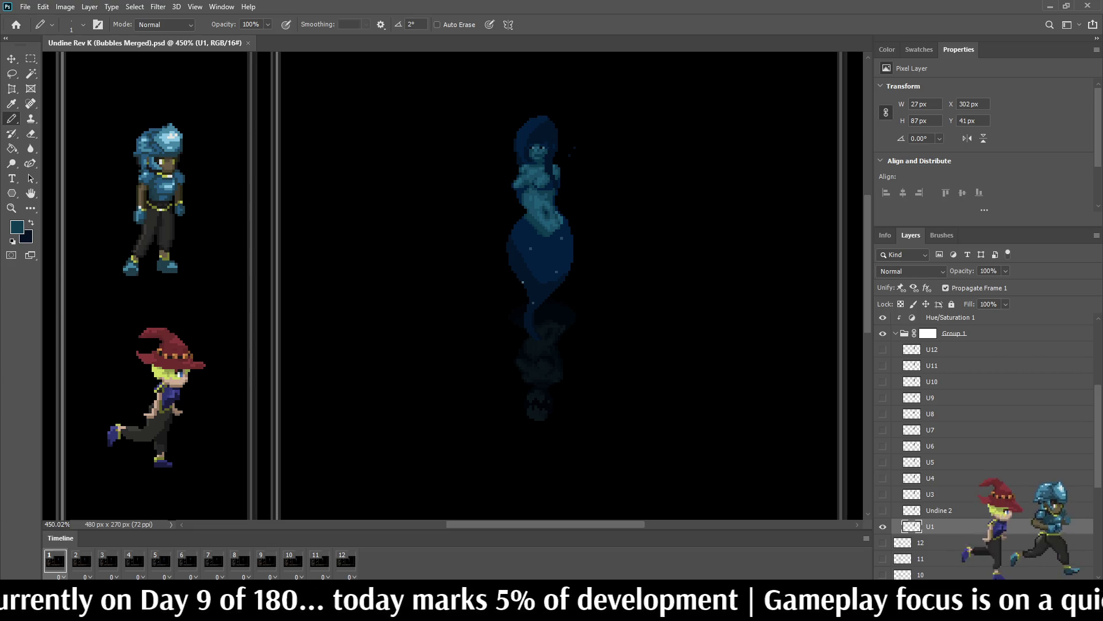
pyautogui.hotkey('ctrl', '0')
pyautogui.scroll(3, 454, 287)
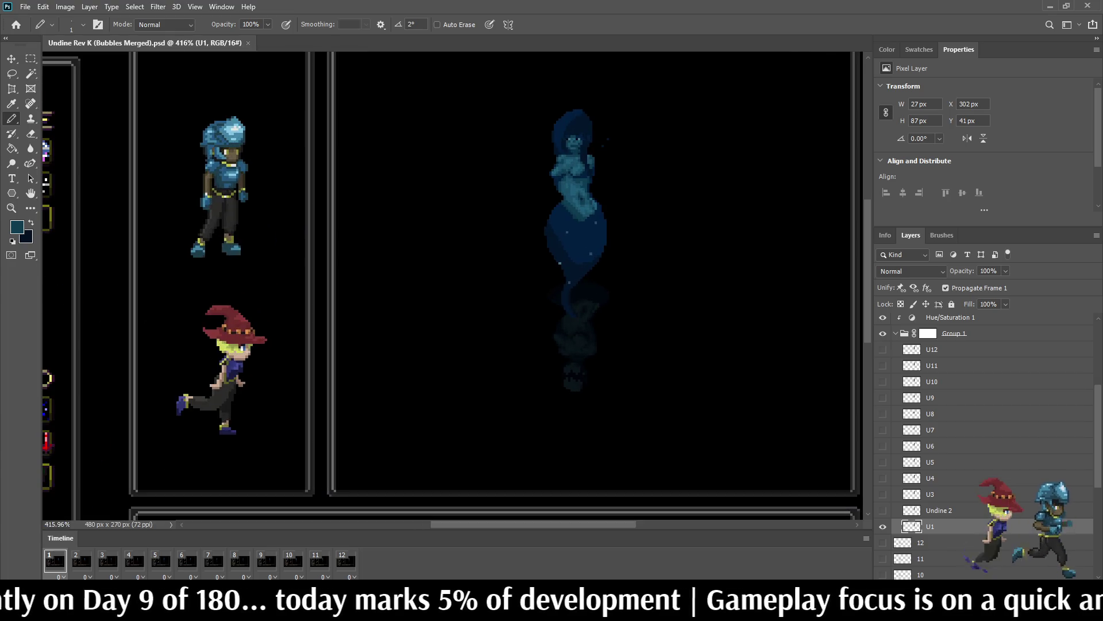
pyautogui.scroll(-5, 977, 449)
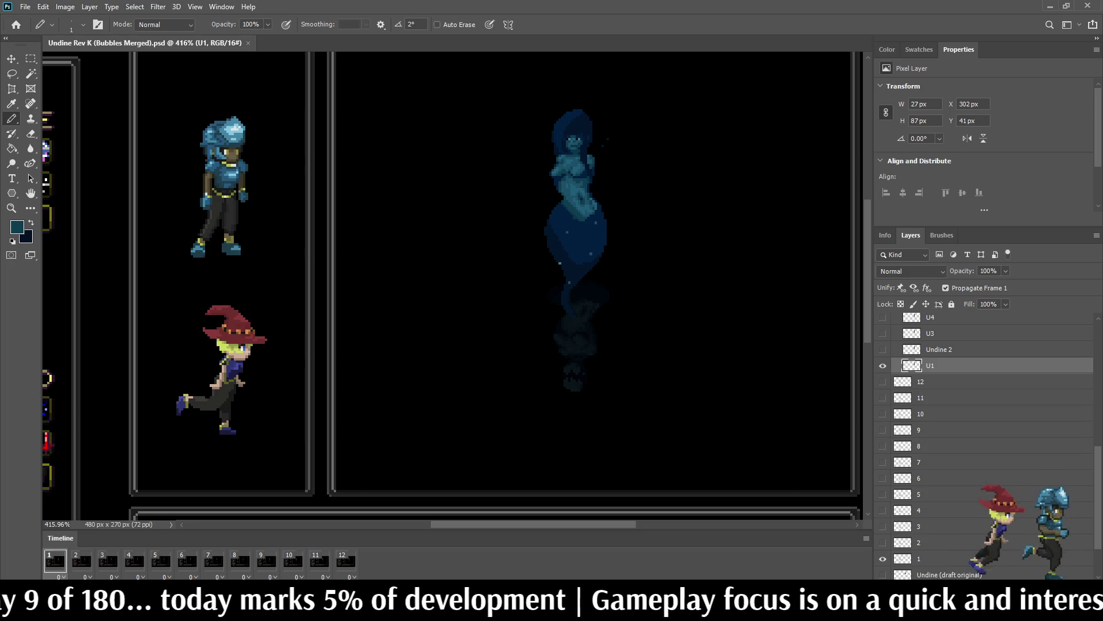
pyautogui.scroll(-2, 985, 445)
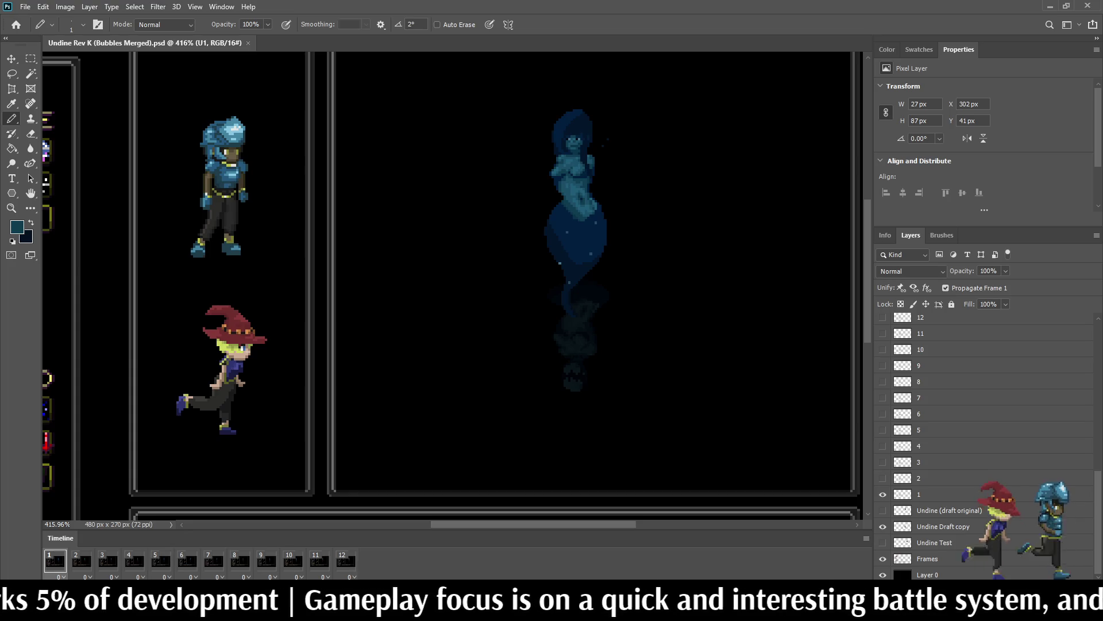
pyautogui.scroll(8, 977, 414)
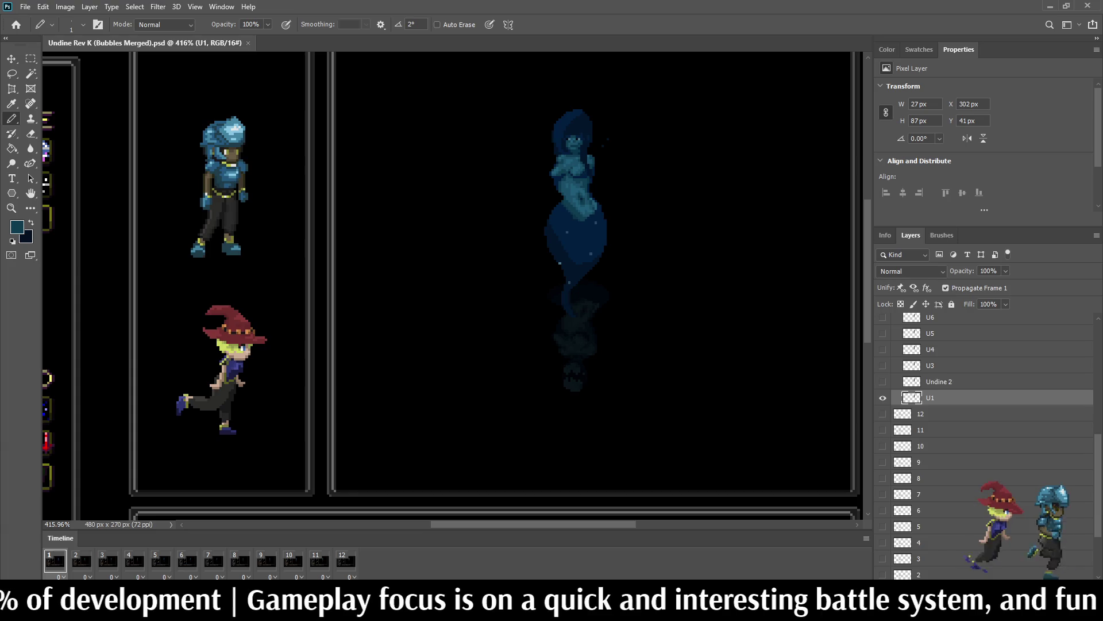
pyautogui.scroll(-1, 985, 446)
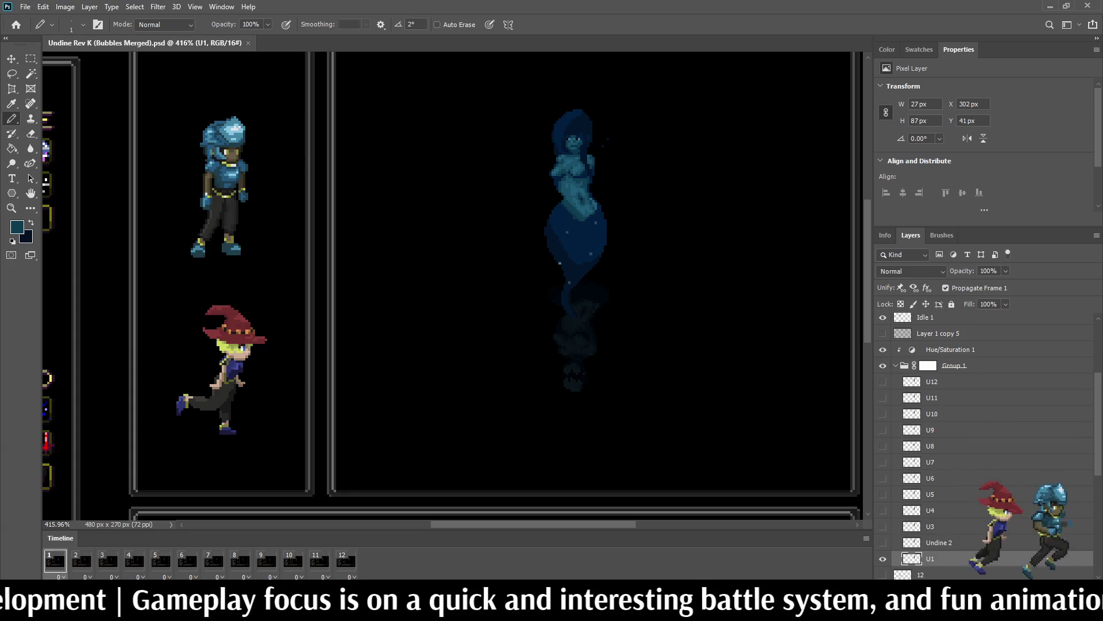
pyautogui.scroll(-5, 985, 445)
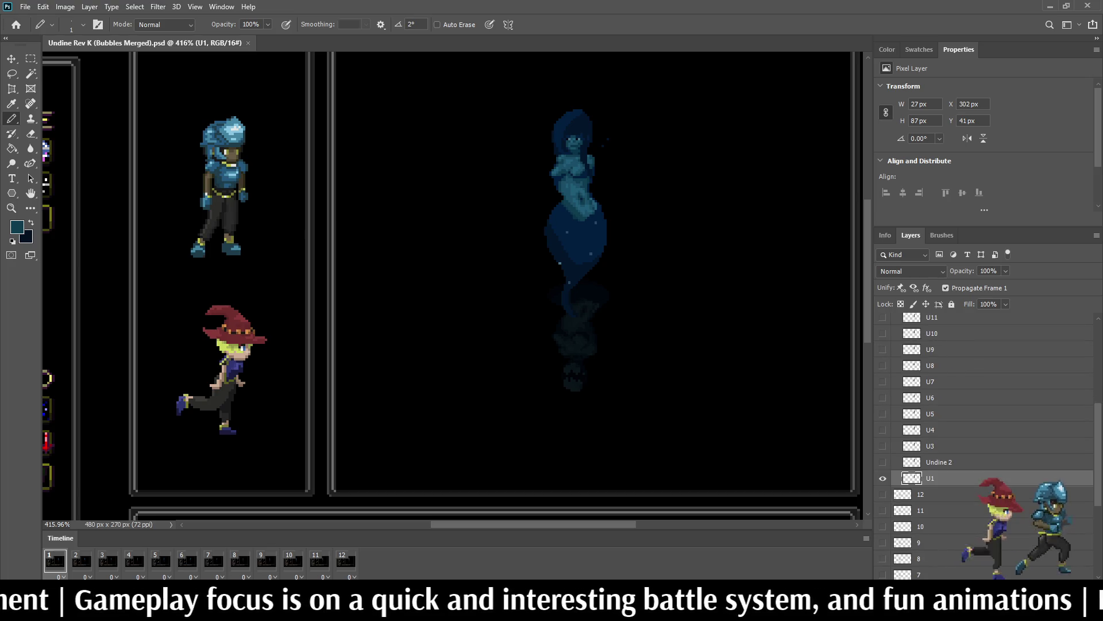
pyautogui.scroll(-7, 985, 445)
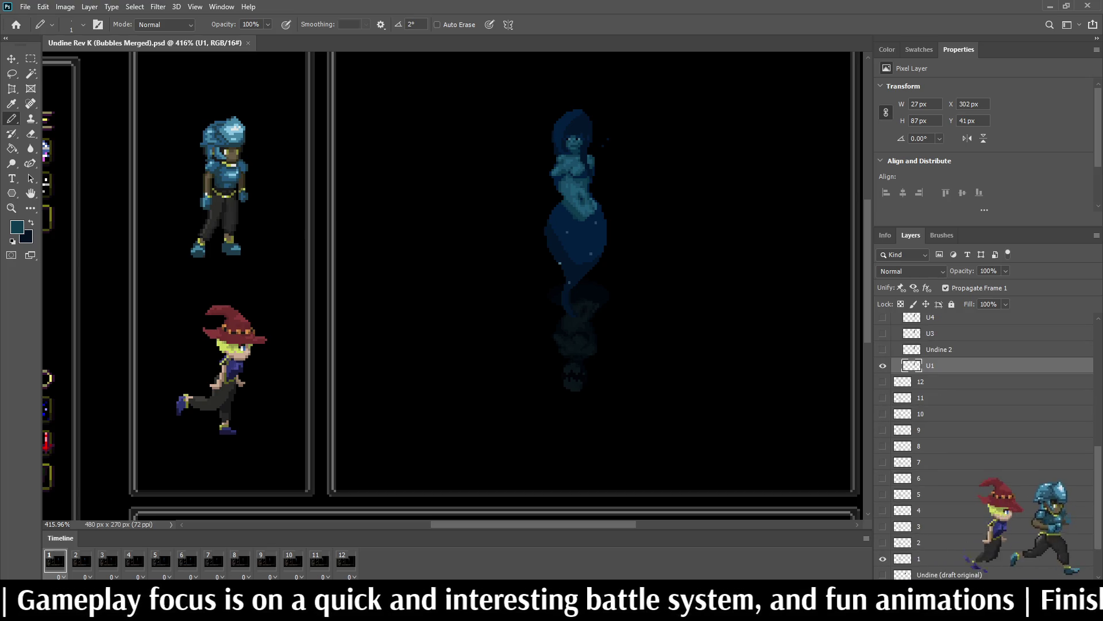
pyautogui.scroll(-4, 985, 446)
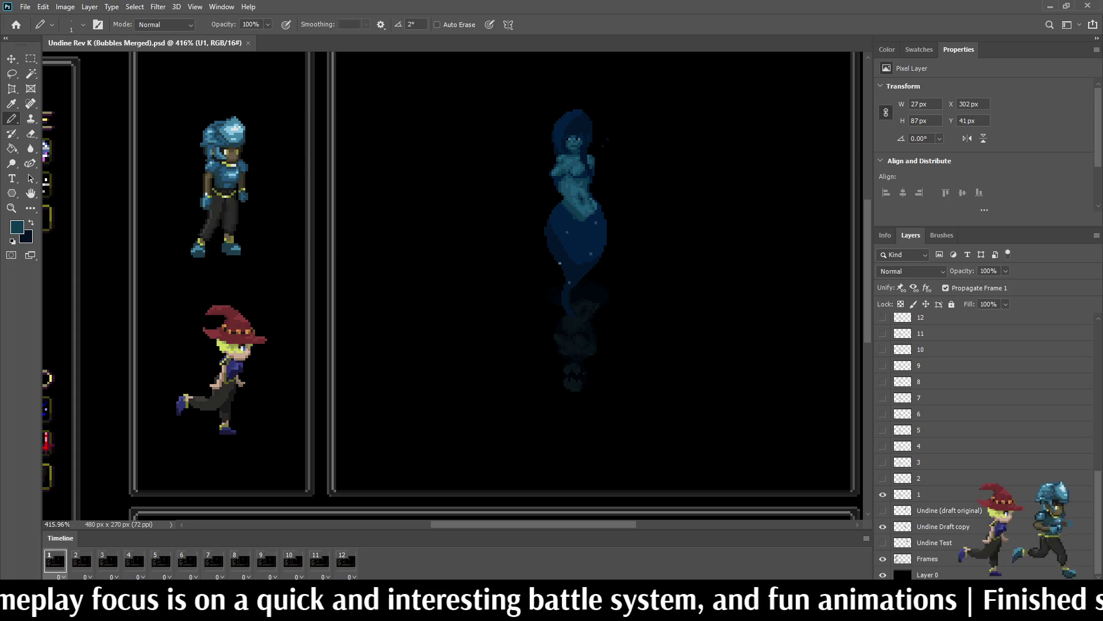
pyautogui.click(943, 526)
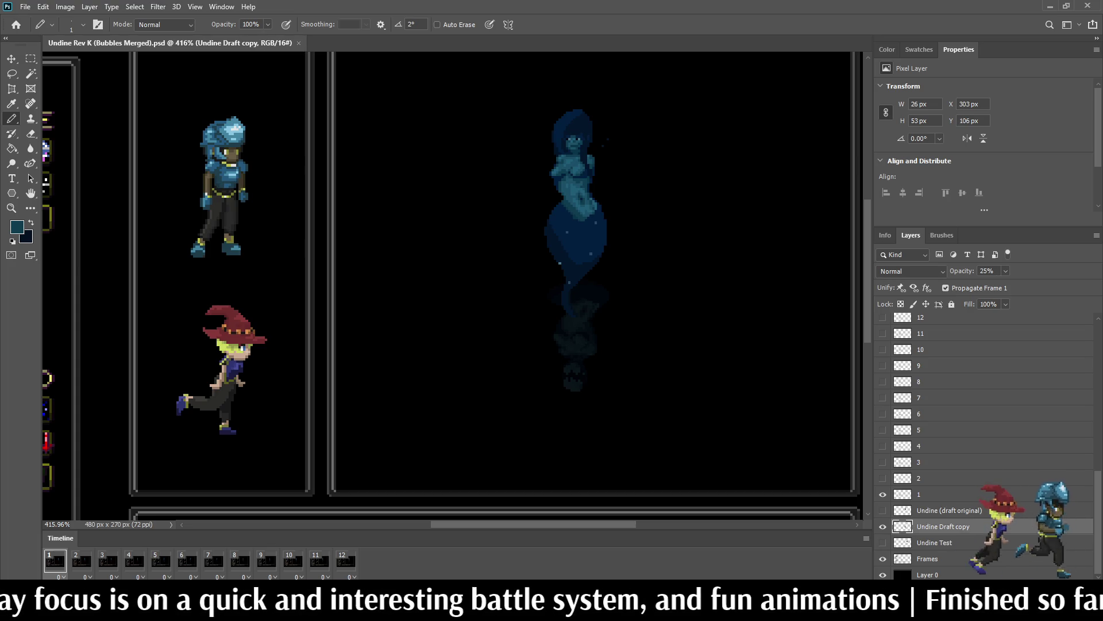
# Step: Move the Undine Draft copy 70 px to the right of the Undine
pyautogui.hotkey('ctrl', 't')
pyautogui.hotkey('shift', 'Right')
pyautogui.hotkey('shift', 'Right')
pyautogui.hotkey('shift', 'Right')
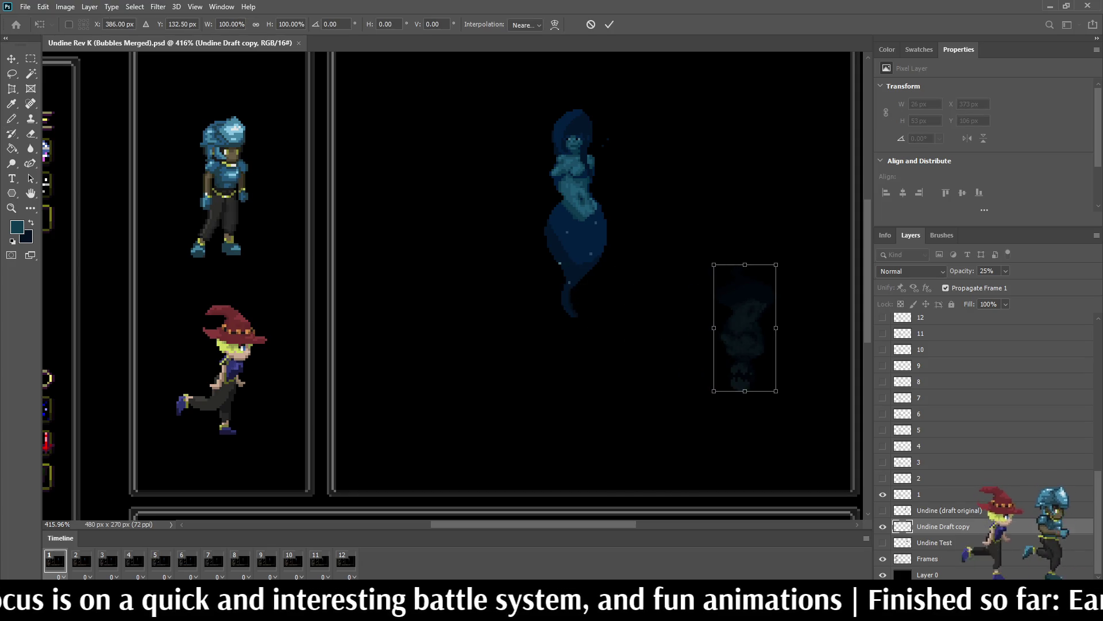
pyautogui.press('Return')
pyautogui.press('b')
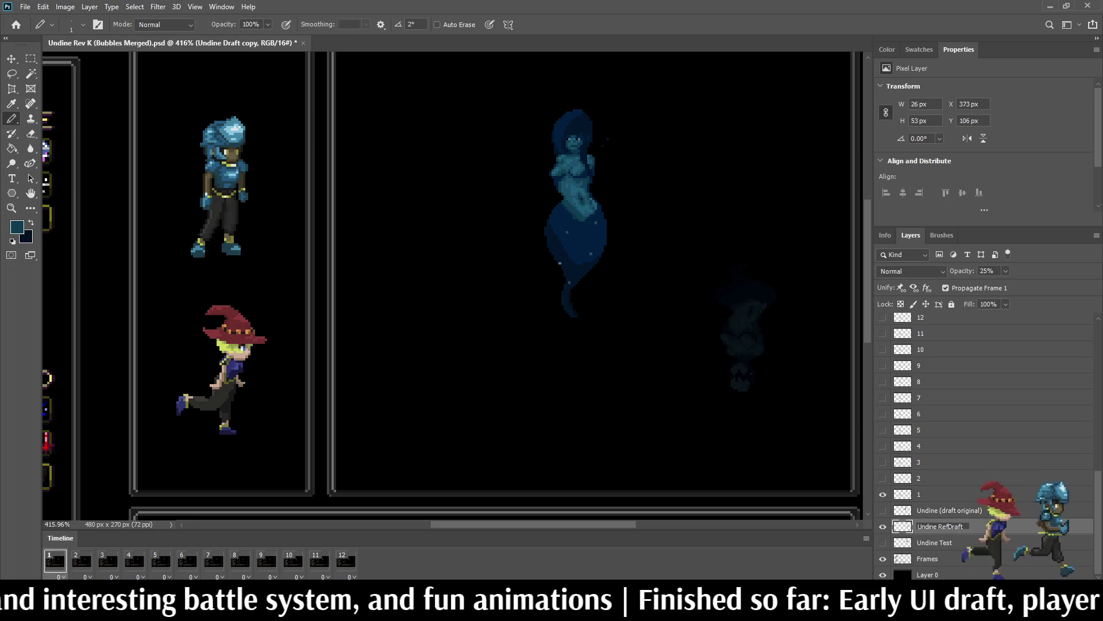
pyautogui.write('lection')
# Step: Name the layer Undine Reflection Draft, save, hide it, and select the original Undine layer
pyautogui.press('Return')
pyautogui.hotkey('ctrl', 's')
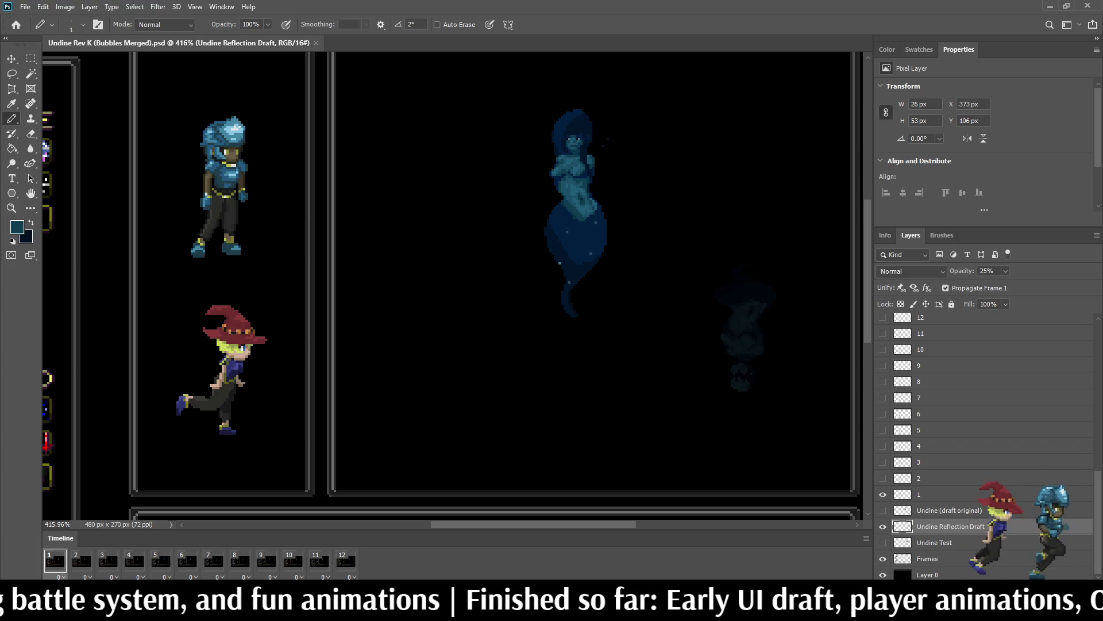
pyautogui.click(883, 527)
pyautogui.click(949, 510)
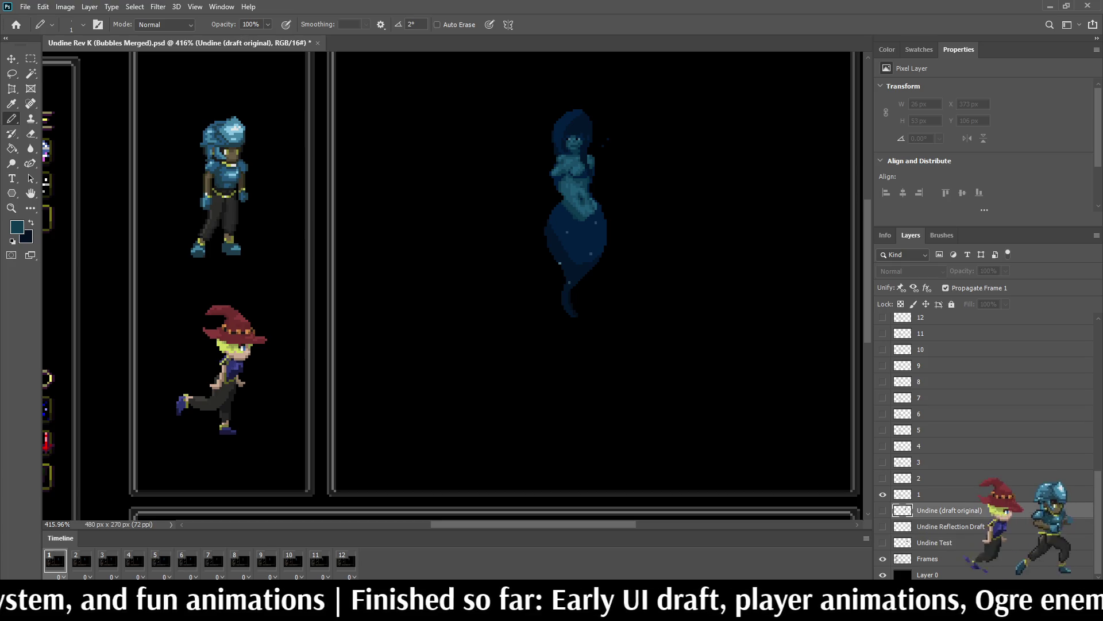
# Step: Show the Undine (draft original) layer and shift it 50 px right
pyautogui.click(883, 510)
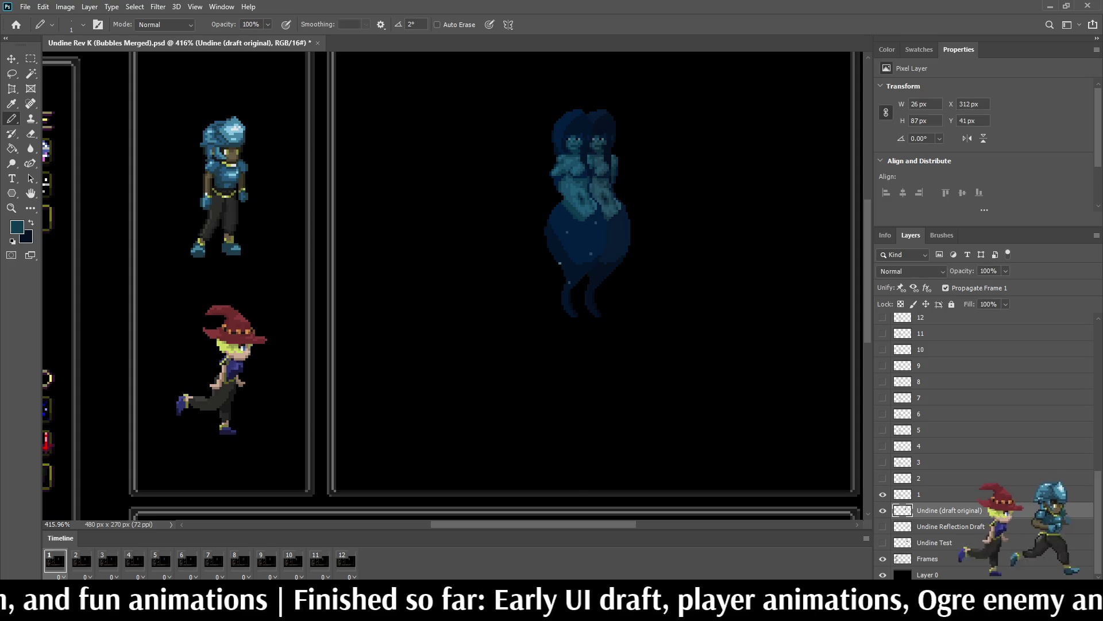
pyautogui.hotkey('ctrl', 't')
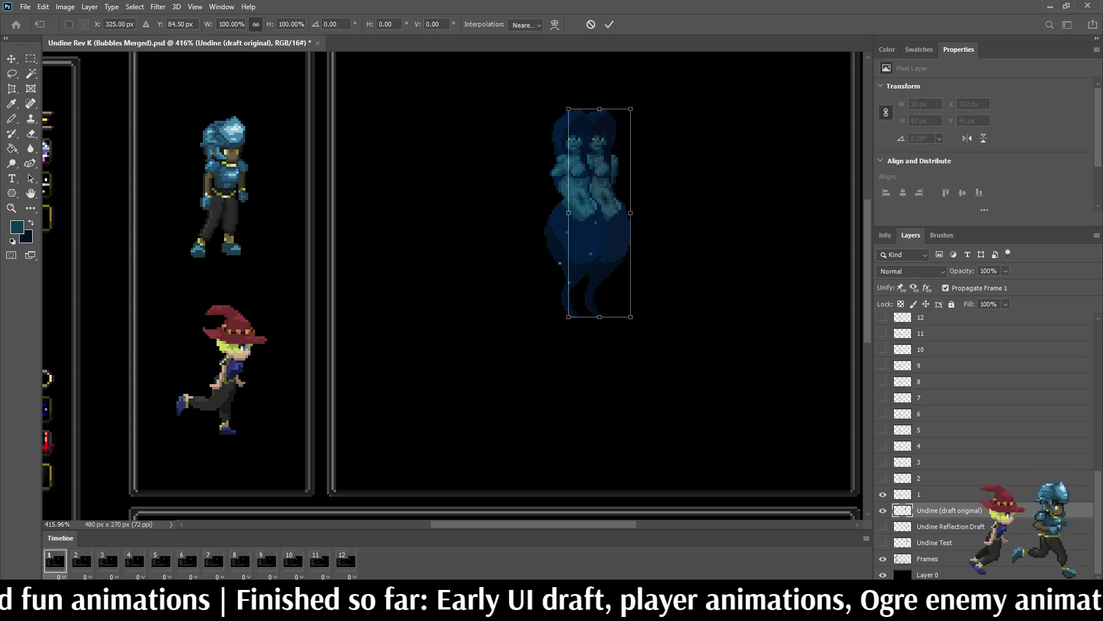
pyautogui.hotkey('shift', 'Right')
pyautogui.hotkey('shift', 'Right')
pyautogui.hotkey('shift', 'Right')
pyautogui.press('Return')
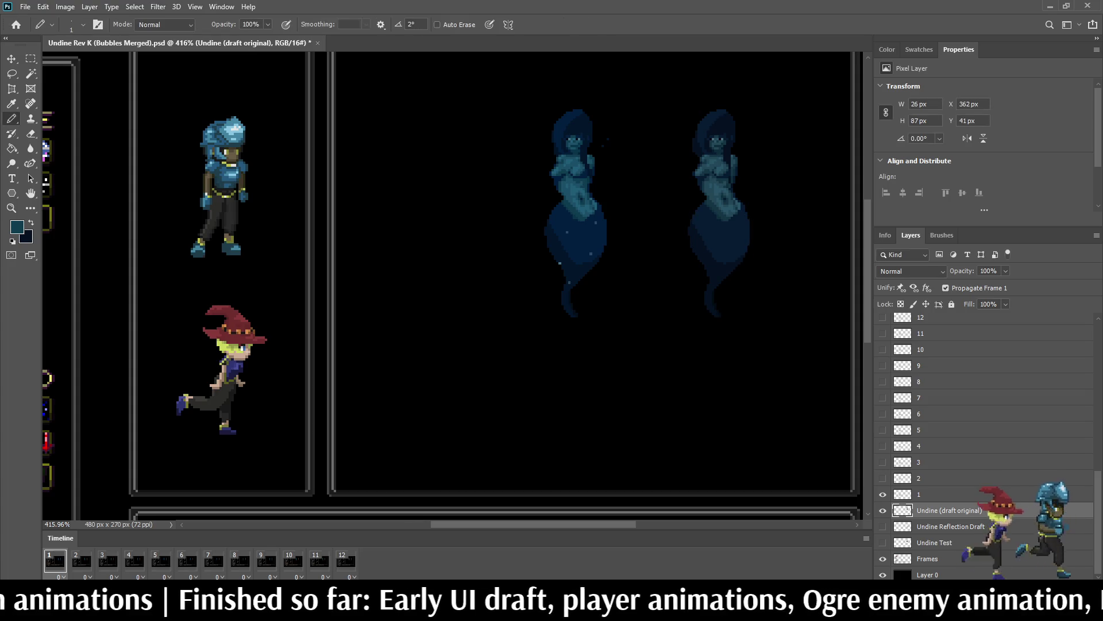
# Step: Play the animation to compare both figures, then hide the draft and select layer 1
pyautogui.scroll(2, 729, 116)
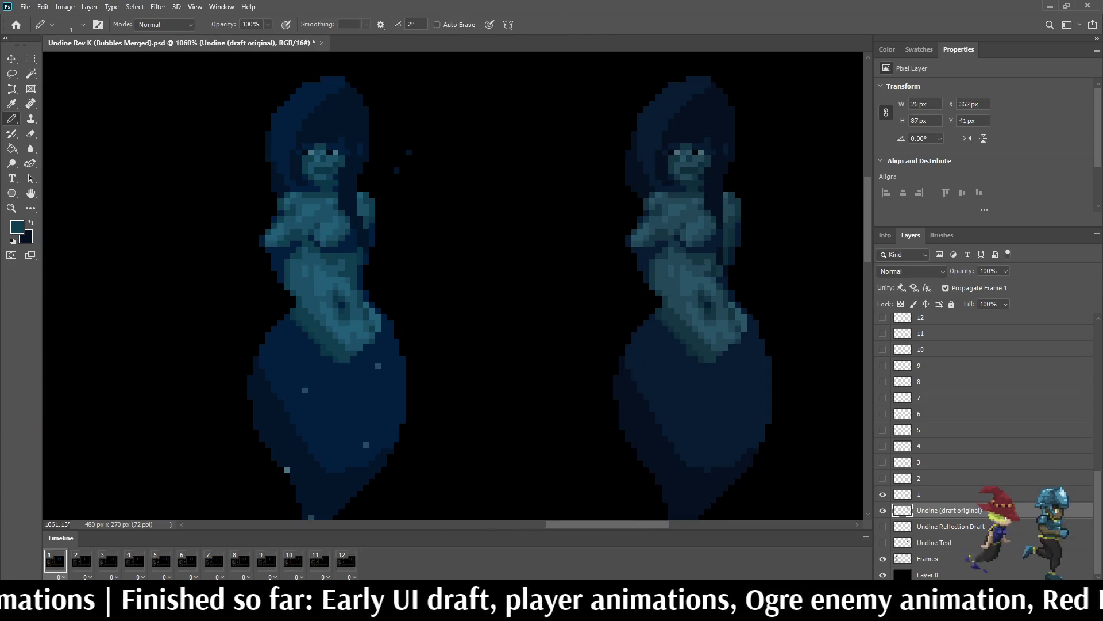
pyautogui.scroll(-2, 702, 162)
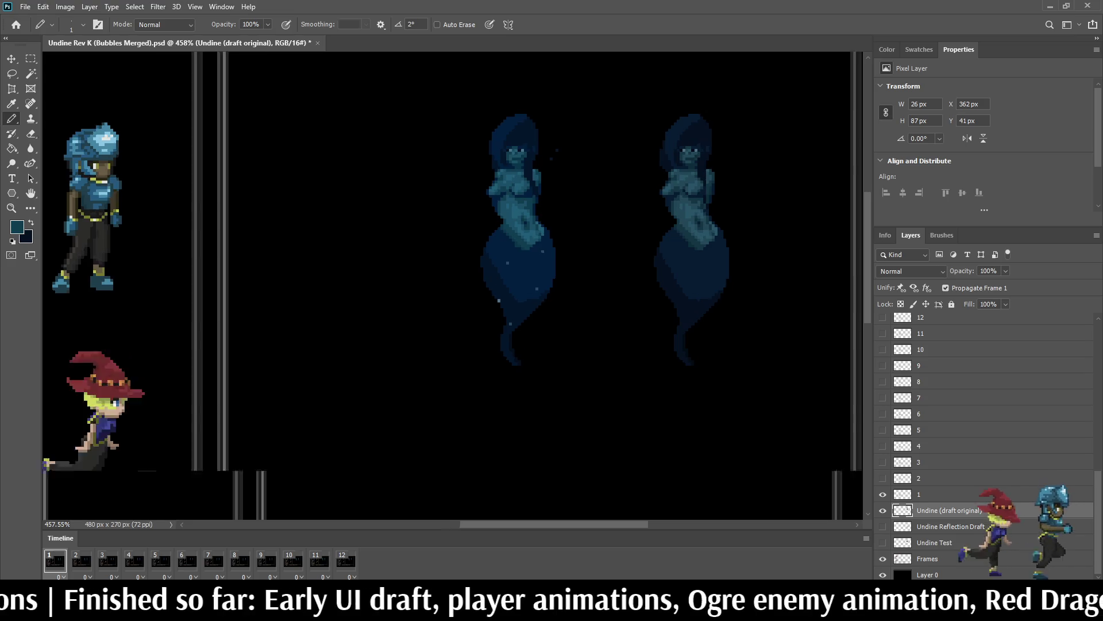
pyautogui.press('space')
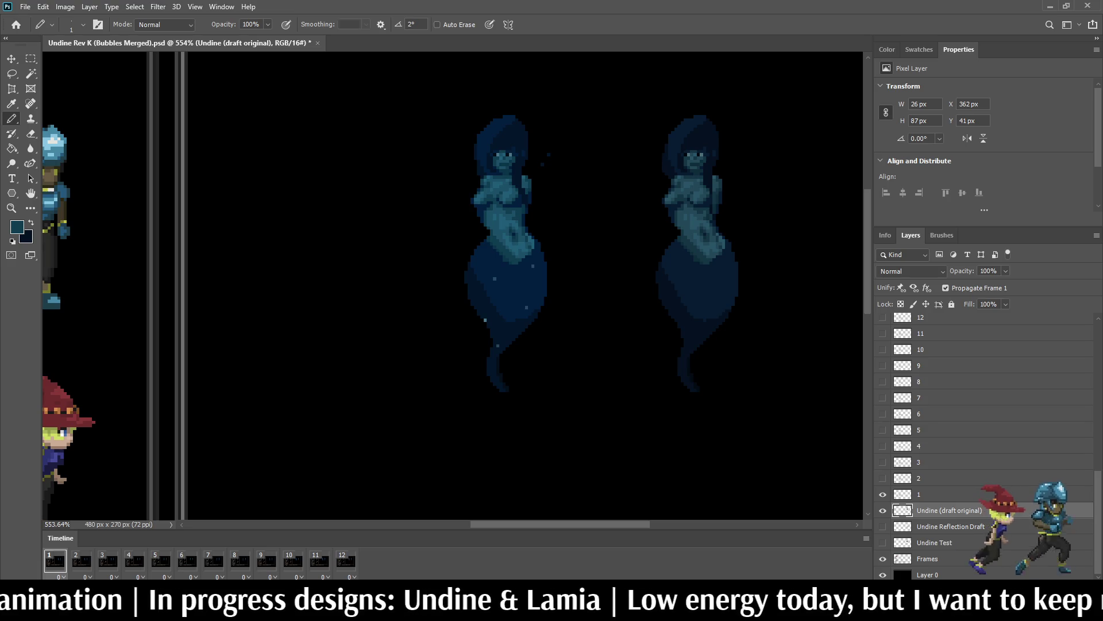
pyautogui.click(883, 510)
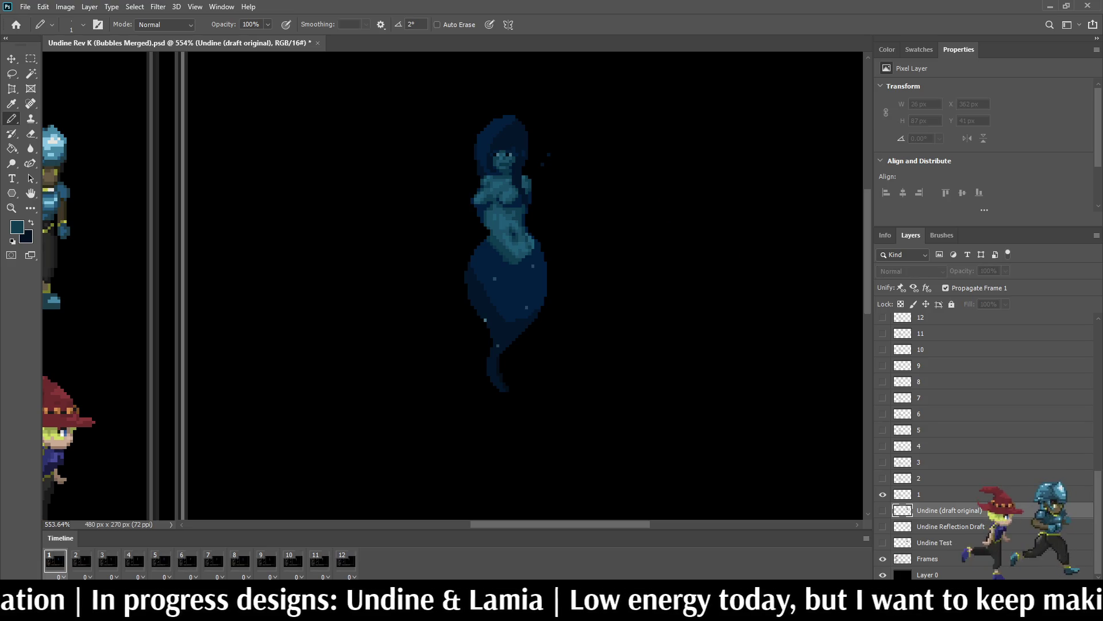
pyautogui.click(942, 495)
pyautogui.press('F2')
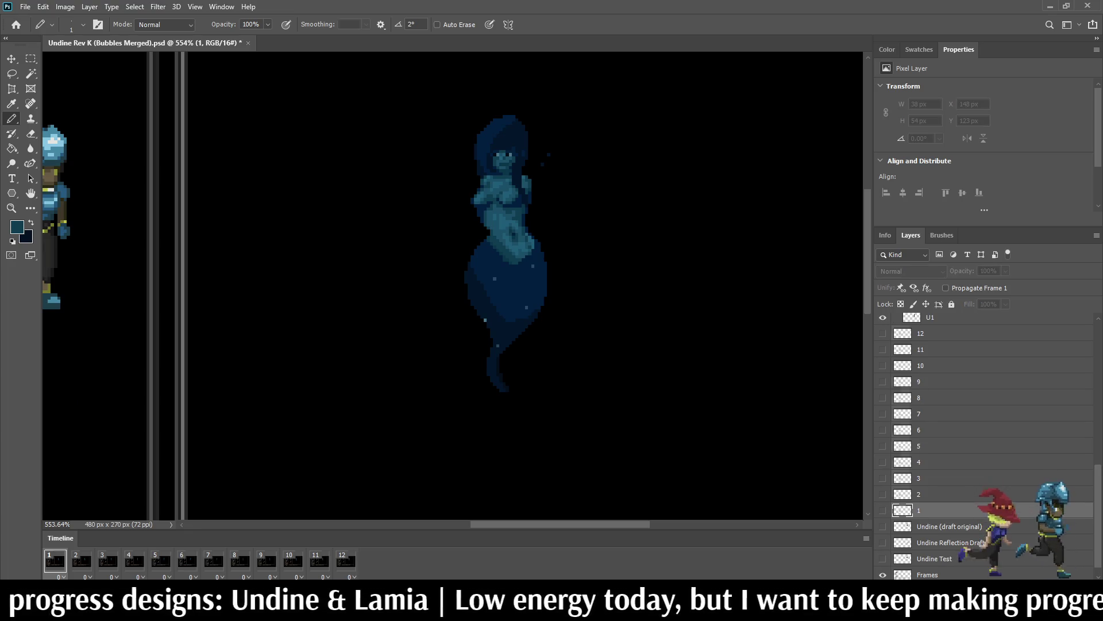
# Step: Group layers 1 through 12 and name the group Mage
pyautogui.keyDown('shift'); pyautogui.click(942, 333); pyautogui.keyUp('shift')
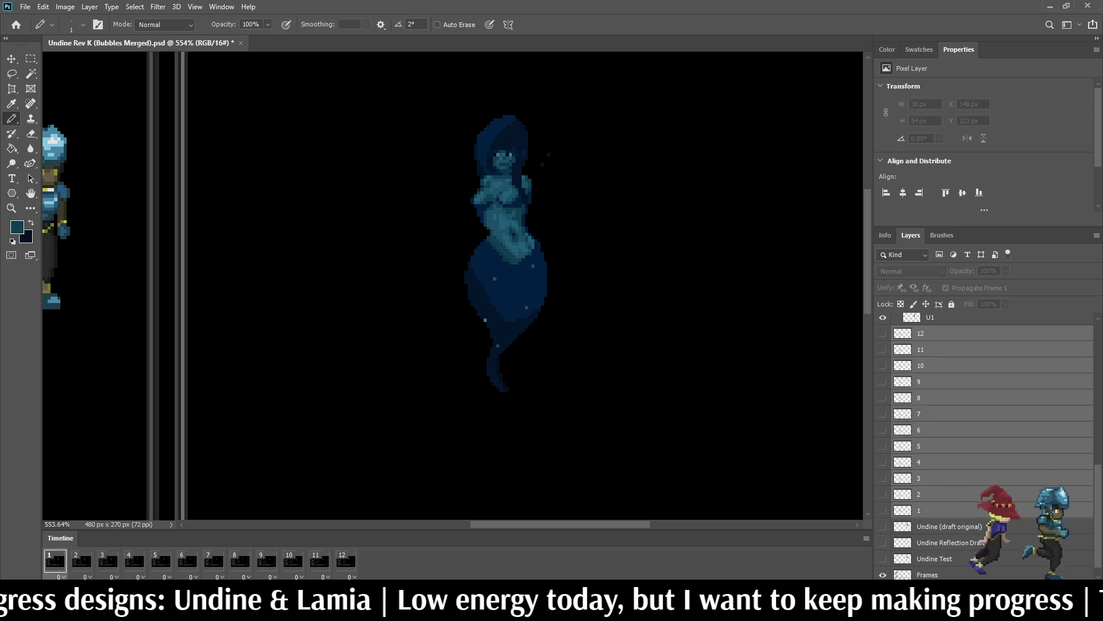
pyautogui.click(942, 509)
pyautogui.scroll(3, 982, 413)
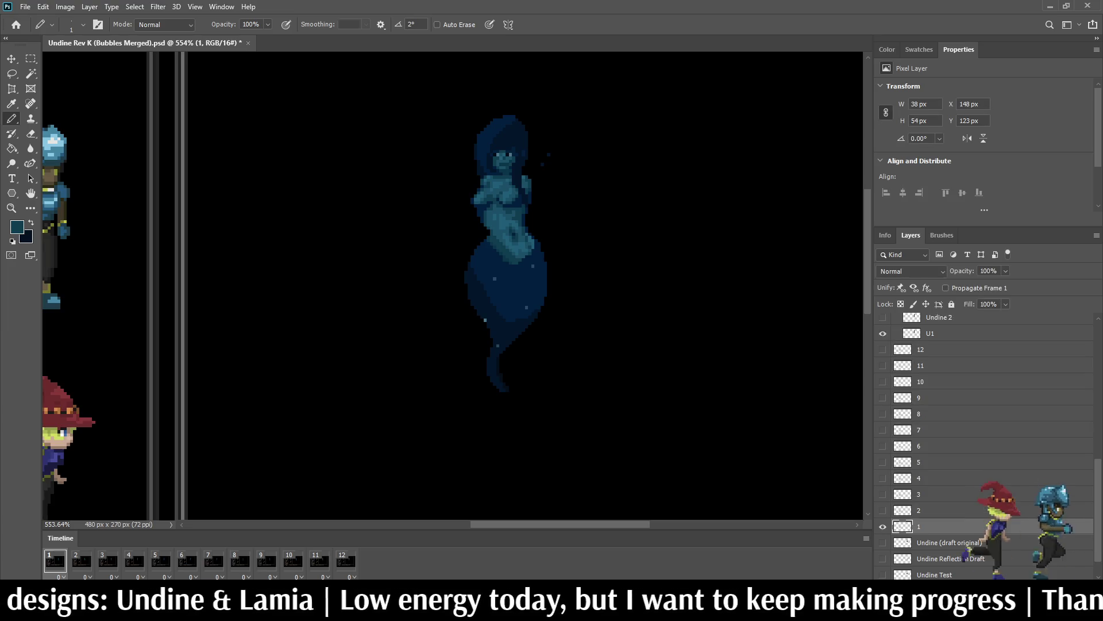
pyautogui.scroll(1, 982, 414)
pyautogui.scroll(-1, 982, 413)
pyautogui.click(921, 446)
pyautogui.scroll(-4, 983, 414)
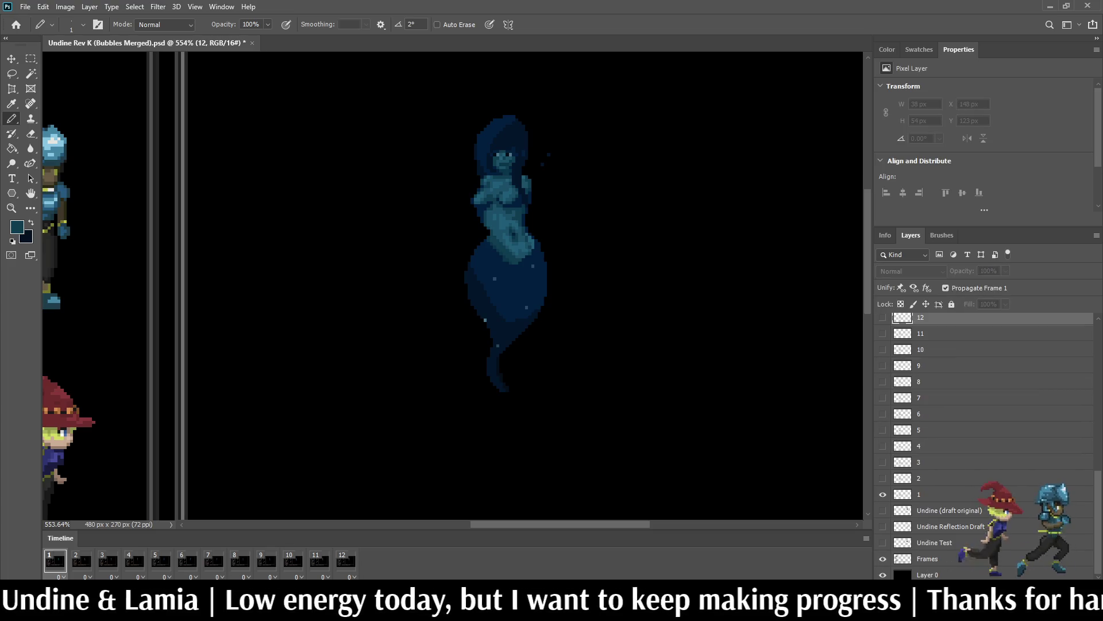
pyautogui.keyDown('shift'); pyautogui.click(942, 494); pyautogui.keyUp('shift')
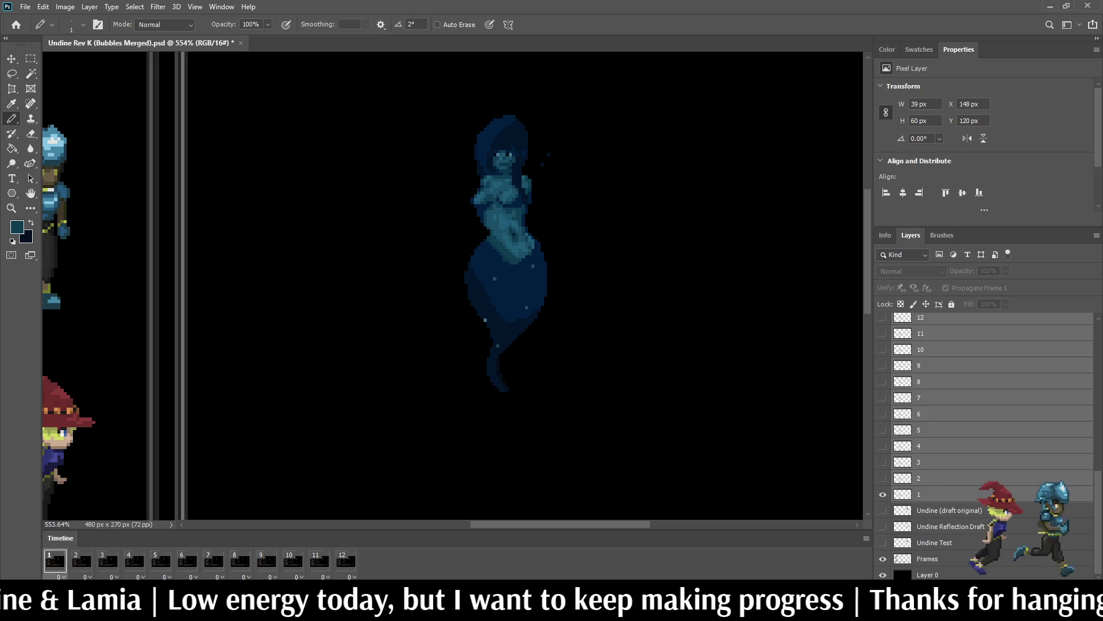
pyautogui.hotkey('ctrl', 'g')
pyautogui.doubleClick(927, 495)
pyautogui.write('Mage')
pyautogui.press('Return')
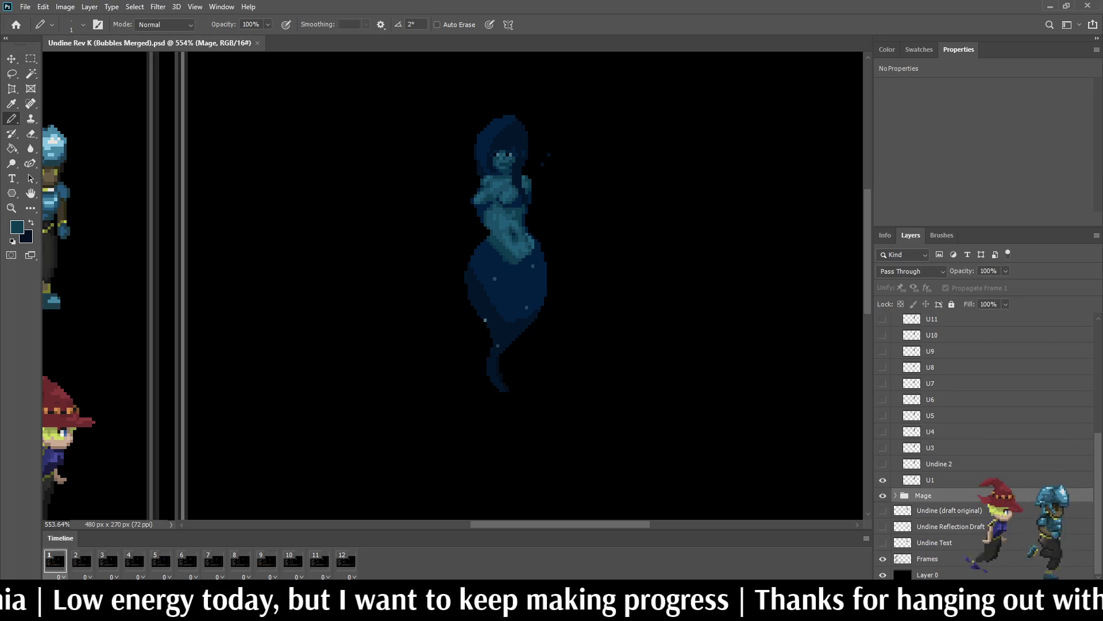
# Step: Group the Idle 1 to Idle 6 Blink layers and name the group Fighter
pyautogui.scroll(3, 985, 448)
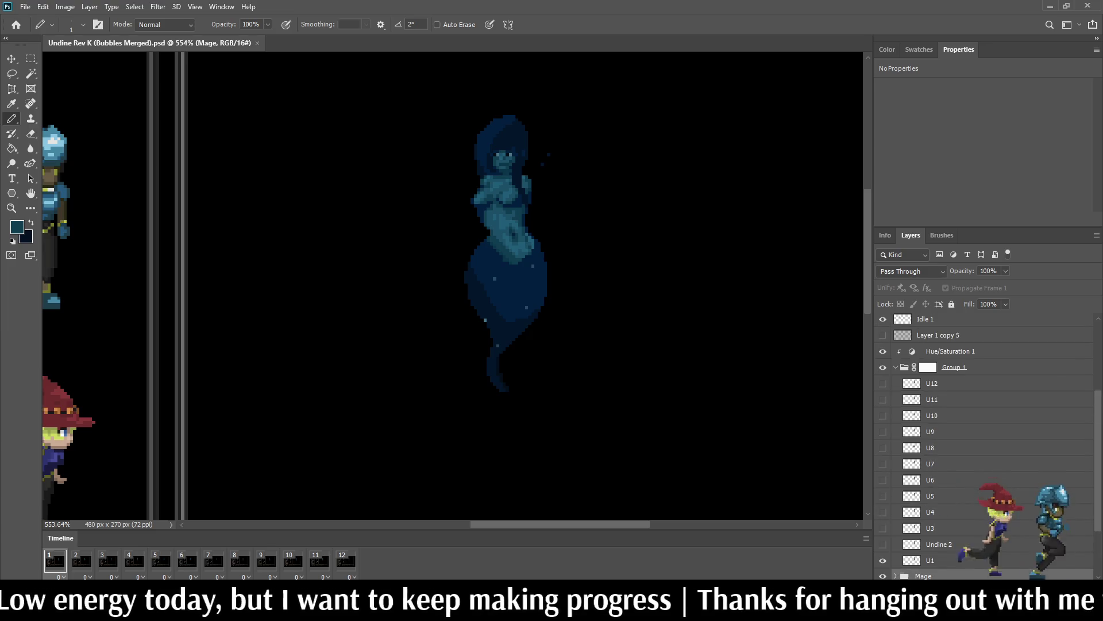
pyautogui.scroll(2, 985, 448)
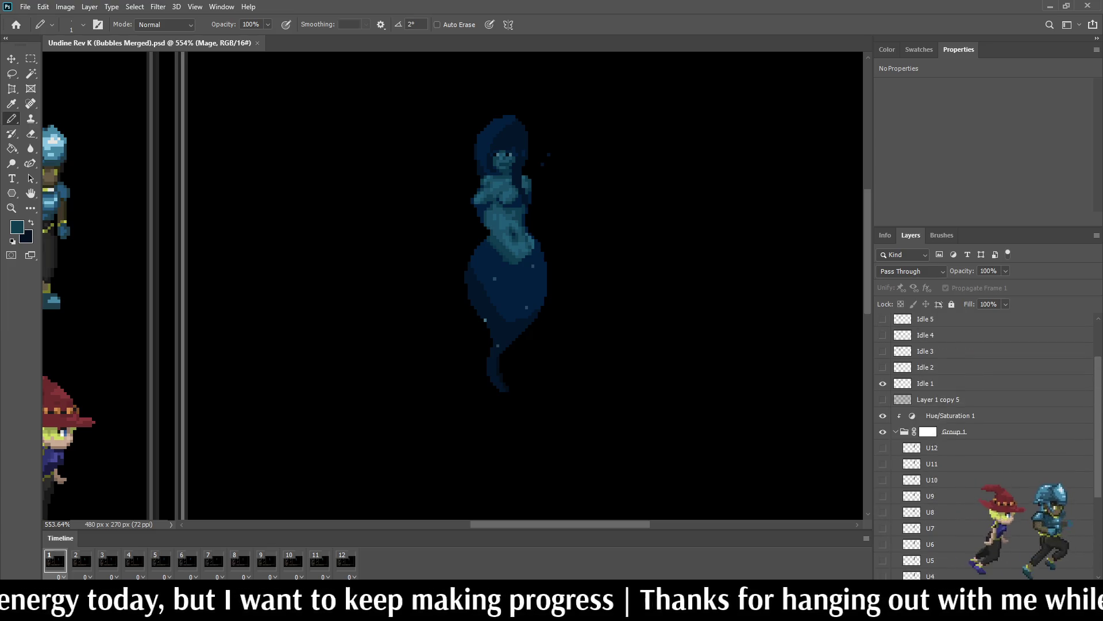
pyautogui.click(931, 415)
pyautogui.scroll(1, 931, 415)
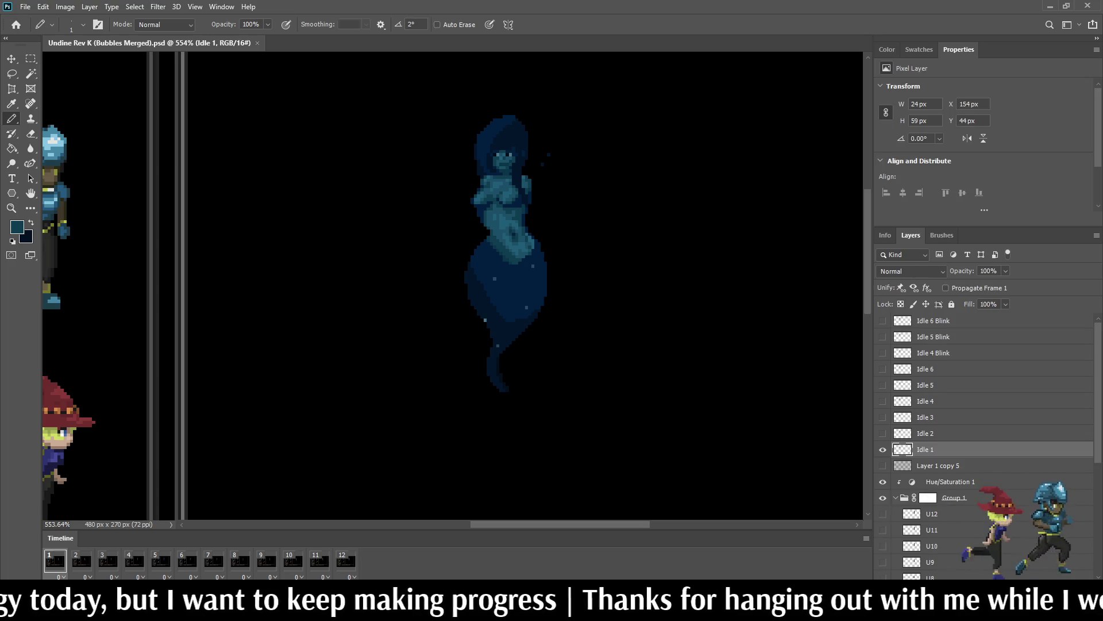
pyautogui.keyDown('shift'); pyautogui.click(933, 321); pyautogui.keyUp('shift')
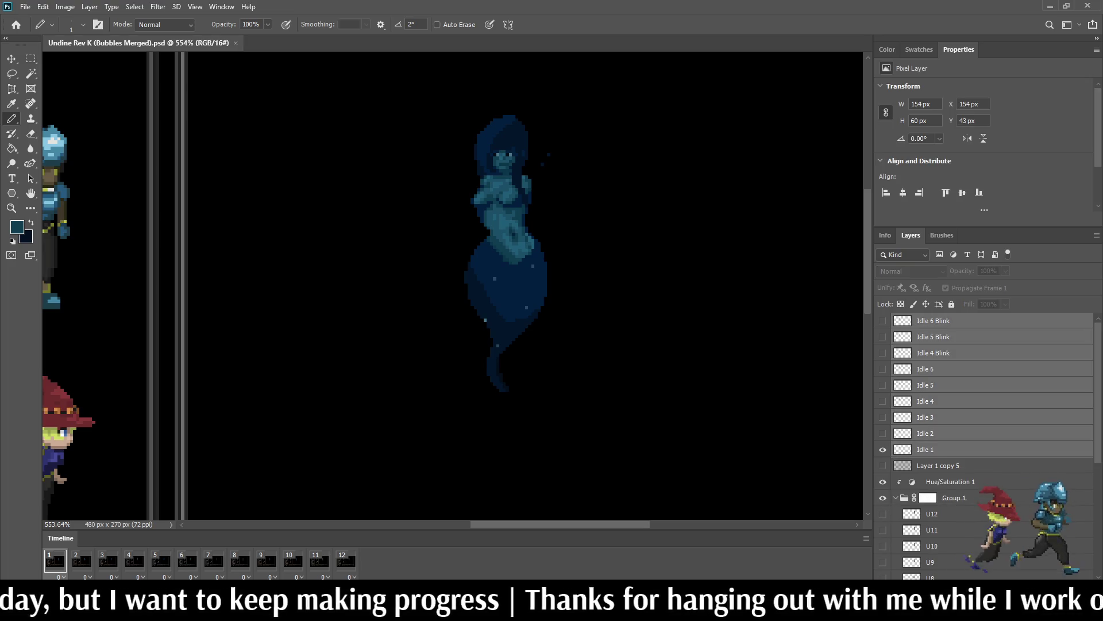
pyautogui.hotkey('ctrl', 'g')
pyautogui.doubleClick(927, 320)
pyautogui.write('Fighter')
pyautogui.press('Return')
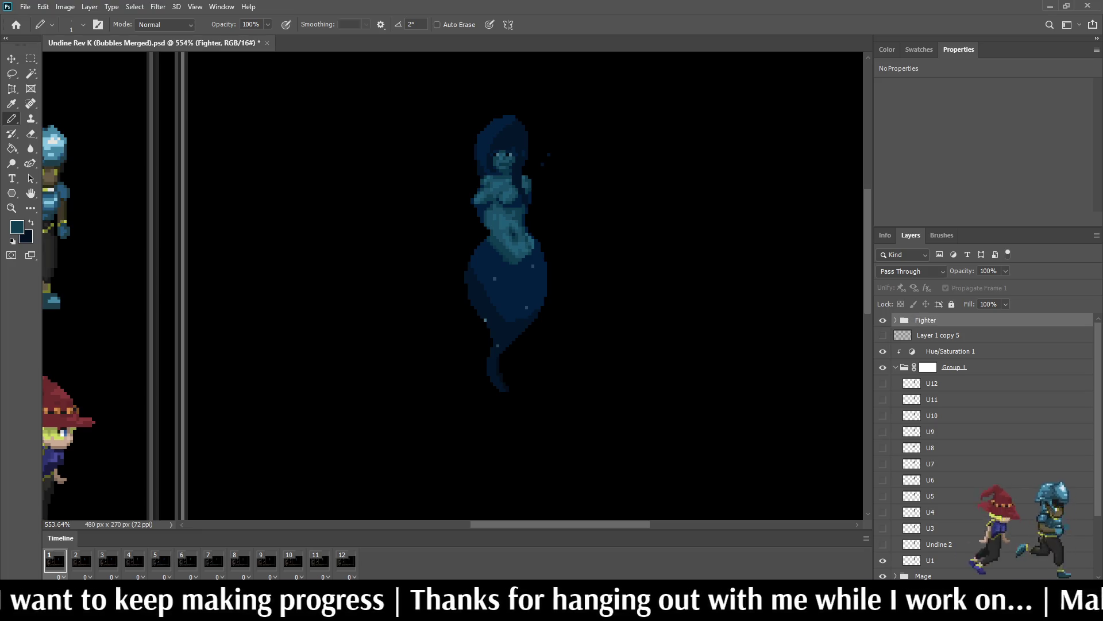
# Step: Play the animation to check it, then select layers U1 through U12
pyautogui.press('space')
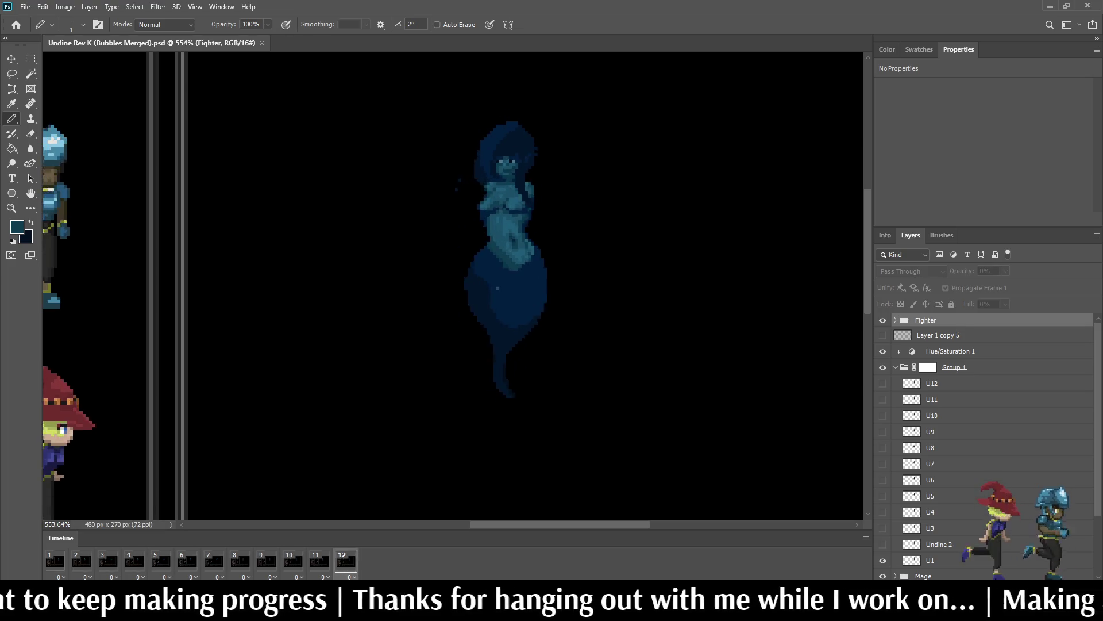
pyautogui.scroll(-2, 453, 286)
pyautogui.scroll(2, 637, 235)
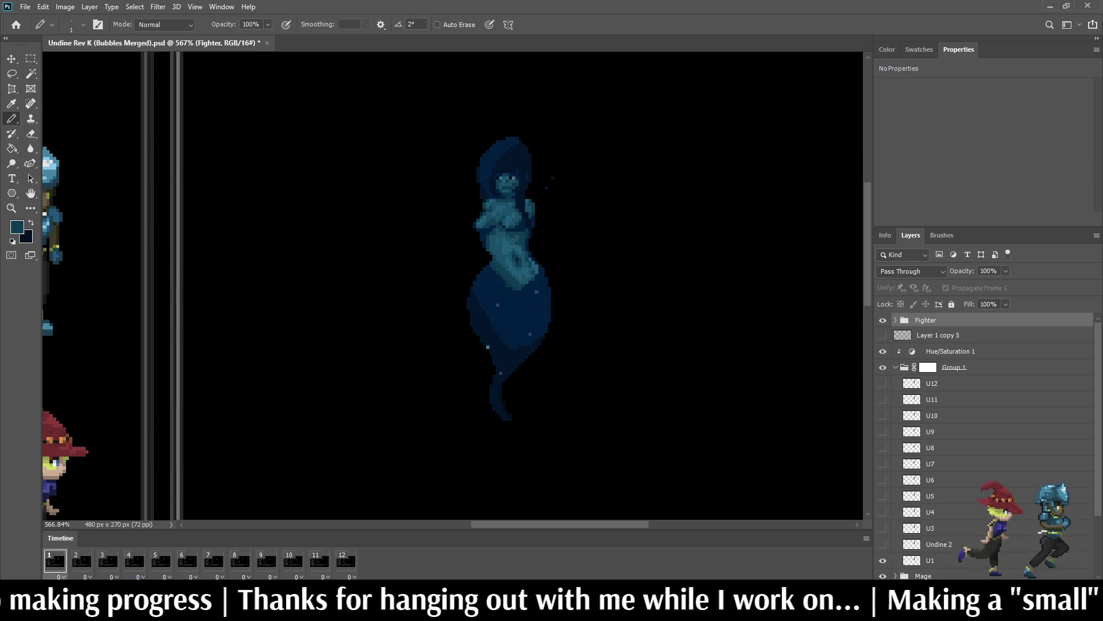
pyautogui.click(930, 560)
pyautogui.keyDown('shift'); pyautogui.click(932, 383); pyautogui.keyUp('shift')
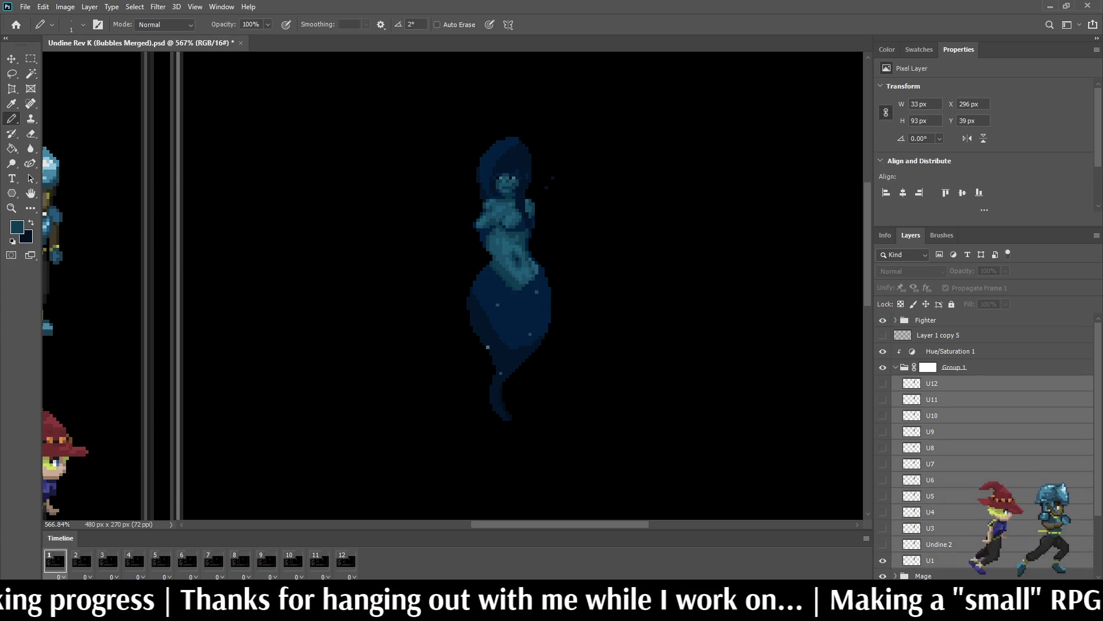
# Step: Duplicate U1–U12 below the originals with Propagate Frame 1 turned off, and preview playback
pyautogui.hotkey('ctrl', 'j')
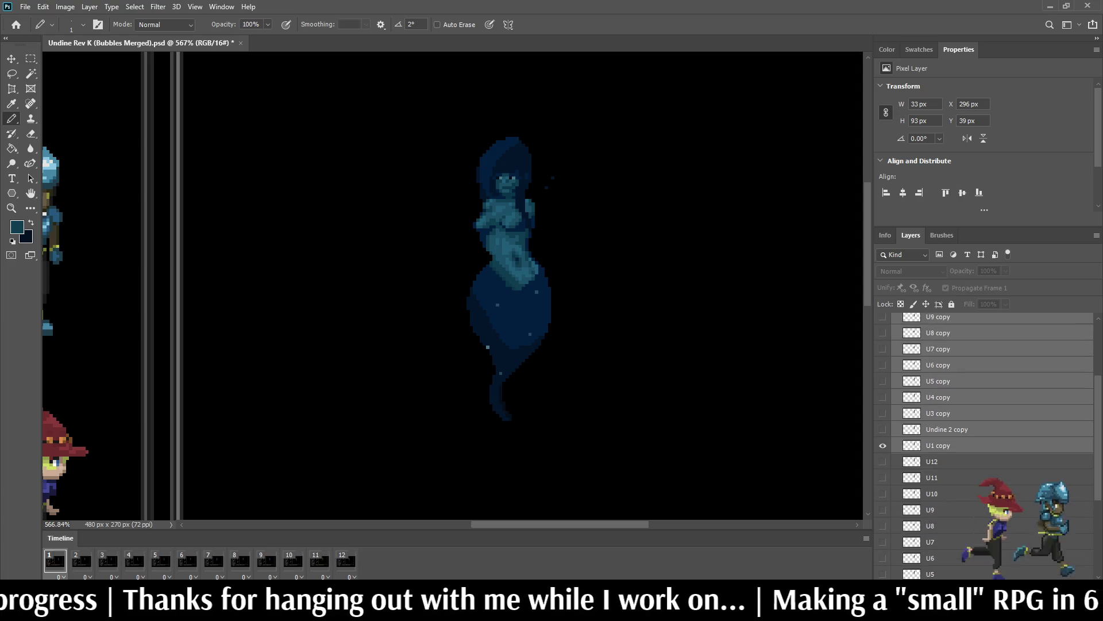
pyautogui.moveTo(942, 373)
pyautogui.mouseDown()
pyautogui.moveTo(976, 397)
pyautogui.moveTo(1000, 573)
pyautogui.mouseUp()
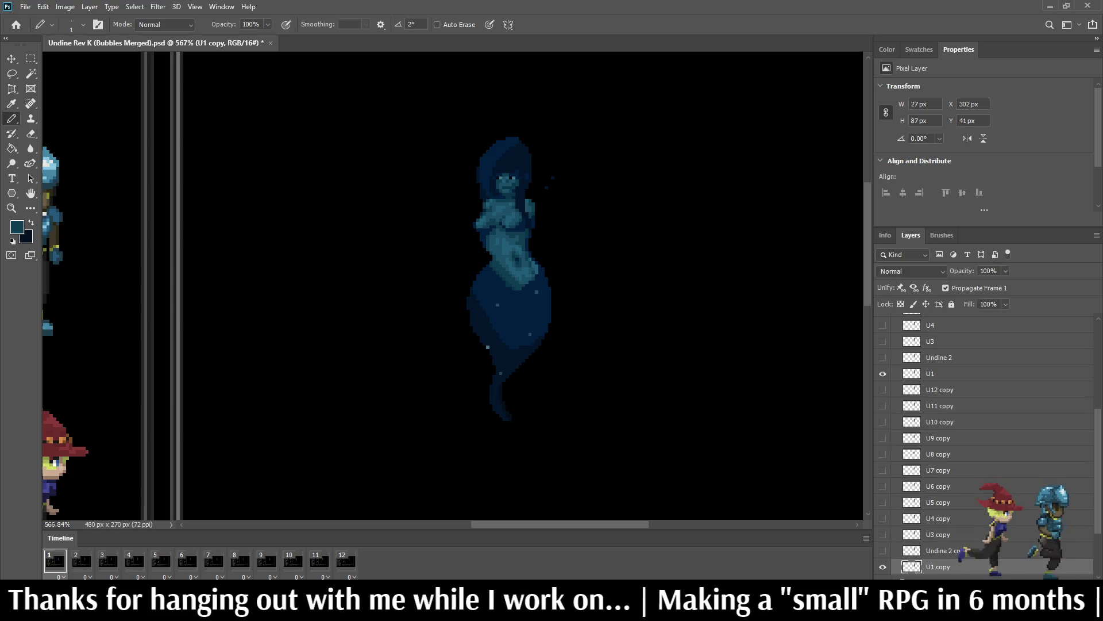
pyautogui.click(883, 567)
pyautogui.click(945, 287)
pyautogui.click(884, 567)
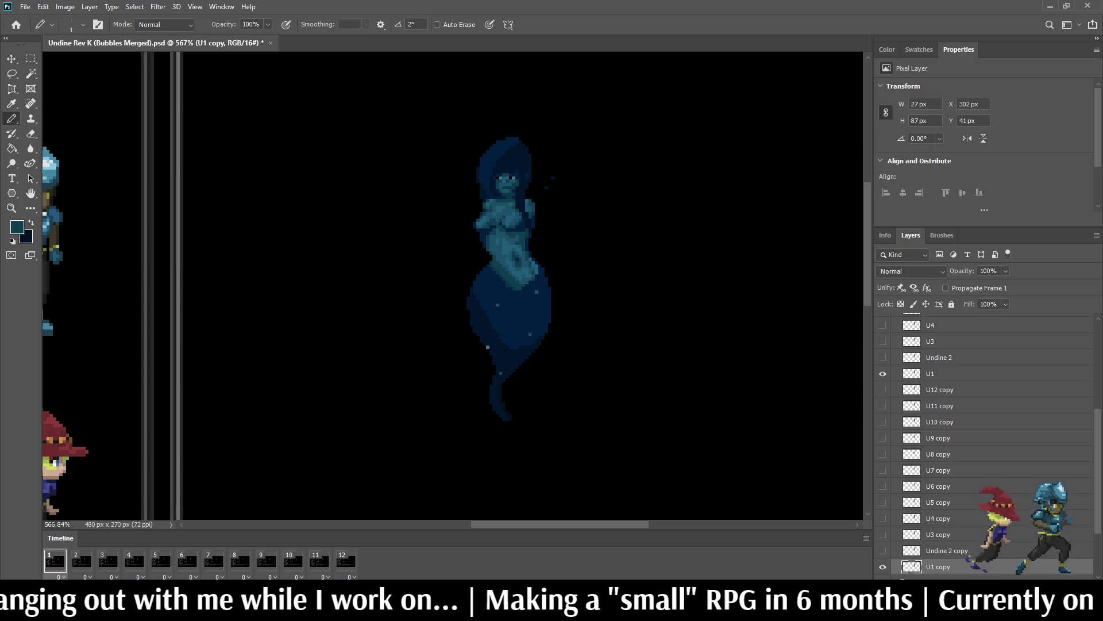
pyautogui.click(81, 560)
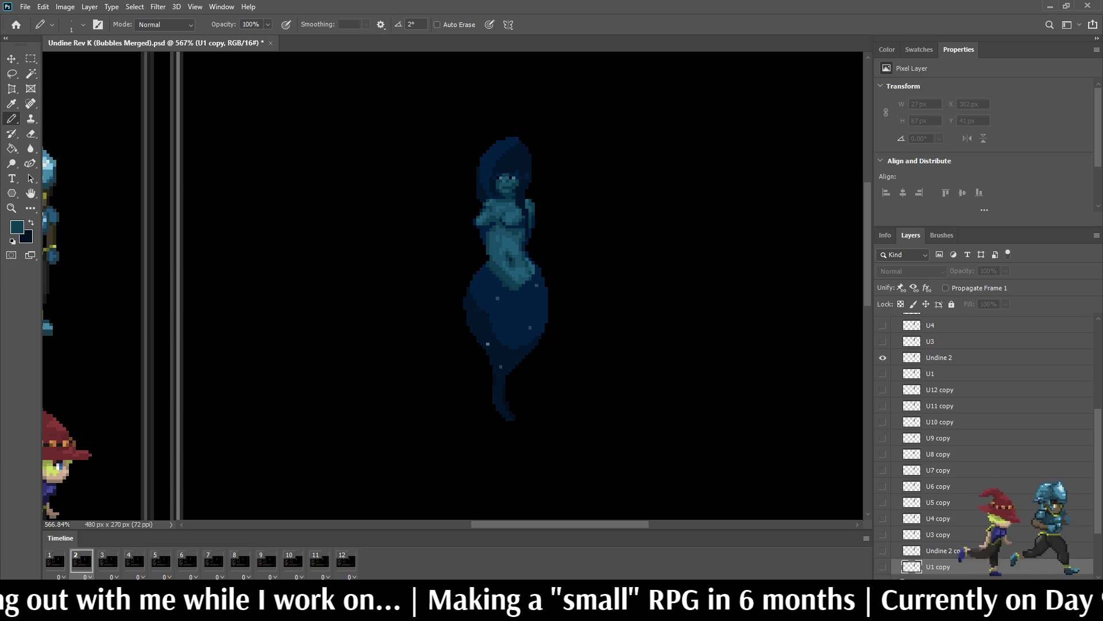
pyautogui.press('space')
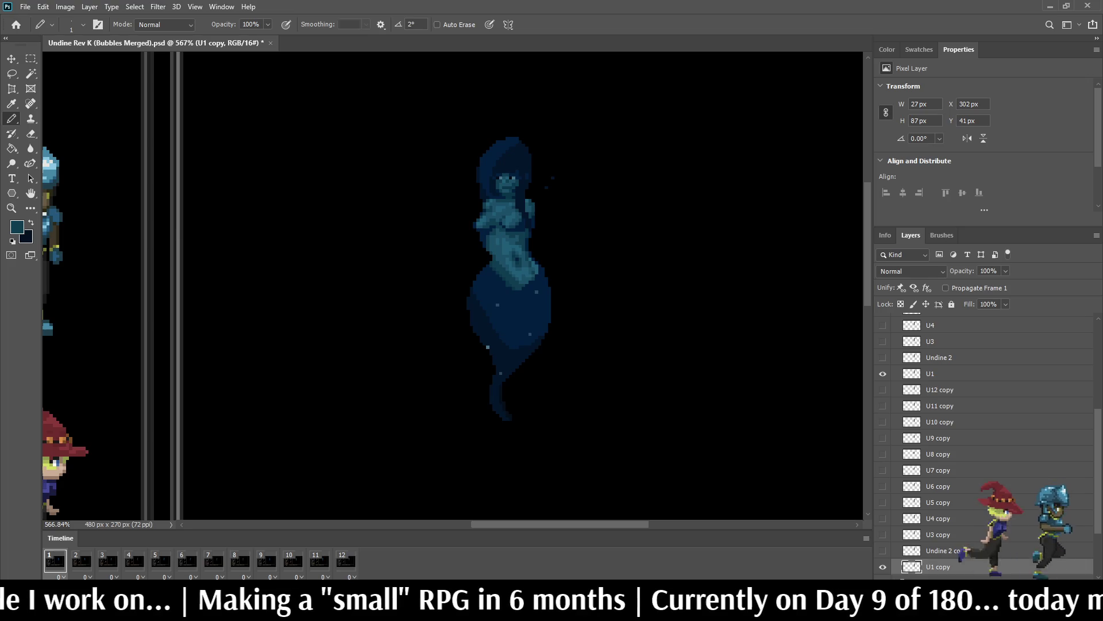
# Step: Group the U1 copy to U12 copy layers into a group named Reflection
pyautogui.keyDown('shift'); pyautogui.click(939, 389); pyautogui.keyUp('shift')
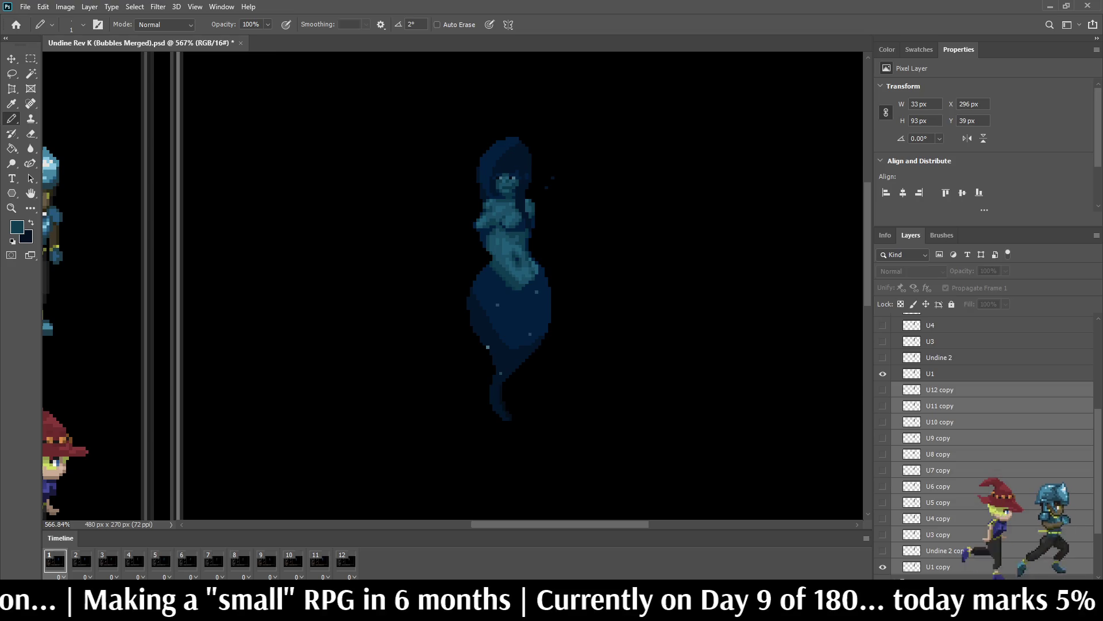
pyautogui.hotkey('ctrl', 'g')
pyautogui.doubleClick(936, 481)
pyautogui.write('R')
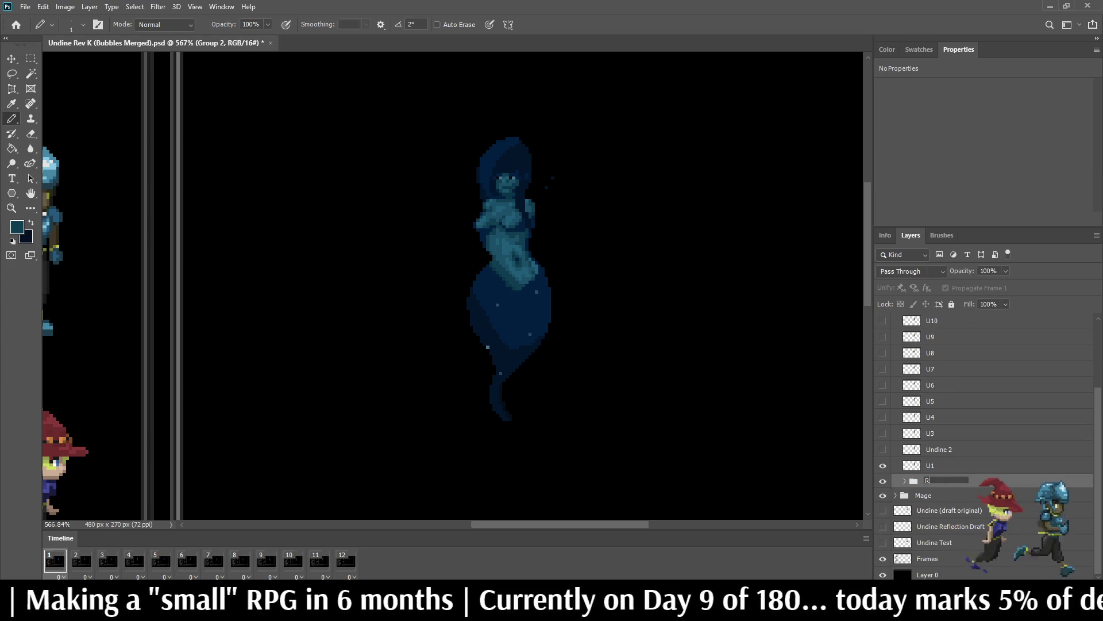
pyautogui.write('eflection')
pyautogui.press('Return')
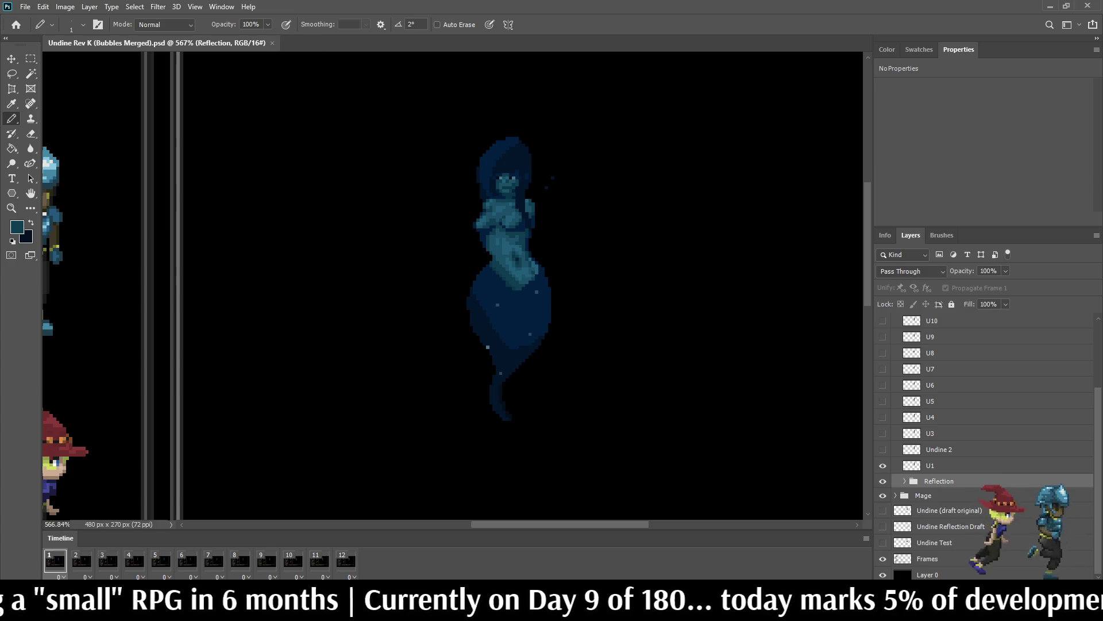
pyautogui.hotkey('ctrl', 't')
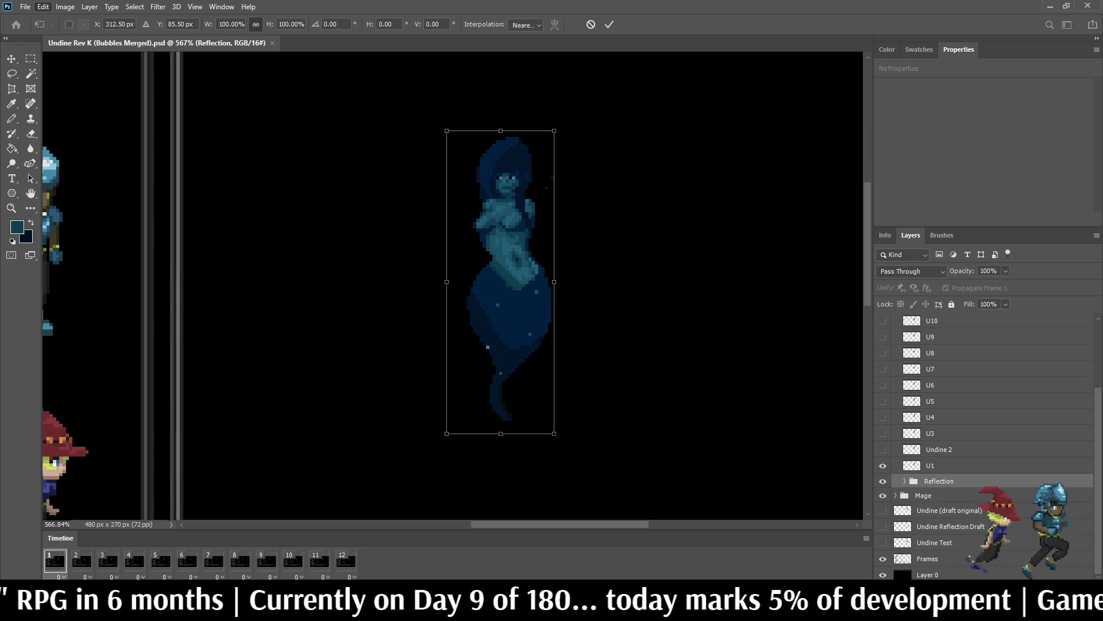
# Step: Nudge the flipped Reflection group down beneath the figure, commit, and expand the group
pyautogui.hotkey('shift', 'Down')
pyautogui.hotkey('shift', 'Down')
pyautogui.hotkey('shift', 'Down')
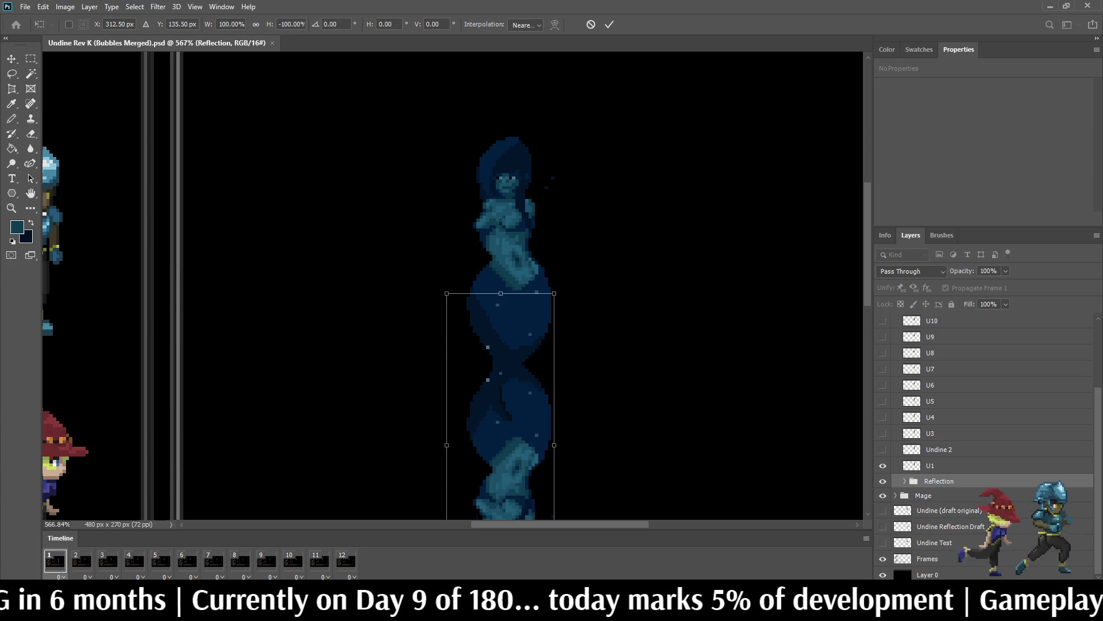
pyautogui.hotkey('shift', 'Up')
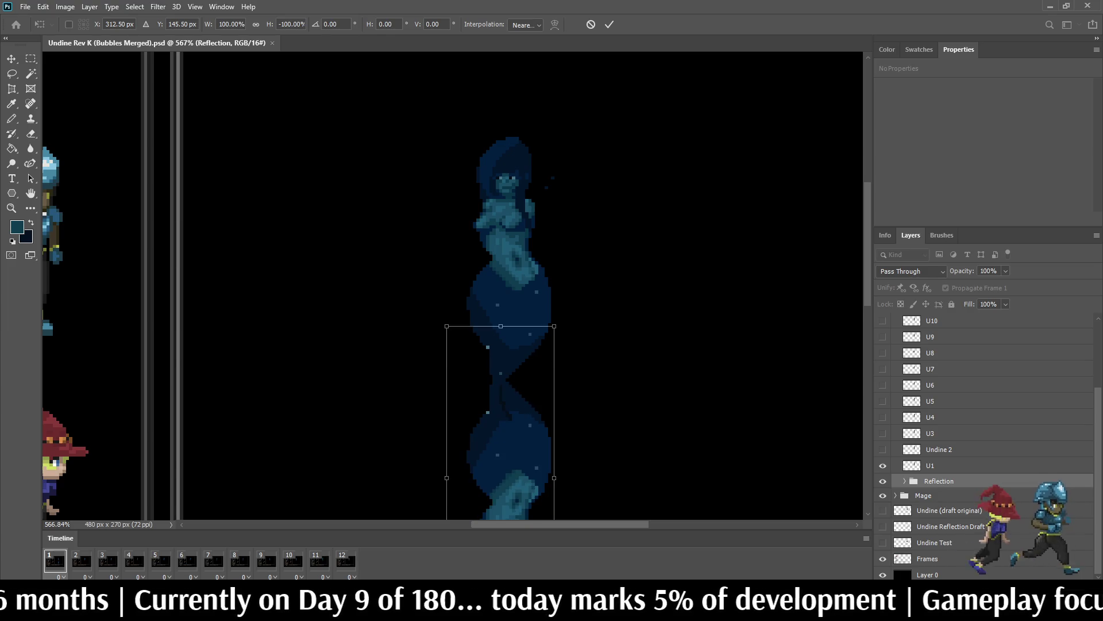
pyautogui.press('Return')
pyautogui.scroll(-5, 518, 287)
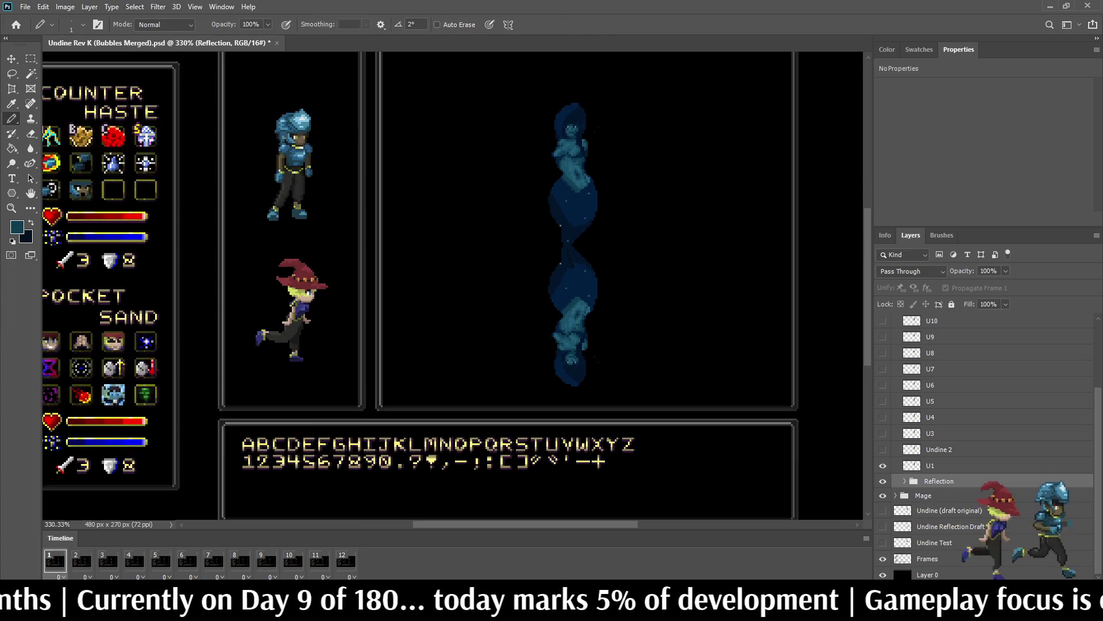
pyautogui.scroll(5, 581, 305)
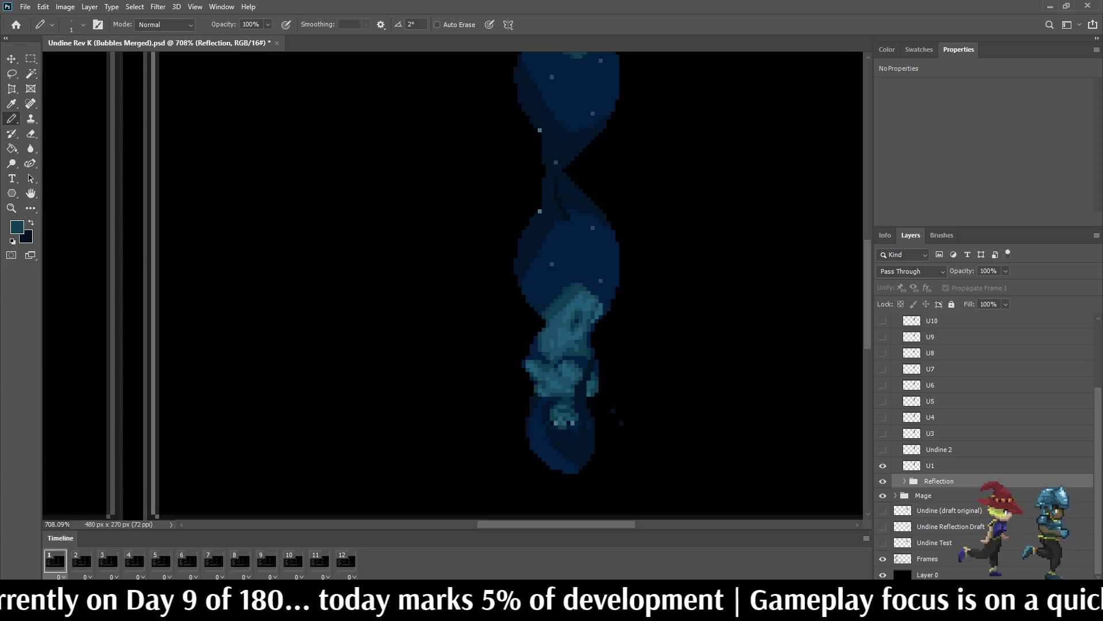
pyautogui.hotkey('ctrl', 't')
pyautogui.press('Escape')
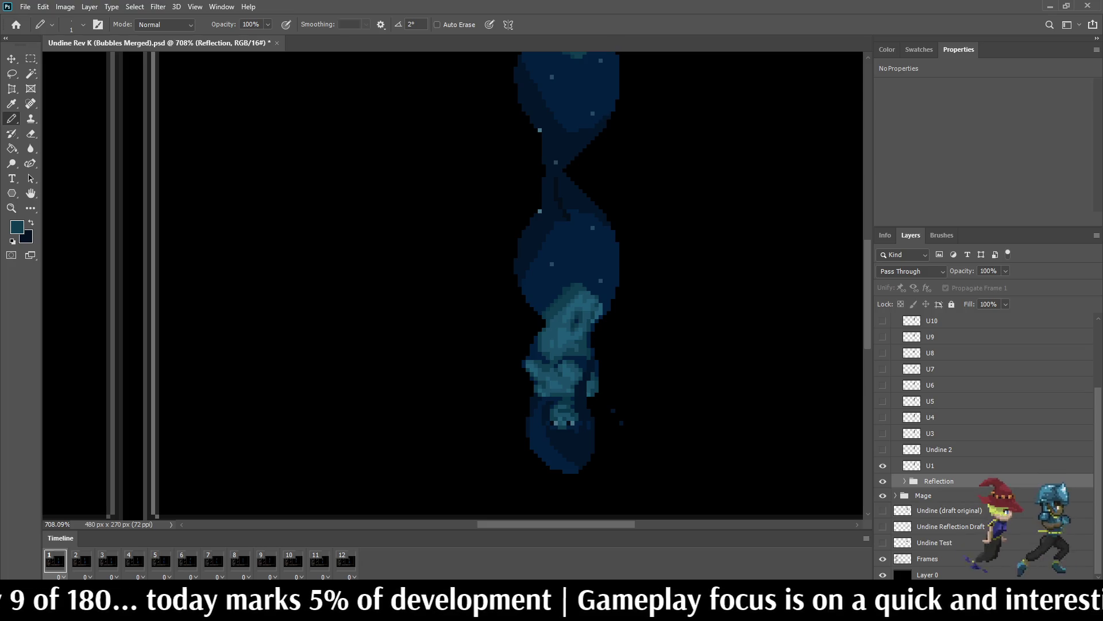
pyautogui.click(904, 481)
# Step: Step through each reflection copy layer from Undine 2 copy up to U12 copy
pyautogui.scroll(-5, 986, 418)
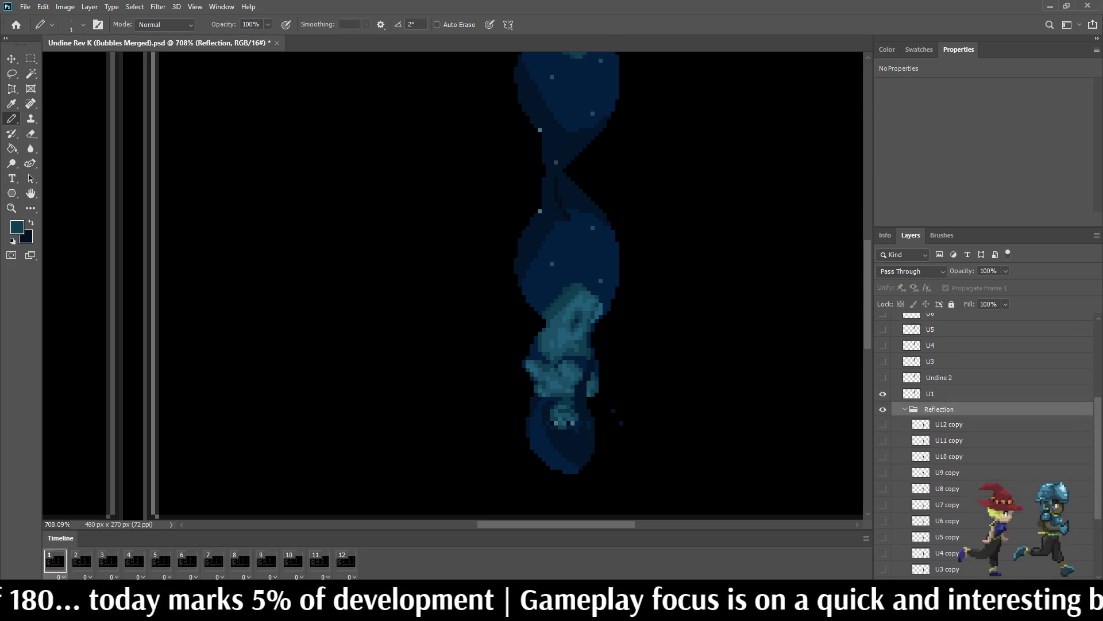
pyautogui.click(921, 485)
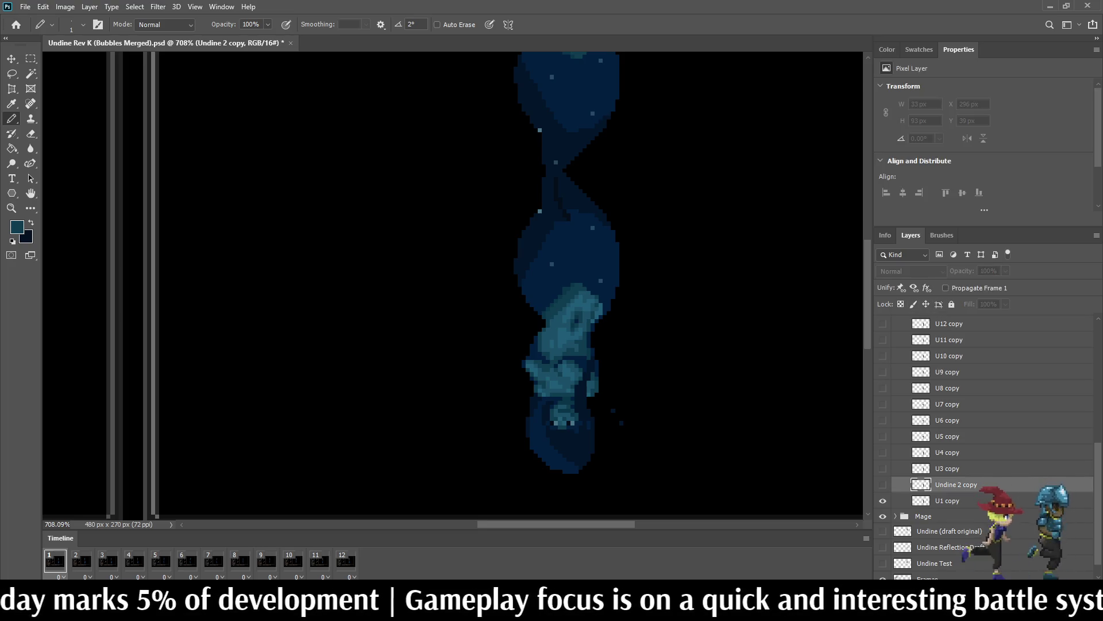
pyautogui.click(922, 468)
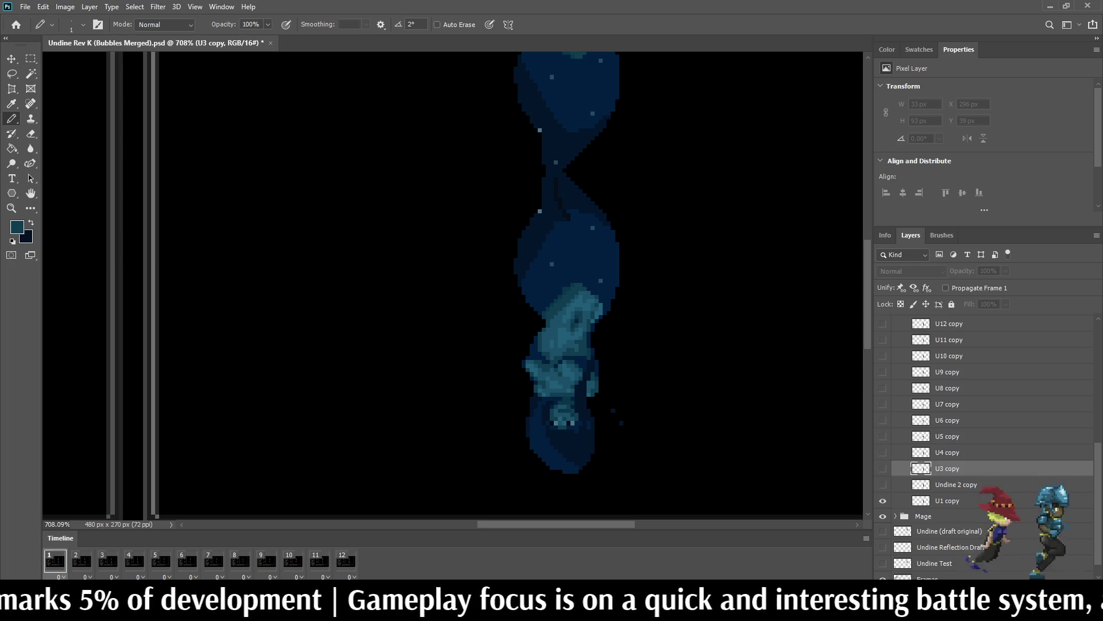
pyautogui.click(921, 452)
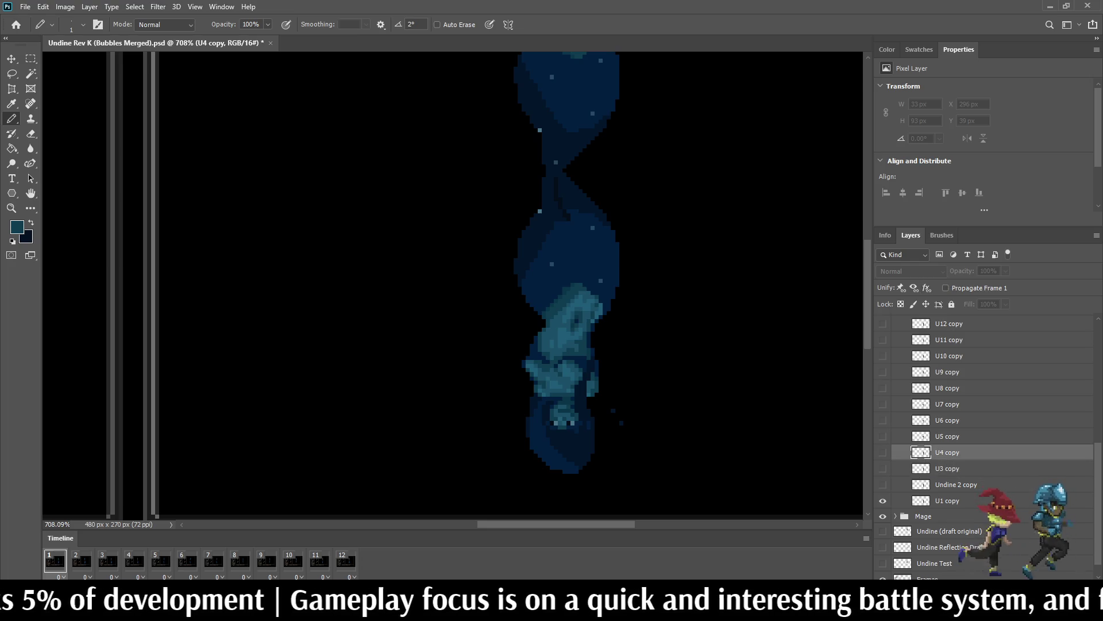
pyautogui.click(921, 436)
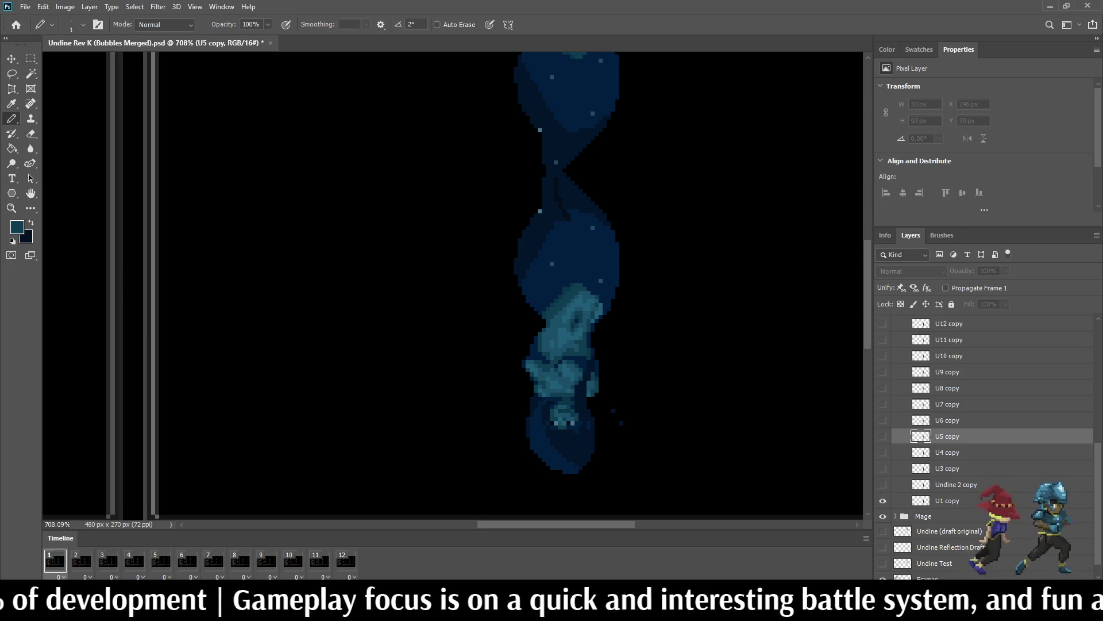
pyautogui.click(921, 420)
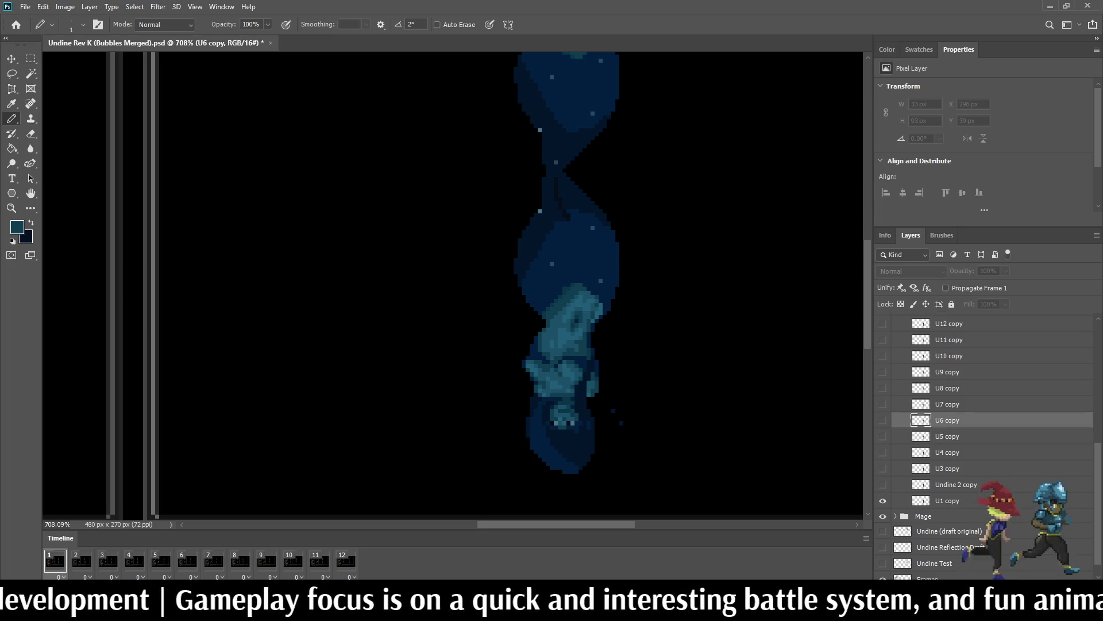
pyautogui.click(921, 404)
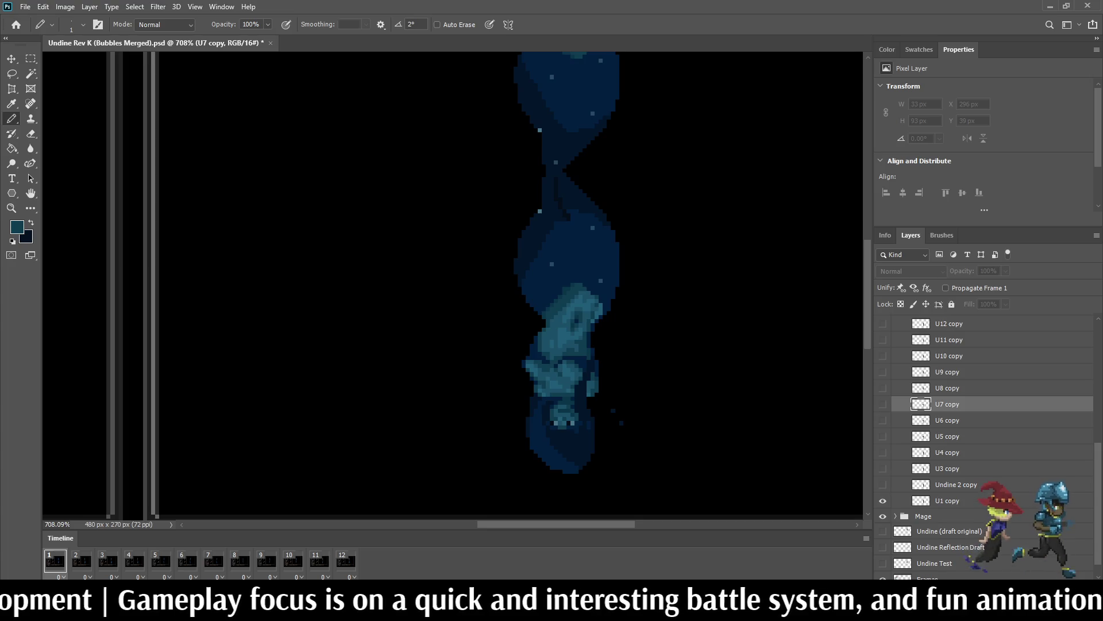
pyautogui.click(921, 388)
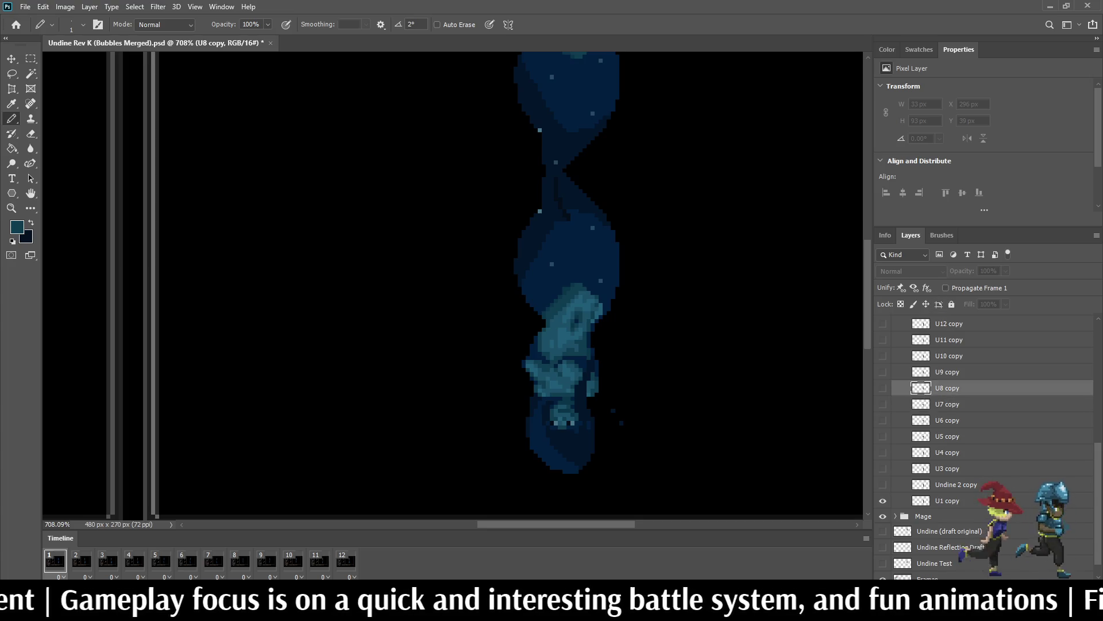
pyautogui.click(921, 372)
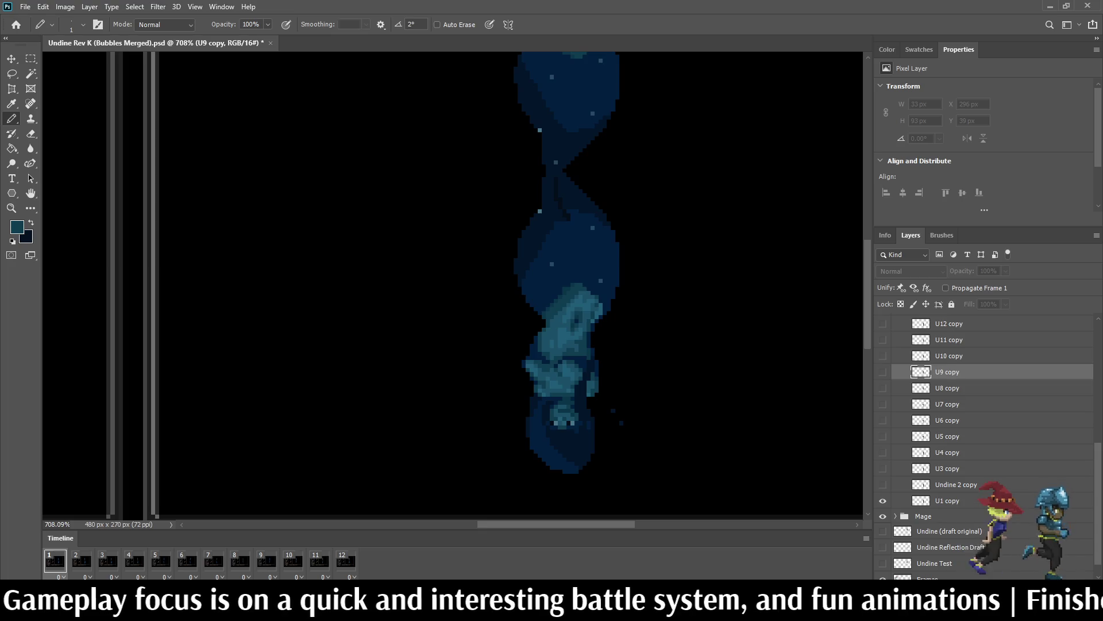
pyautogui.click(921, 356)
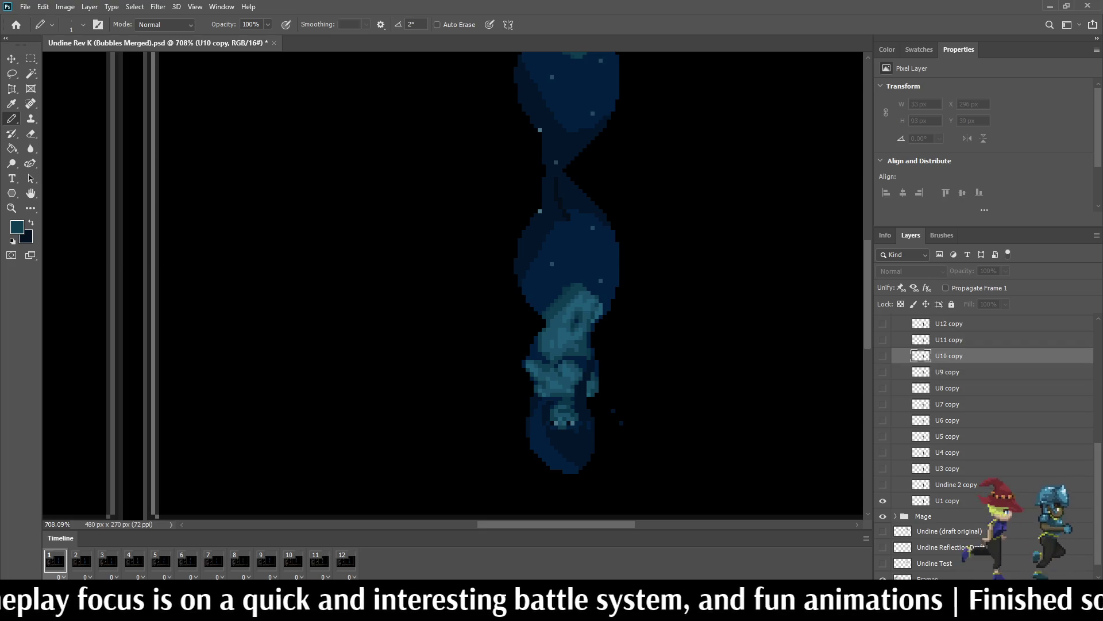
pyautogui.click(921, 340)
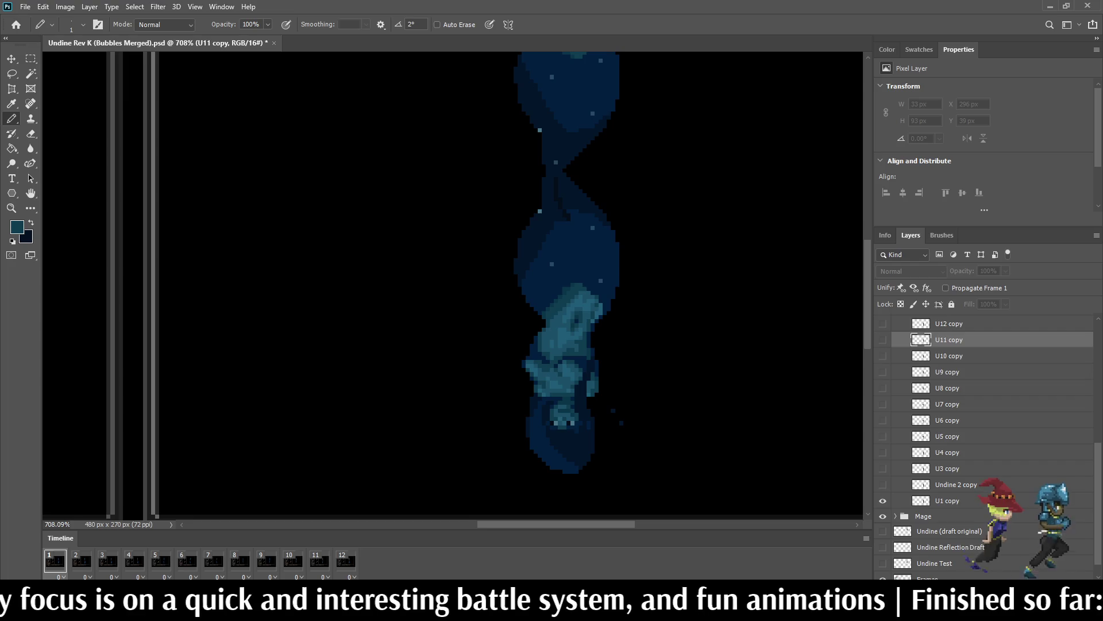
pyautogui.click(922, 323)
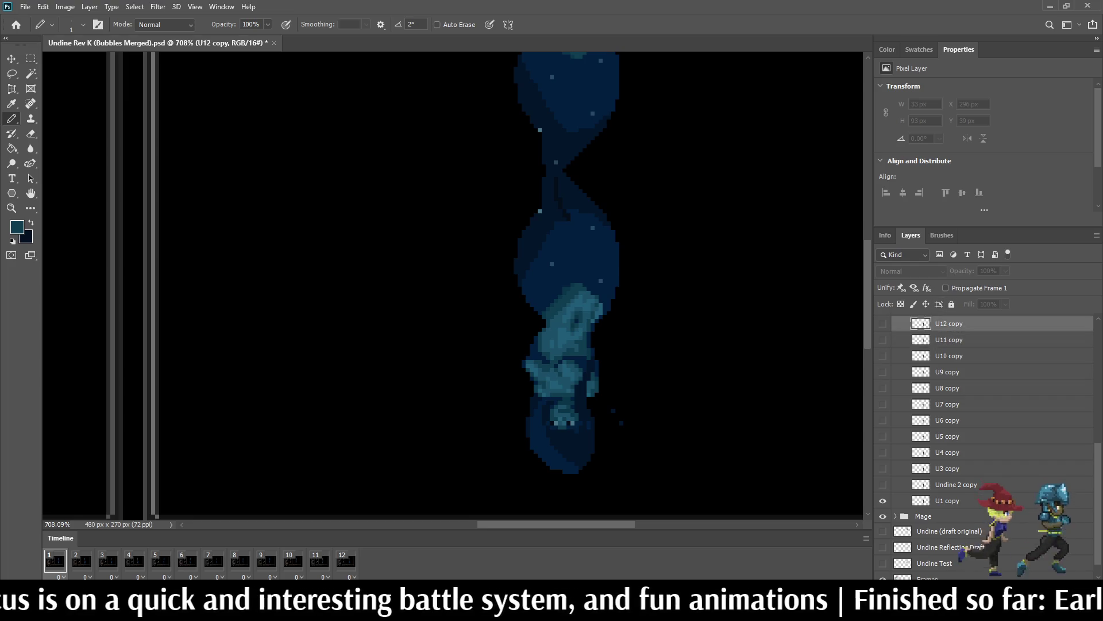
pyautogui.click(921, 484)
# Step: Turn on visibility for the reflection copies Undine 2 copy through U12 copy
pyautogui.click(883, 484)
pyautogui.click(883, 468)
pyautogui.click(882, 452)
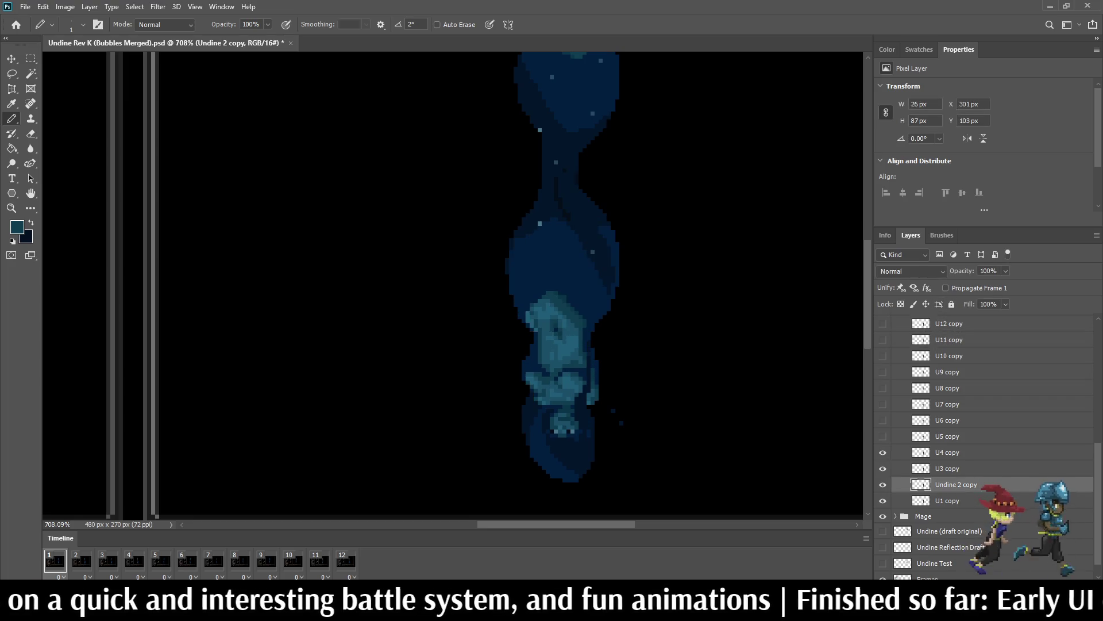
pyautogui.click(882, 437)
pyautogui.click(882, 404)
pyautogui.click(882, 388)
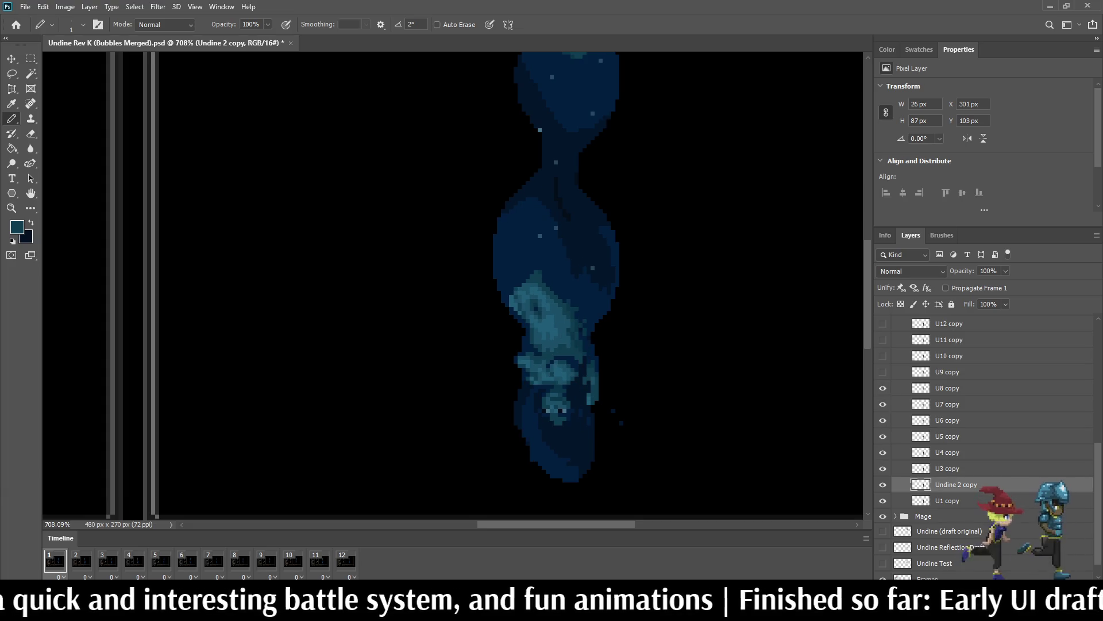
pyautogui.click(883, 372)
pyautogui.click(883, 356)
pyautogui.click(883, 340)
pyautogui.click(883, 323)
pyautogui.scroll(-1, 882, 324)
pyautogui.scroll(3, 983, 431)
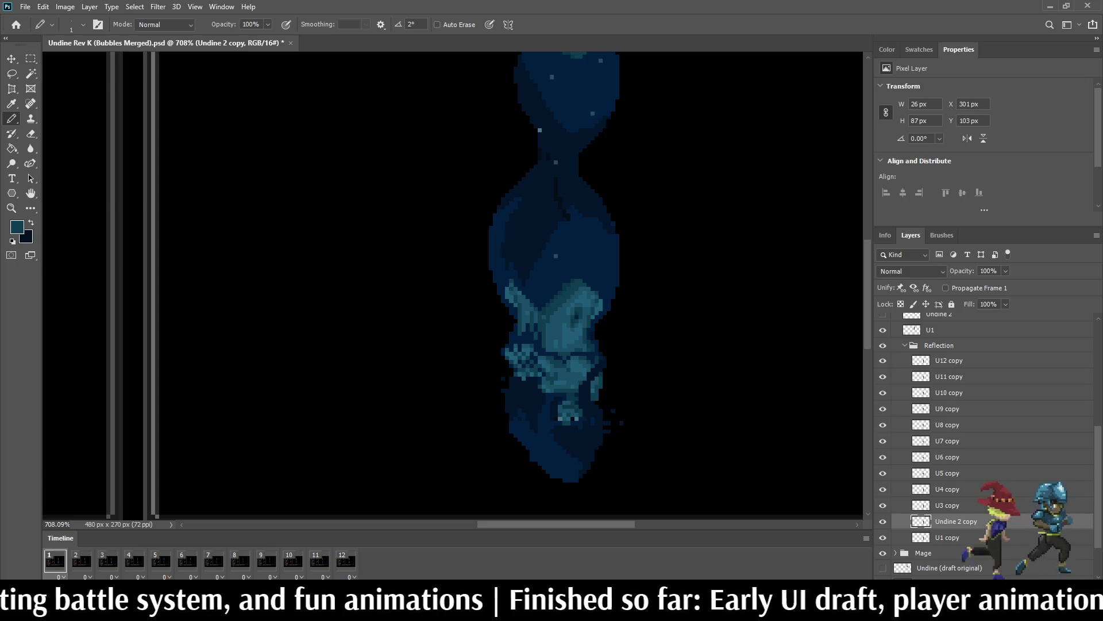
# Step: Select all twelve reflection copies from U1 copy to U12 copy and shift them 40 px right
pyautogui.click(948, 537)
pyautogui.keyDown('shift'); pyautogui.click(948, 361); pyautogui.keyUp('shift')
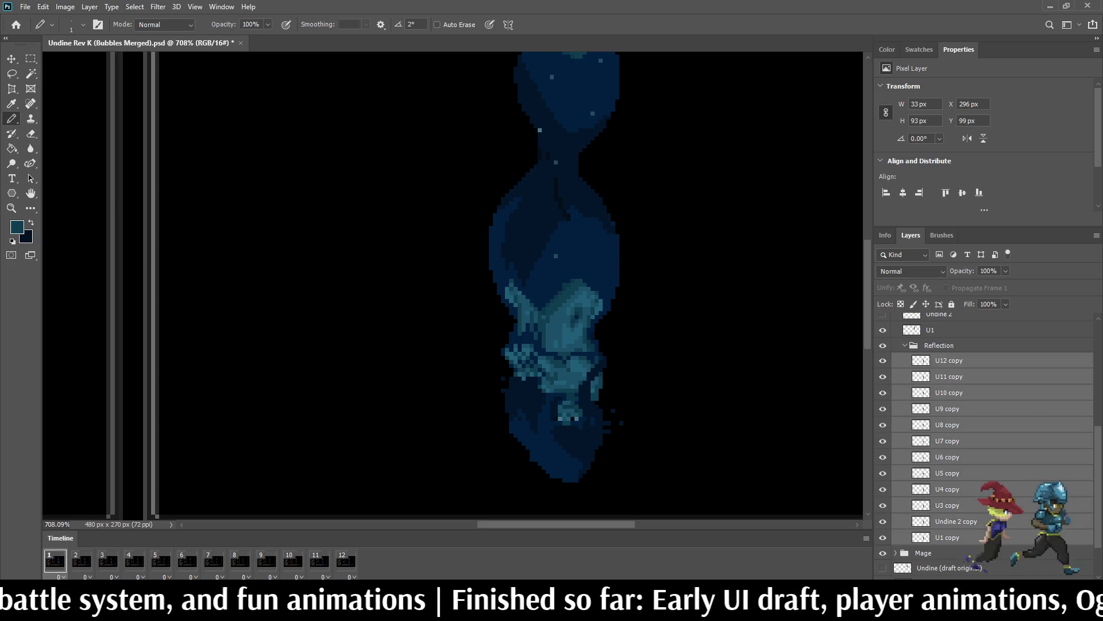
pyautogui.press('m')
pyautogui.scroll(-2, 655, 149)
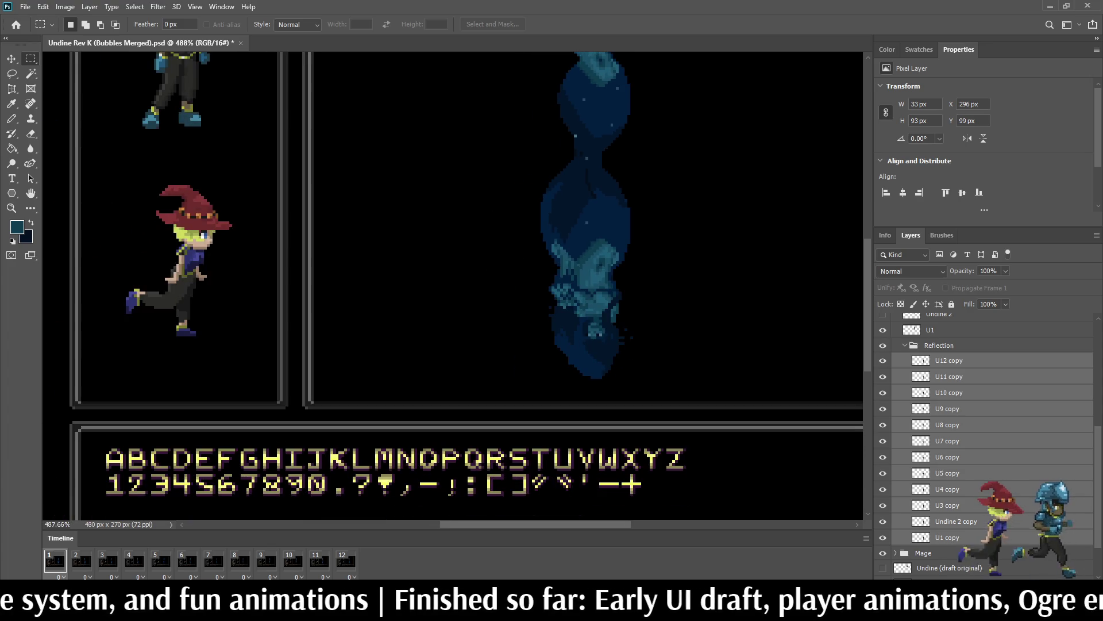
pyautogui.scroll(2, 466, 286)
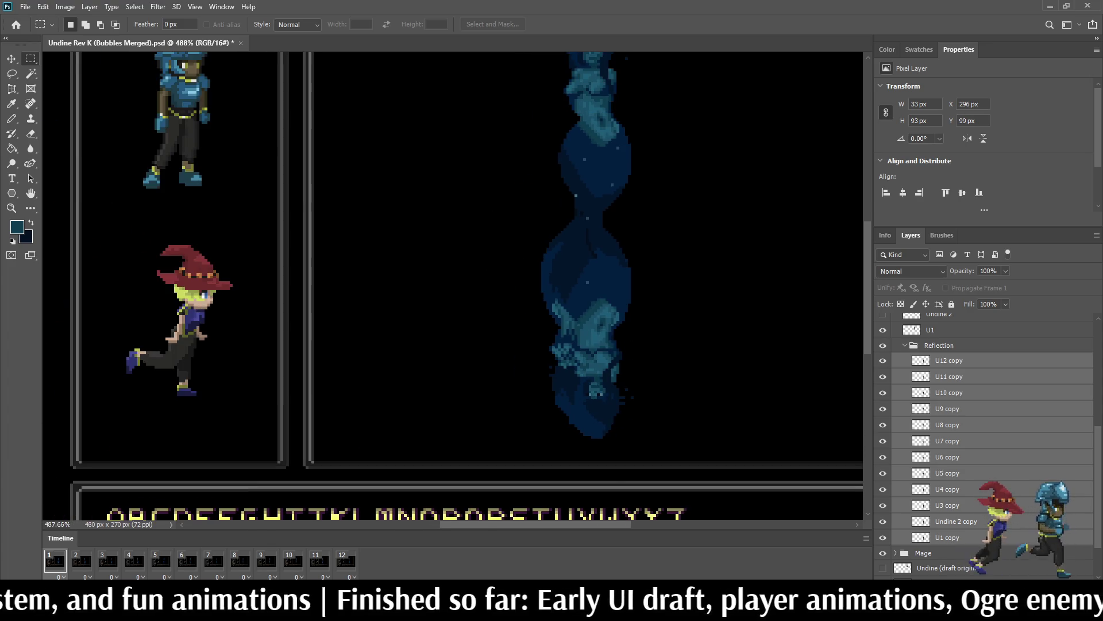
pyautogui.hotkey('ctrl', 'shift', 'Right')
pyautogui.hotkey('ctrl', 'shift', 'Right')
pyautogui.hotkey('ctrl', 'shift', 'Right')
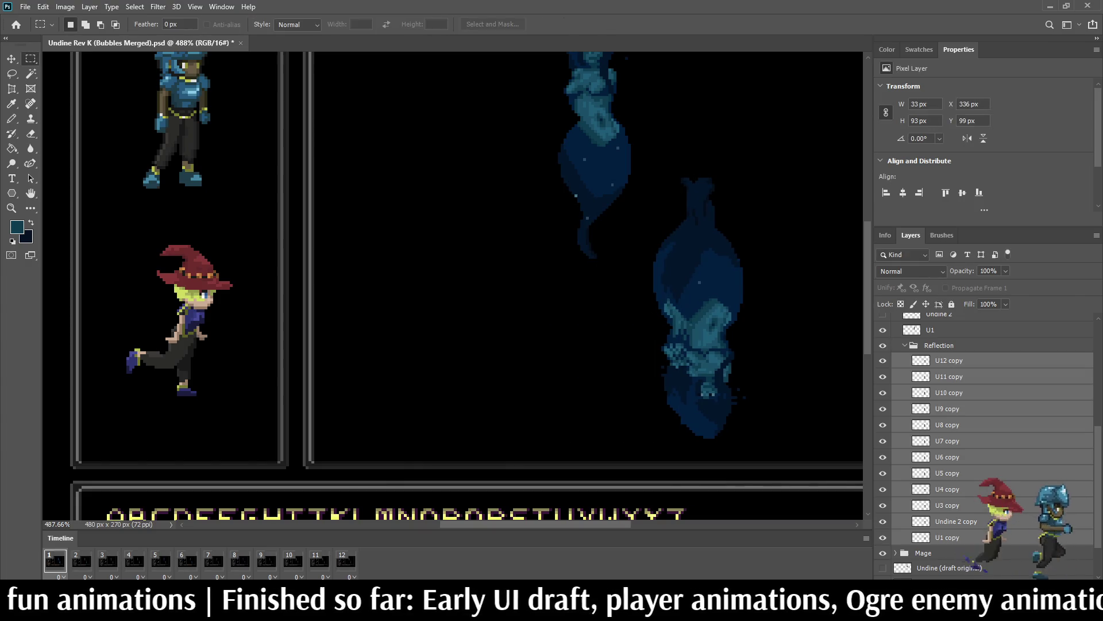
# Step: Marquee the reflection's upper part, try a transform without changes, and make U1 copy active
pyautogui.moveTo(796, 141)
pyautogui.mouseDown()
pyautogui.moveTo(685, 241)
pyautogui.moveTo(632, 332)
pyautogui.moveTo(614, 317)
pyautogui.mouseUp()
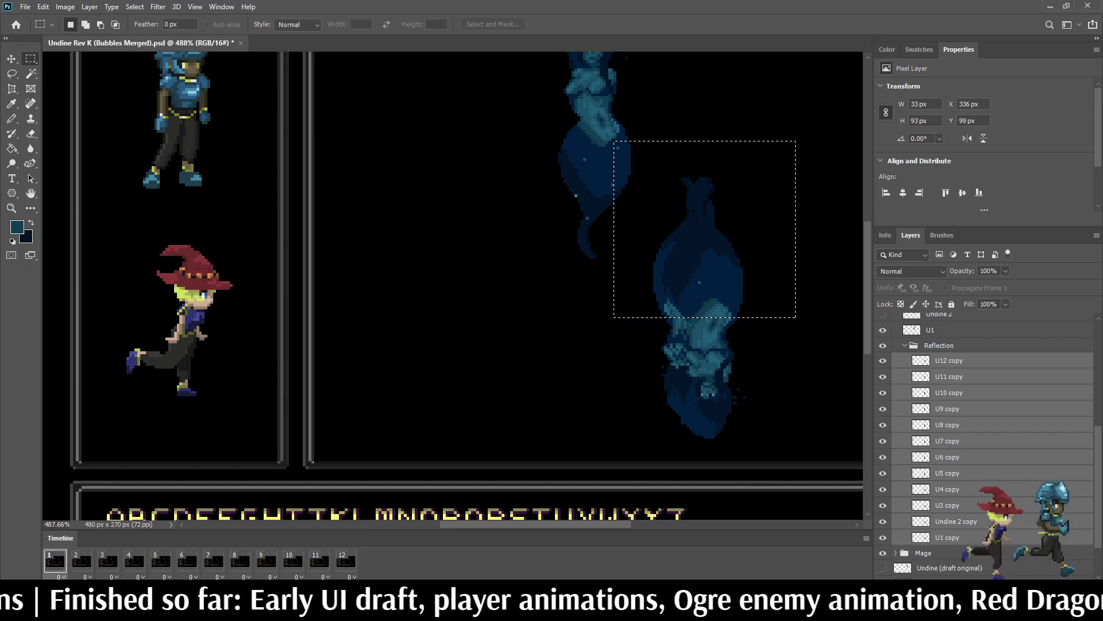
pyautogui.hotkey('ctrl', 't')
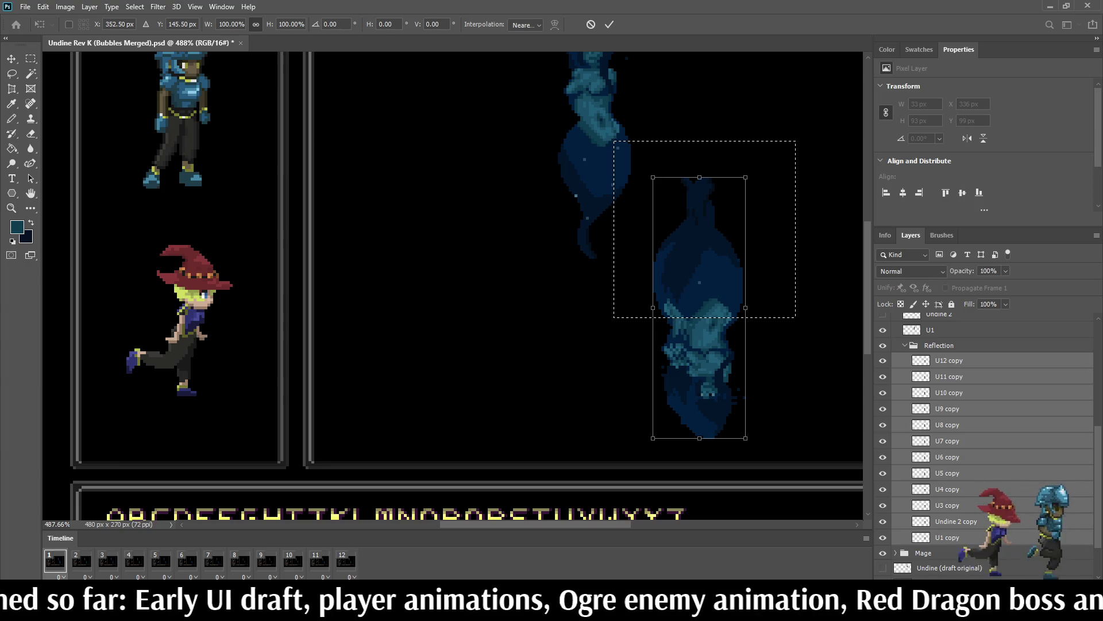
pyautogui.press('Return')
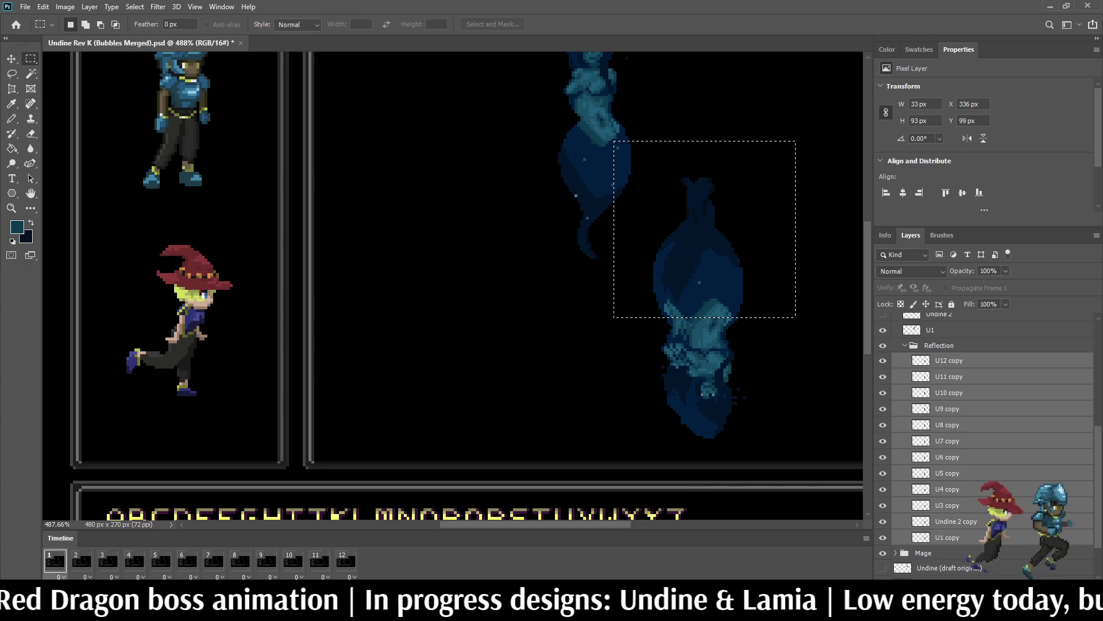
pyautogui.click(947, 538)
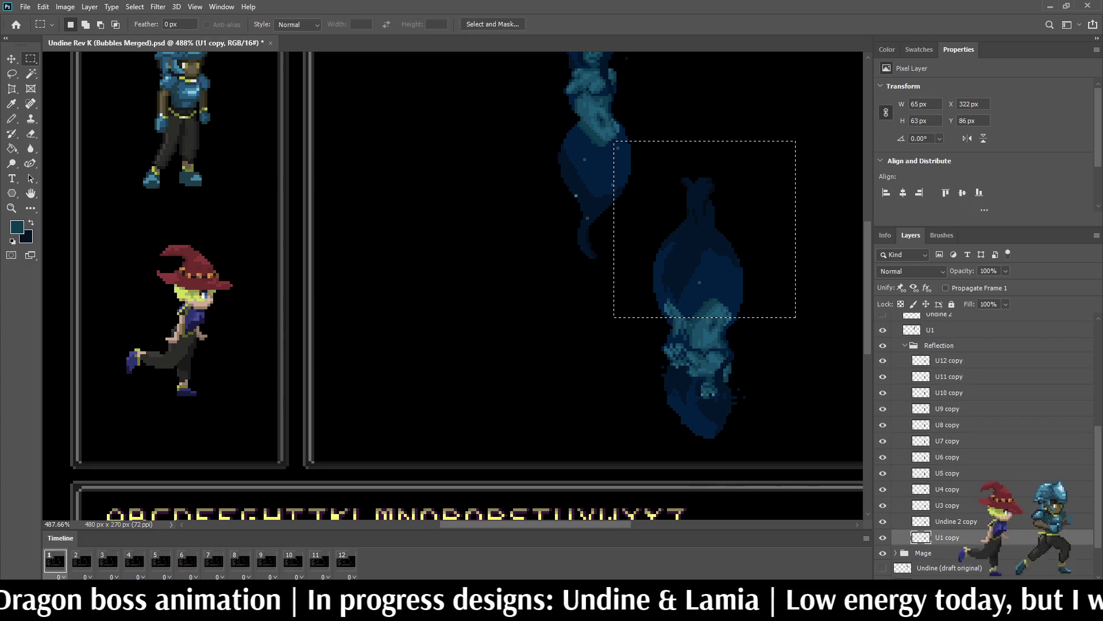
# Step: Roughly squash U1 copy's upper part, deselect, and hide the frame 2–6 reflection layers
pyautogui.hotkey('ctrl', 't')
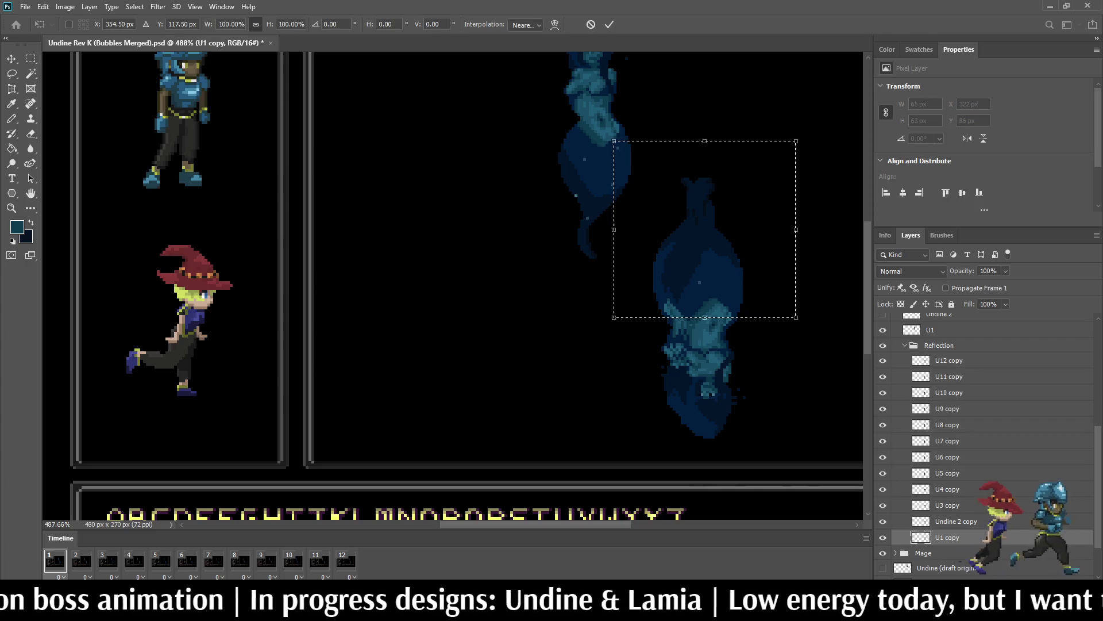
pyautogui.moveTo(704, 140); pyautogui.dragTo(705, 210)
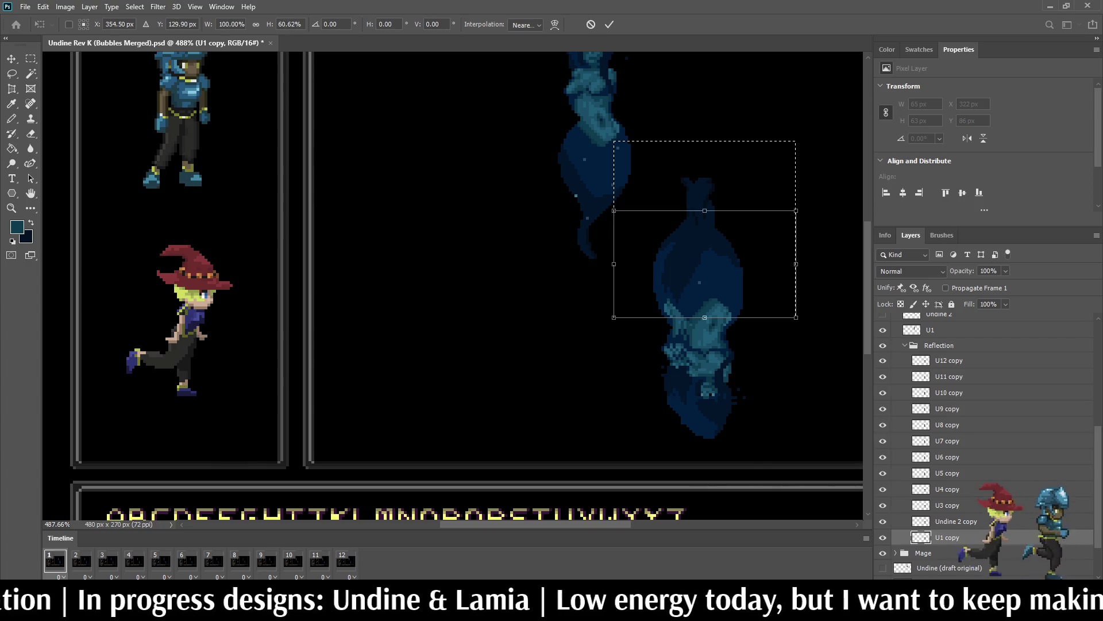
pyautogui.press('Return')
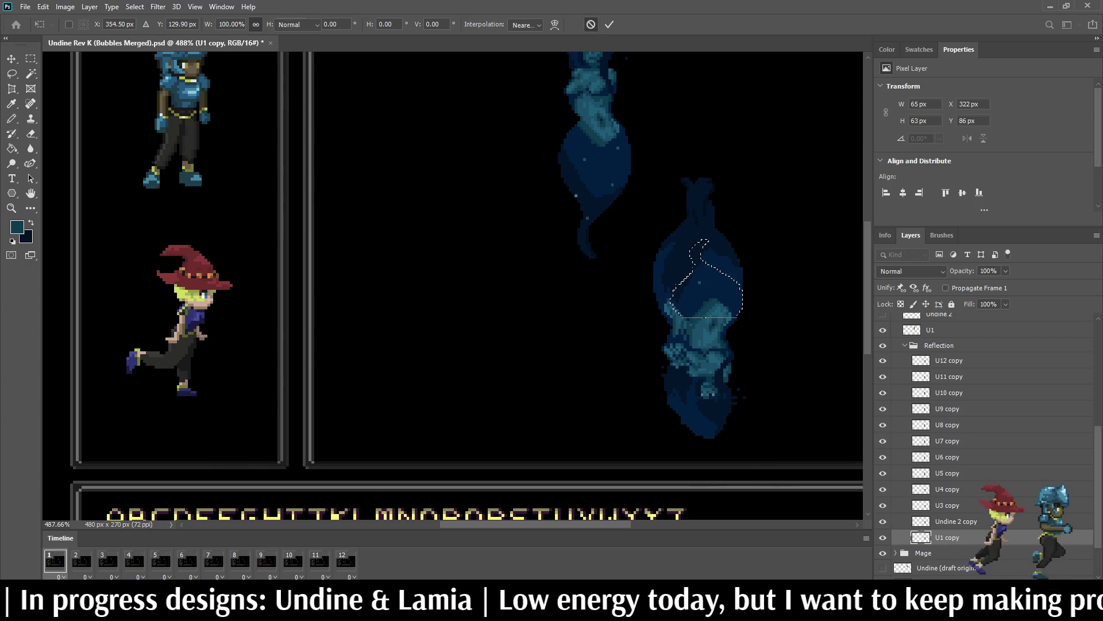
pyautogui.hotkey('ctrl', 'd')
pyautogui.moveTo(883, 521); pyautogui.dragTo(883, 360)
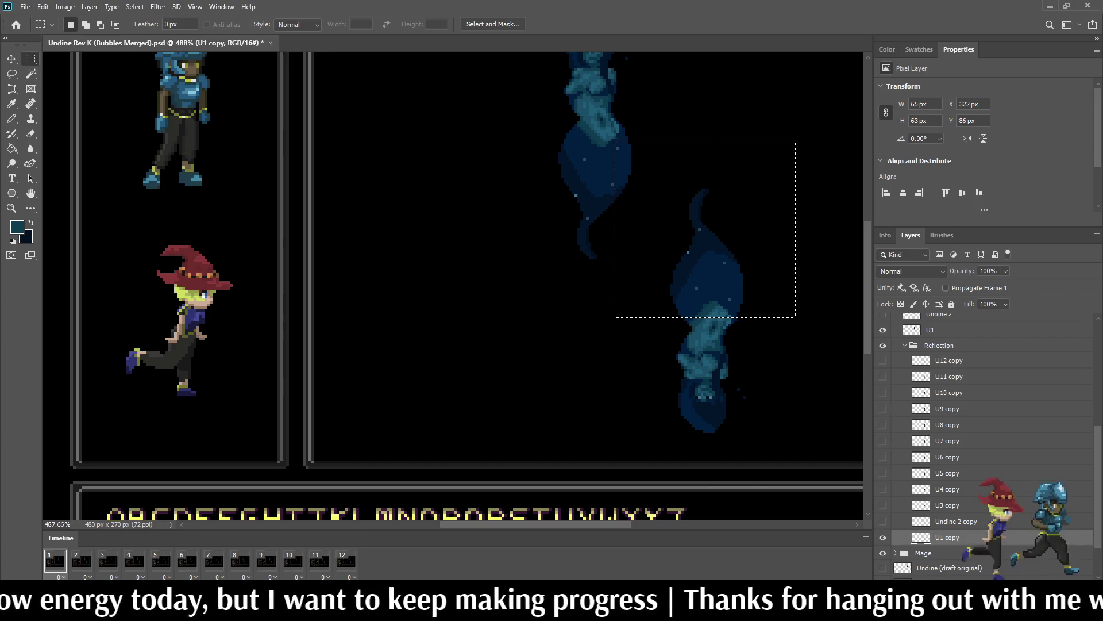
# Step: Transform the reselected upper reflection again, trying height values in the options bar
pyautogui.hotkey('ctrl', 't')
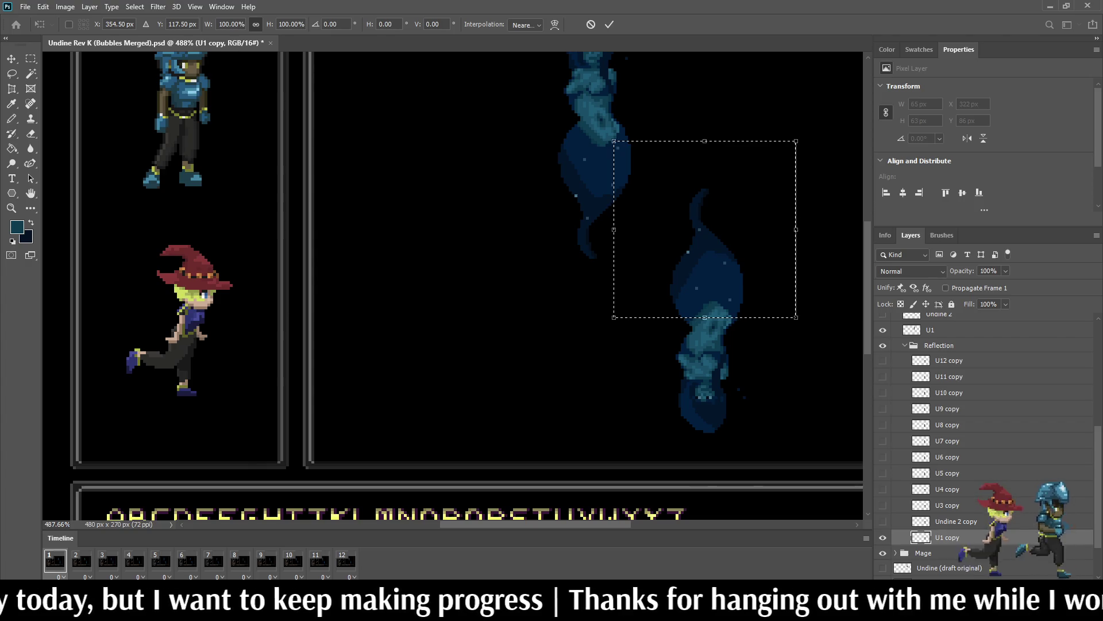
pyautogui.moveTo(705, 141)
pyautogui.mouseDown()
pyautogui.moveTo(704, 217)
pyautogui.moveTo(704, 196)
pyautogui.mouseUp()
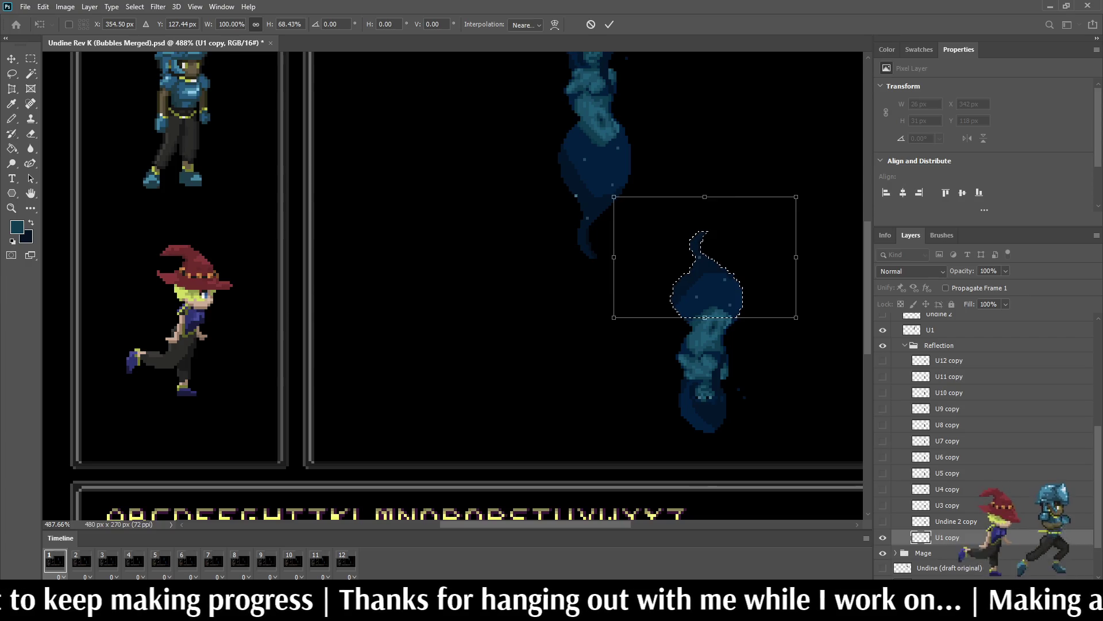
pyautogui.hotkey('shift', 'Down')
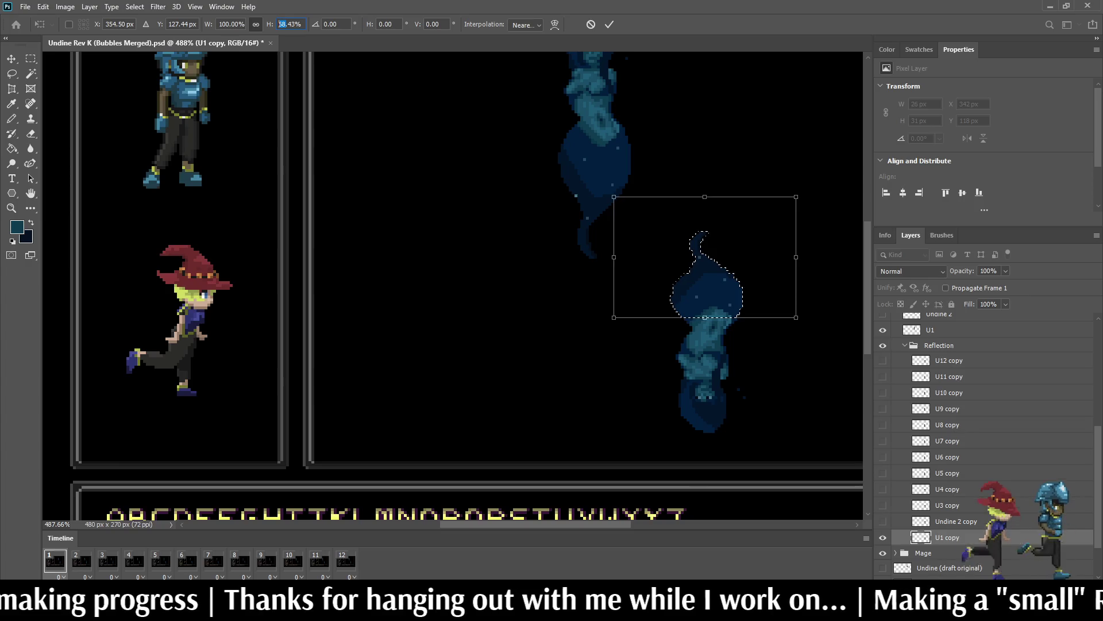
pyautogui.write('69')
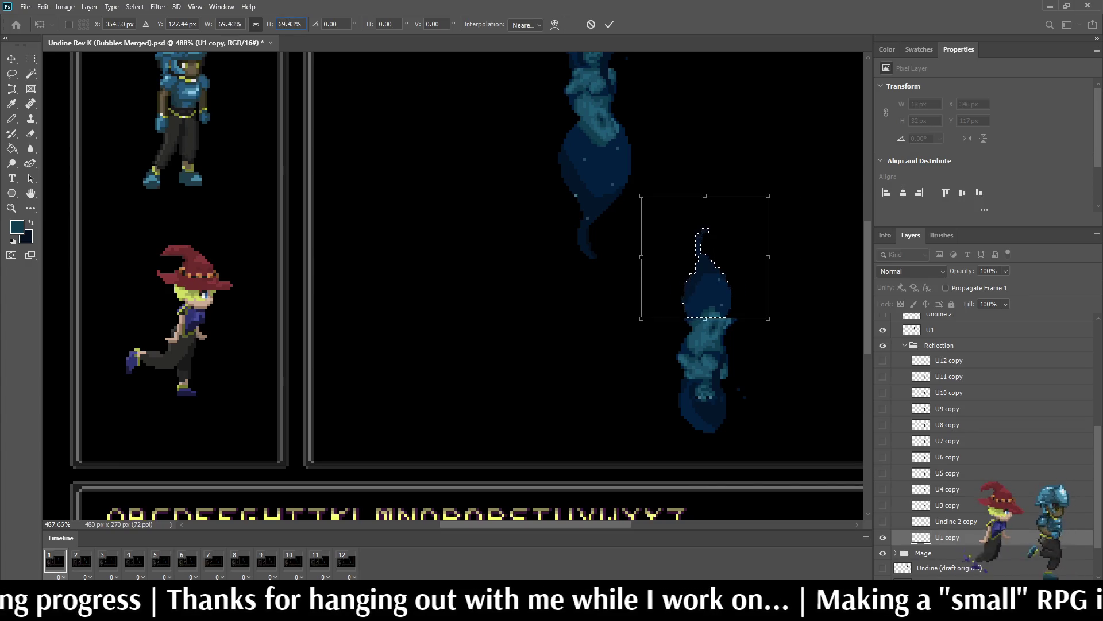
pyautogui.press('Delete')
pyautogui.press('Delete')
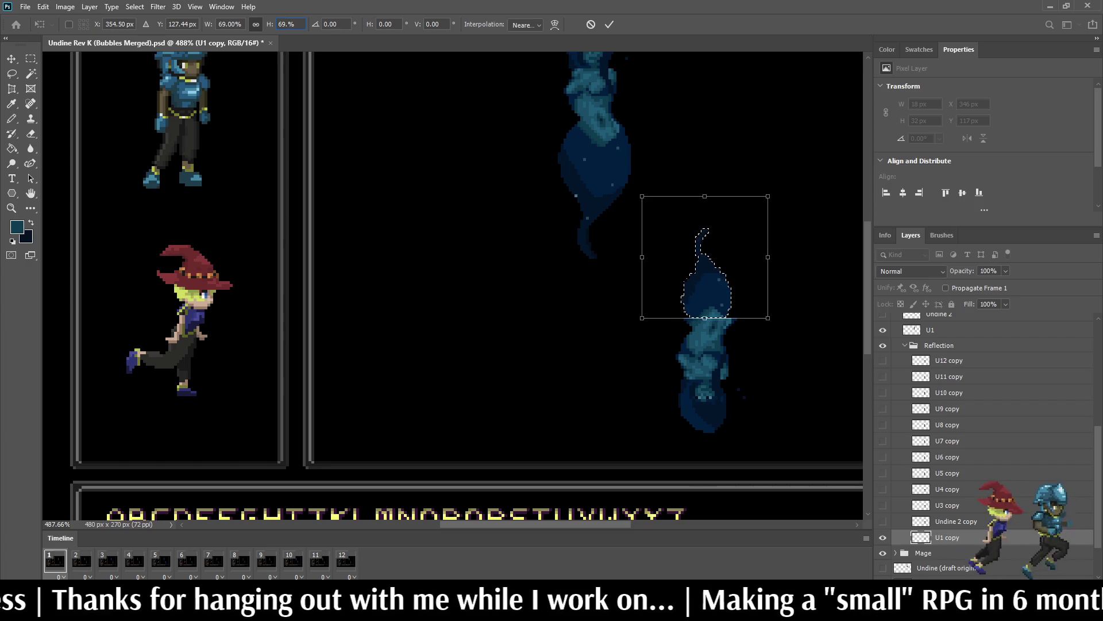
pyautogui.press('Return')
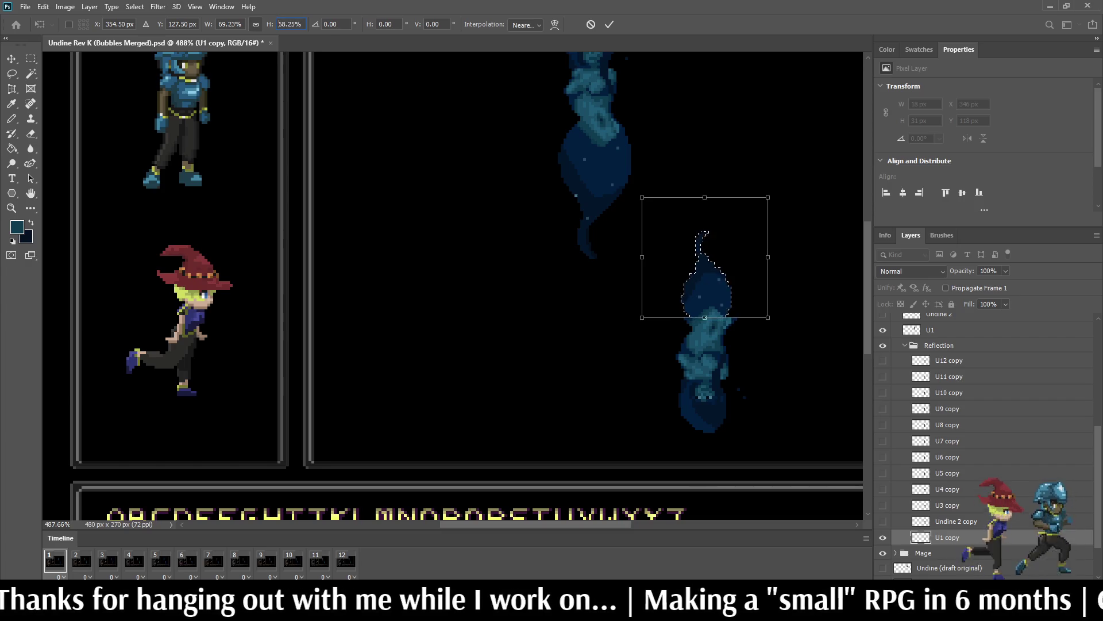
pyautogui.write('5')
pyautogui.write('100')
pyautogui.press('Return')
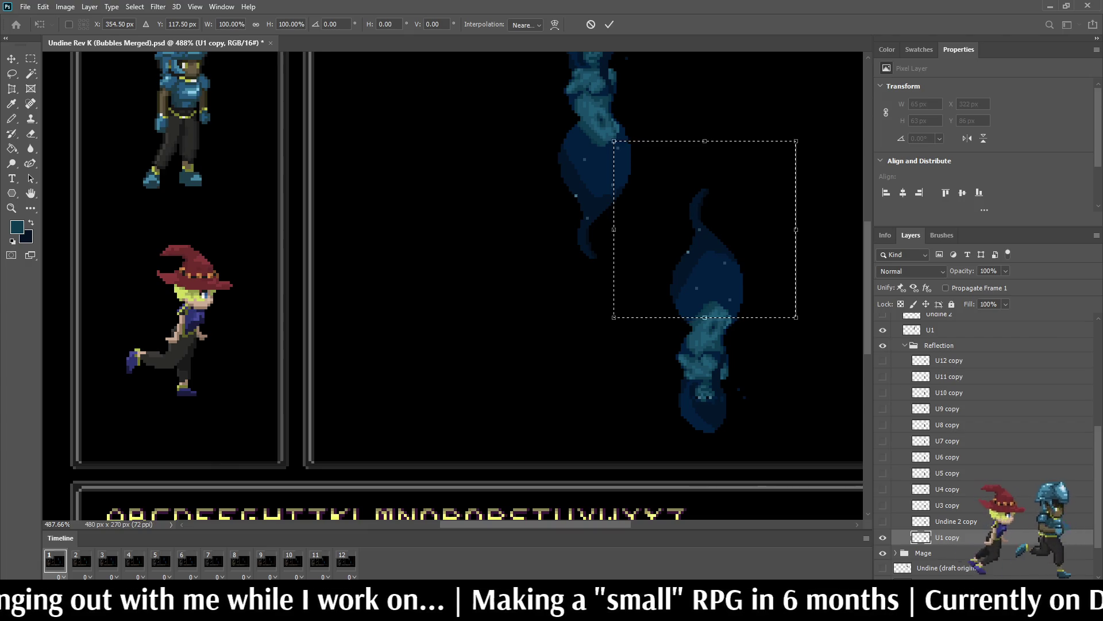
# Step: Set the height to 69%, commit, deselect, and pick frame 2's Undine 2 copy
pyautogui.click(291, 24)
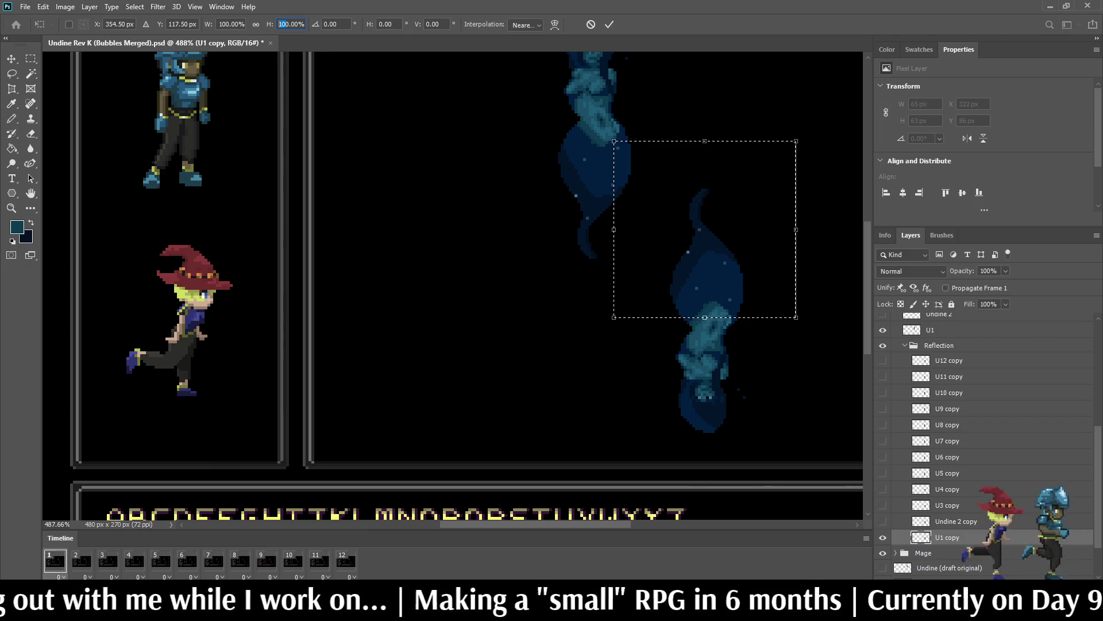
pyautogui.write('69')
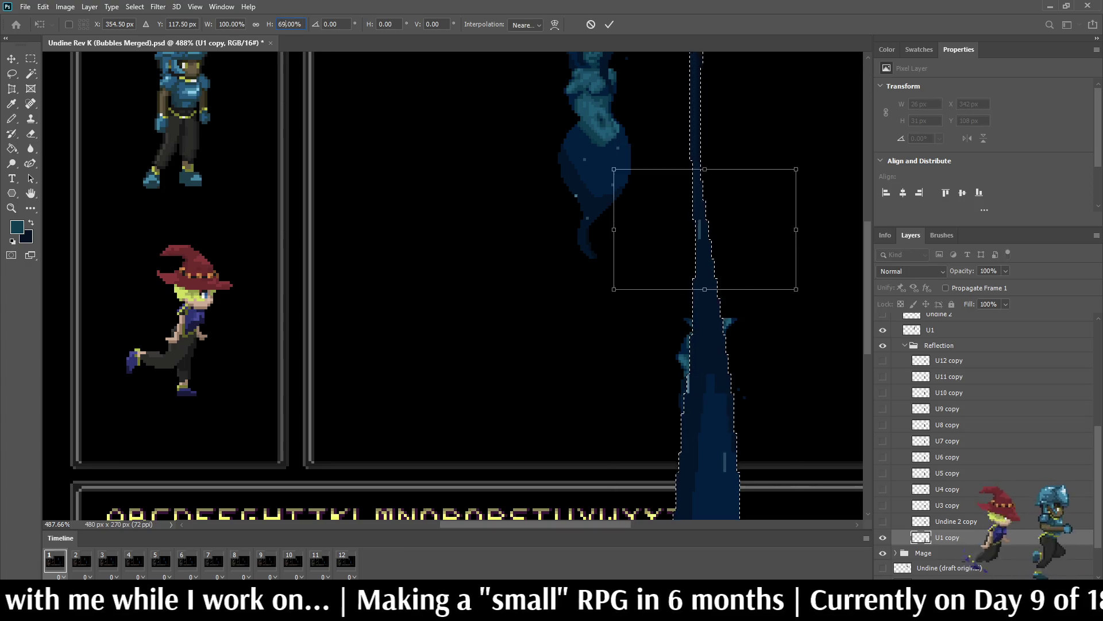
pyautogui.press('Return')
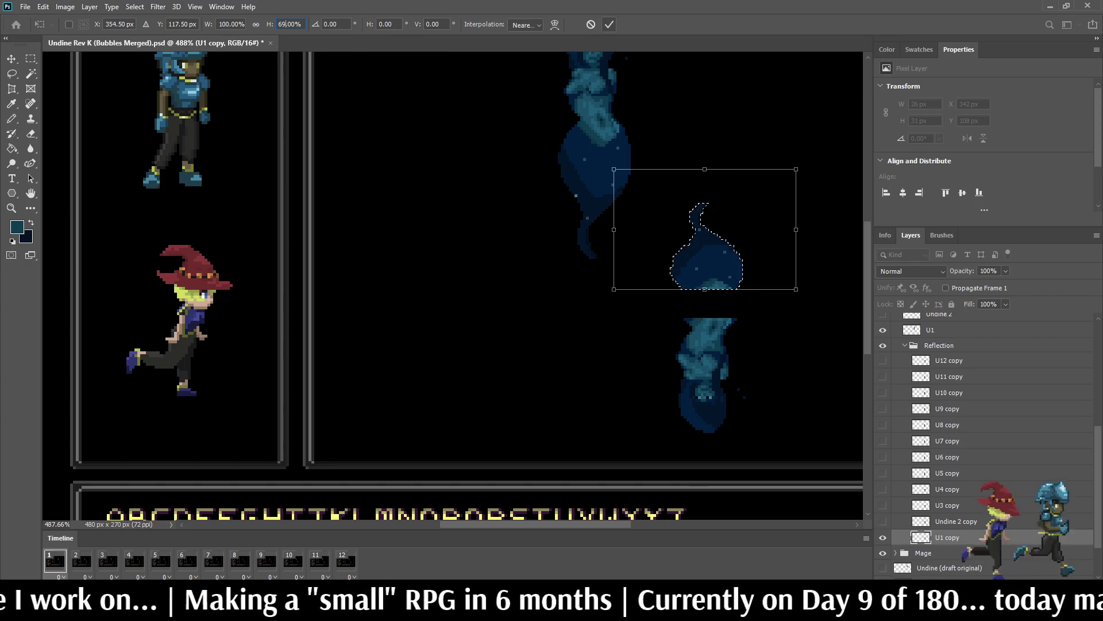
pyautogui.click(610, 24)
pyautogui.hotkey('ctrl', 'd')
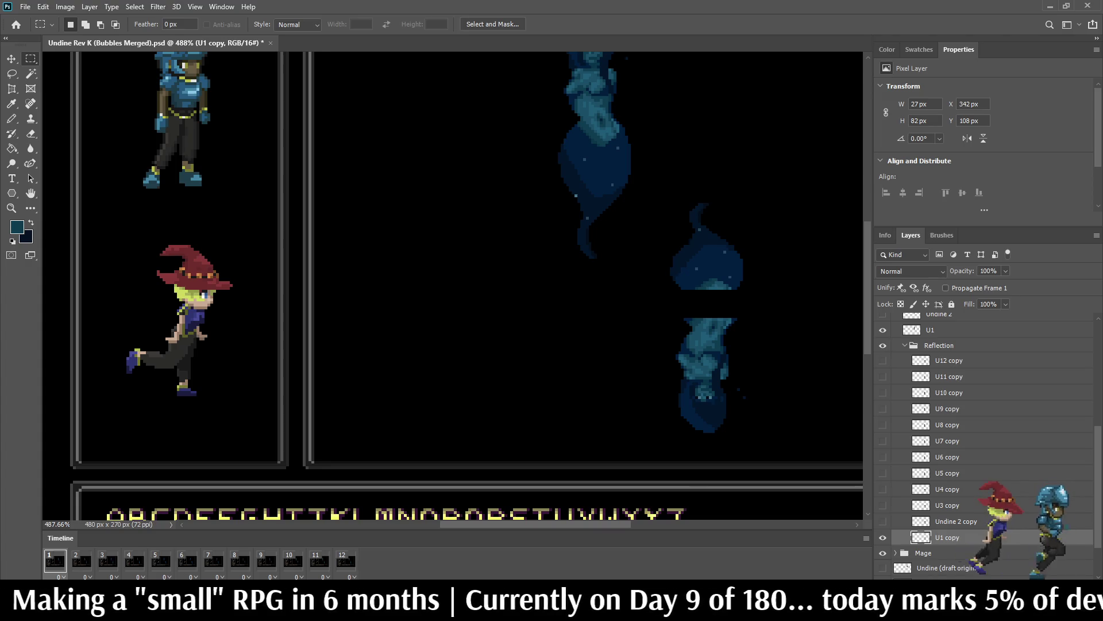
pyautogui.press('space')
pyautogui.click(956, 522)
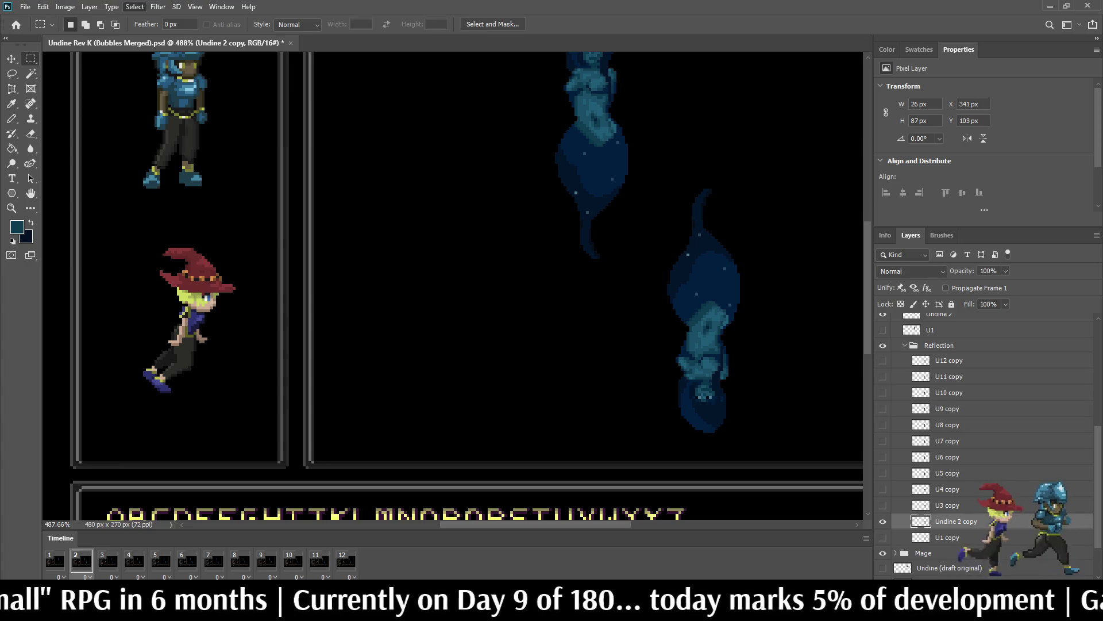
# Step: Reselect the upper area on Undine 2 copy and squash it to 69% height
pyautogui.click(134, 7)
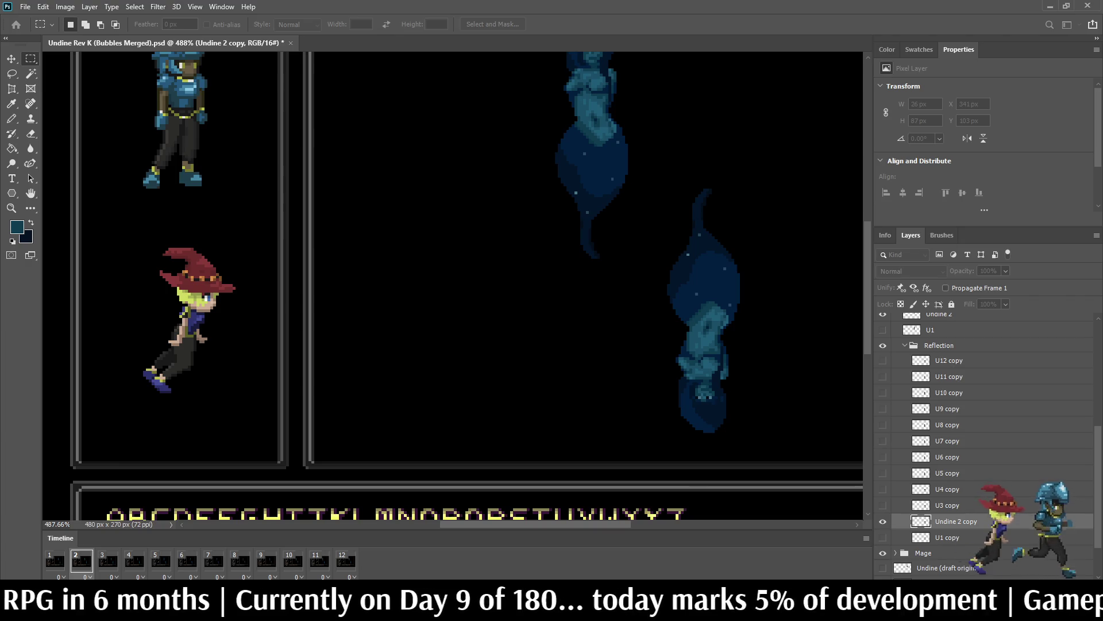
pyautogui.hotkey('ctrl', 'shift', 'd')
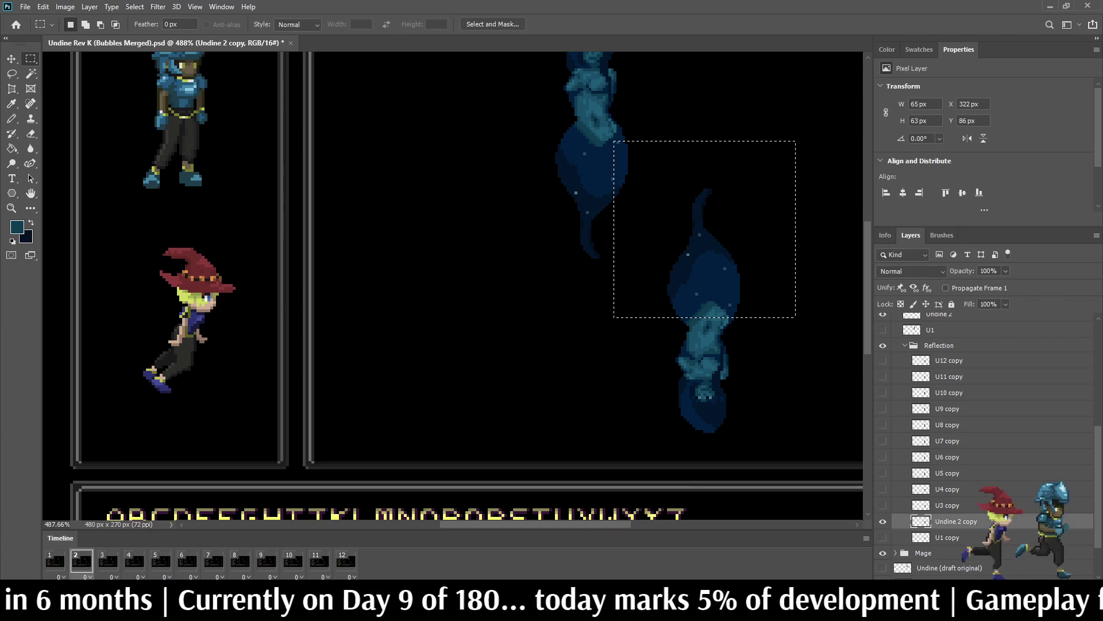
pyautogui.hotkey('ctrl', 't')
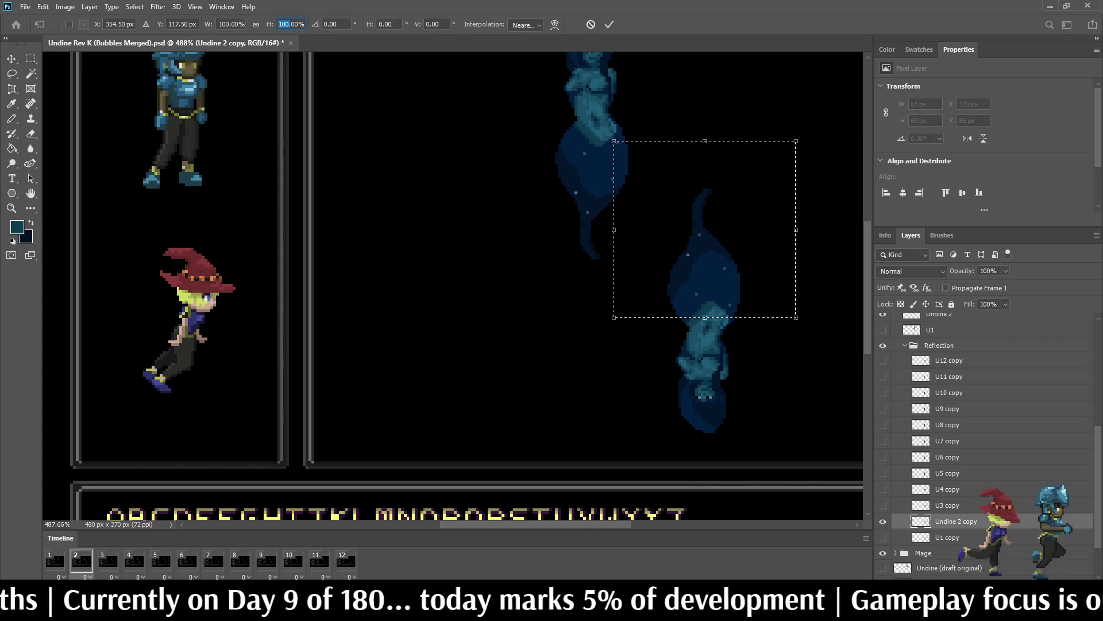
pyautogui.write('6')
pyautogui.press('Return')
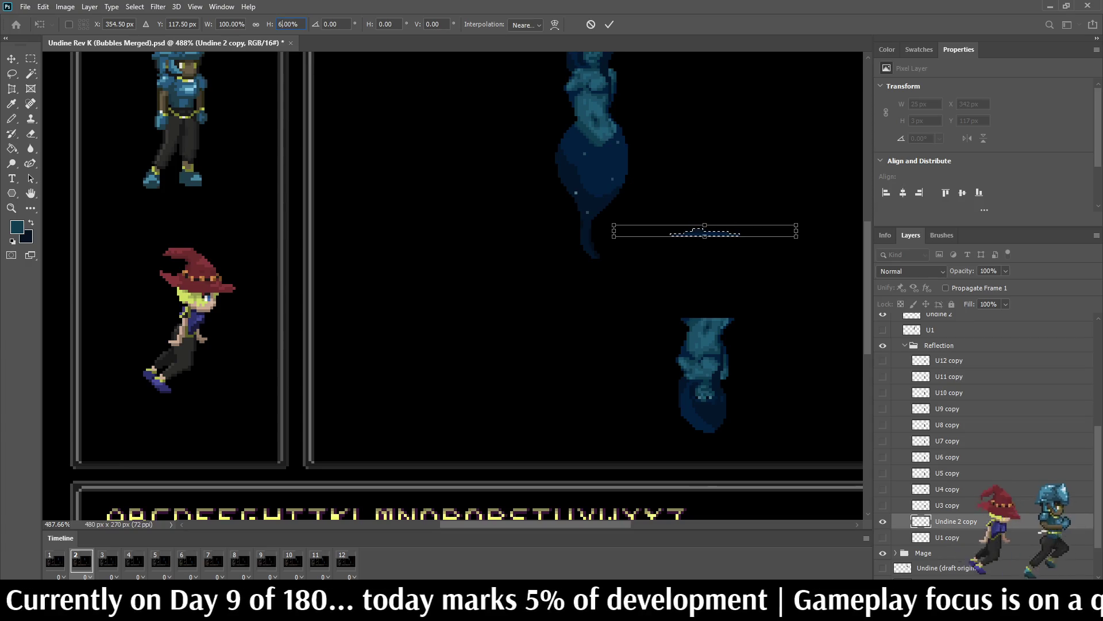
pyautogui.write('69')
pyautogui.press('Return')
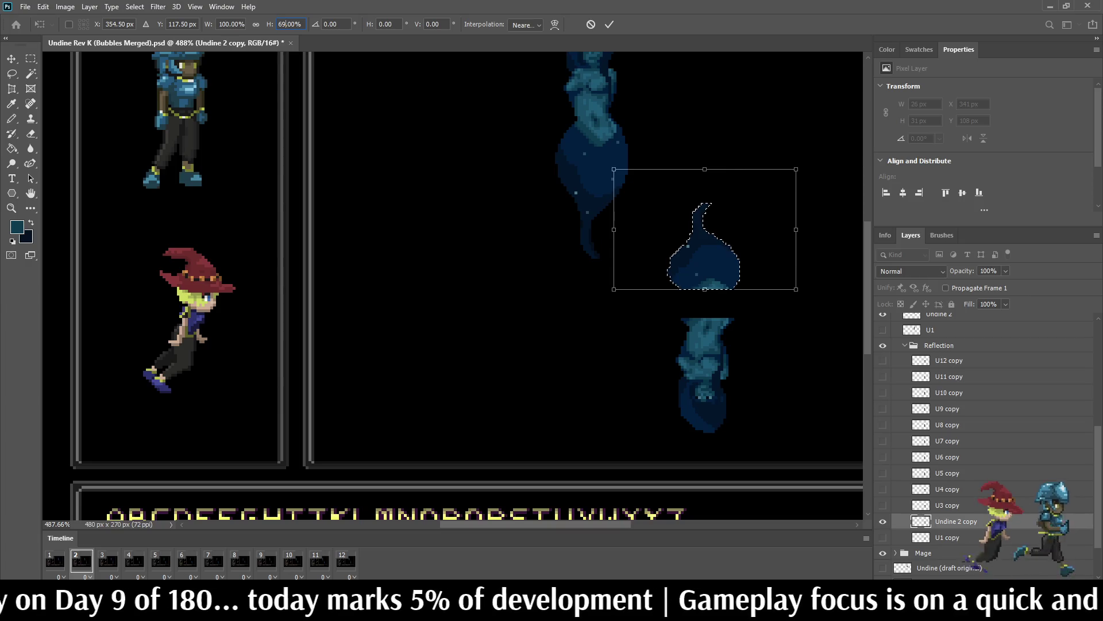
pyautogui.click(609, 24)
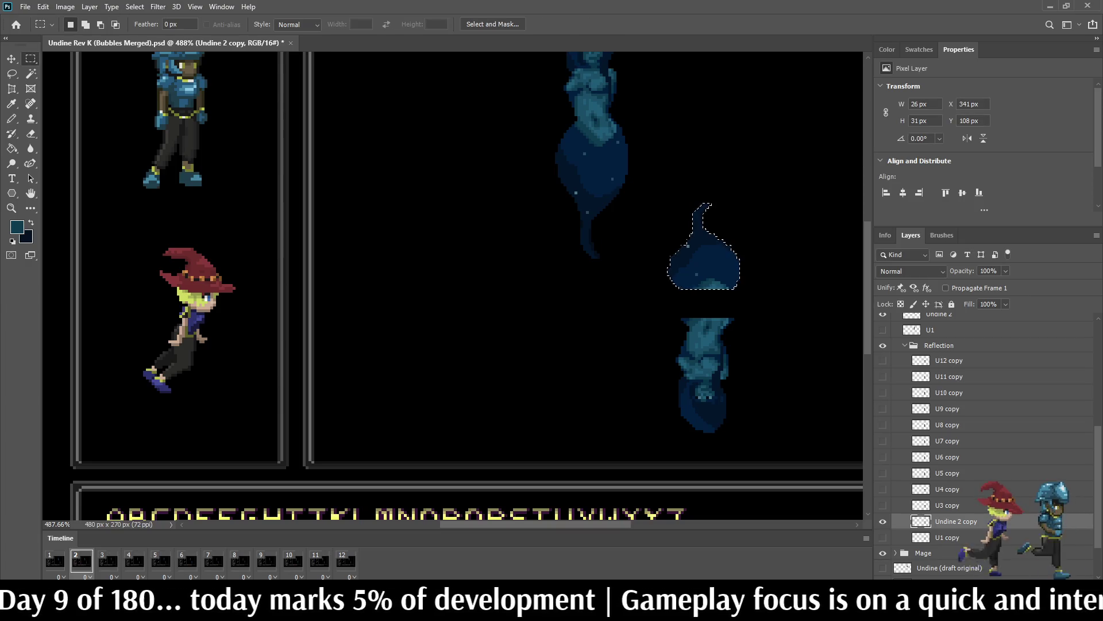
# Step: Switch to frame 3 with the U3 copy layer, deselect, and preview playback
pyautogui.click(107, 560)
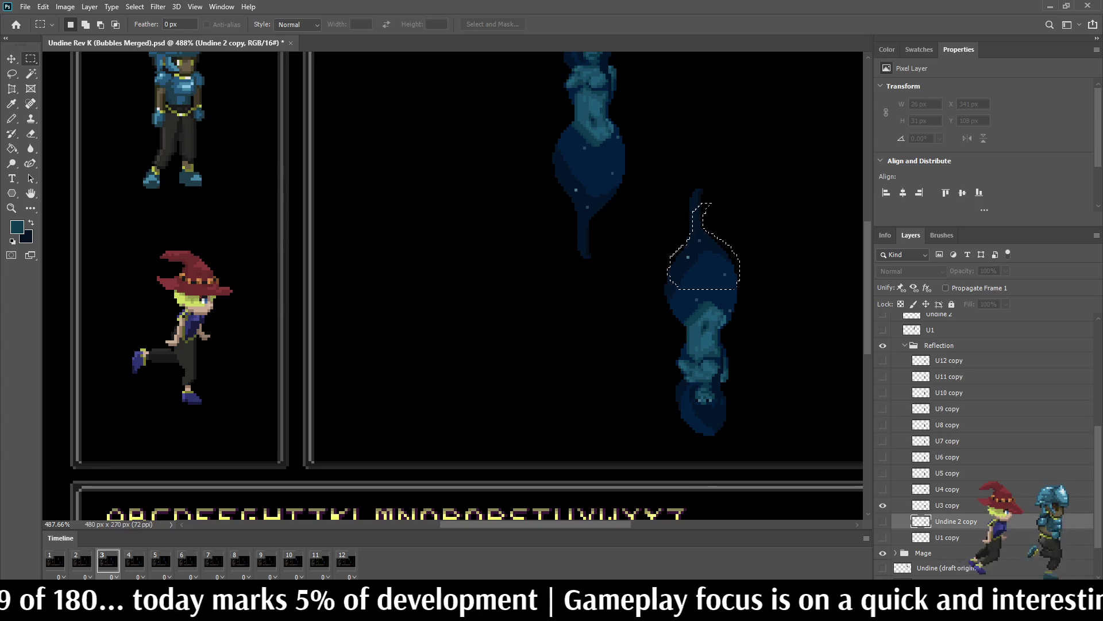
pyautogui.click(947, 505)
pyautogui.hotkey('ctrl', 'd')
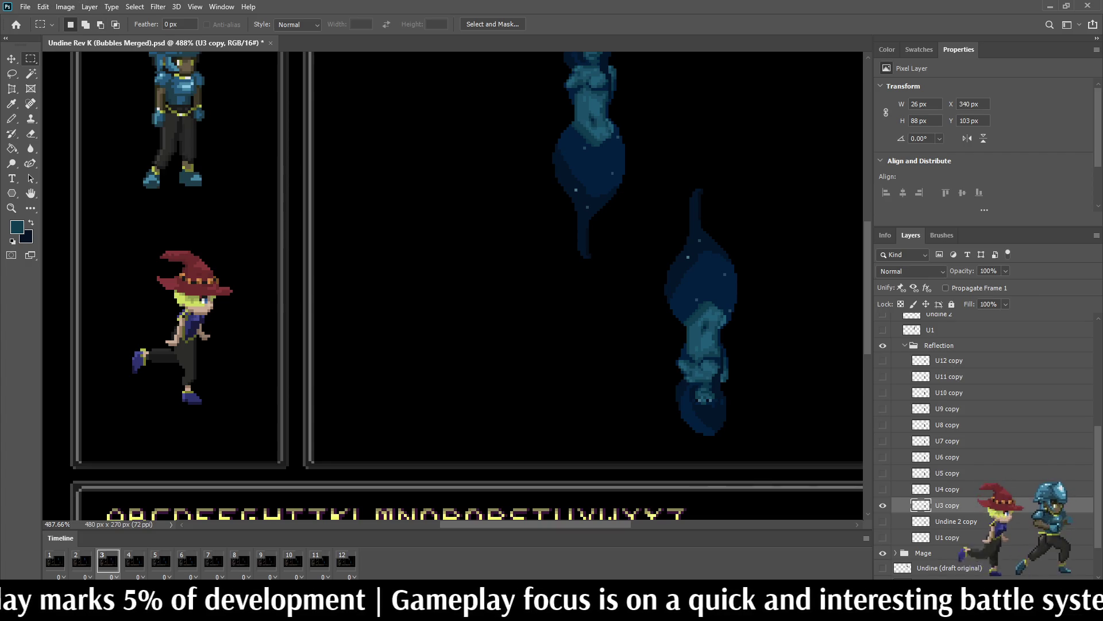
pyautogui.press('space')
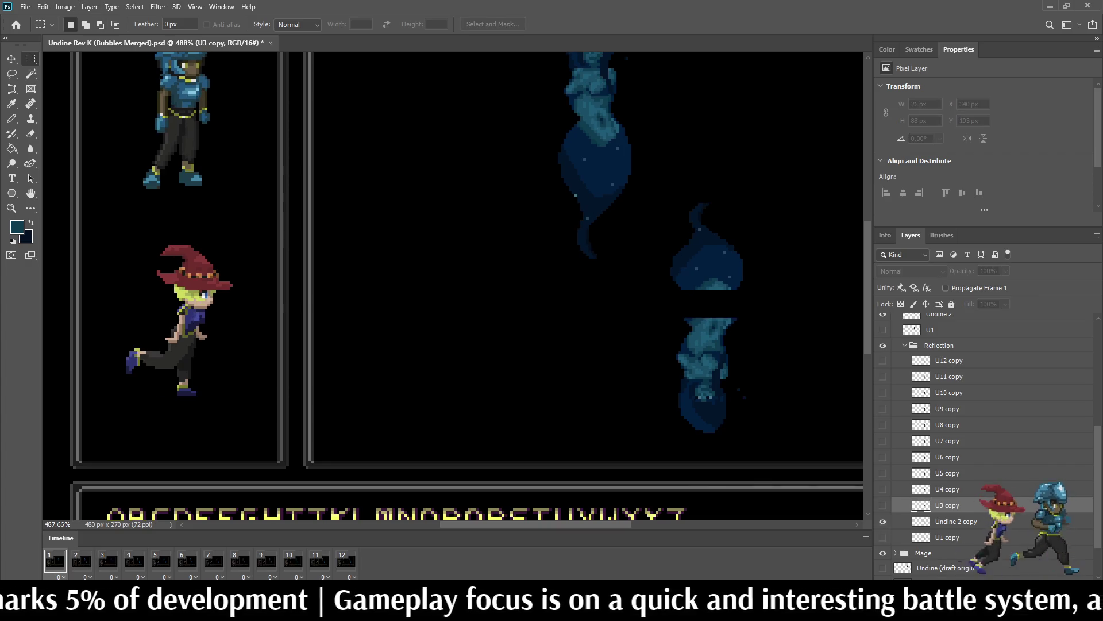
pyautogui.press('space')
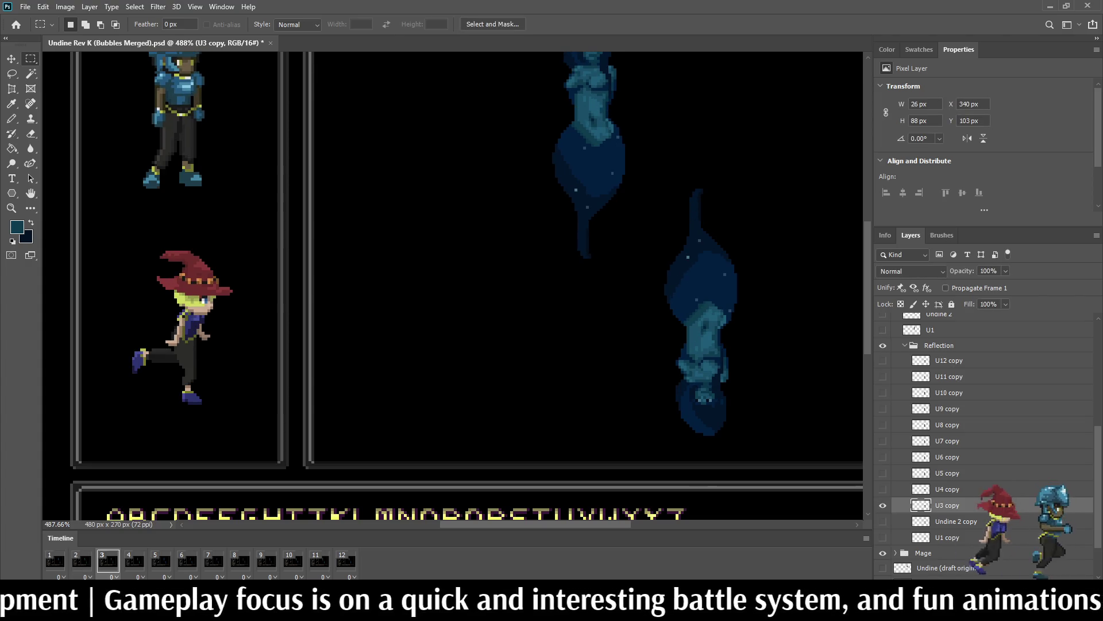
pyautogui.scroll(5, 741, 316)
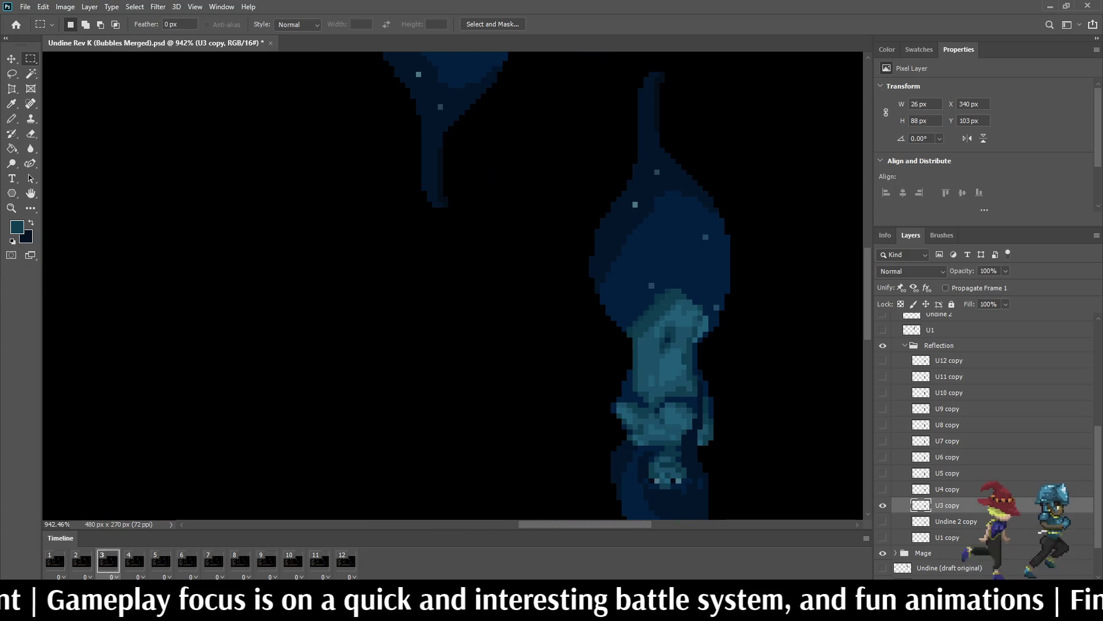
# Step: Marquee the top of frame 3's reflection and squash it to 69% height
pyautogui.moveTo(763, 66); pyautogui.dragTo(589, 320)
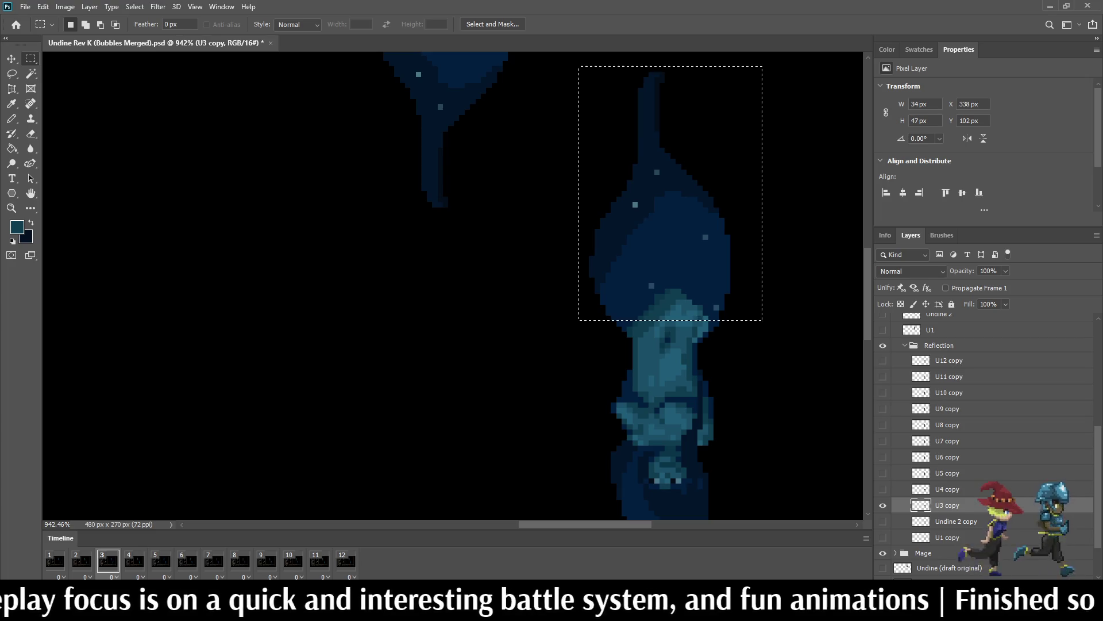
pyautogui.hotkey('ctrl', 't')
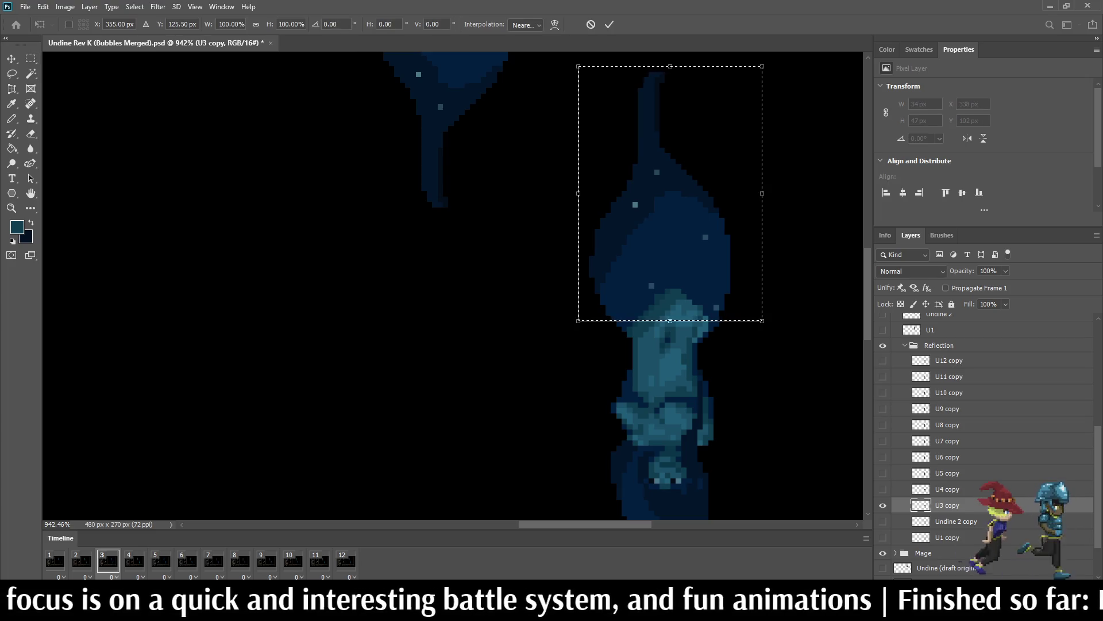
pyautogui.write('69')
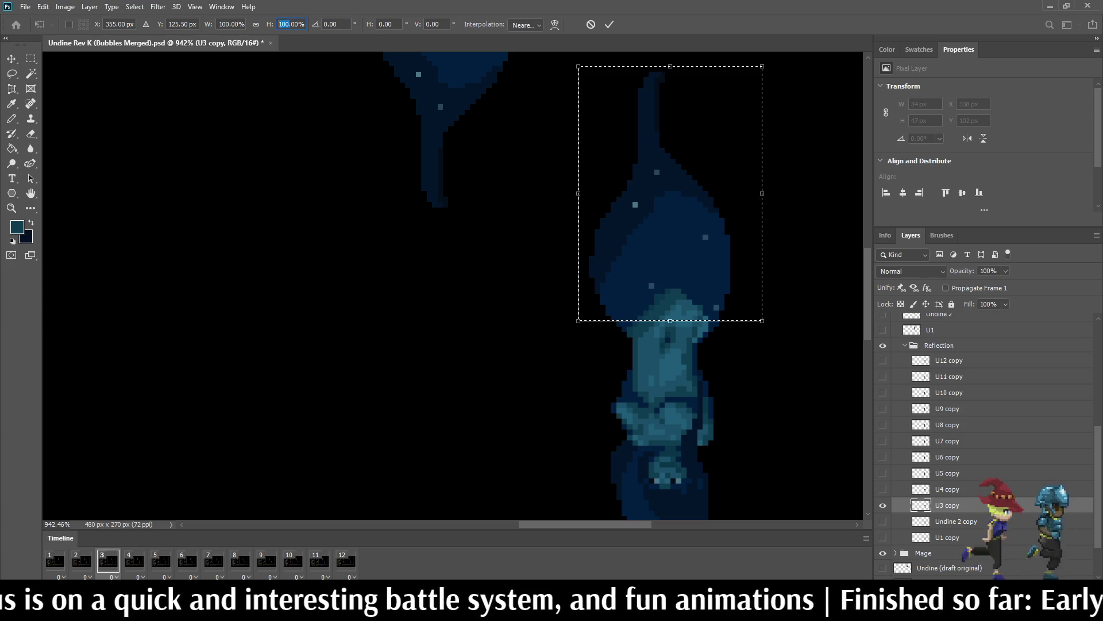
pyautogui.press('Return')
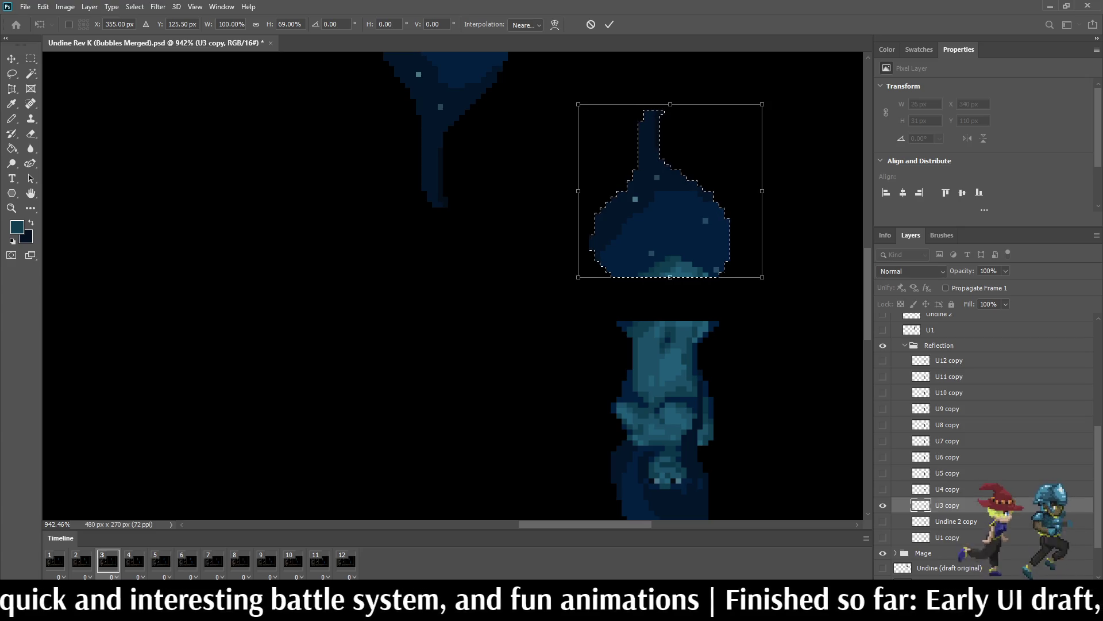
pyautogui.click(608, 24)
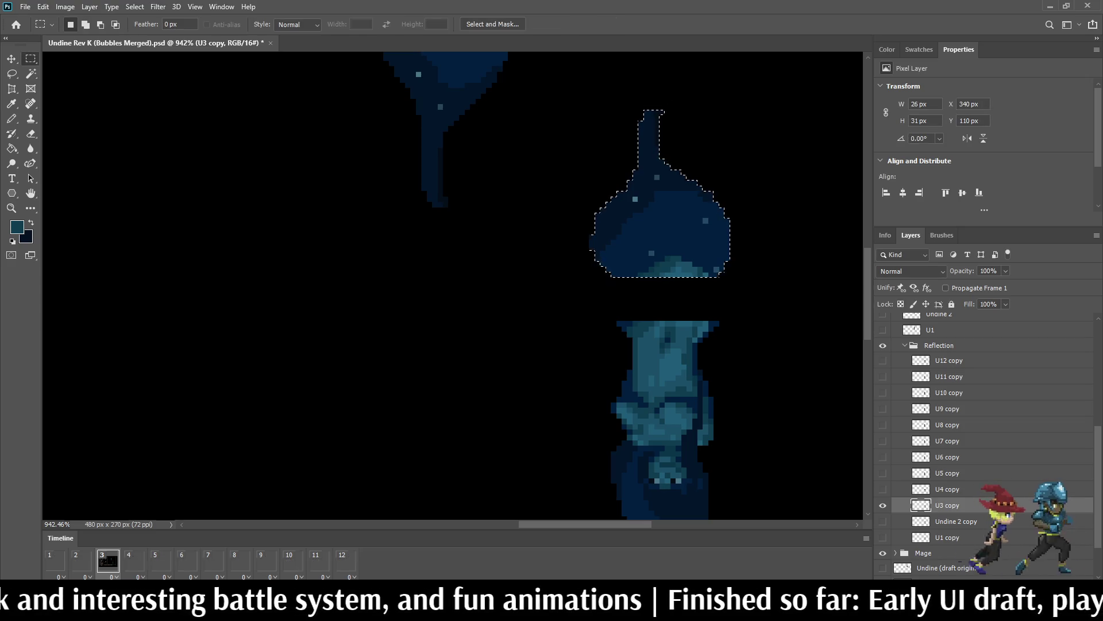
# Step: On frame 4, marquee U4 copy's upper part and squash it to 69% height
pyautogui.click(134, 561)
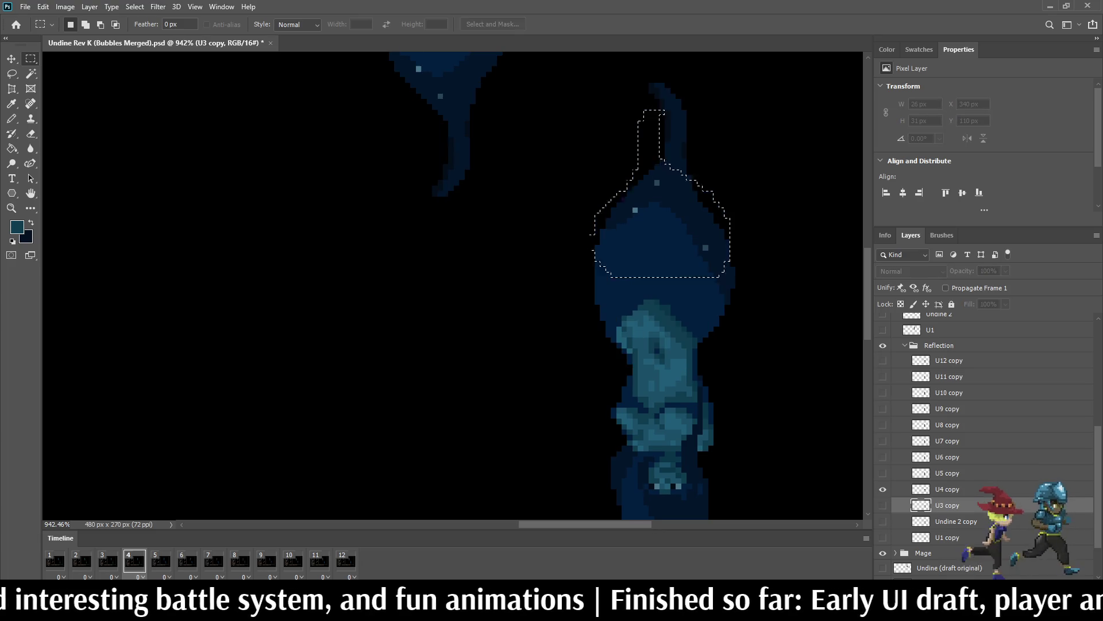
pyautogui.hotkey('ctrl', 'd')
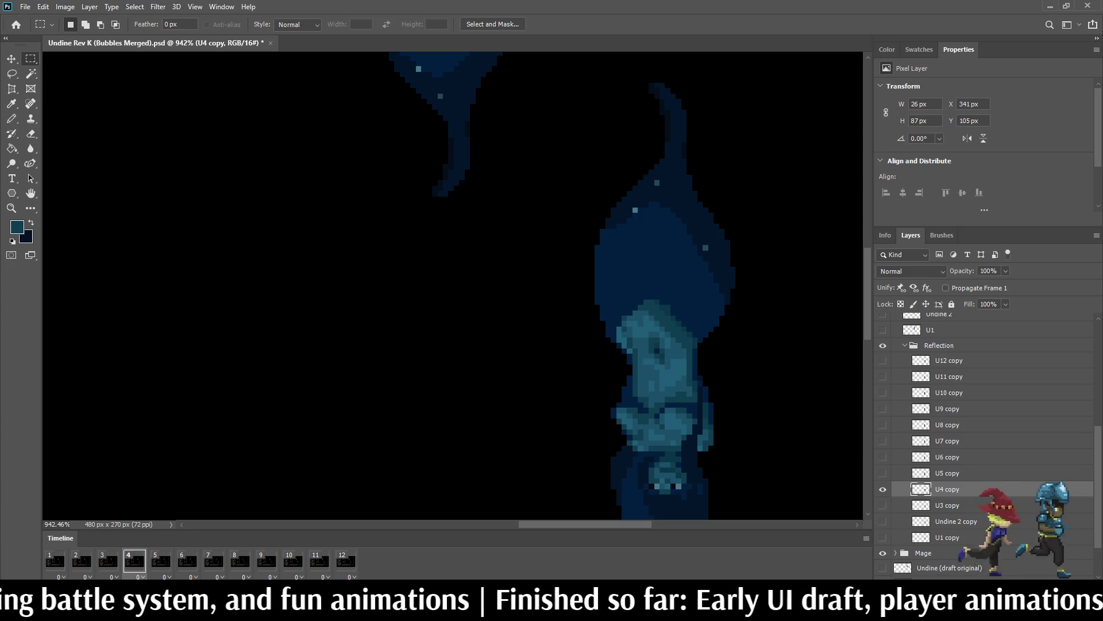
pyautogui.moveTo(573, 66); pyautogui.dragTo(806, 331)
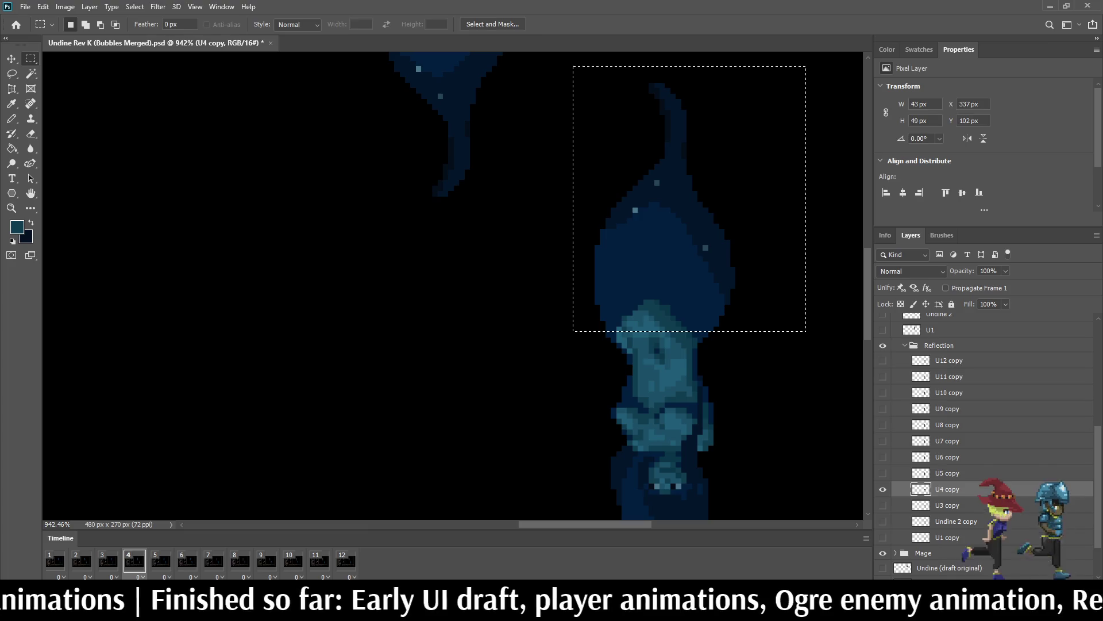
pyautogui.hotkey('ctrl', 't')
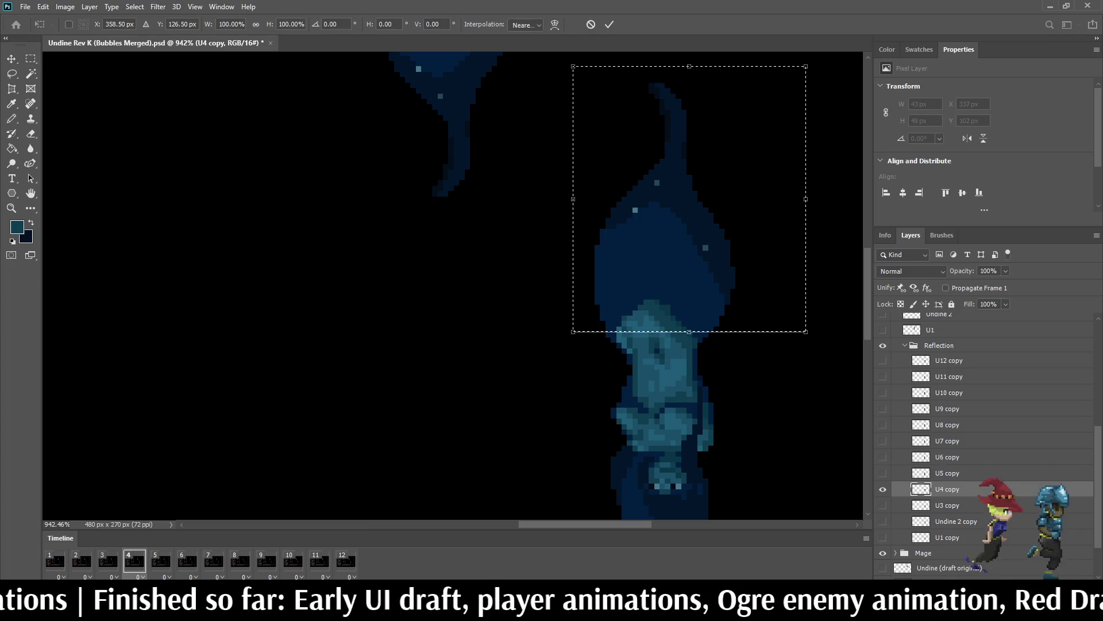
pyautogui.click(291, 24)
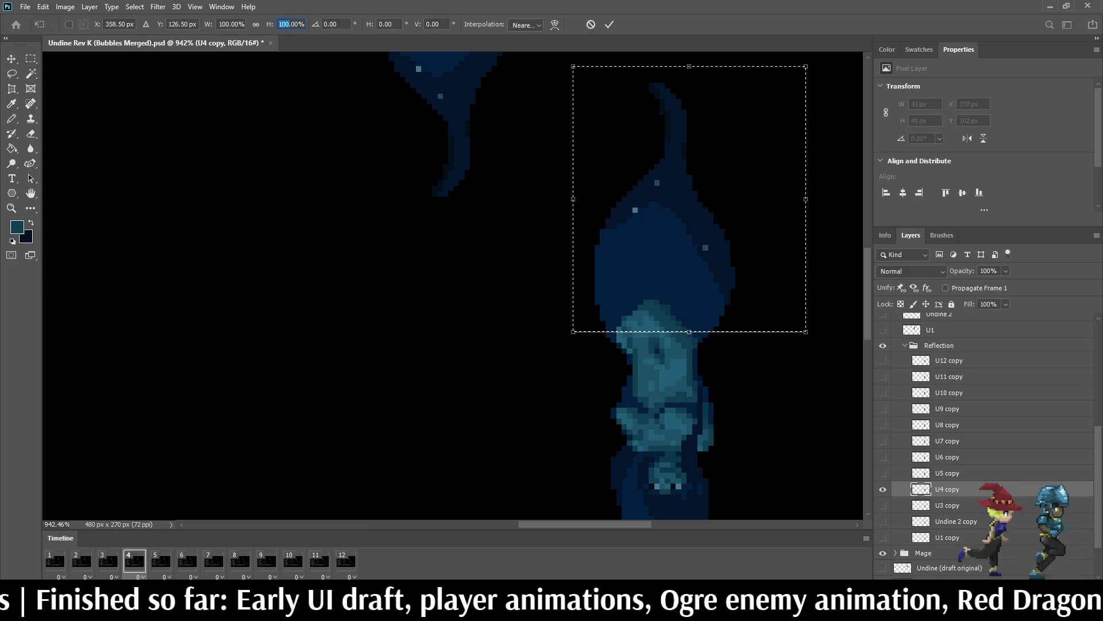
pyautogui.write('69')
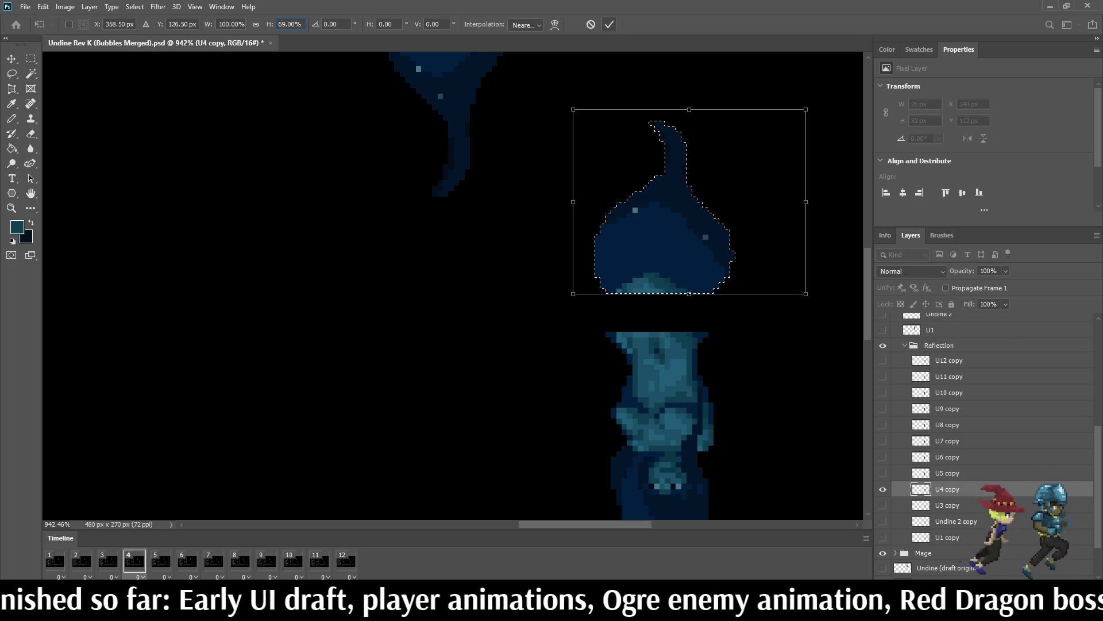
pyautogui.press('Escape')
pyautogui.hotkey('ctrl', 'd')
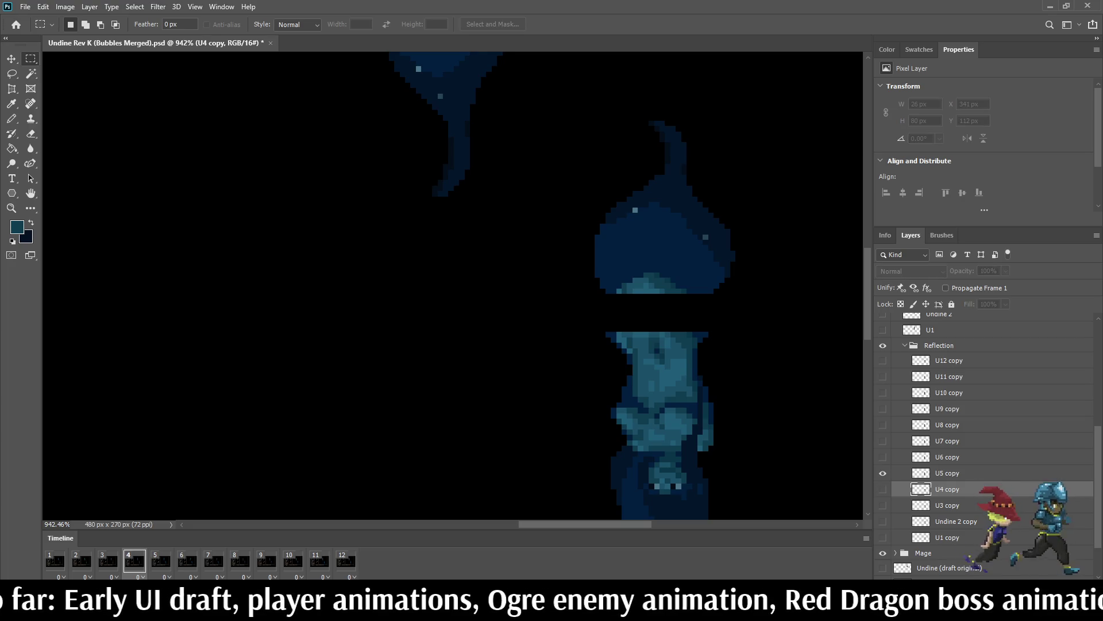
# Step: On frame 5, scale the marqueed upper figure of U5 copy to 69% height, then show frame 6
pyautogui.press('space')
pyautogui.click(947, 473)
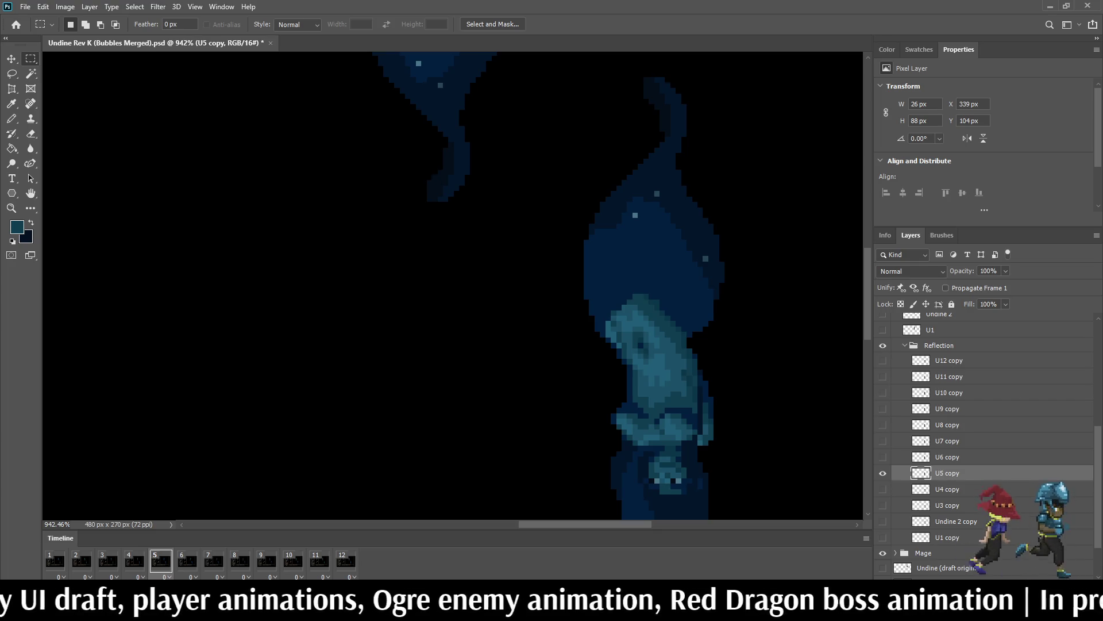
pyautogui.moveTo(822, 66); pyautogui.dragTo(552, 325)
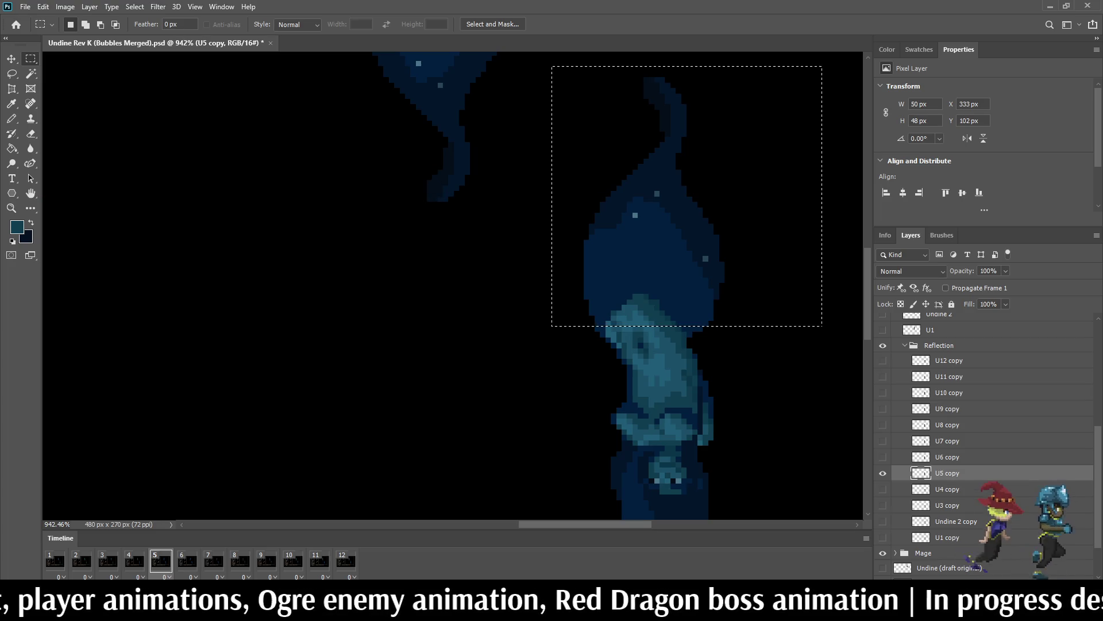
pyautogui.hotkey('ctrl', 't')
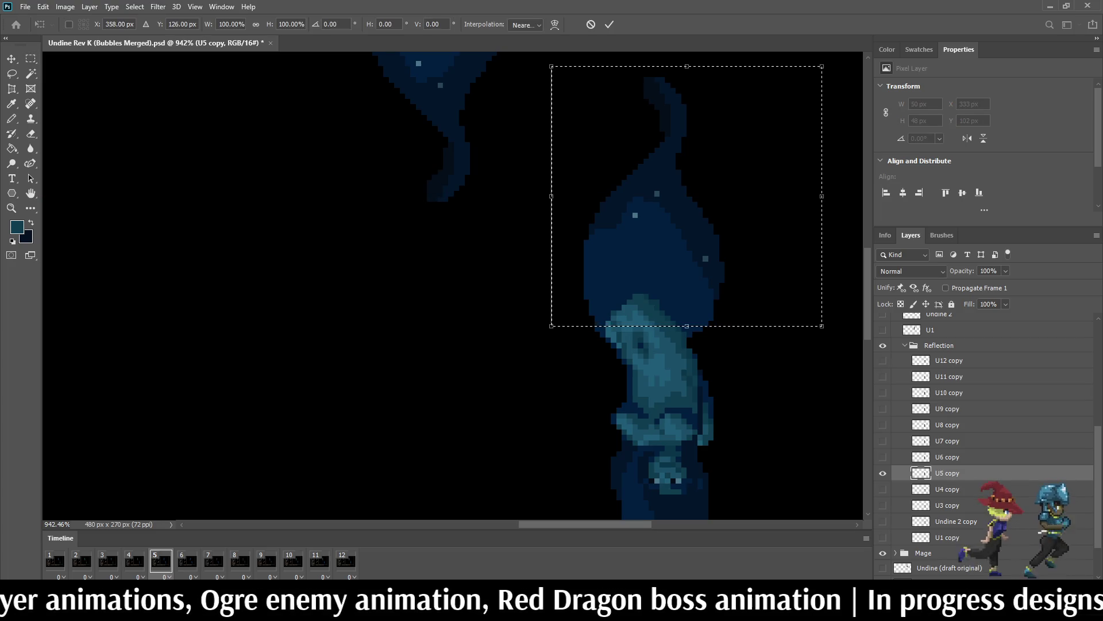
pyautogui.doubleClick(284, 24)
pyautogui.write('69')
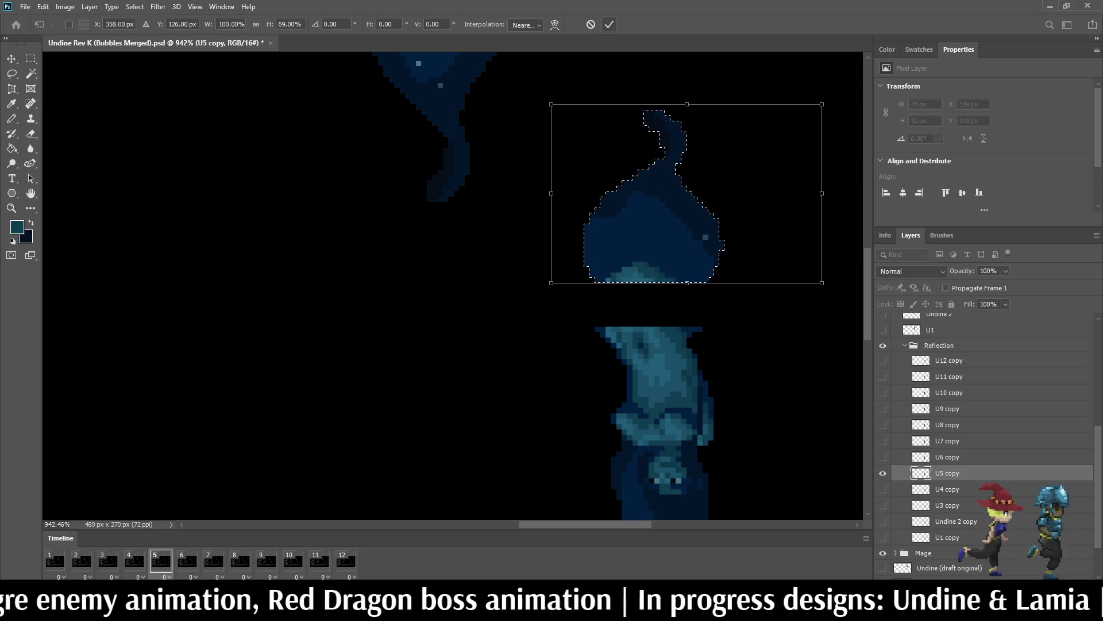
pyautogui.click(608, 25)
pyautogui.click(187, 561)
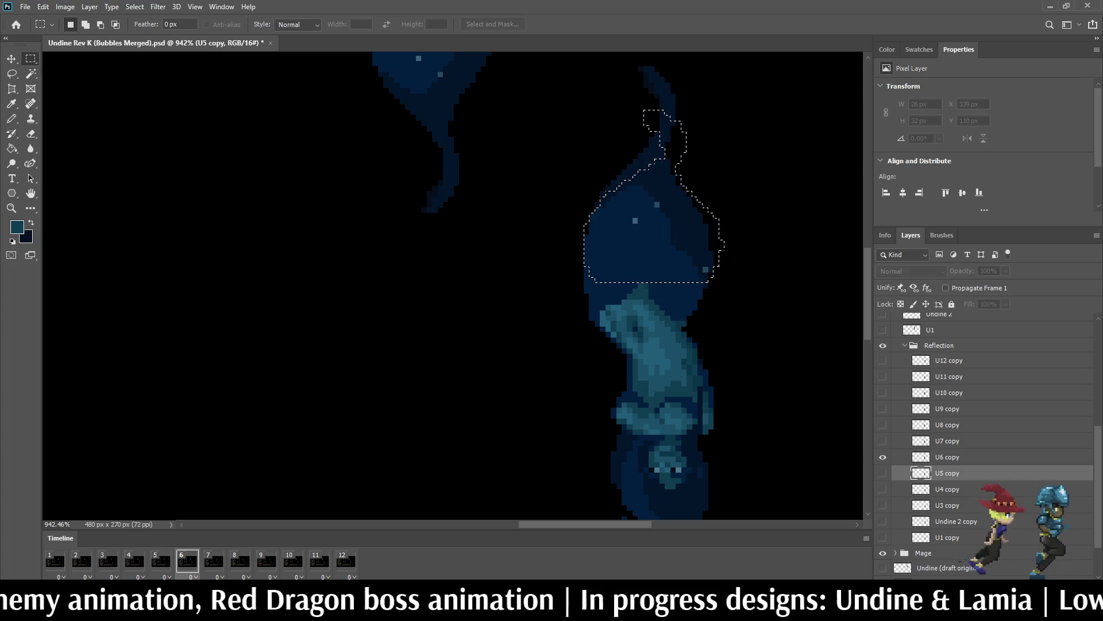
# Step: Squash the upper part of frame 6's U6 copy reflection to 69% height
pyautogui.hotkey('ctrl', 'd')
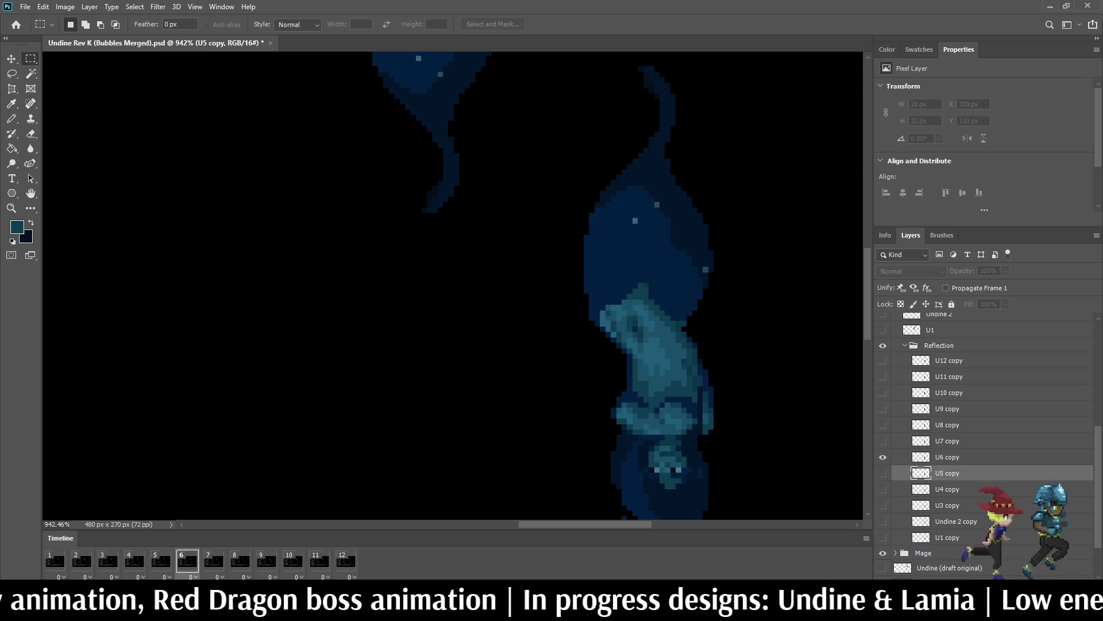
pyautogui.click(947, 457)
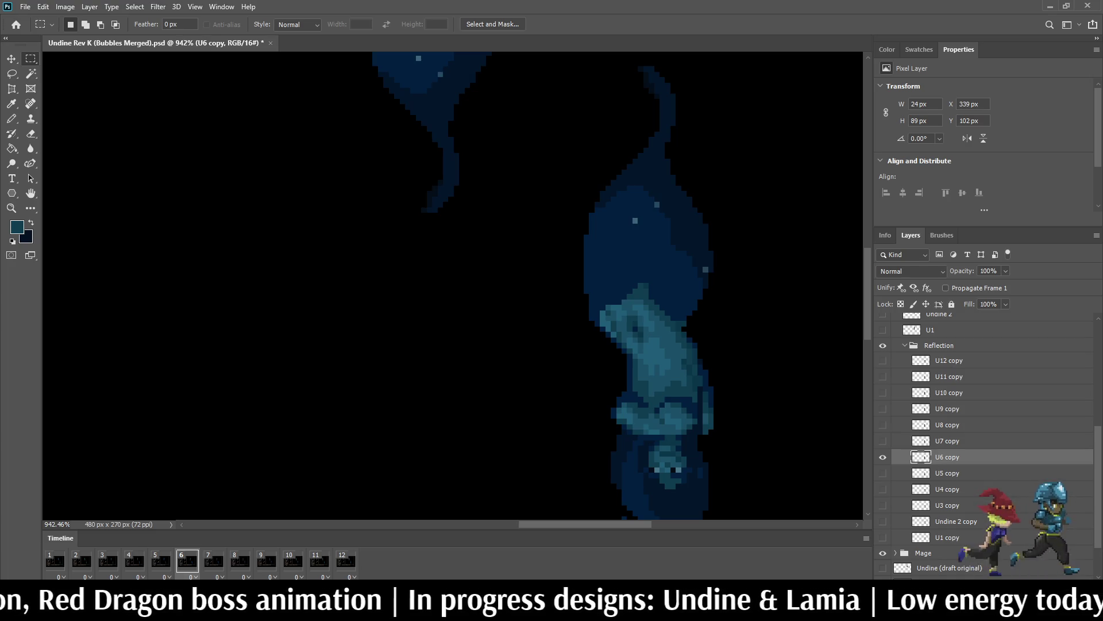
pyautogui.moveTo(596, 179)
pyautogui.mouseDown()
pyautogui.moveTo(581, 276)
pyautogui.moveTo(535, 310)
pyautogui.mouseUp()
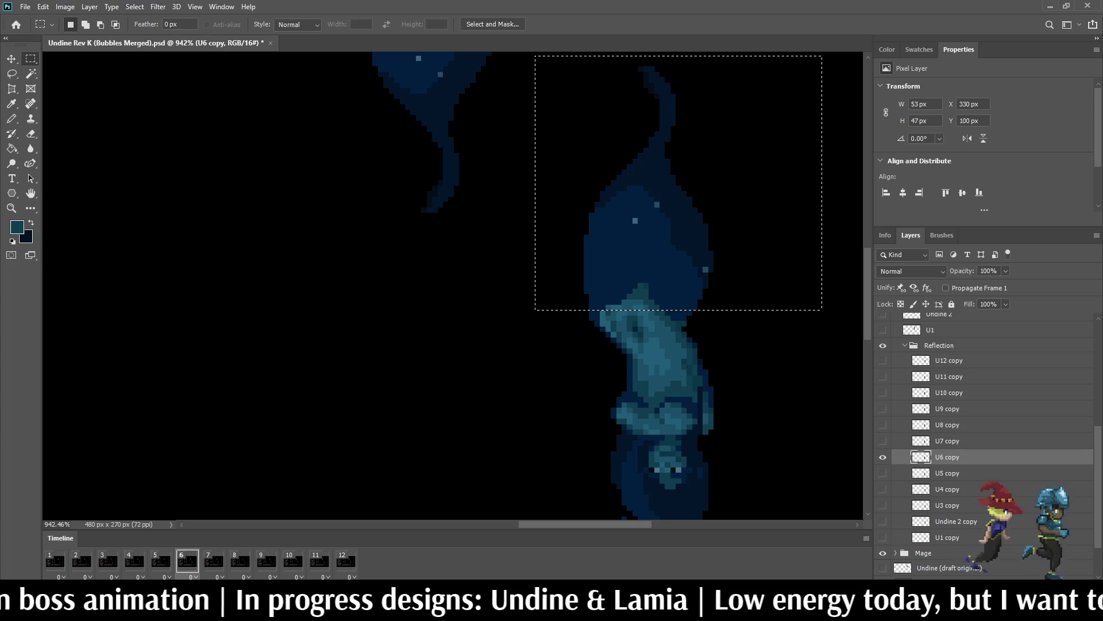
pyautogui.hotkey('ctrl', 't')
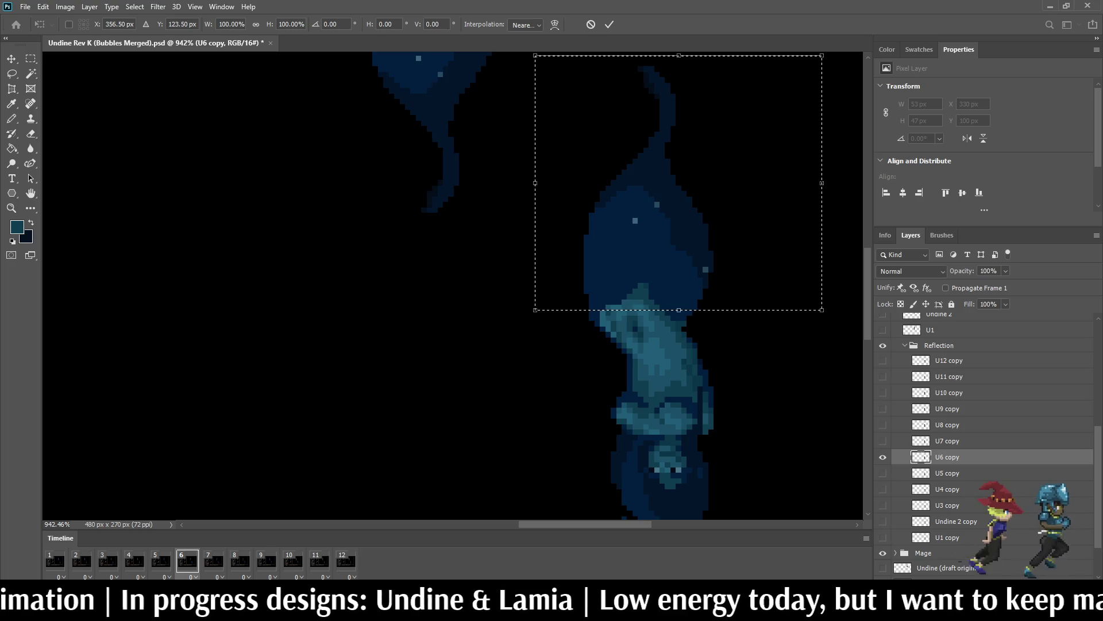
pyautogui.write('69')
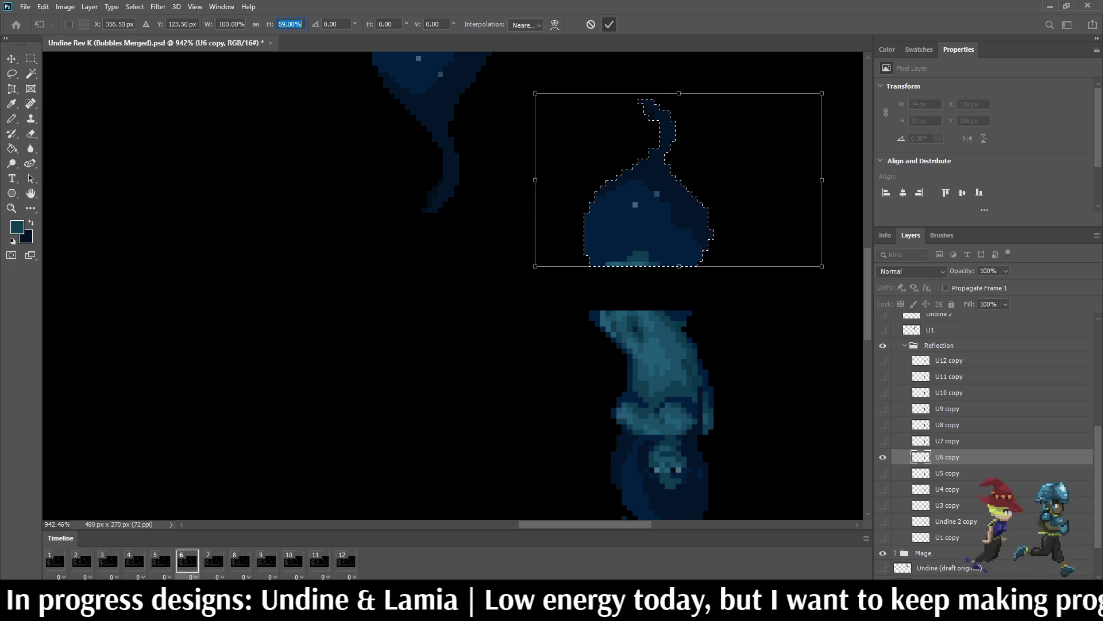
pyautogui.press('Return')
pyautogui.hotkey('ctrl', 'd')
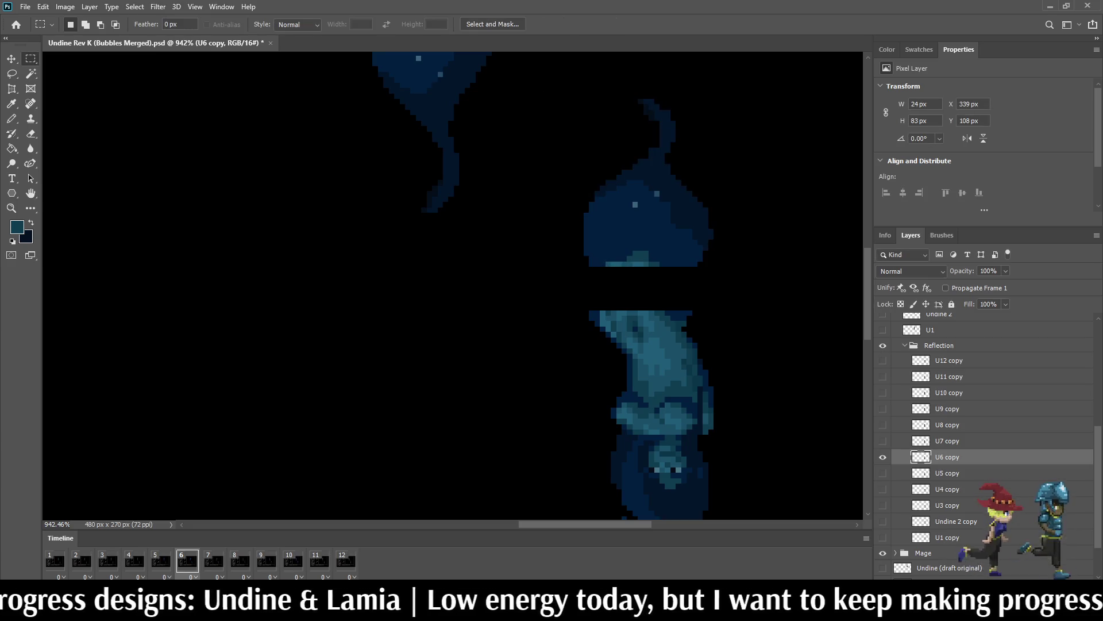
# Step: On frame 7, scale U7 copy's upper part to 69% height, then advance to frame 8
pyautogui.press('space')
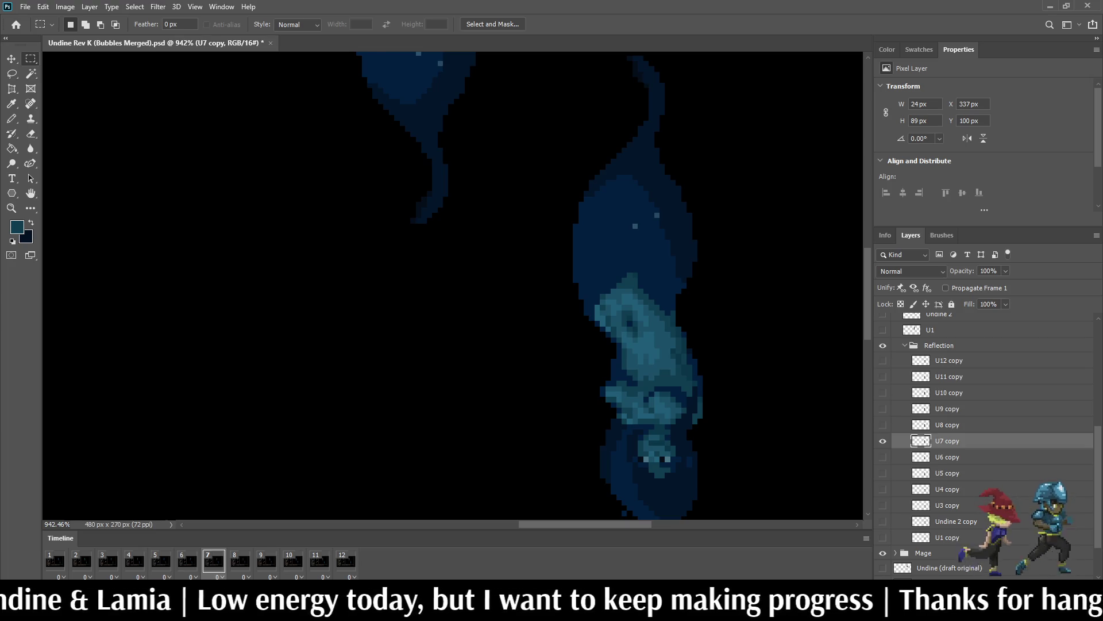
pyautogui.scroll(1, 442, 285)
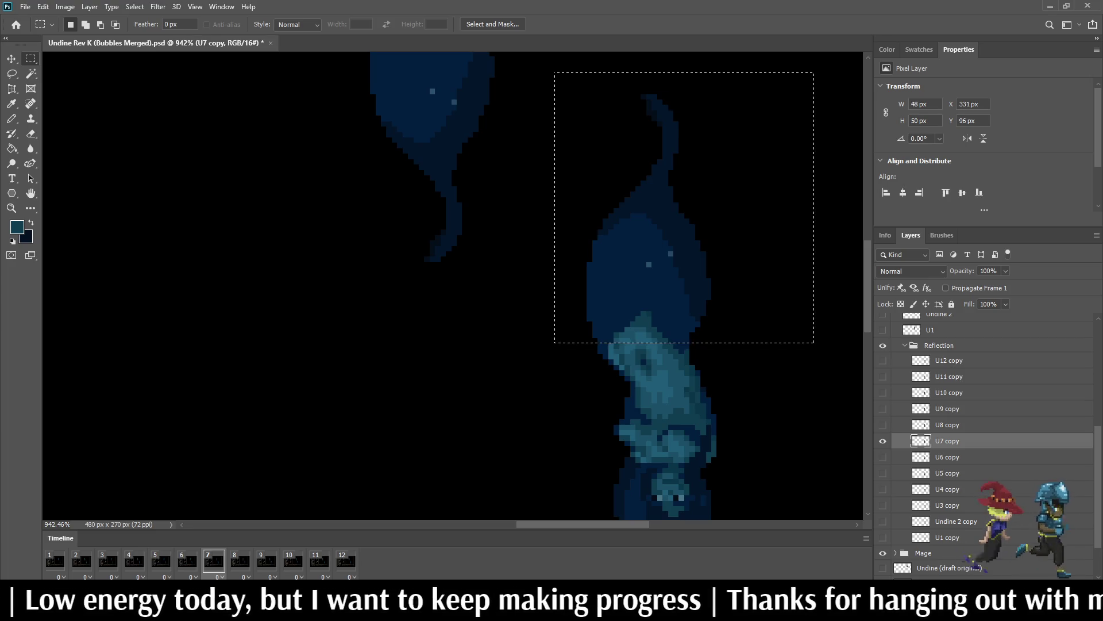
pyautogui.hotkey('ctrl', 't')
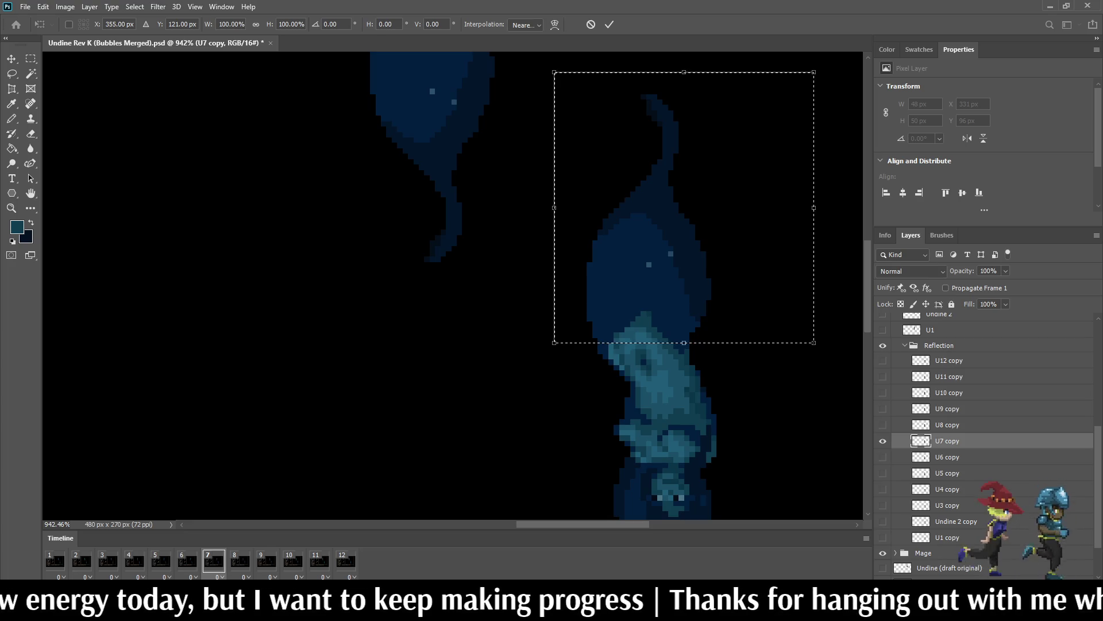
pyautogui.click(291, 24)
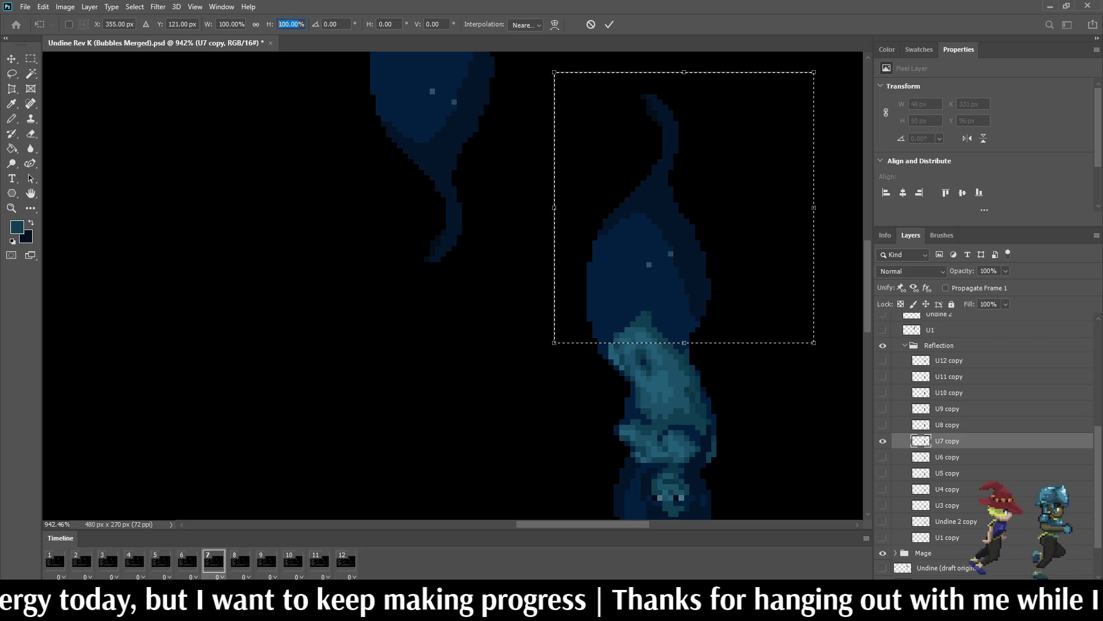
pyautogui.write('69')
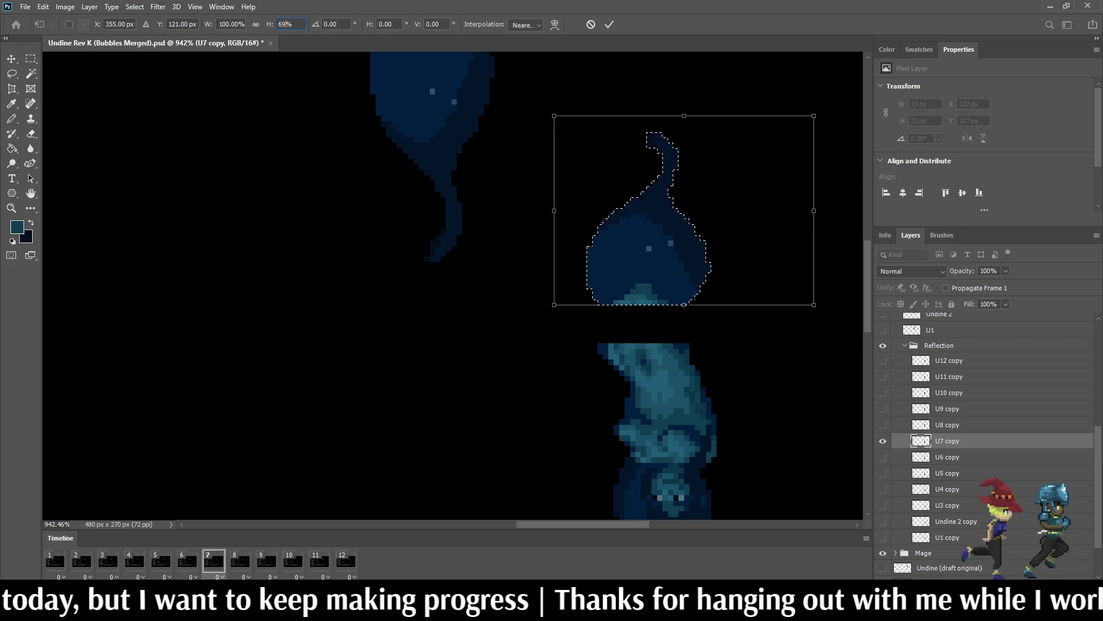
pyautogui.click(591, 24)
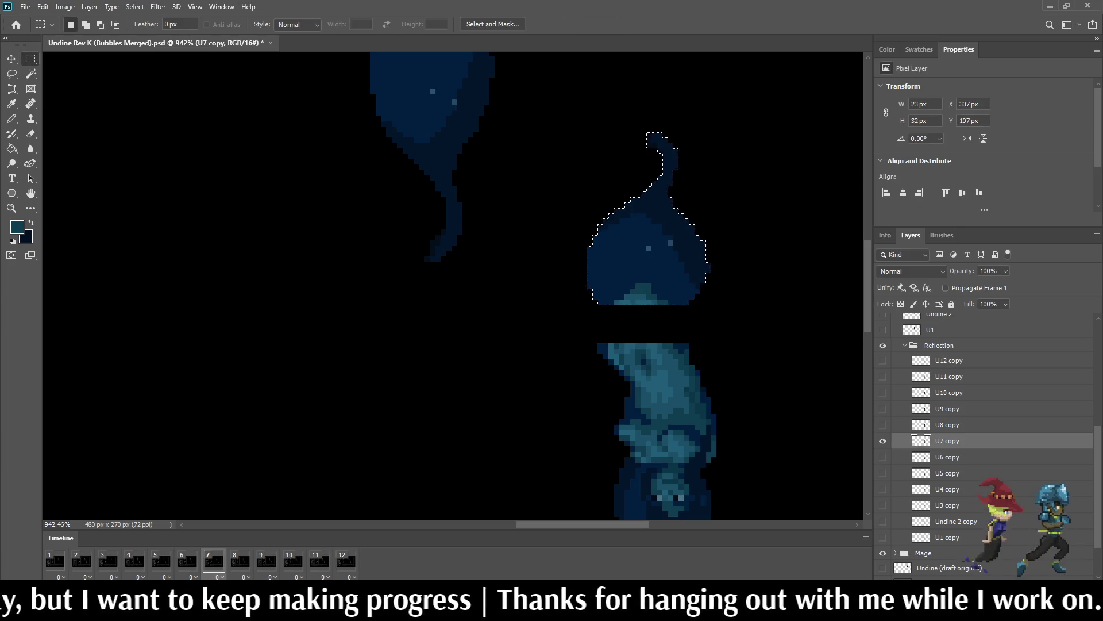
pyautogui.press('space')
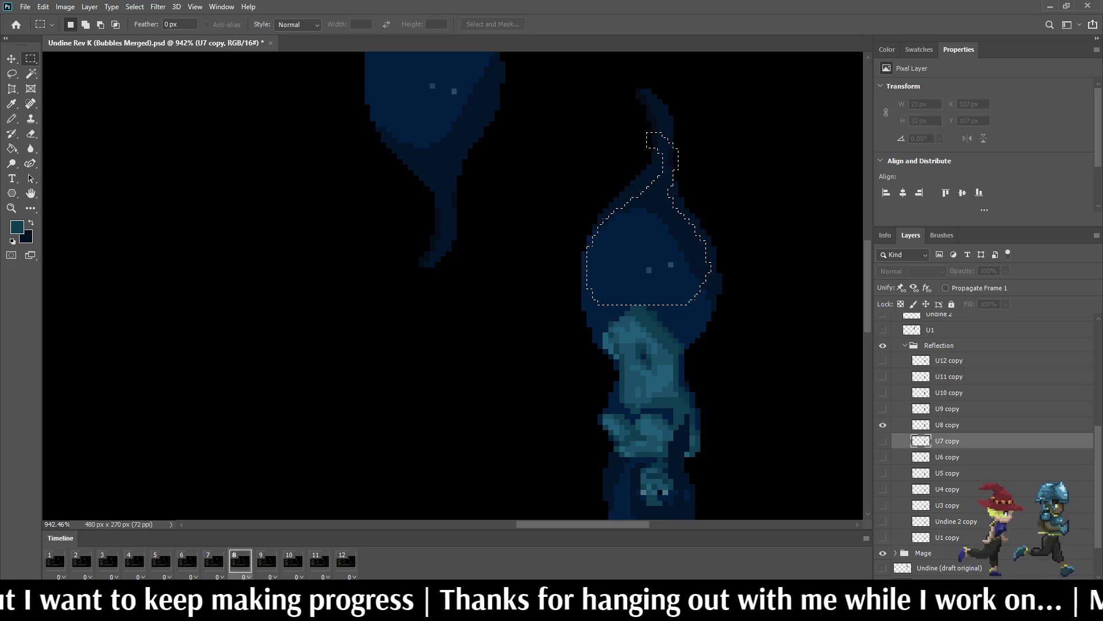
# Step: Reselect the upper body on U8 copy and squash it to 69% height
pyautogui.click(948, 425)
pyautogui.hotkey('ctrl', 'd')
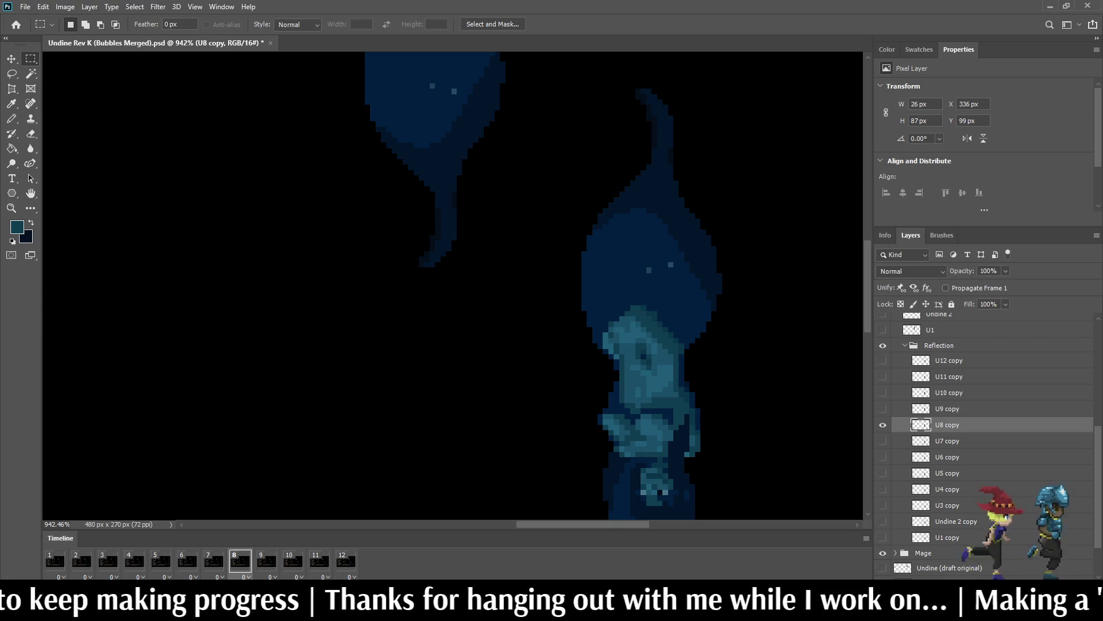
pyautogui.hotkey('ctrl', 'shift', 'd')
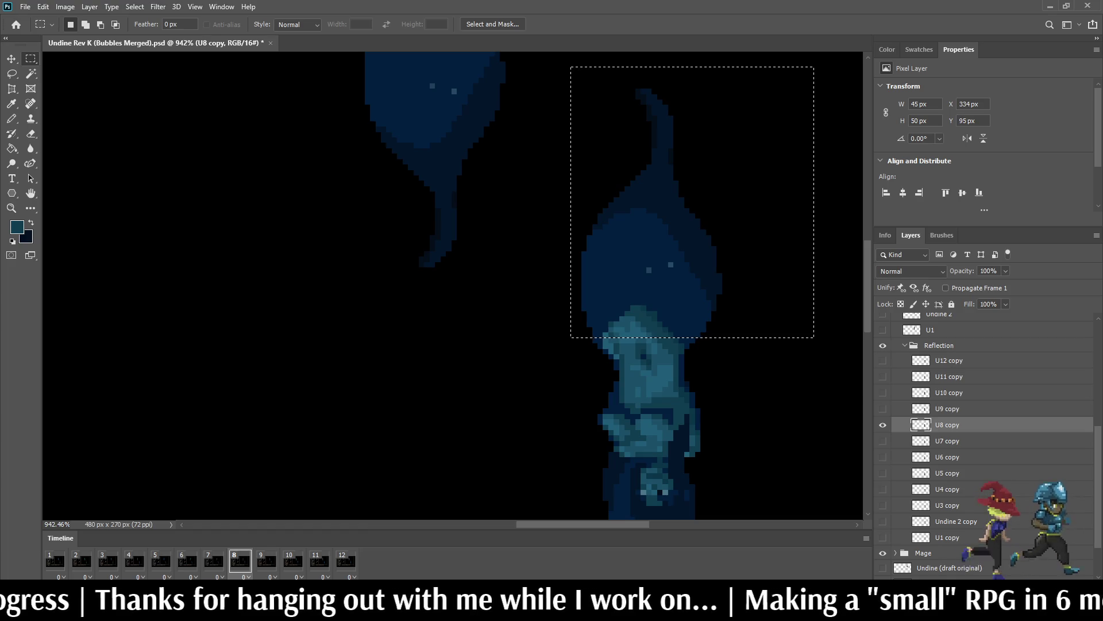
pyautogui.hotkey('ctrl', 't')
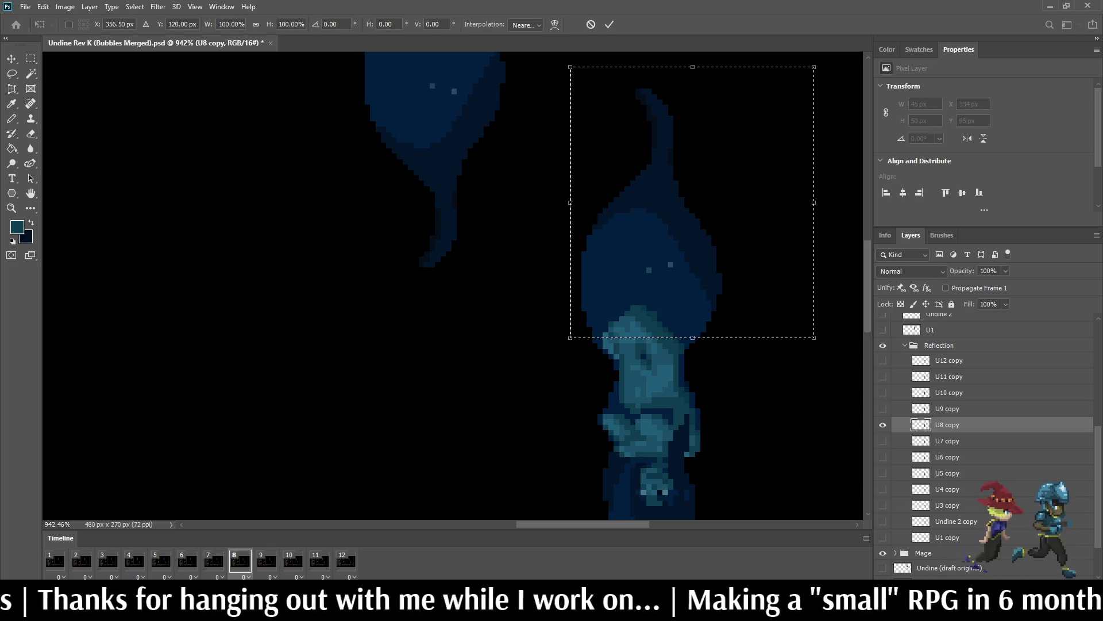
pyautogui.click(290, 24)
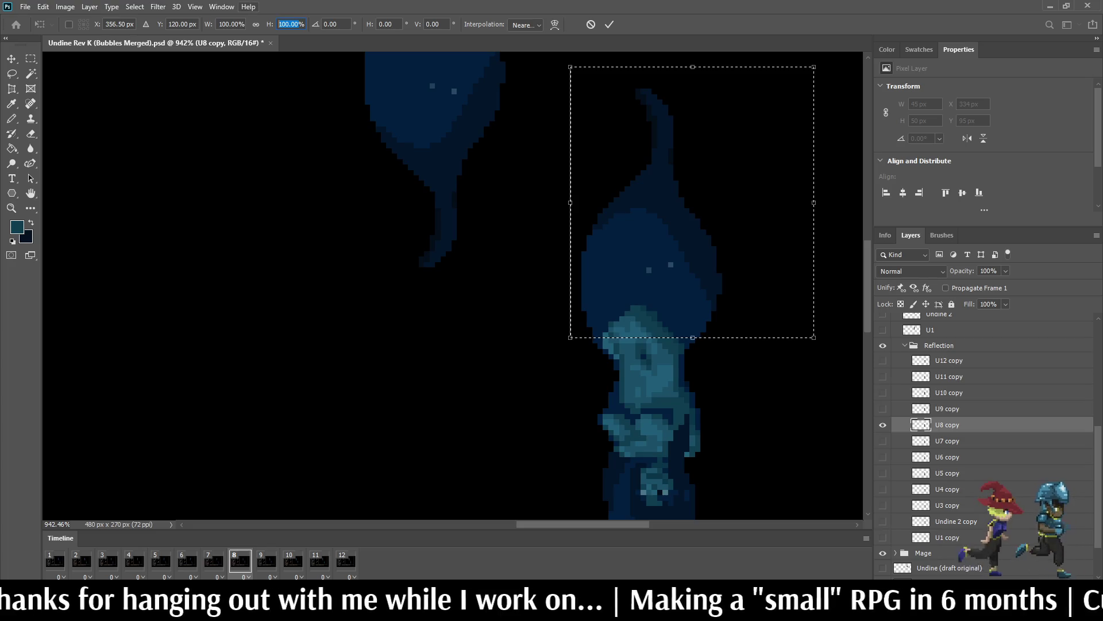
pyautogui.write('69')
pyautogui.press('Return')
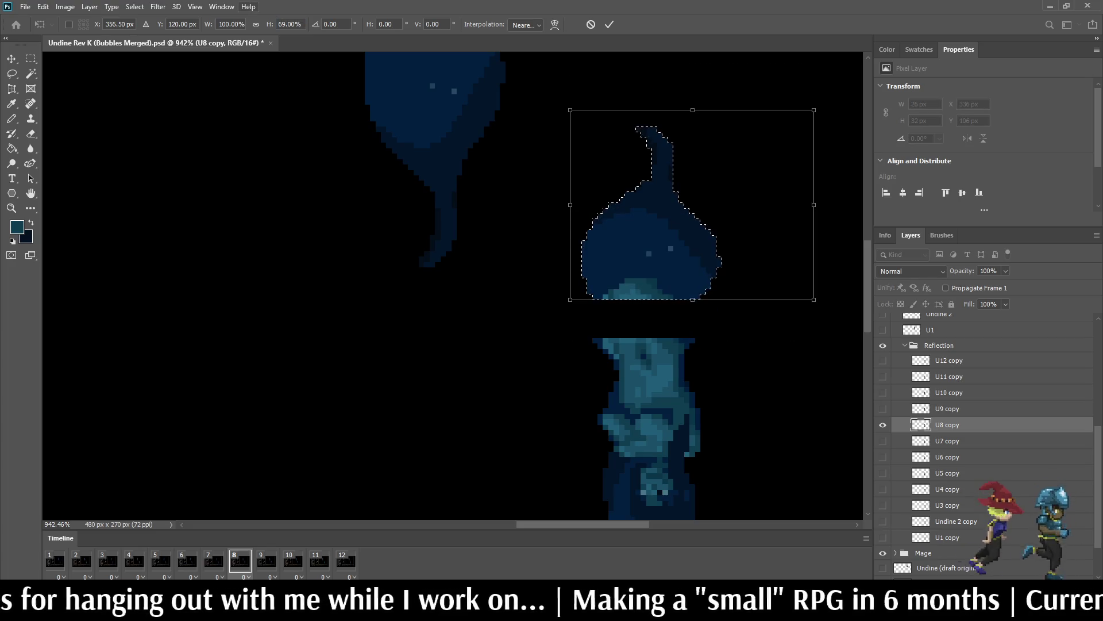
pyautogui.click(609, 24)
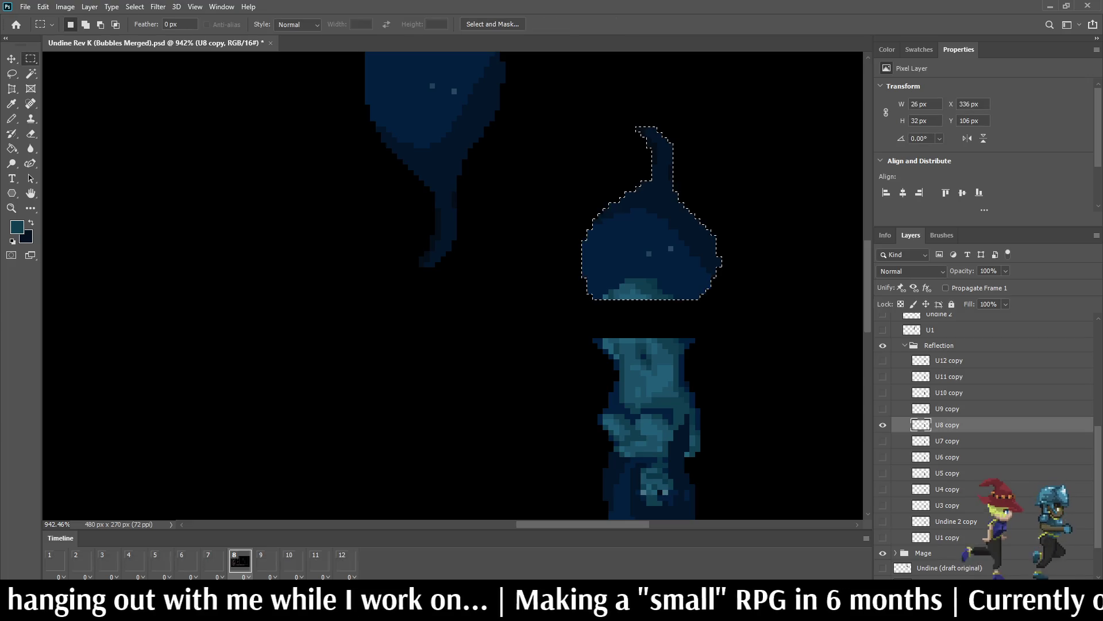
pyautogui.hotkey('ctrl', 'd')
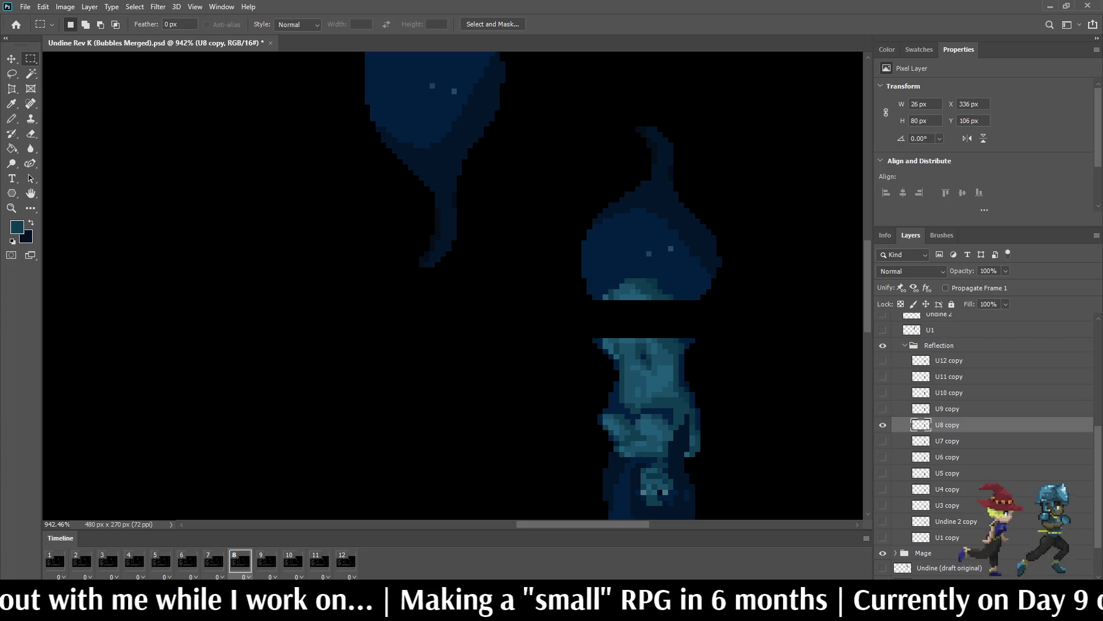
# Step: On frame 9, squash U9 copy's upper reflection to 69% height, then move to frame 10
pyautogui.press('space')
pyautogui.click(947, 408)
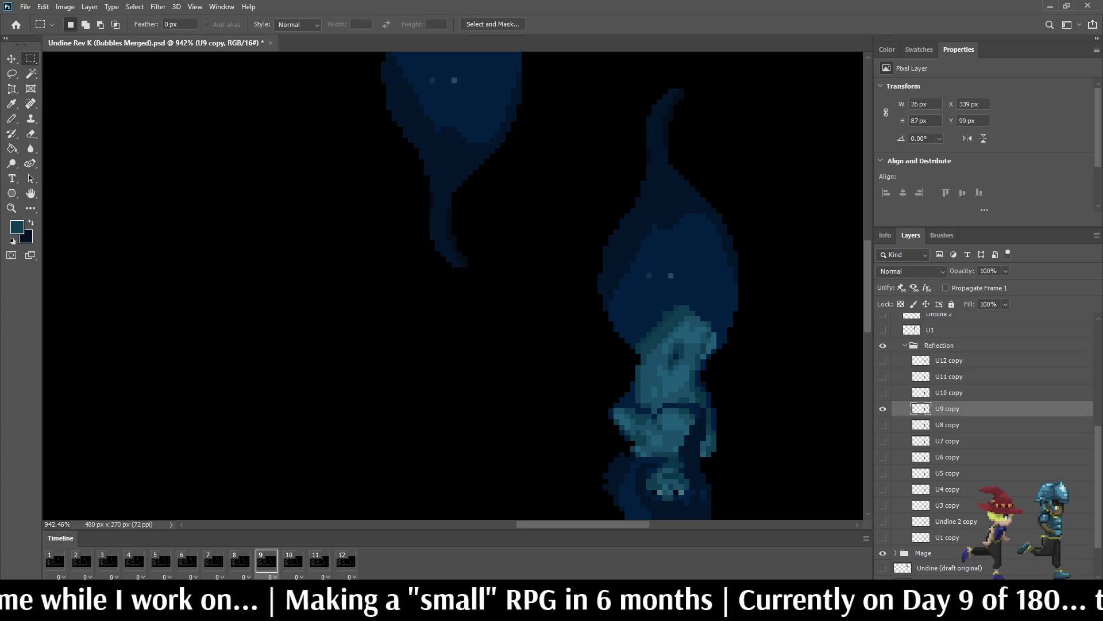
pyautogui.moveTo(603, 343); pyautogui.dragTo(587, 338)
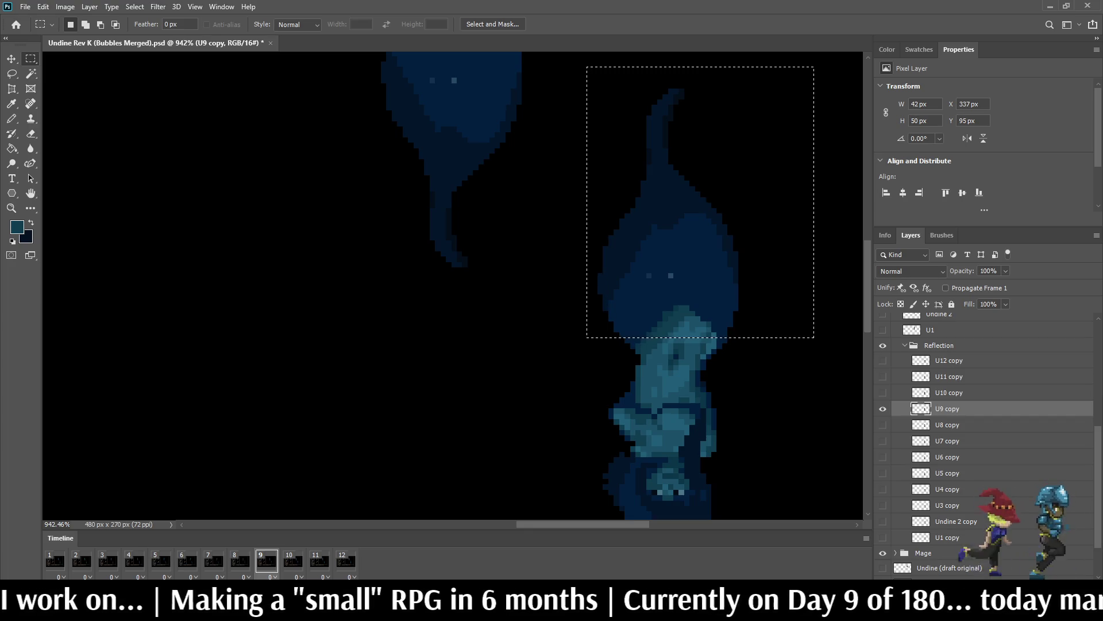
pyautogui.hotkey('ctrl', 't')
pyautogui.click(291, 25)
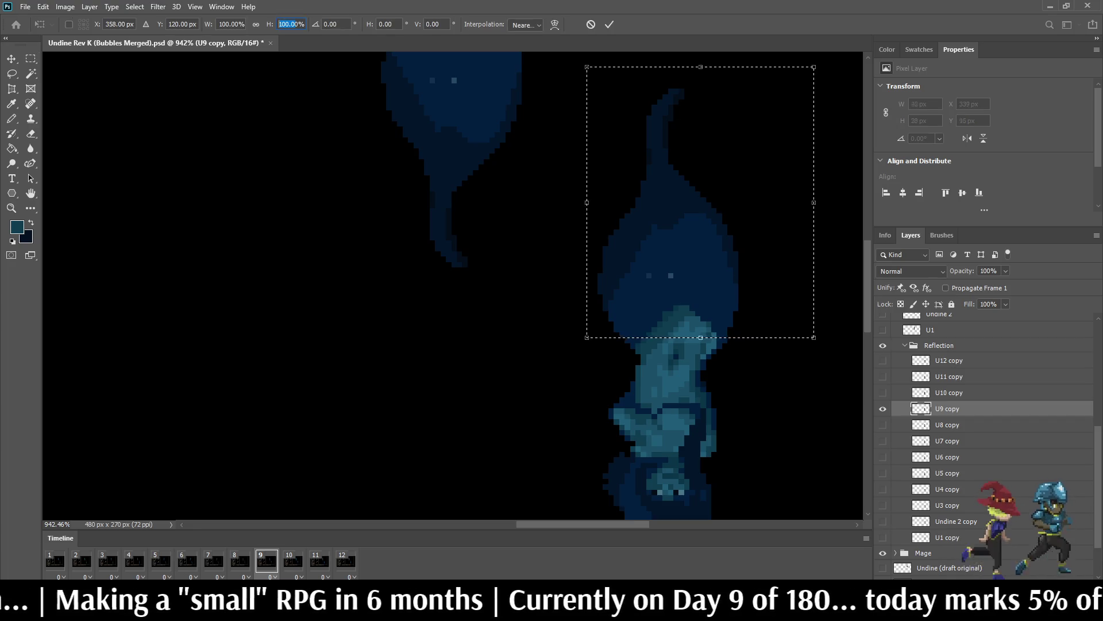
pyautogui.write('69')
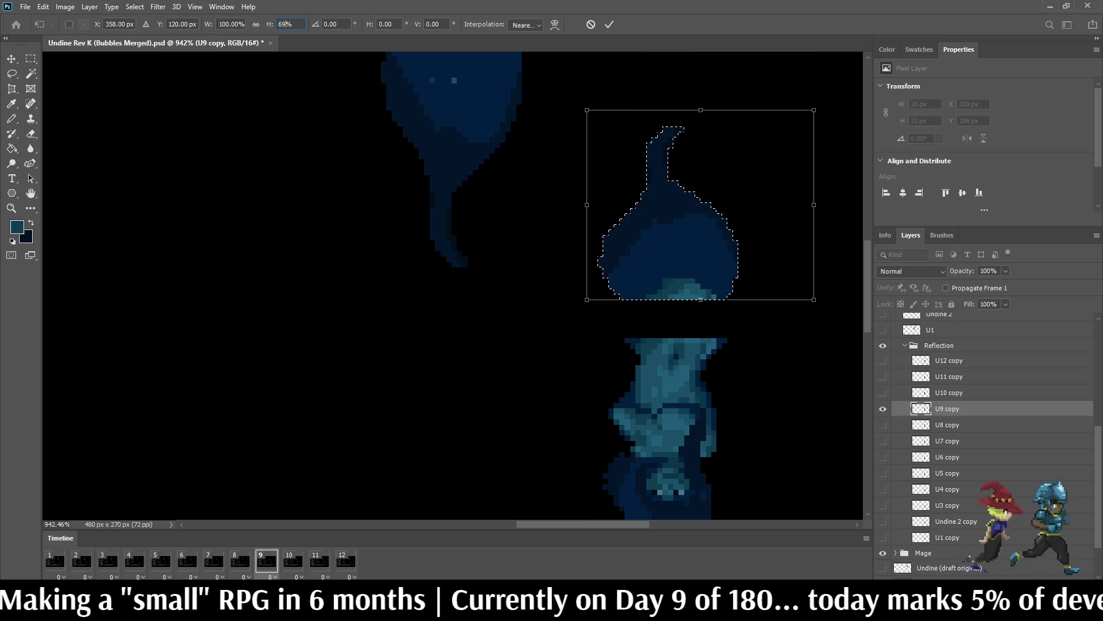
pyautogui.press('Return')
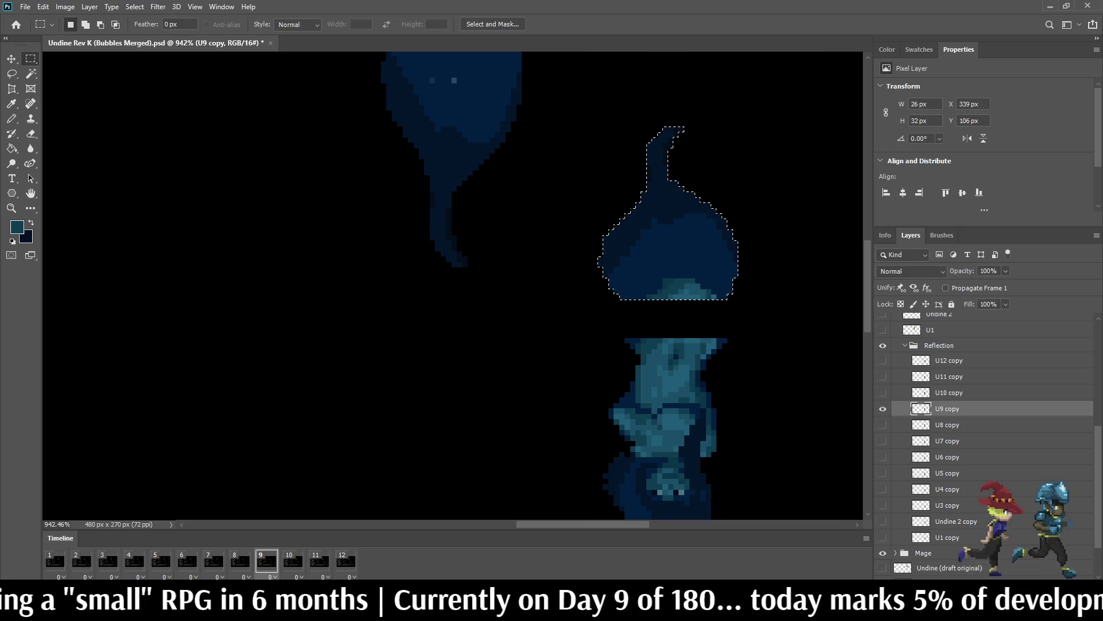
pyautogui.hotkey('ctrl', 'd')
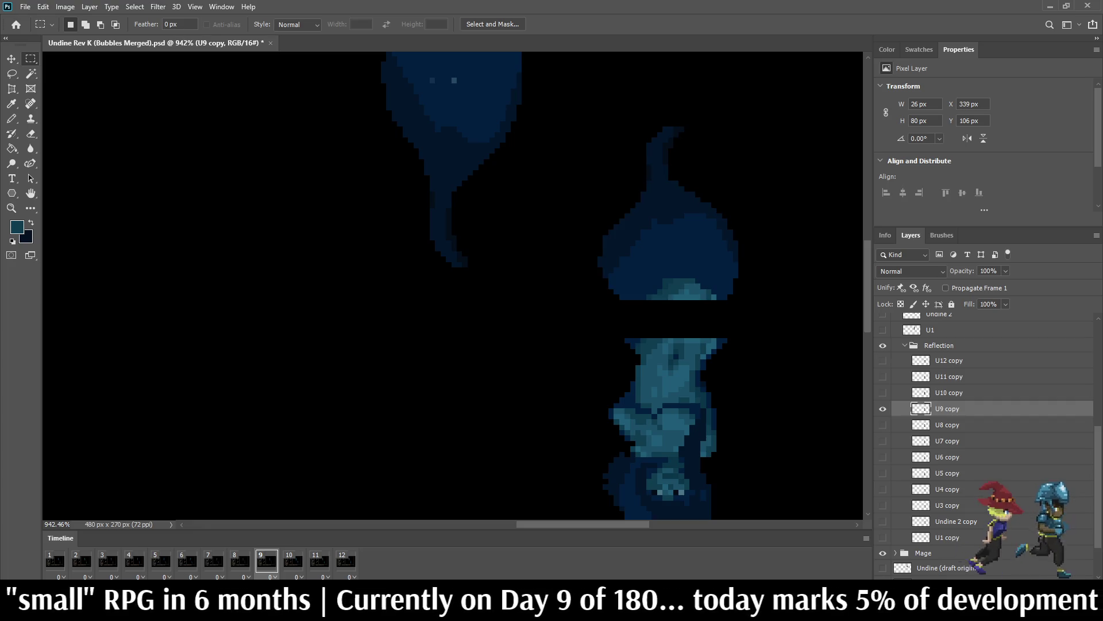
pyautogui.press('space')
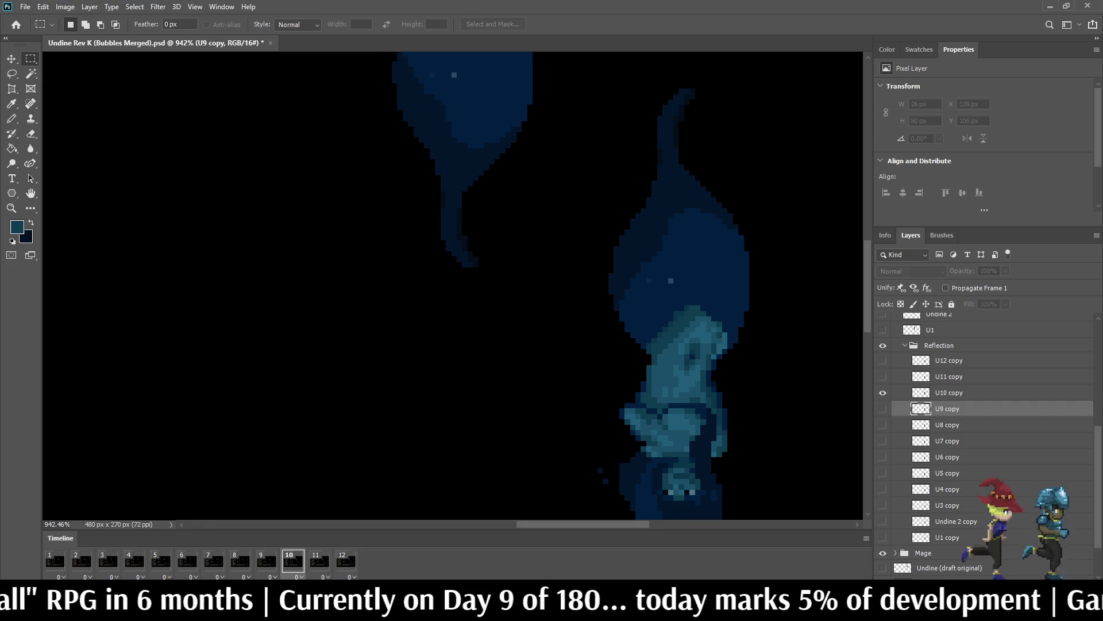
# Step: Squash the upper part of frame 10's U10 copy reflection to 69% height
pyautogui.press('space')
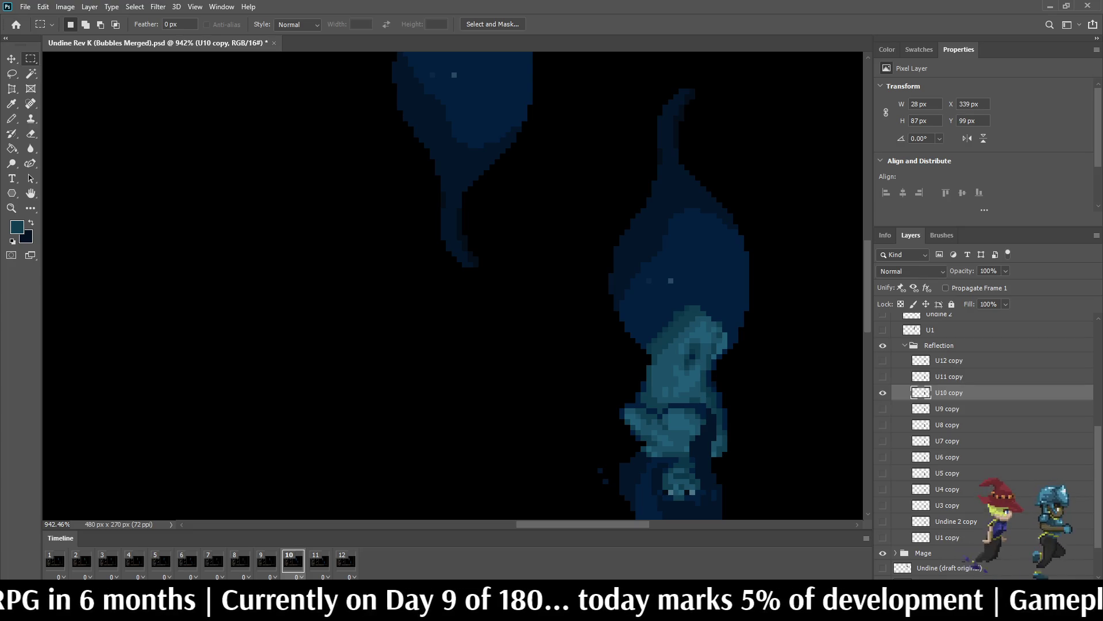
pyautogui.moveTo(593, 331); pyautogui.dragTo(587, 337)
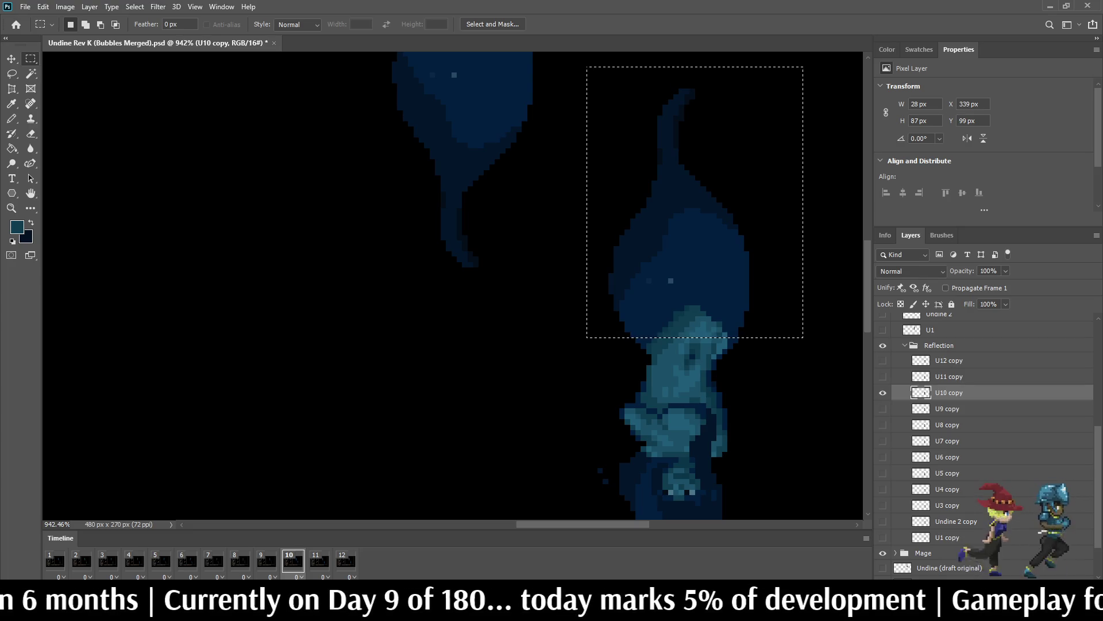
pyautogui.hotkey('ctrl', 't')
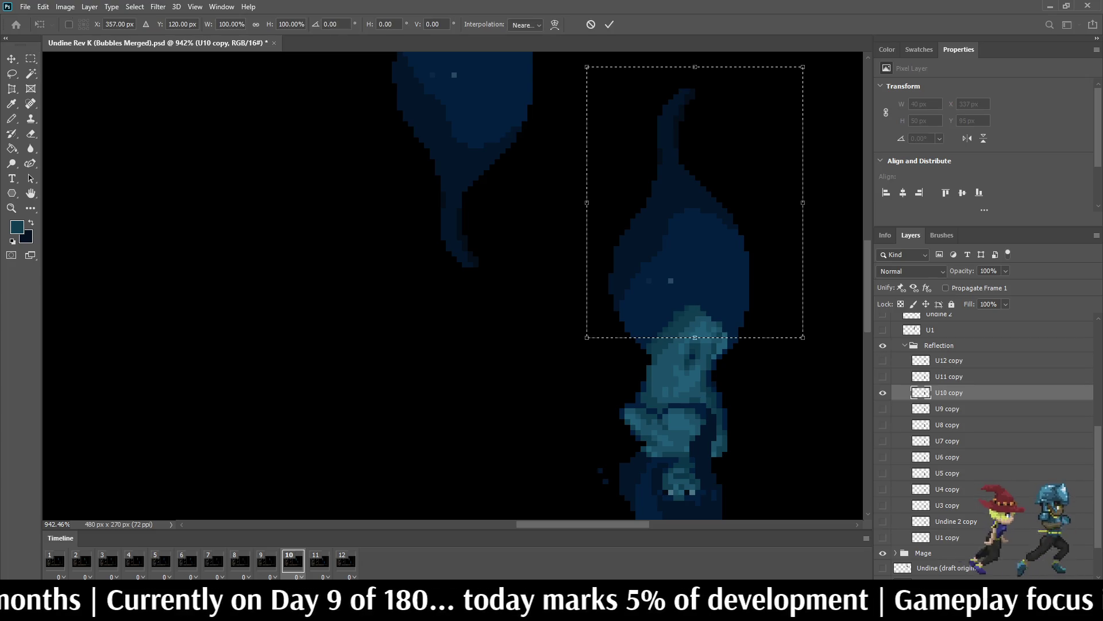
pyautogui.click(290, 24)
pyautogui.write('69')
pyautogui.press('Return')
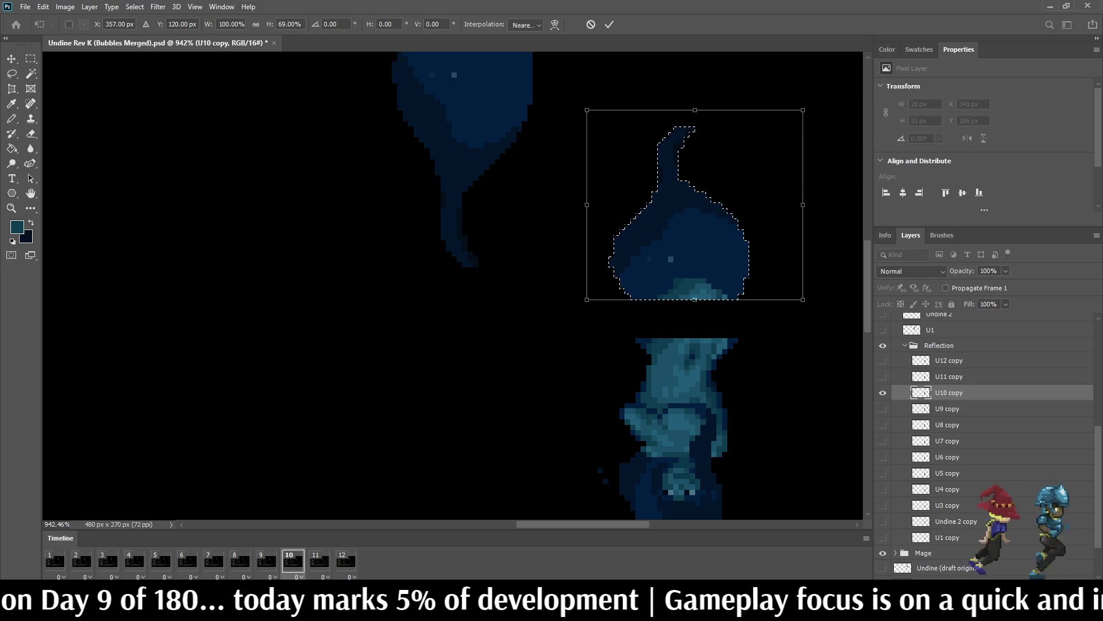
pyautogui.press('Return')
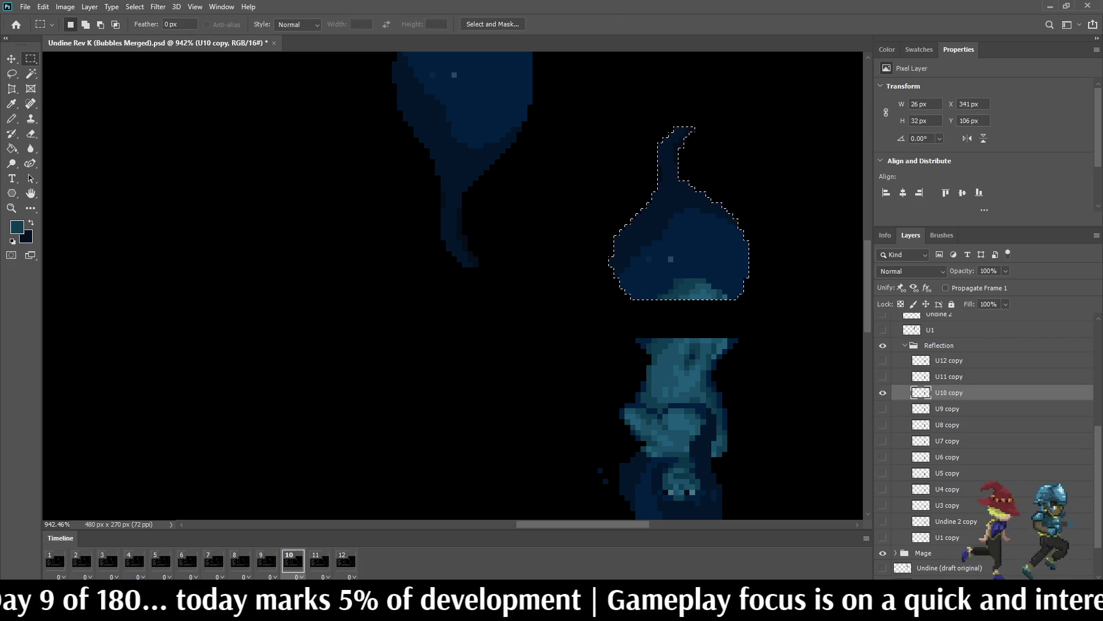
pyautogui.hotkey('ctrl', 'd')
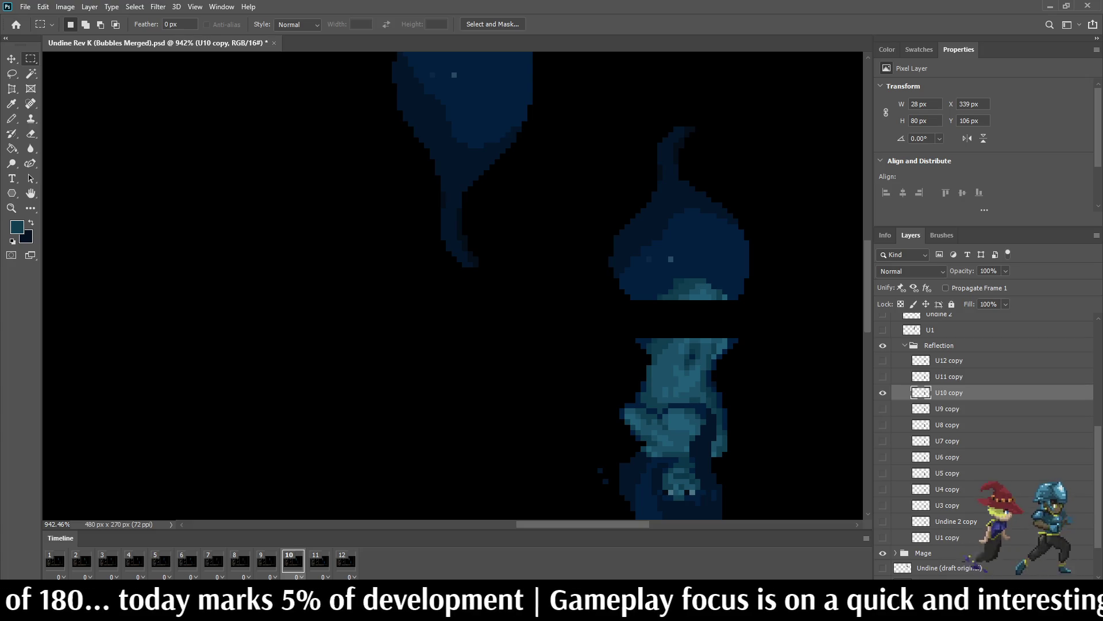
# Step: On frame 11, scale U11 copy's upper reflection to 69% height, then show frame 12
pyautogui.press('Right')
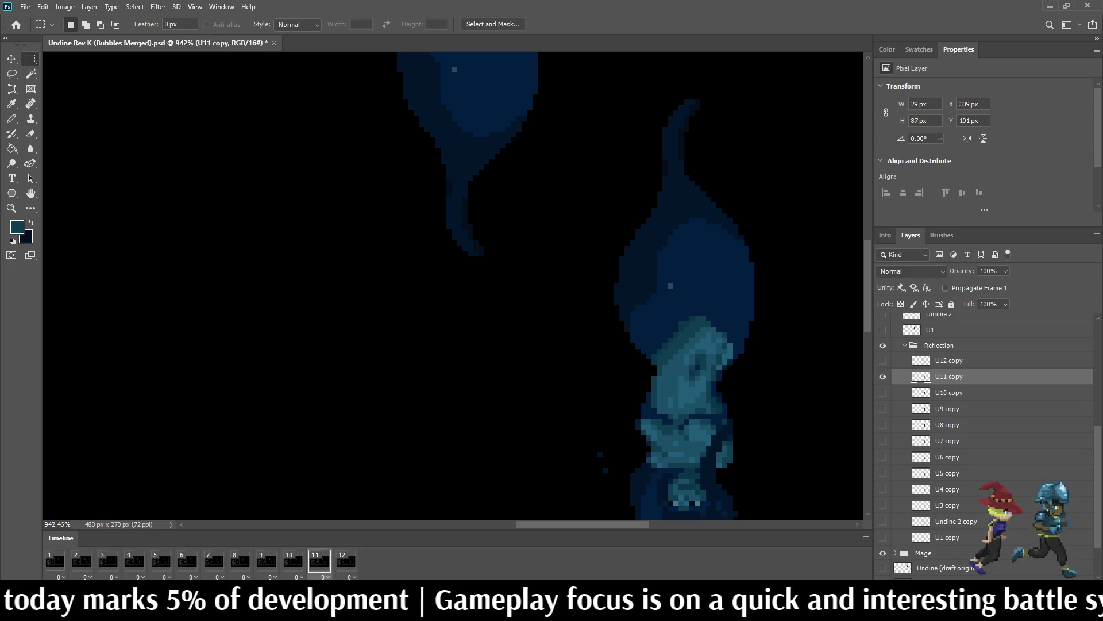
pyautogui.moveTo(603, 342); pyautogui.dragTo(592, 348)
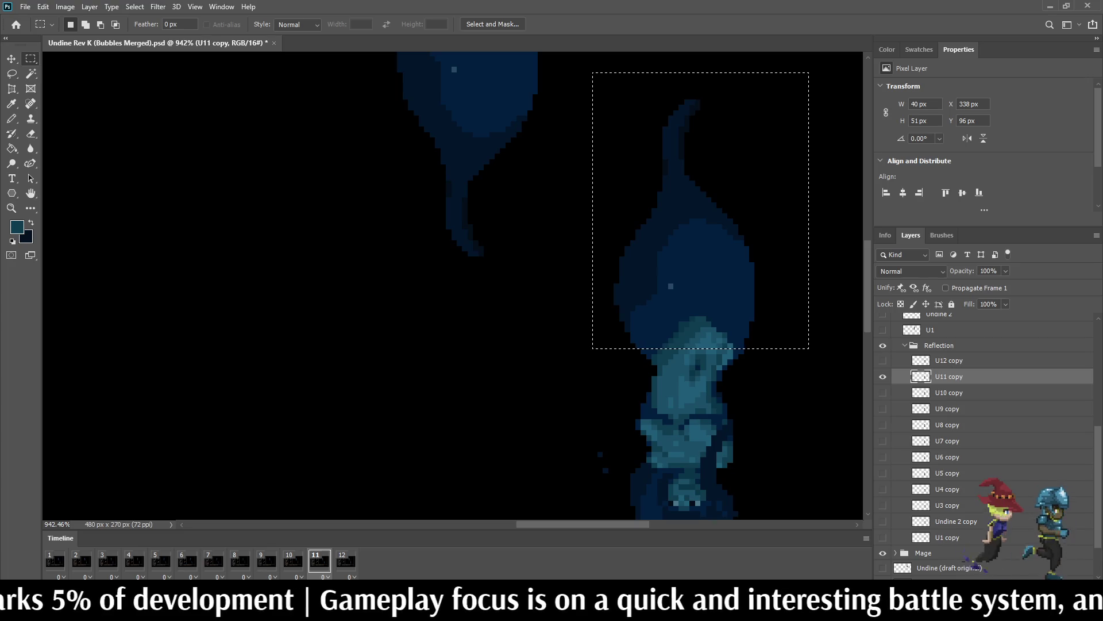
pyautogui.hotkey('ctrl', 't')
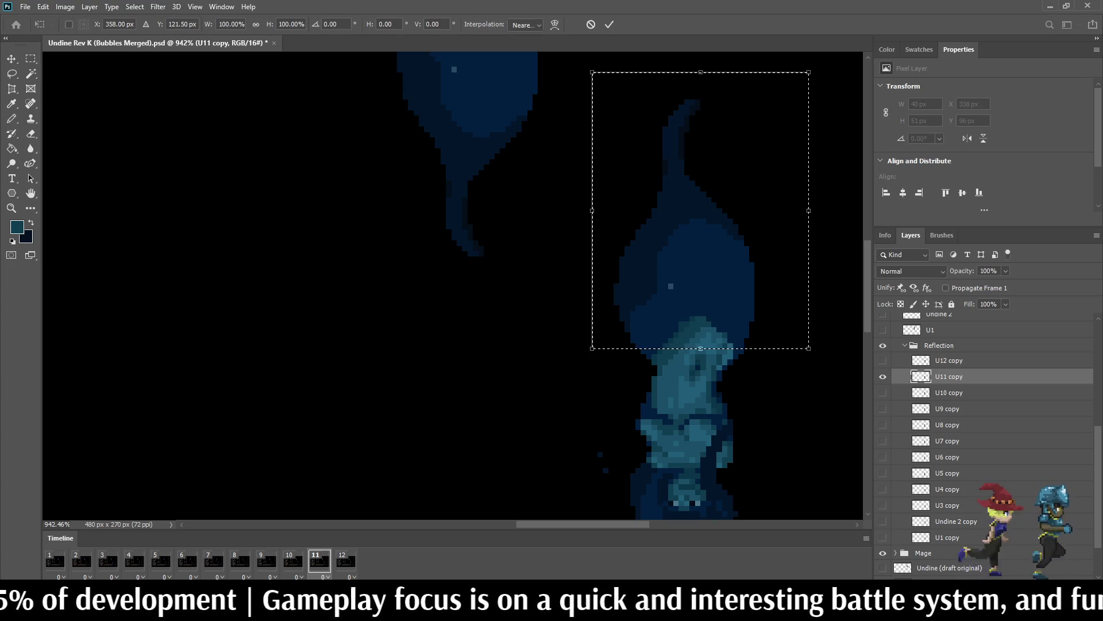
pyautogui.click(291, 24)
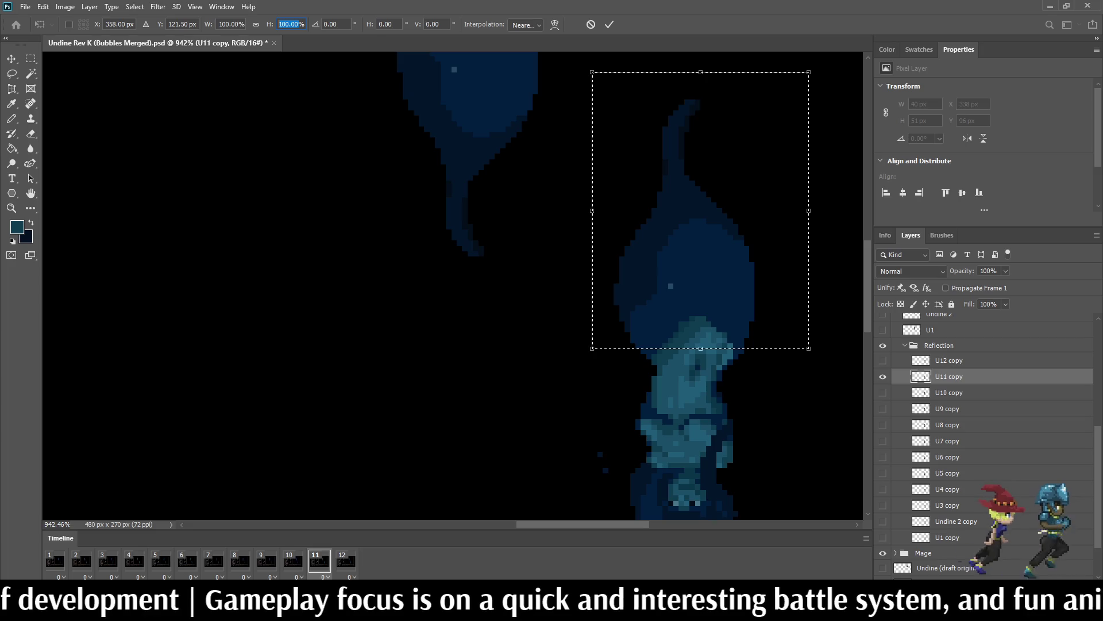
pyautogui.write('69')
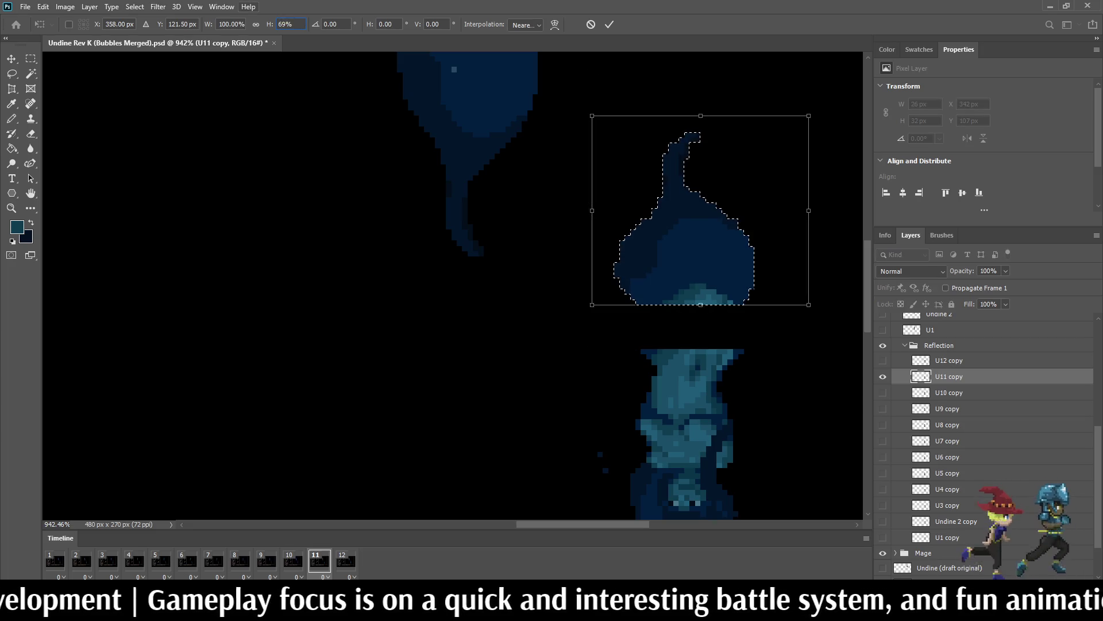
pyautogui.press('Escape')
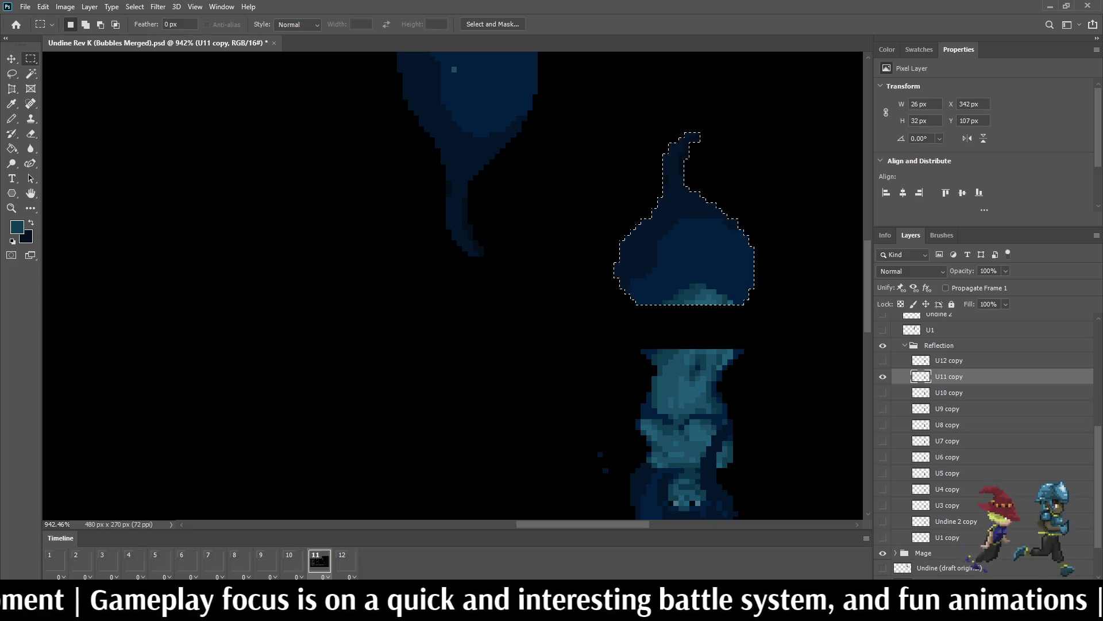
pyautogui.hotkey('ctrl', 'd')
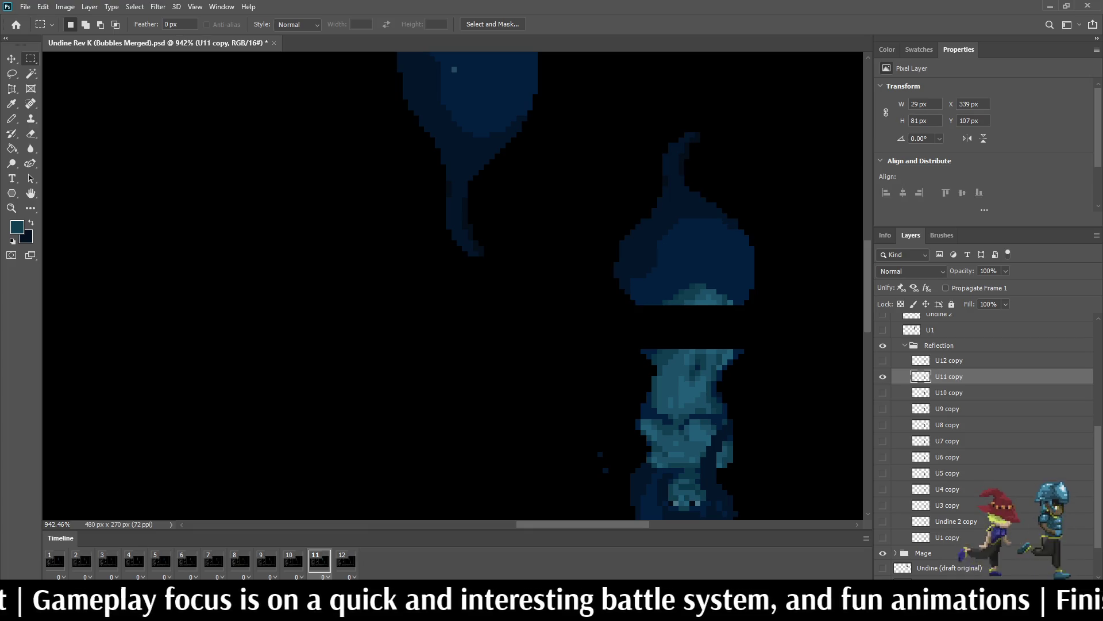
pyautogui.press('space')
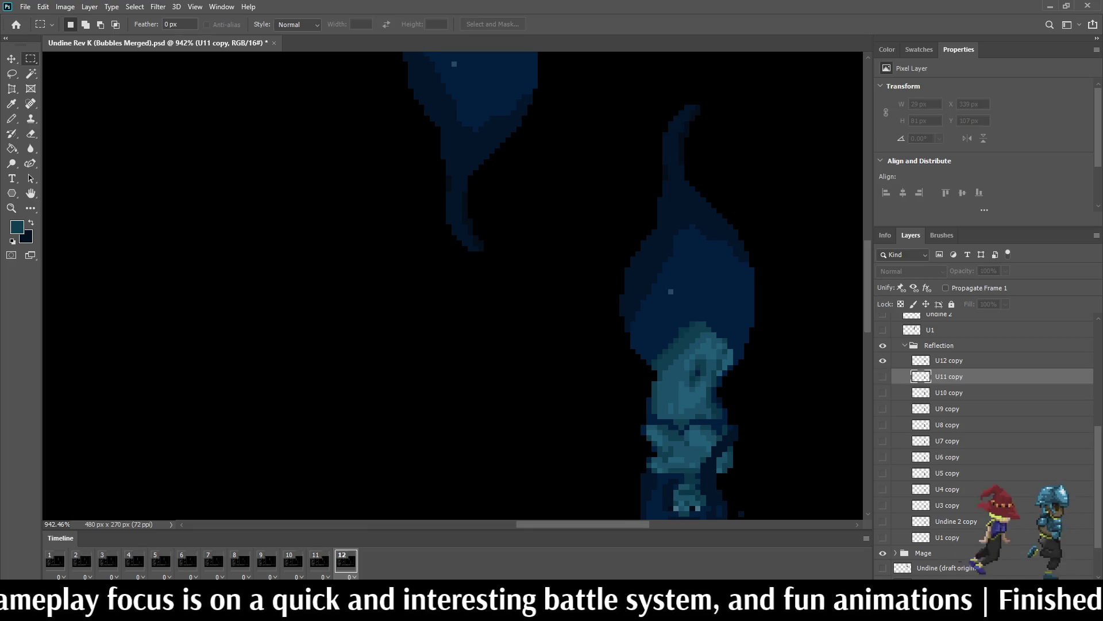
# Step: Squash U12 copy's upper reflection to 69% height, then zoom out and play the animation
pyautogui.press('space')
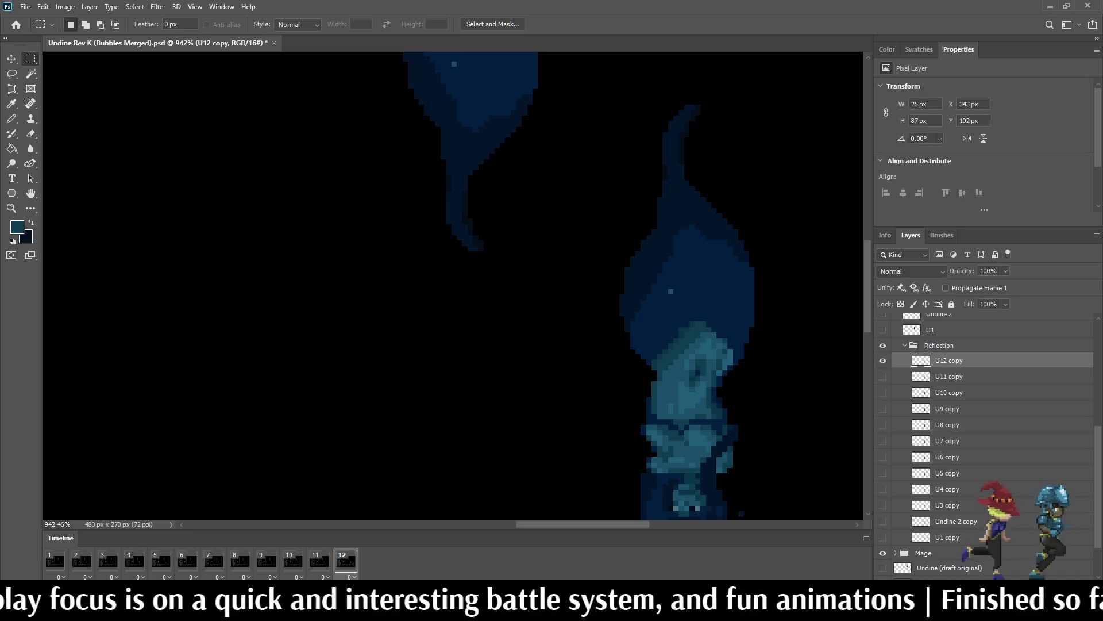
pyautogui.moveTo(840, 73)
pyautogui.mouseDown()
pyautogui.moveTo(616, 353)
pyautogui.moveTo(582, 353)
pyautogui.mouseUp()
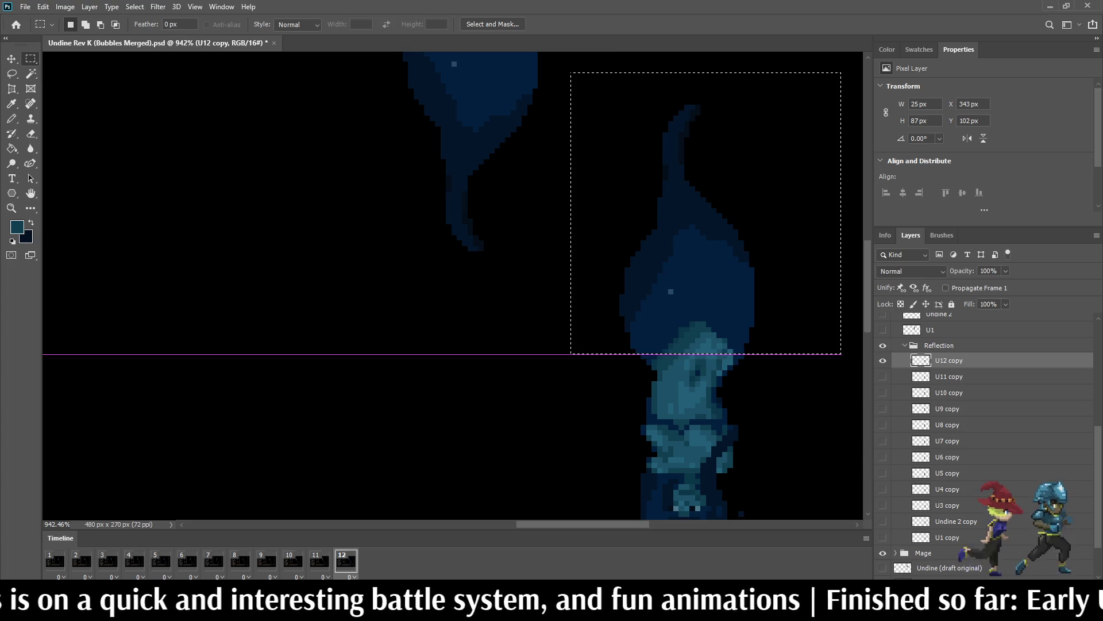
pyautogui.hotkey('ctrl', 't')
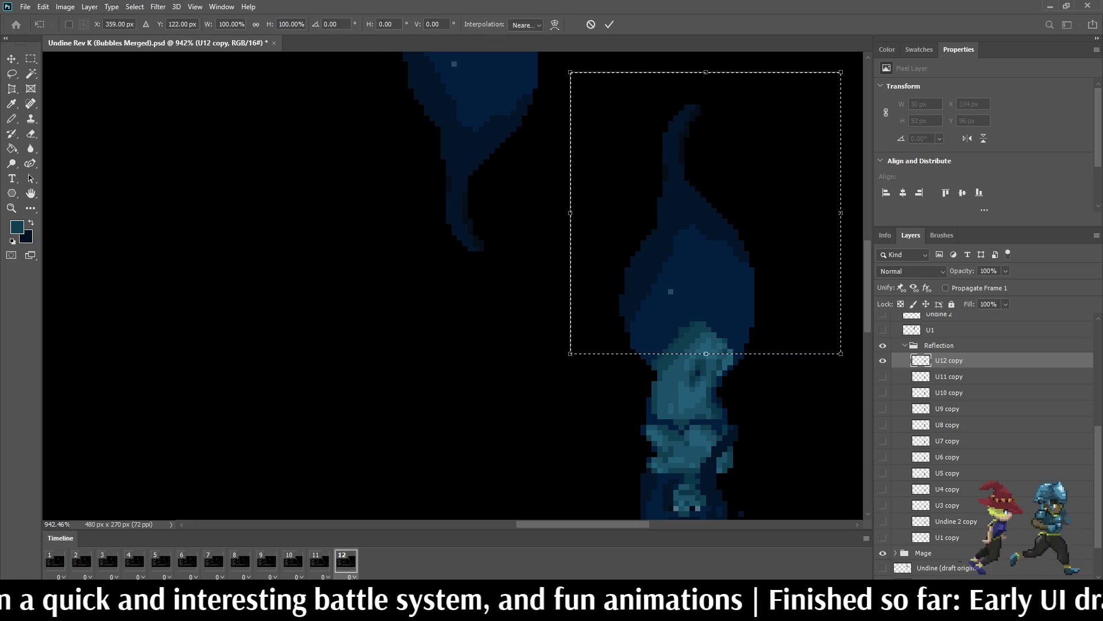
pyautogui.click(290, 24)
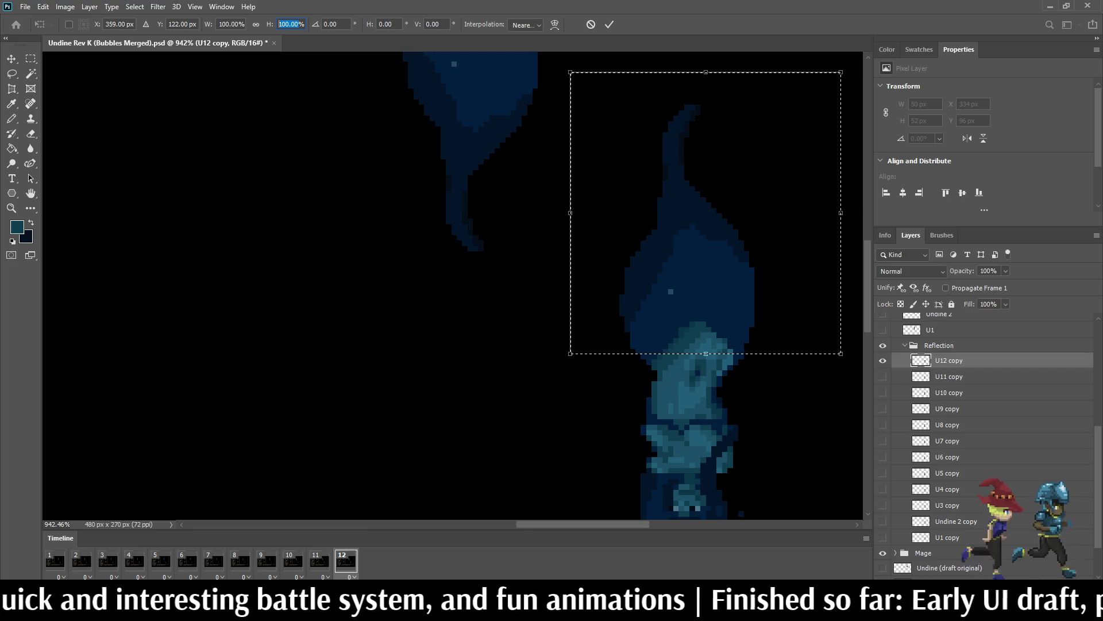
pyautogui.write('69')
pyautogui.press('Return')
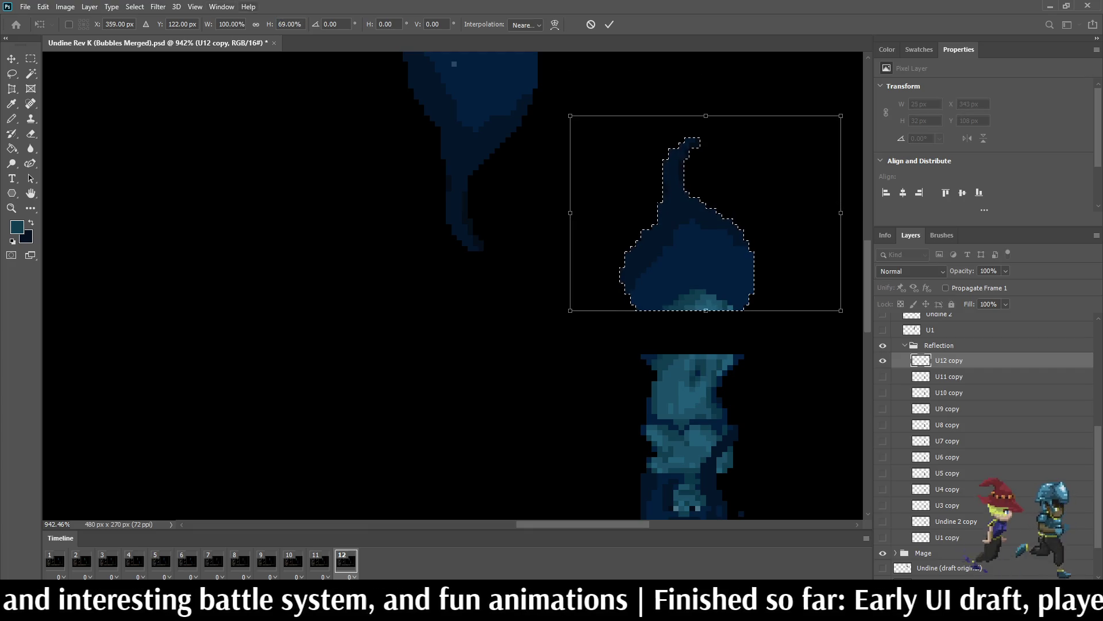
pyautogui.click(609, 24)
pyautogui.hotkey('ctrl', 'd')
pyautogui.scroll(-5, 689, 144)
pyautogui.press('space')
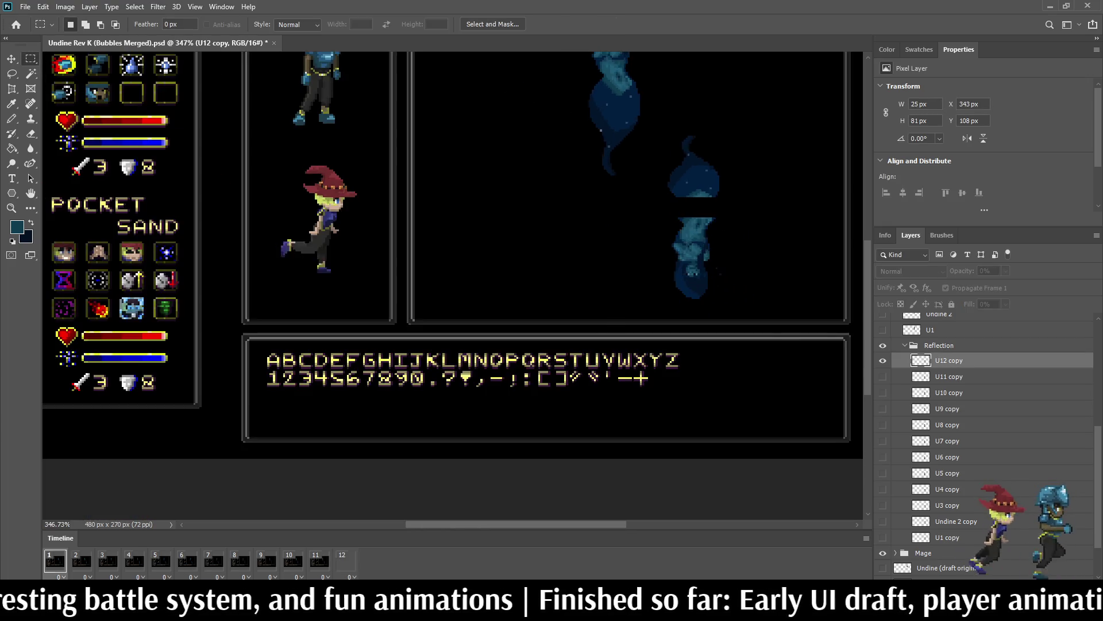
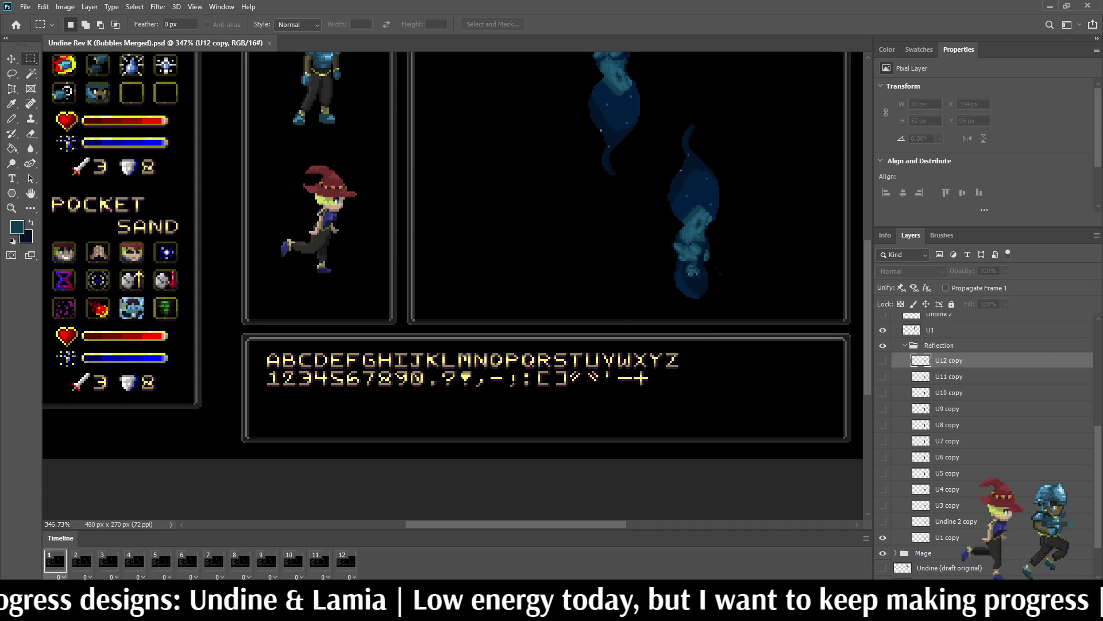
# Step: Stop playback, select all reflection frames and nudge them left and right in a transform
pyautogui.press('space')
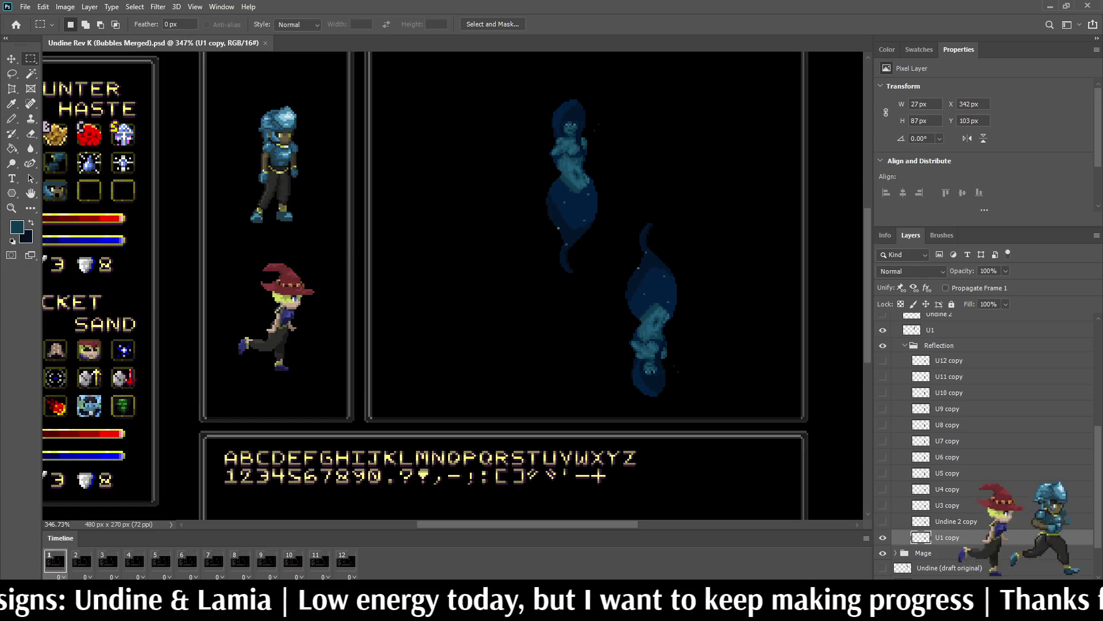
pyautogui.keyDown('shift'); pyautogui.click(948, 361); pyautogui.keyUp('shift')
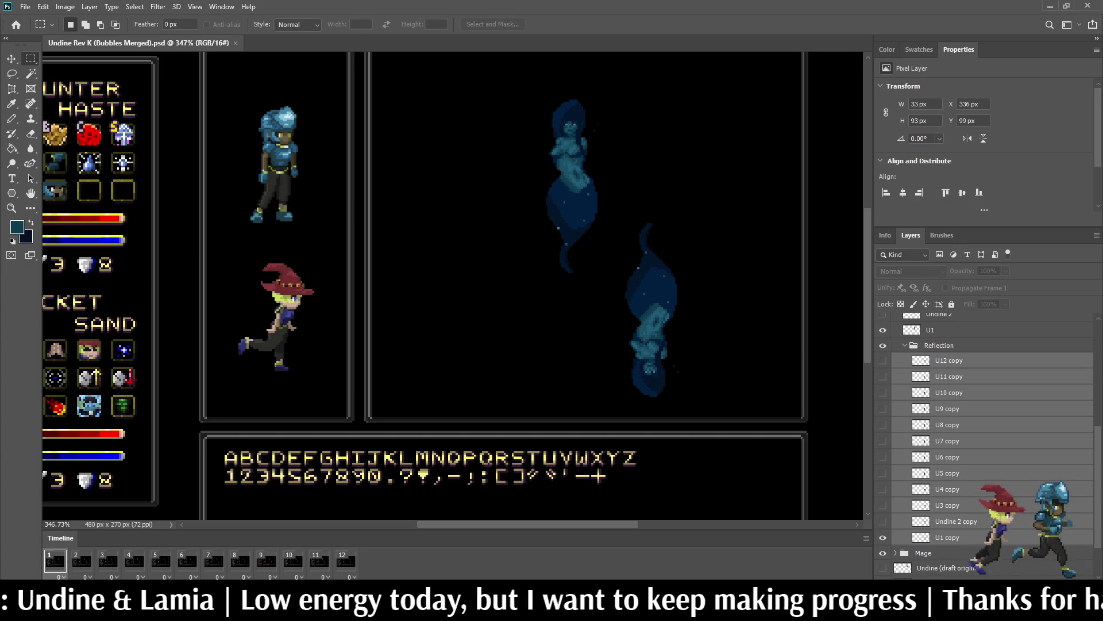
pyautogui.hotkey('ctrl', 't')
pyautogui.hotkey('shift', 'Left')
pyautogui.hotkey('shift', 'Left')
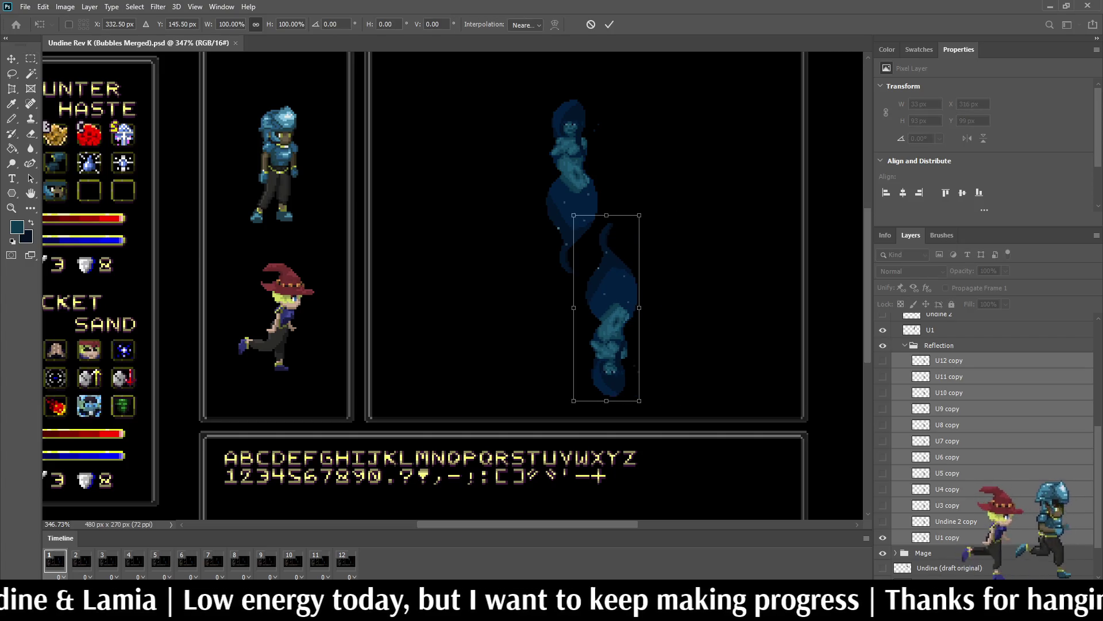
pyautogui.hotkey('shift', 'Right')
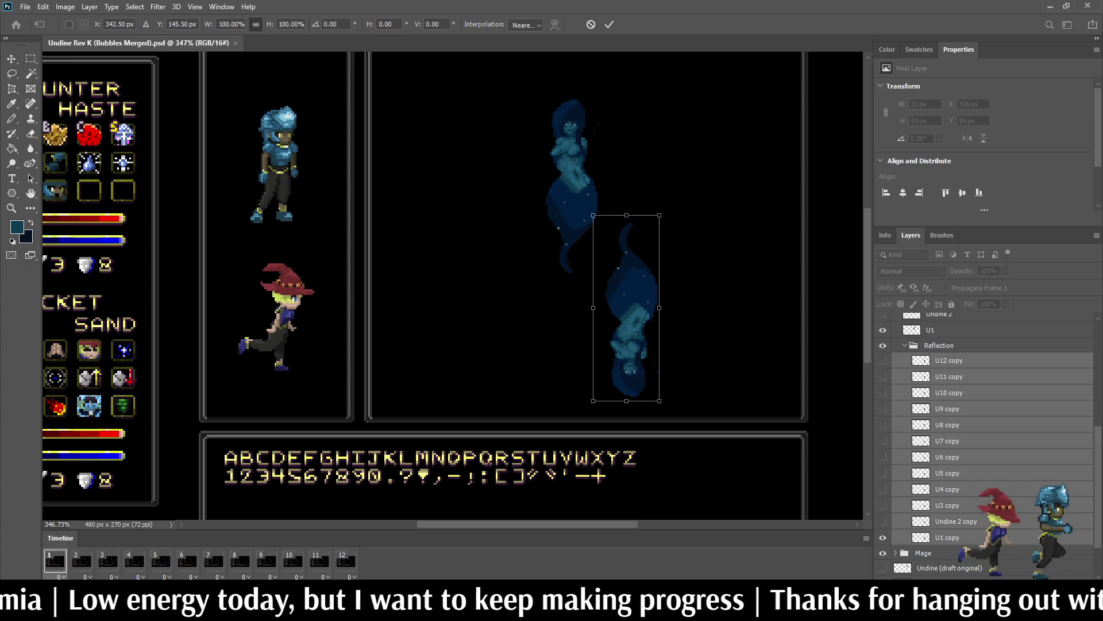
# Step: Trial a 79% shrink of the reflection, cancel it, and show the frames from Undine 2 copy up
pyautogui.moveTo(626, 215); pyautogui.dragTo(625, 253)
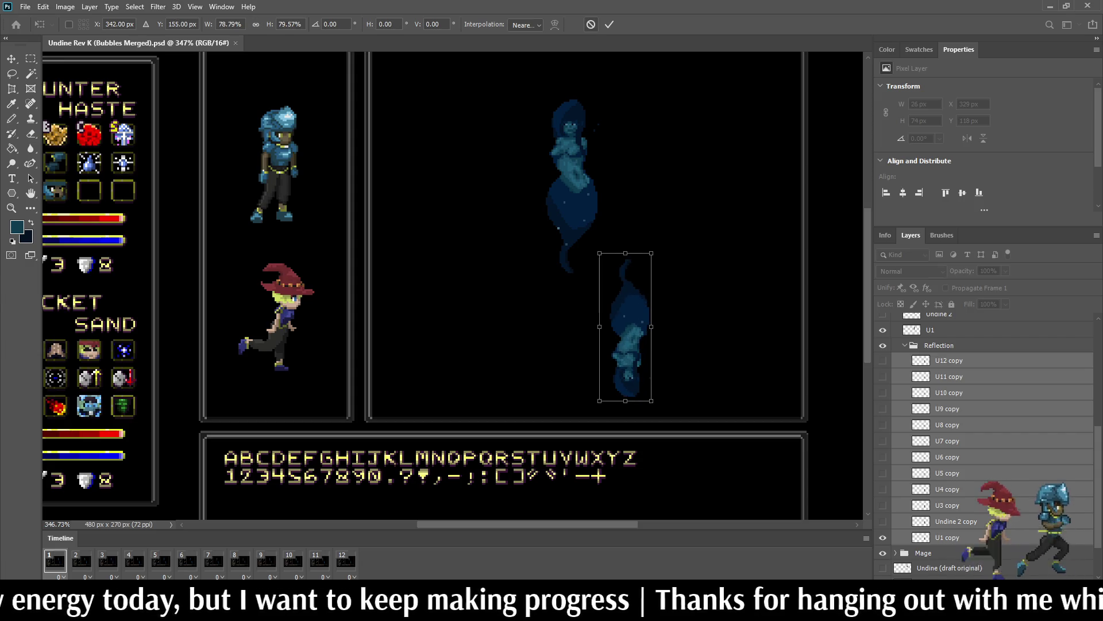
pyautogui.press('Escape')
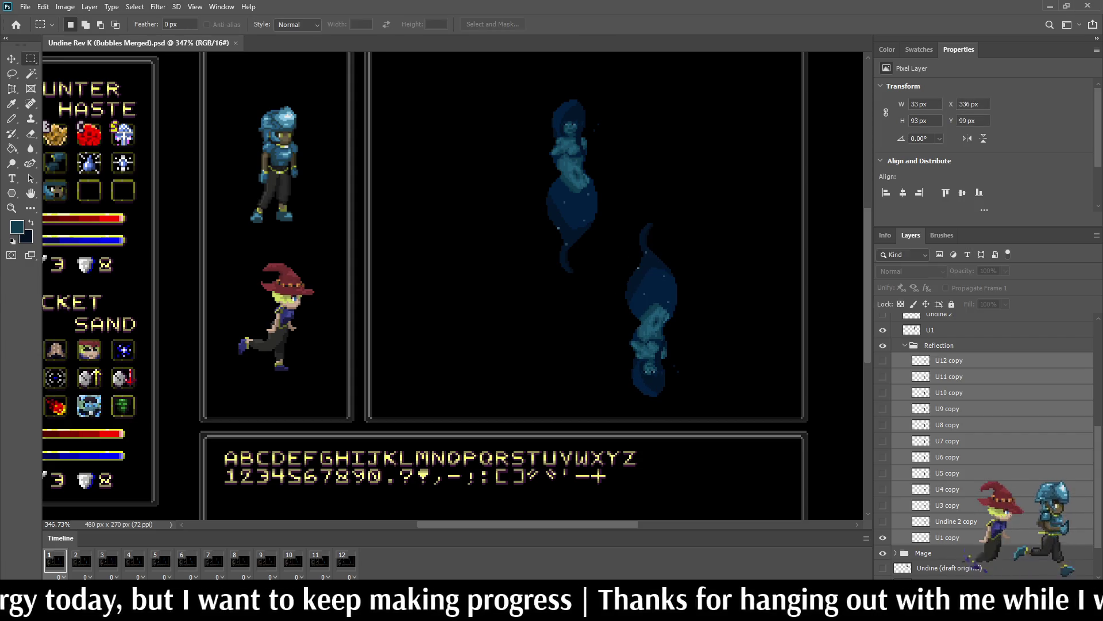
pyautogui.click(956, 521)
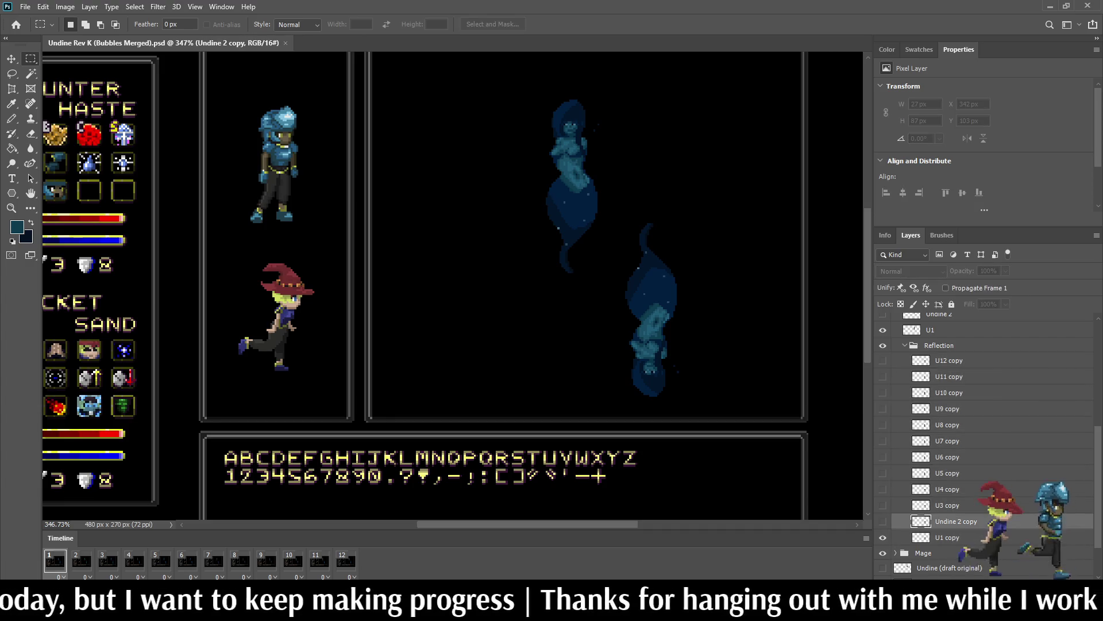
pyautogui.moveTo(883, 521); pyautogui.dragTo(882, 360)
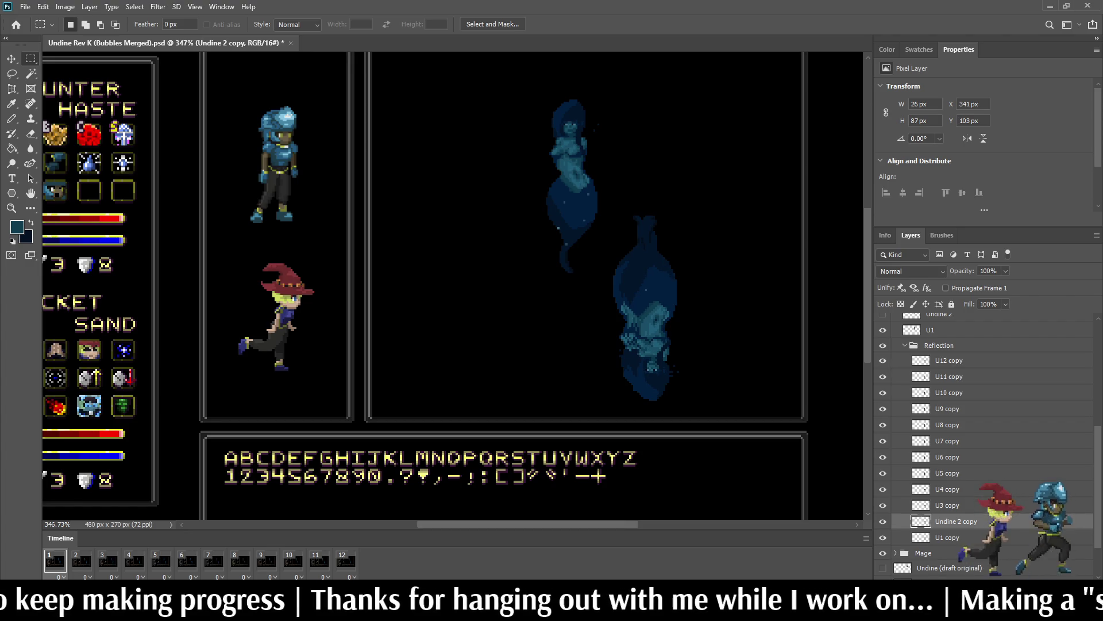
# Step: Select U1–U12 copy and trial two reflection resizes, including 91%, cancelling both
pyautogui.click(947, 537)
pyautogui.keyDown('shift'); pyautogui.click(948, 360); pyautogui.keyUp('shift')
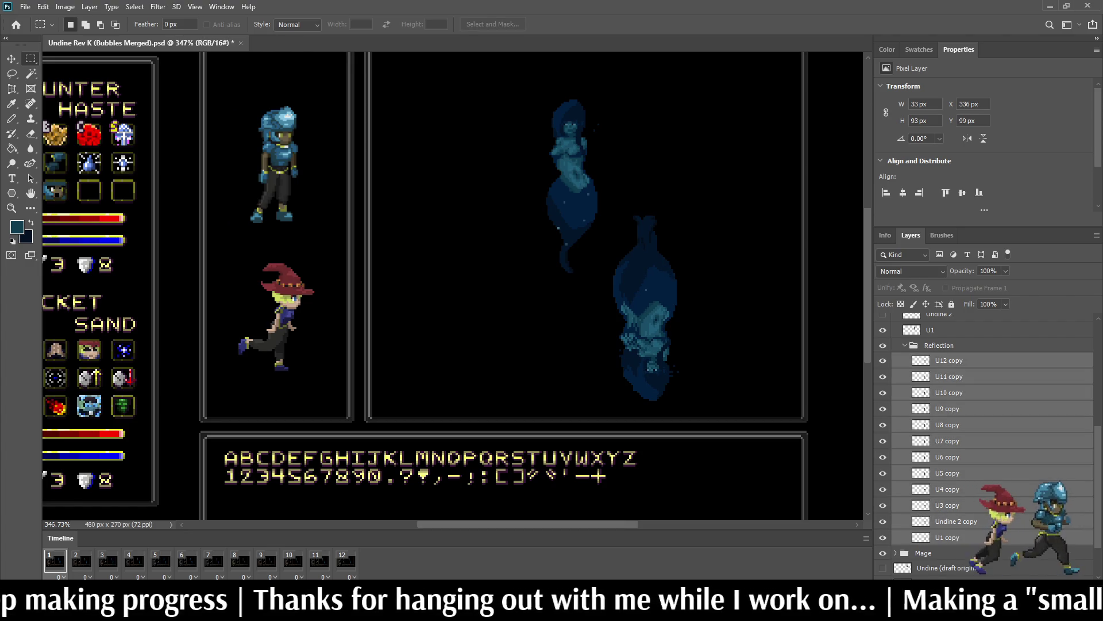
pyautogui.hotkey('ctrl', 't')
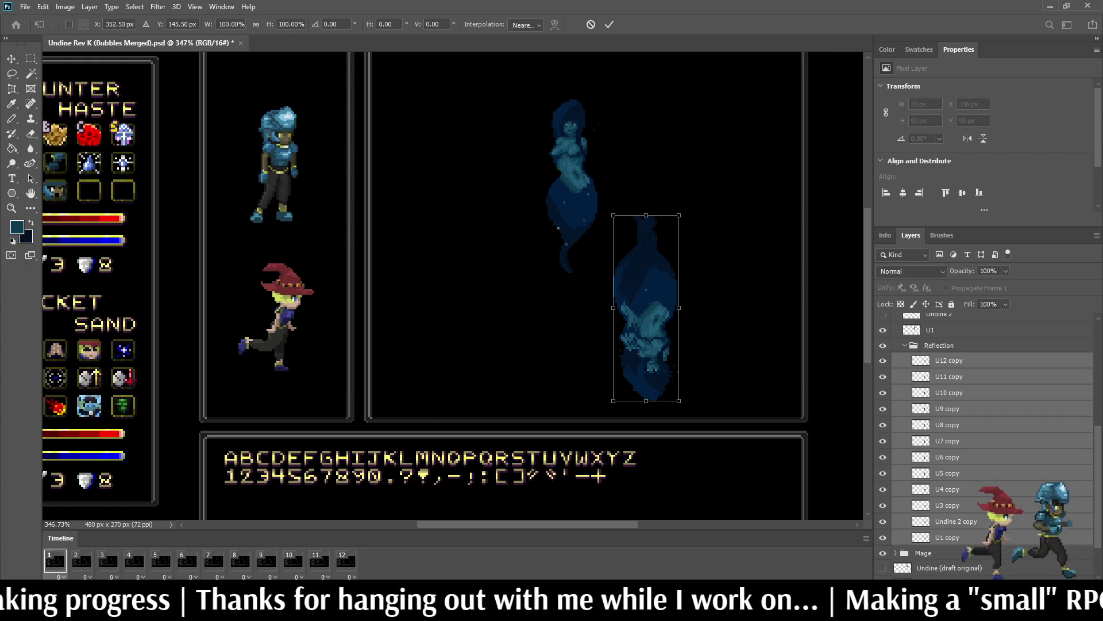
pyautogui.moveTo(645, 215); pyautogui.dragTo(645, 253)
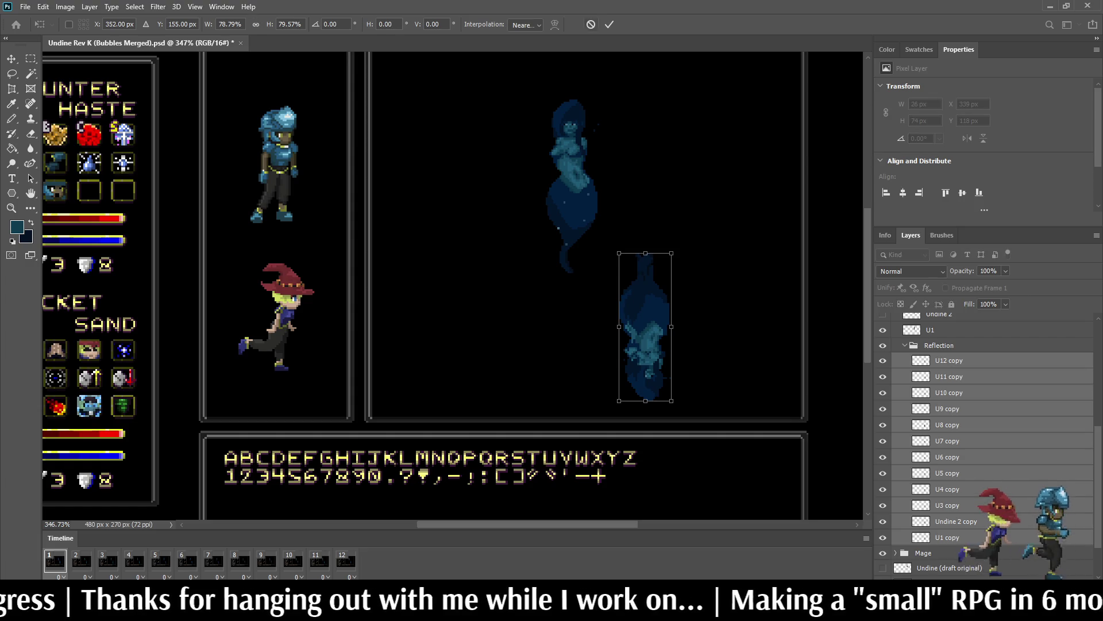
pyautogui.press('Escape')
pyautogui.hotkey('ctrl', 't')
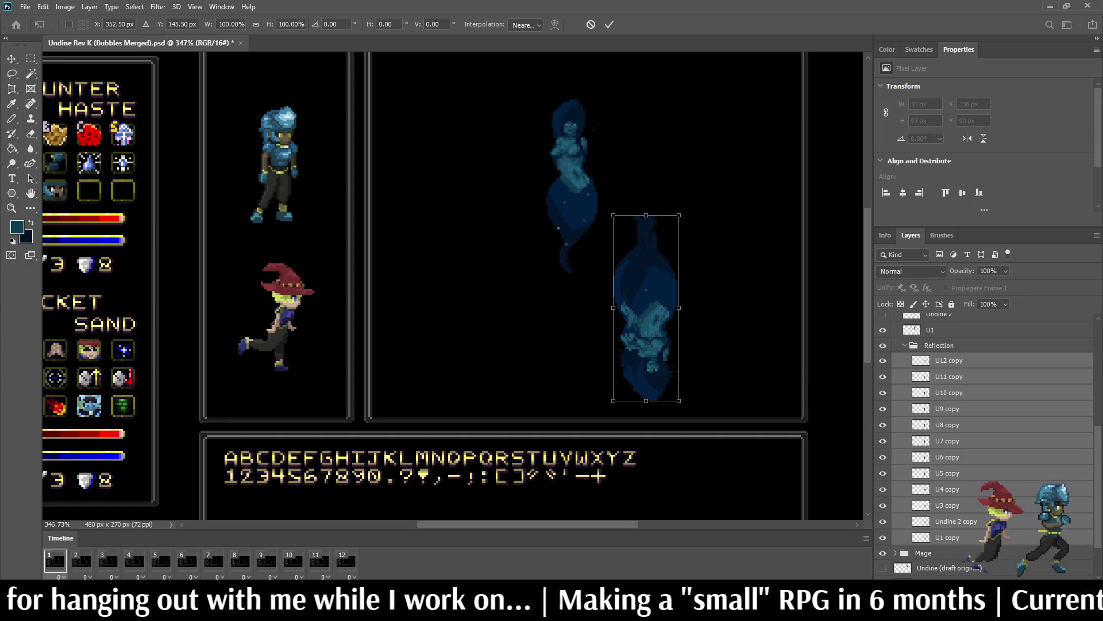
pyautogui.moveTo(613, 215); pyautogui.dragTo(618, 233)
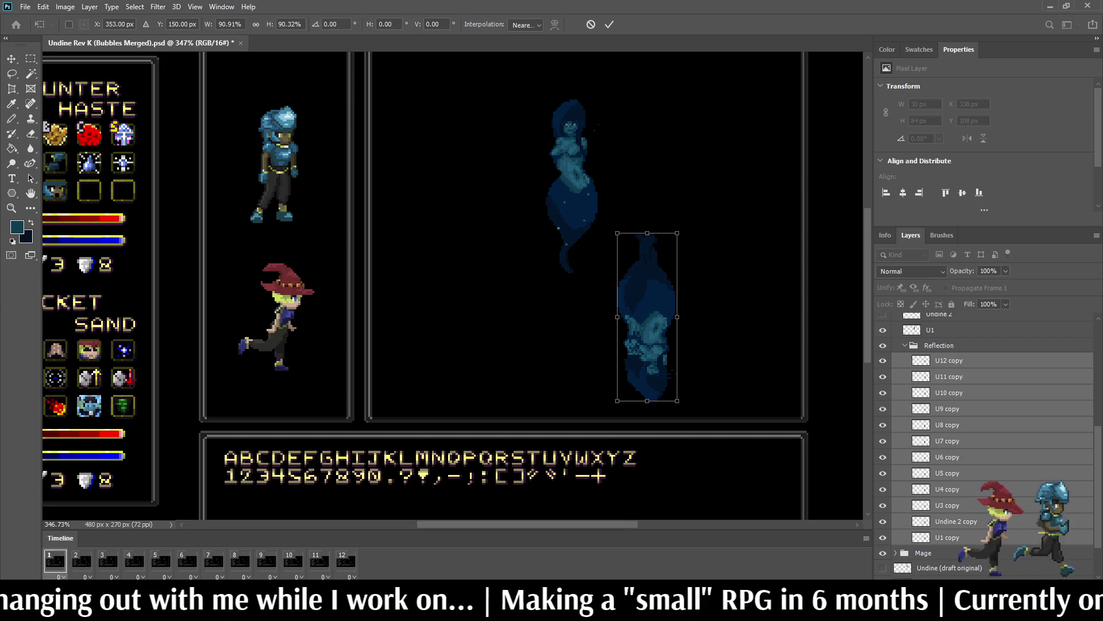
pyautogui.press('Escape')
# Step: Hide U5–U12 copy, trial and discard a 75% resize on U1 copy, then show frames through U7 copy
pyautogui.moveTo(883, 360); pyautogui.dragTo(883, 521)
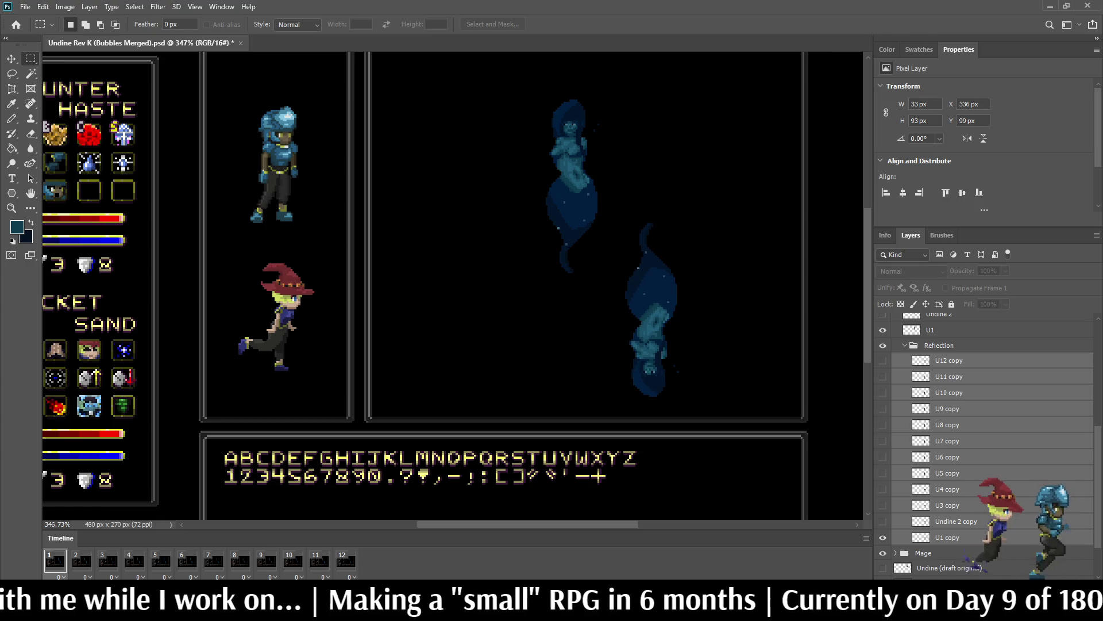
pyautogui.click(948, 537)
pyautogui.hotkey('ctrl', 't')
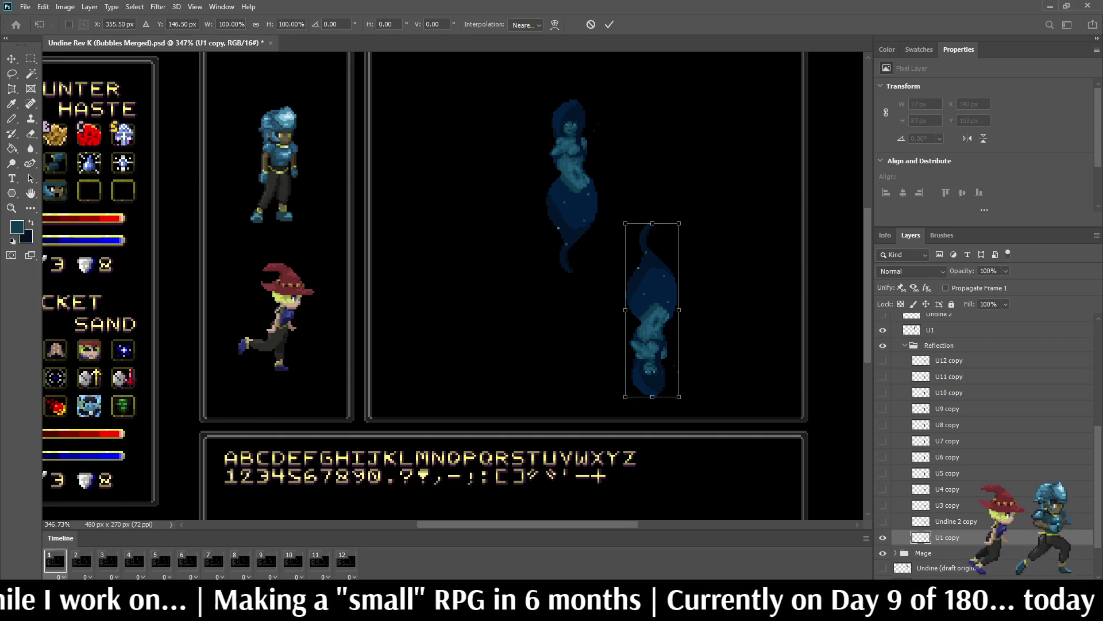
pyautogui.moveTo(653, 223)
pyautogui.mouseDown()
pyautogui.moveTo(651, 266)
pyautogui.moveTo(651, 227)
pyautogui.mouseUp()
pyautogui.click(591, 24)
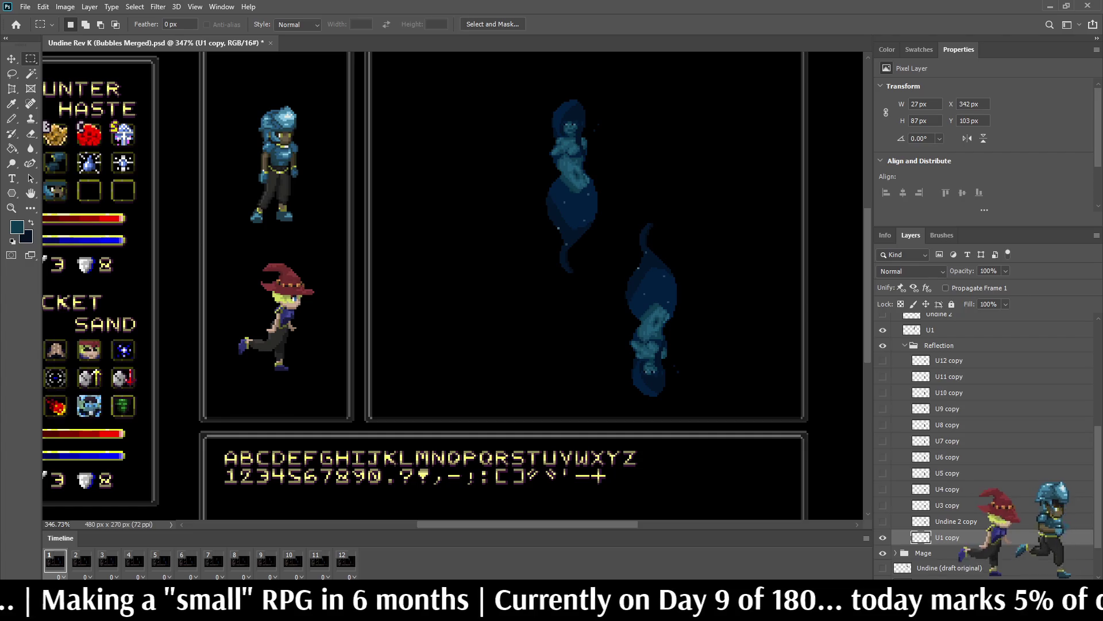
pyautogui.moveTo(883, 521); pyautogui.dragTo(883, 360)
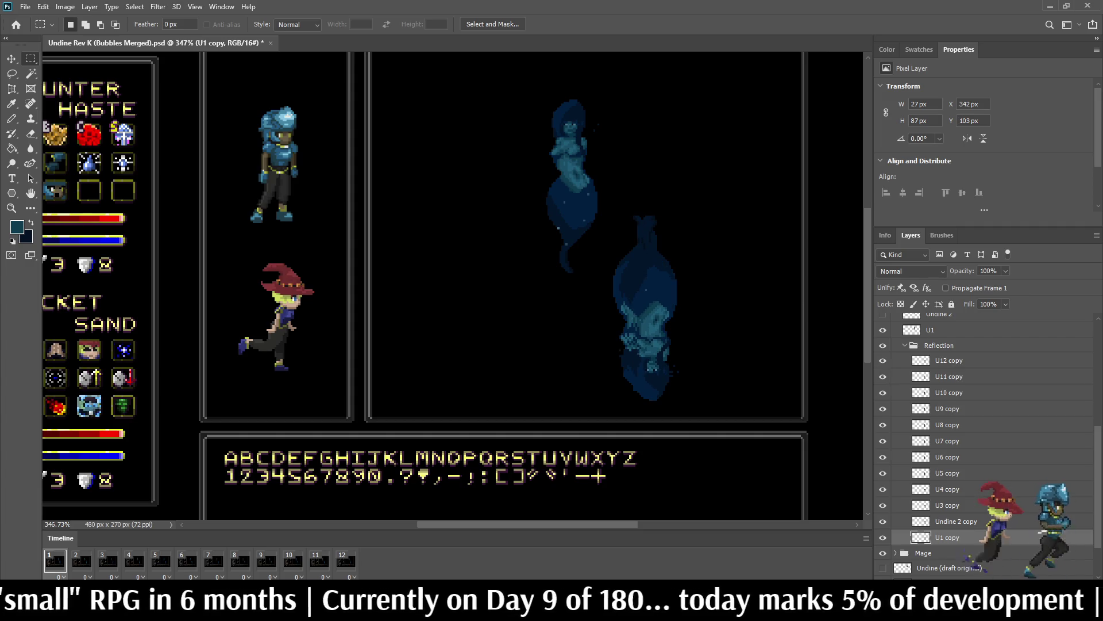
# Step: Squash all reflection frames to about 68% height and move them up beneath Undine's body
pyautogui.keyDown('shift'); pyautogui.click(948, 360); pyautogui.keyUp('shift')
pyautogui.hotkey('ctrl', 't')
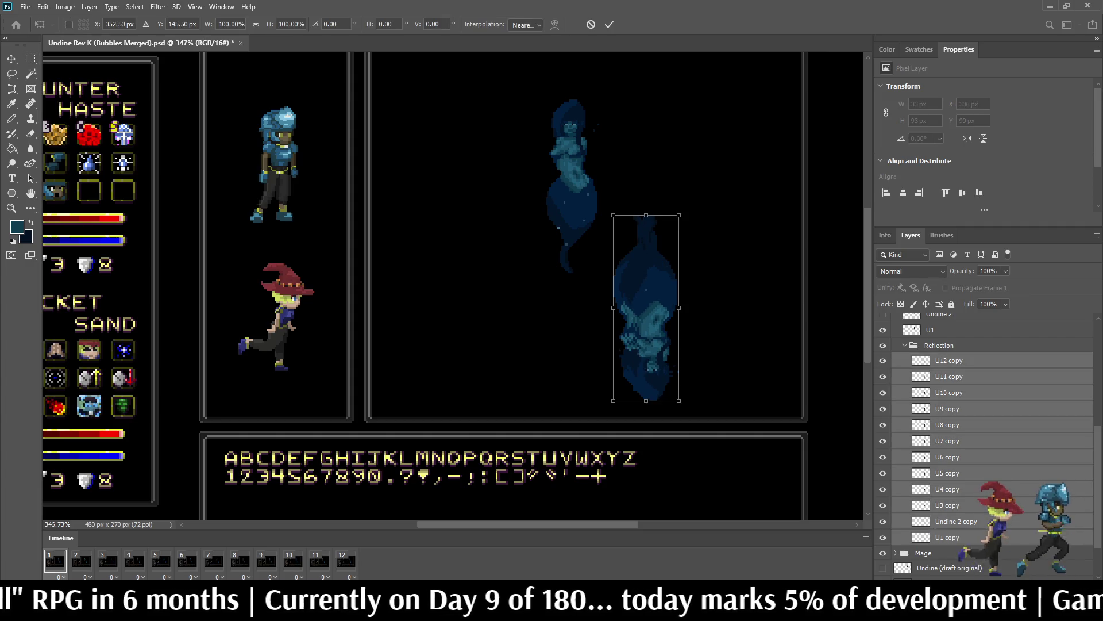
pyautogui.moveTo(646, 215); pyautogui.dragTo(646, 275)
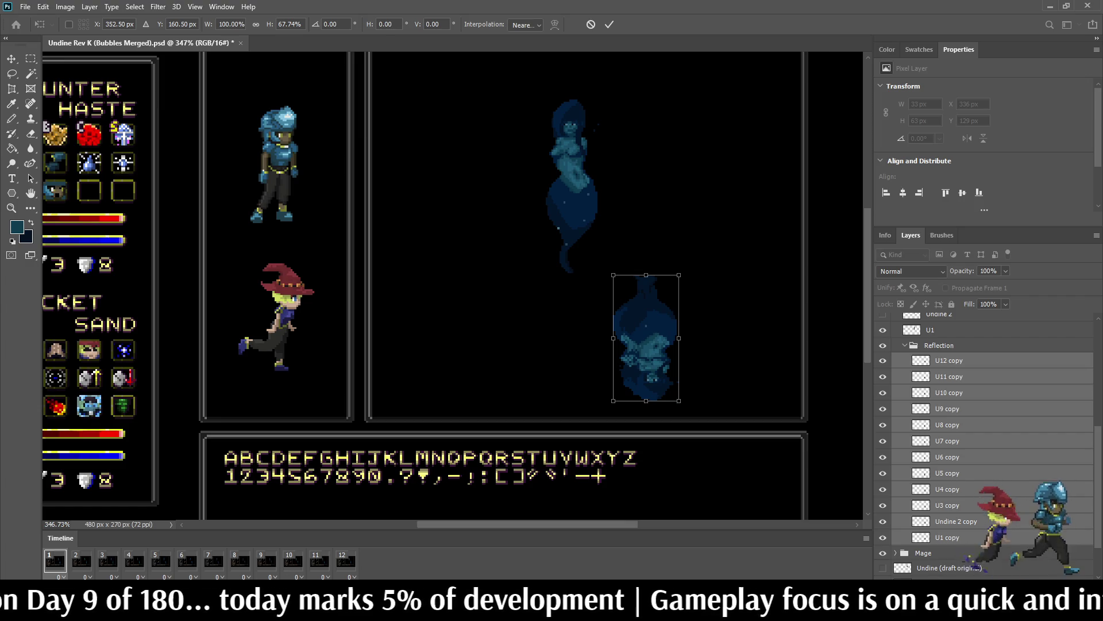
pyautogui.moveTo(646, 338); pyautogui.dragTo(577, 293)
pyautogui.press('Up')
pyautogui.press('Up')
pyautogui.press('Up')
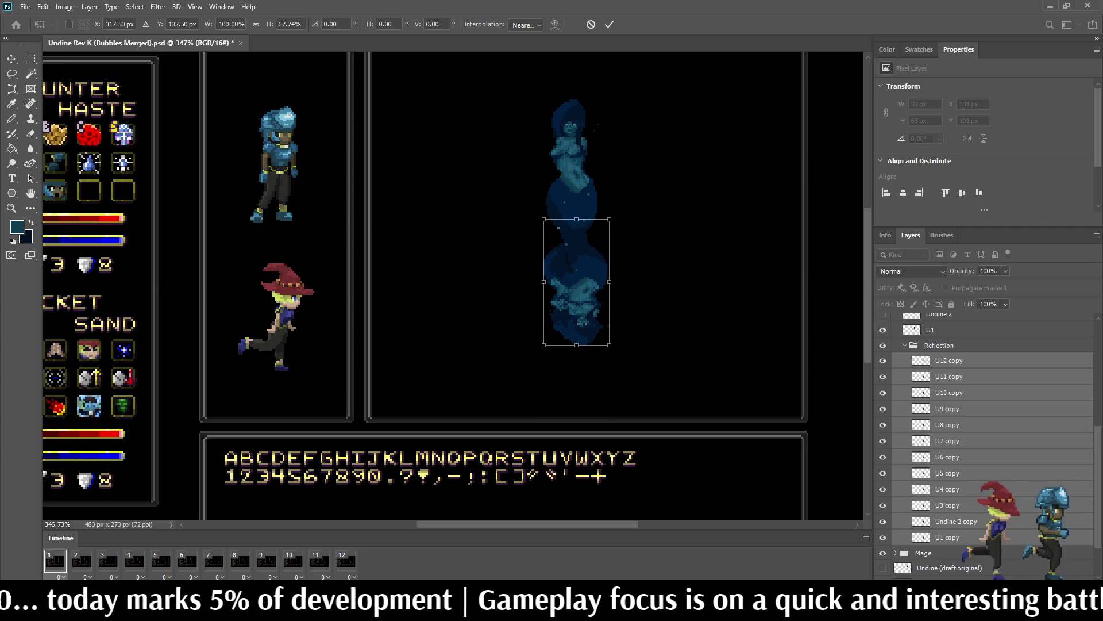
# Step: Commit the squash, hide Undine 2 copy and U5–U12 copy, and select U1 copy
pyautogui.click(609, 24)
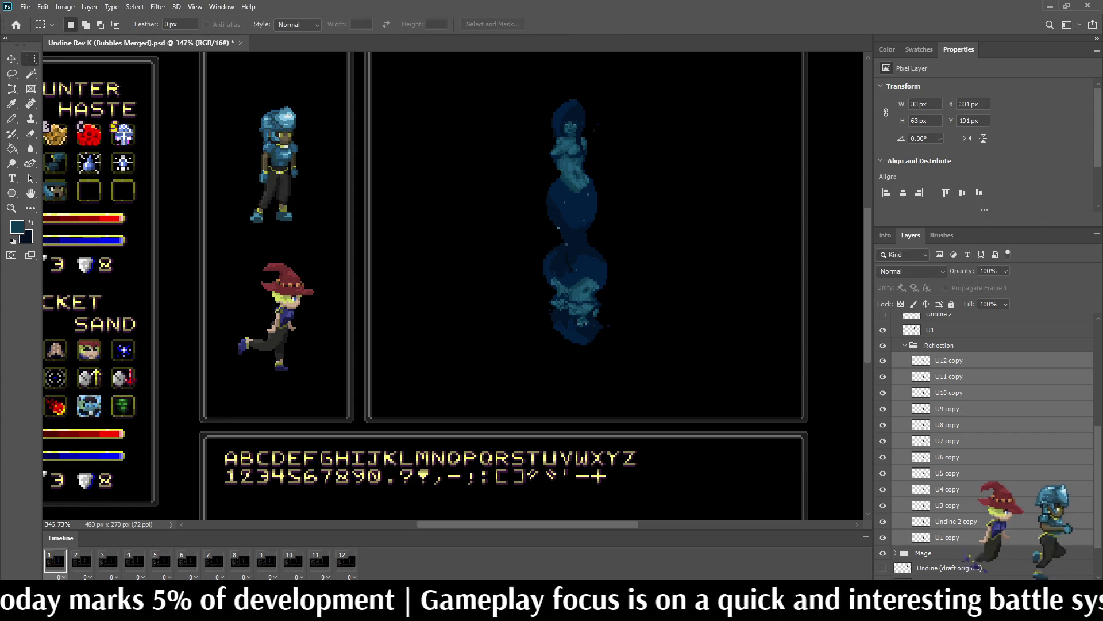
pyautogui.click(883, 521)
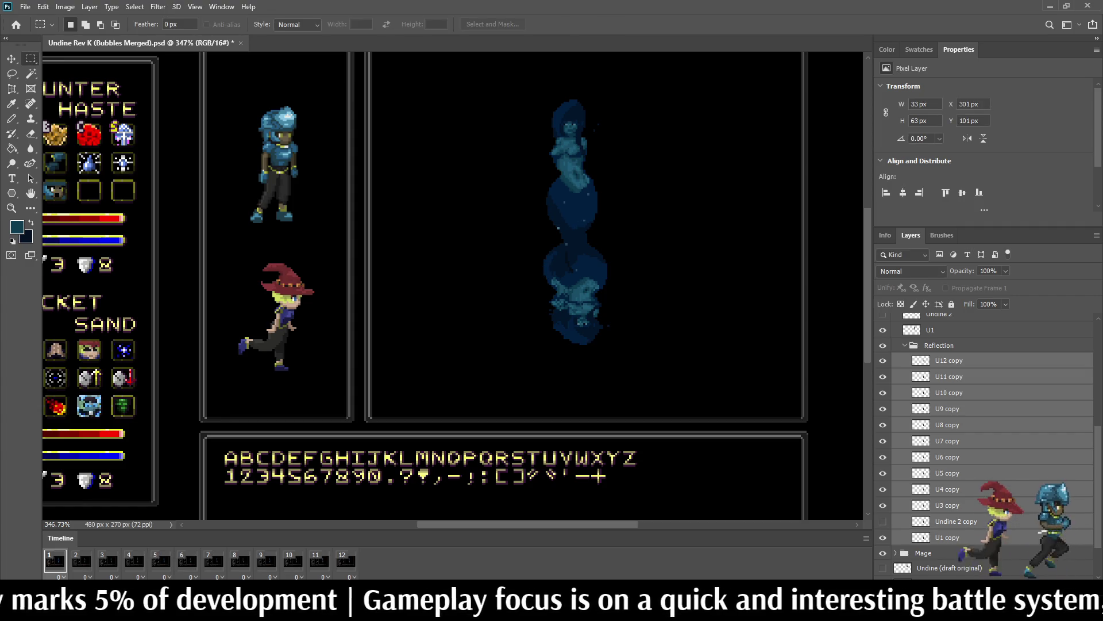
pyautogui.click(883, 473)
pyautogui.click(883, 457)
pyautogui.click(883, 441)
pyautogui.click(883, 424)
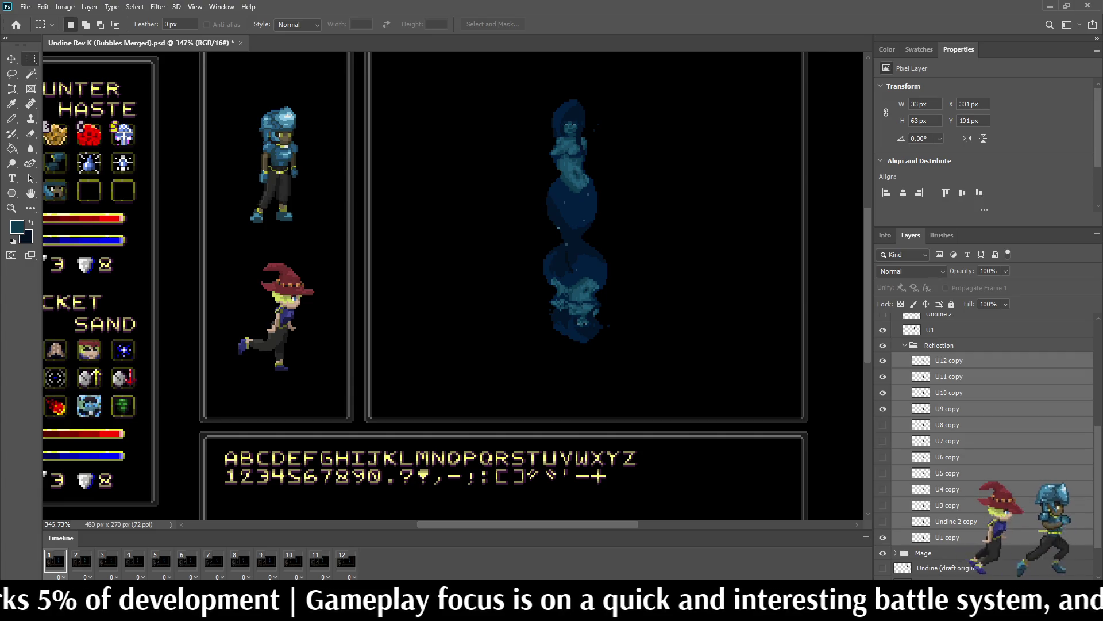
pyautogui.click(883, 409)
pyautogui.click(883, 392)
pyautogui.click(883, 376)
pyautogui.click(883, 361)
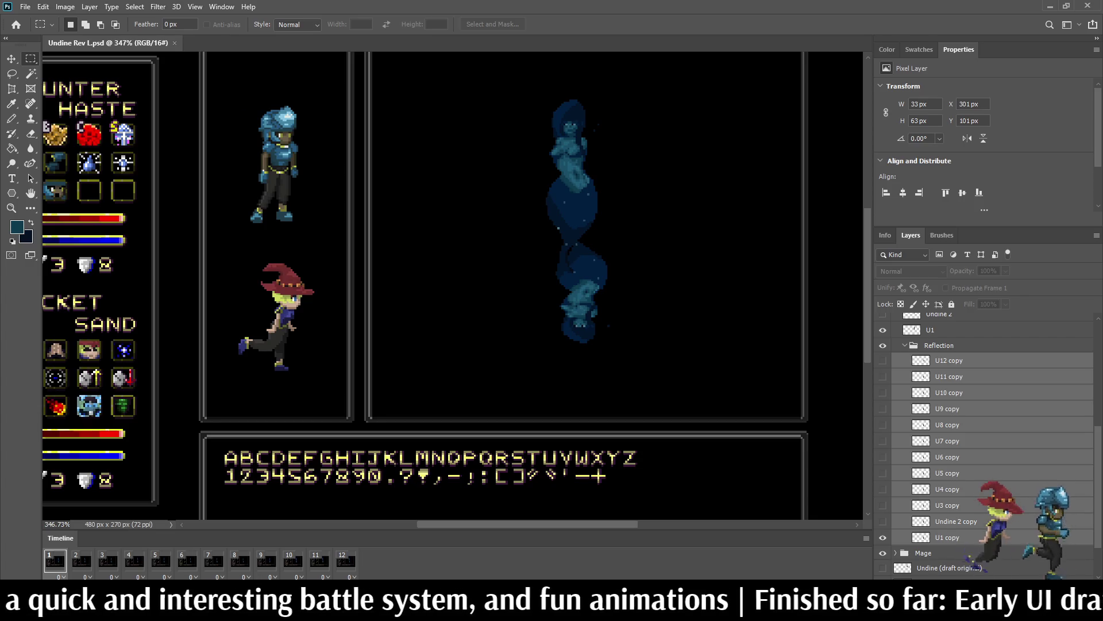
pyautogui.click(947, 537)
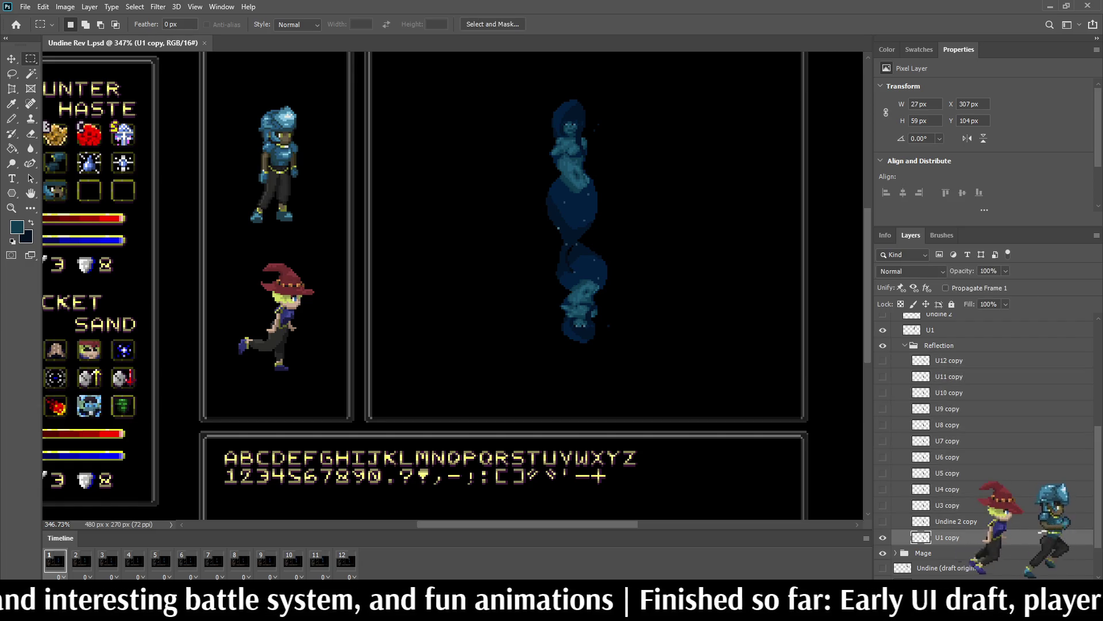
# Step: Pencil dark navy over the teal mouth pixels on U1 copy
pyautogui.scroll(-2, 574, 327)
pyautogui.scroll(6, 574, 328)
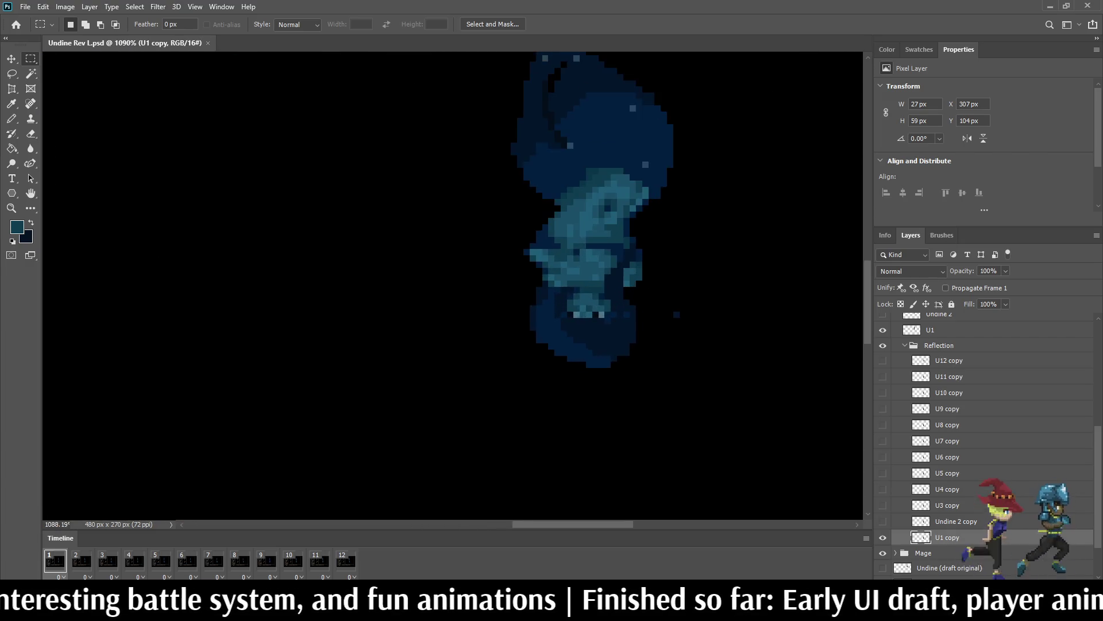
pyautogui.scroll(4, 580, 316)
pyautogui.press('i')
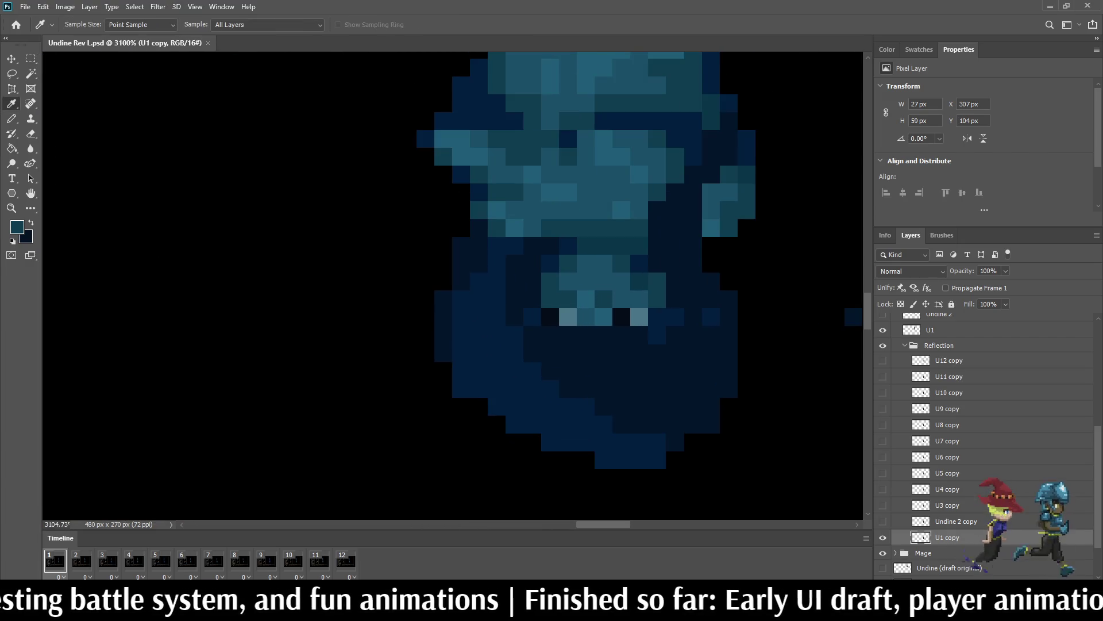
pyautogui.press('b')
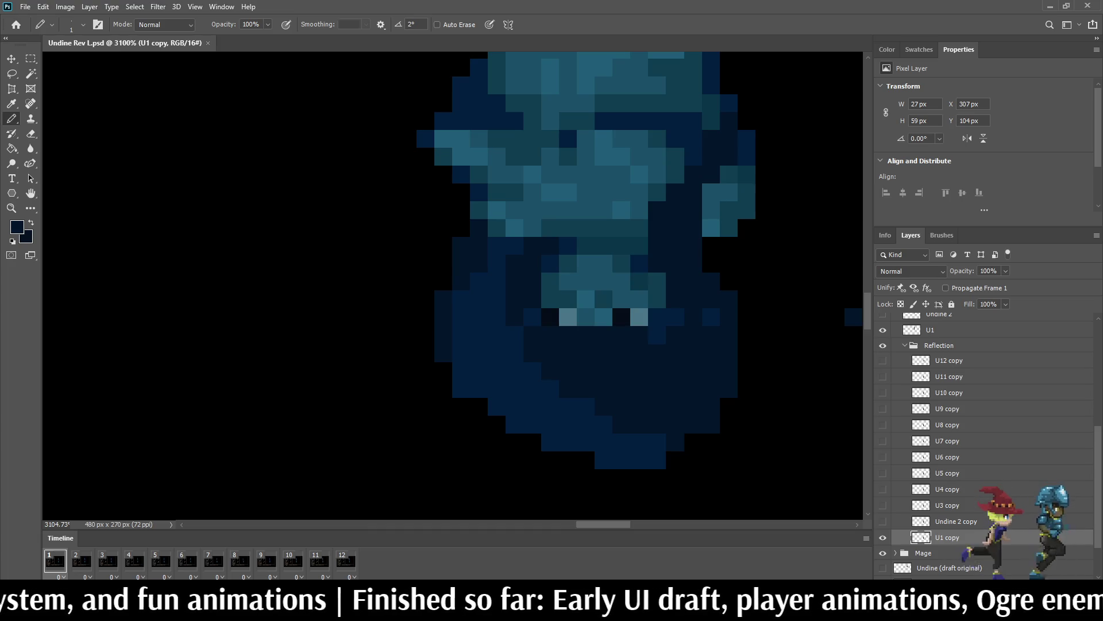
pyautogui.moveTo(550, 282)
pyautogui.mouseDown()
pyautogui.moveTo(656, 282)
pyautogui.moveTo(620, 307)
pyautogui.moveTo(567, 301)
pyautogui.moveTo(585, 317)
pyautogui.mouseUp()
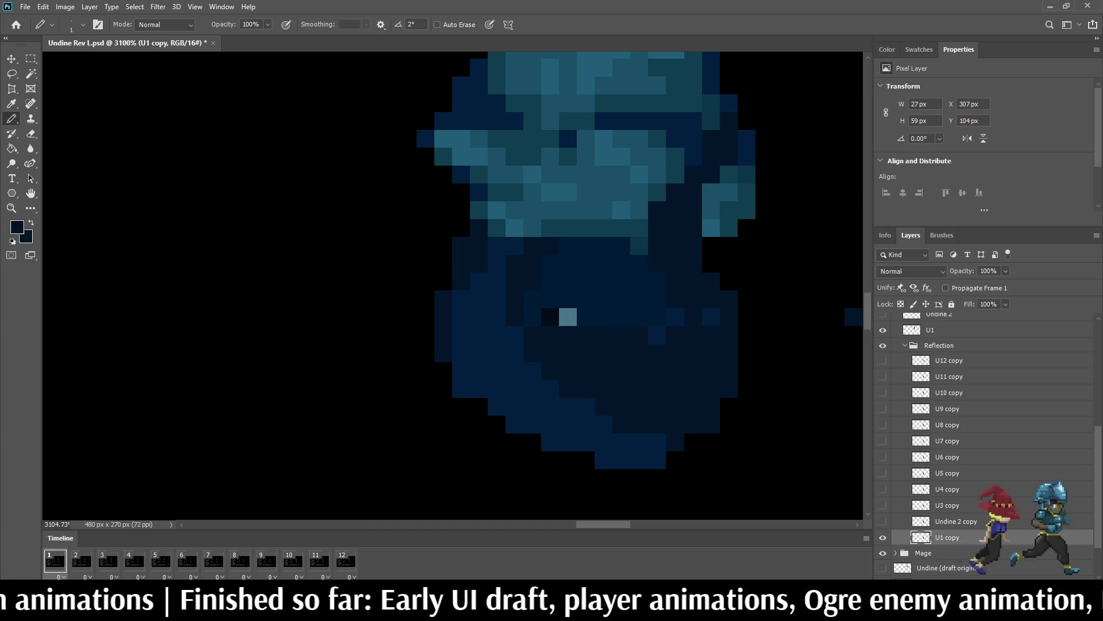
# Step: Sample the sprite's teal, swap colours, and darken a row and single pixels in the lower body
pyautogui.press('i')
pyautogui.click(568, 316)
pyautogui.press('x')
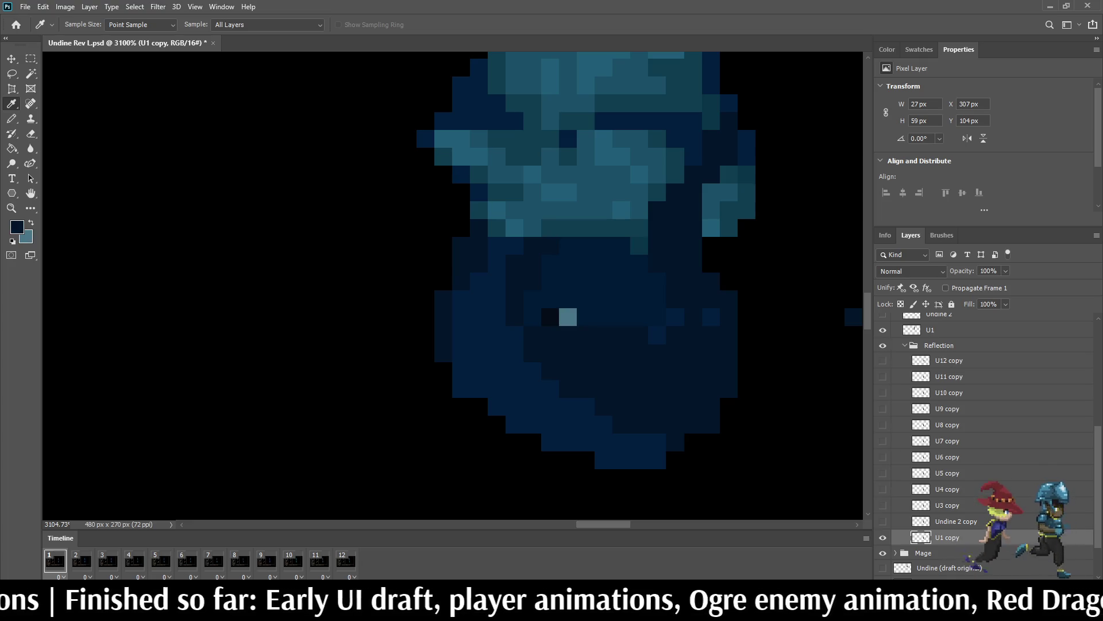
pyautogui.press('b')
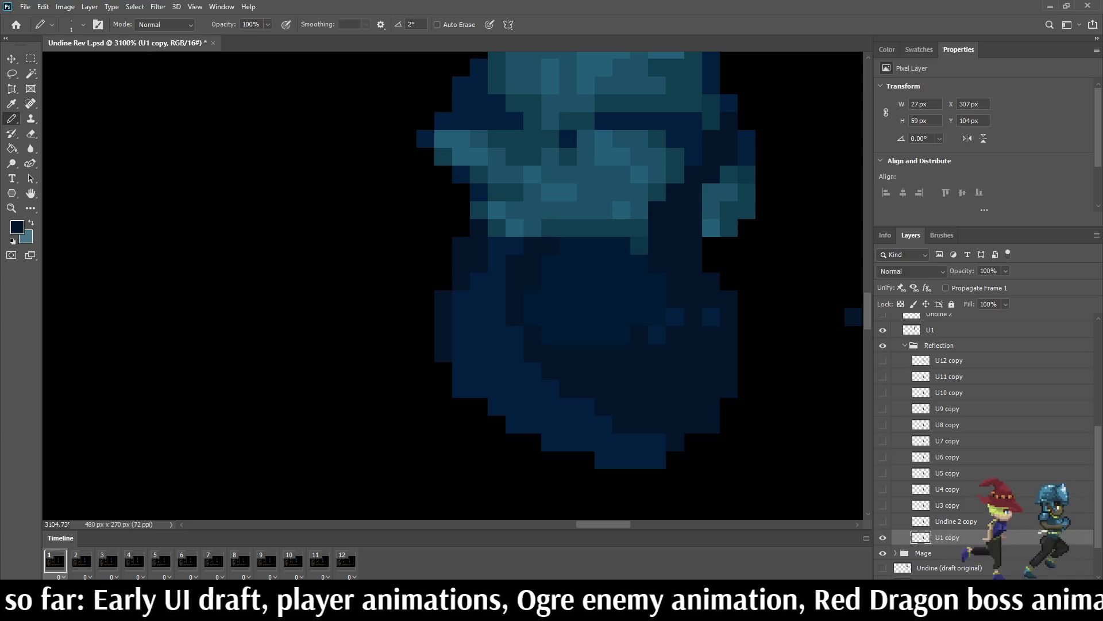
pyautogui.moveTo(562, 227); pyautogui.dragTo(609, 228)
pyautogui.click(638, 246)
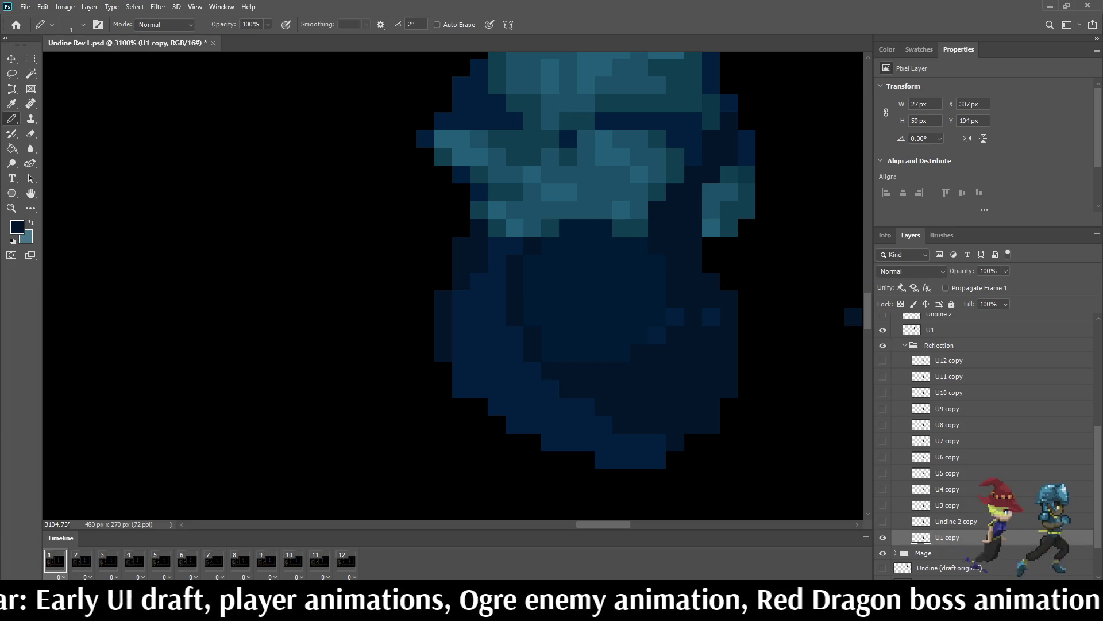
pyautogui.click(621, 228)
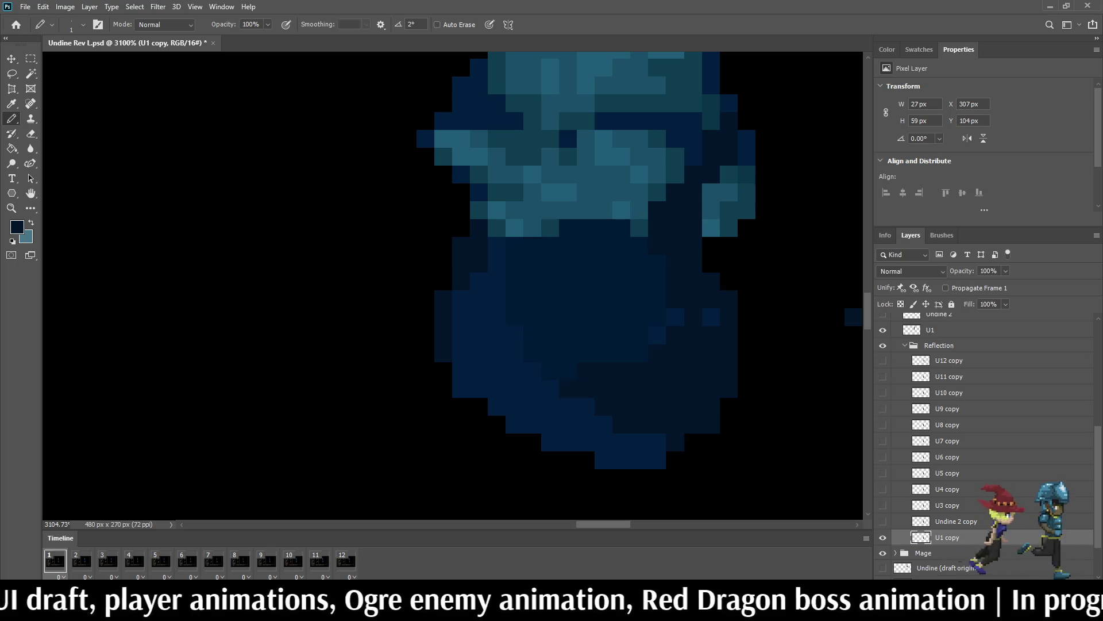
# Step: Set the Paint Bucket to Contiguous for filling the lower body, and show U12 copy
pyautogui.press('g')
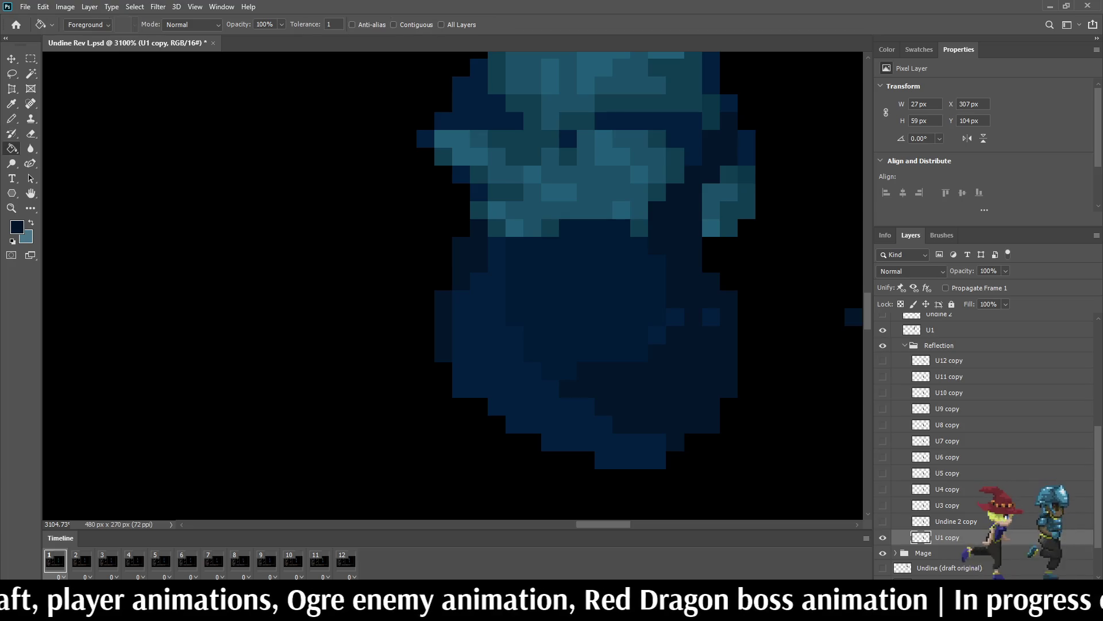
pyautogui.click(394, 24)
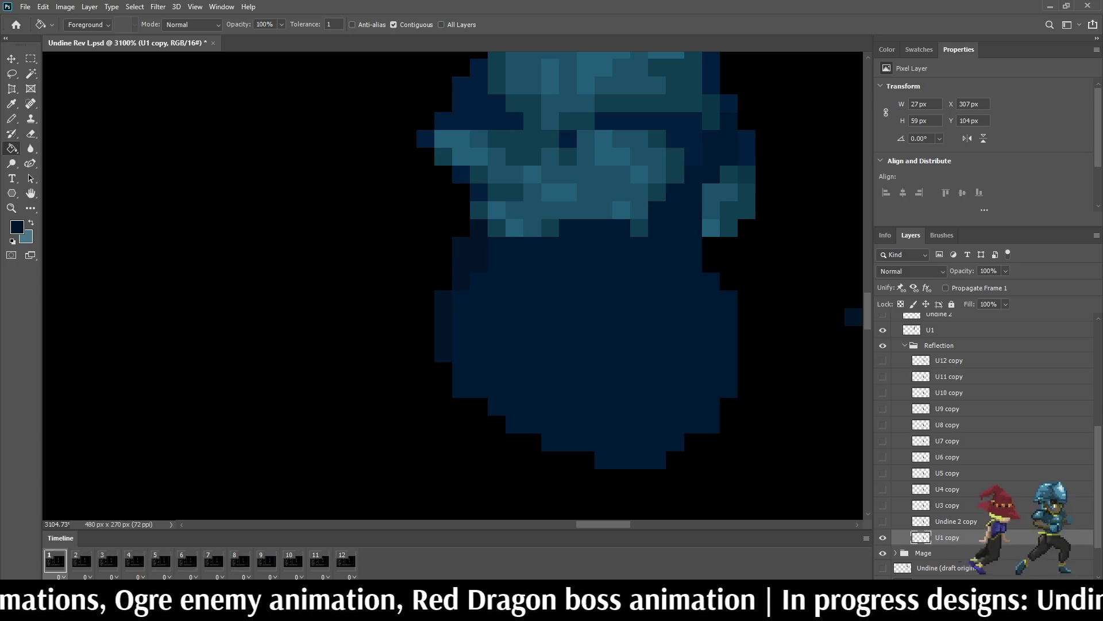
pyautogui.scroll(-5, 532, 307)
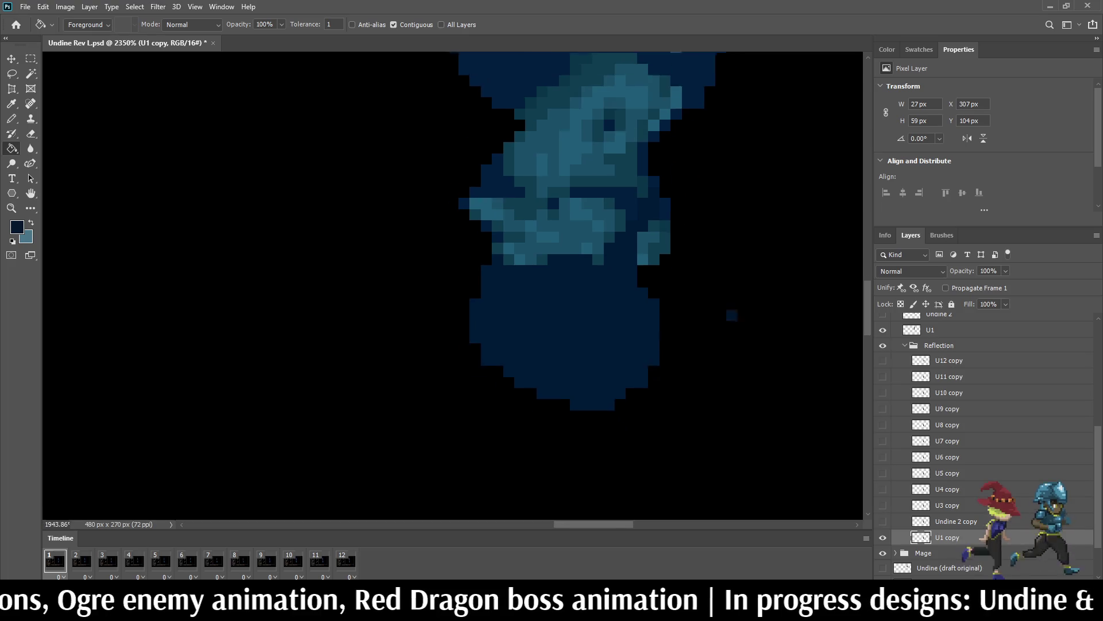
pyautogui.scroll(5, 547, 295)
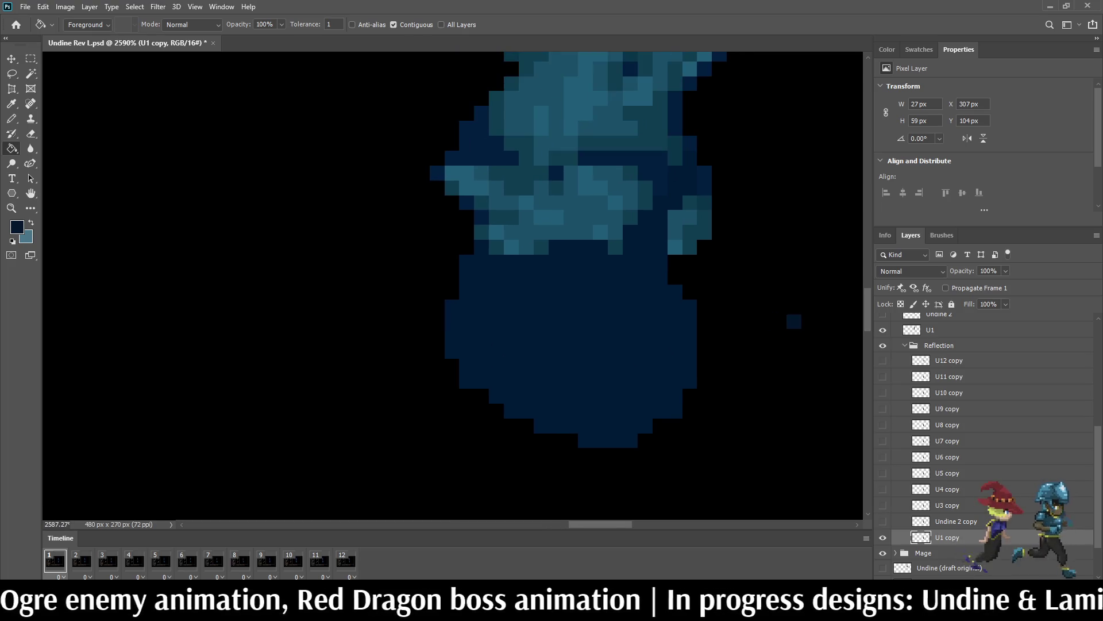
pyautogui.scroll(-8, 560, 256)
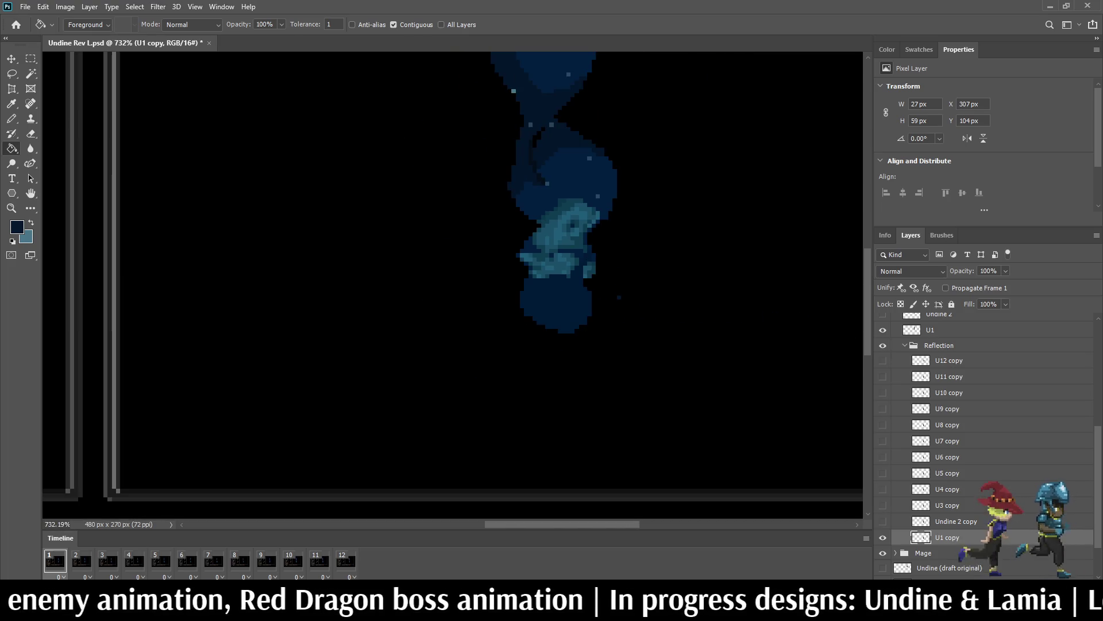
pyautogui.scroll(3, 534, 200)
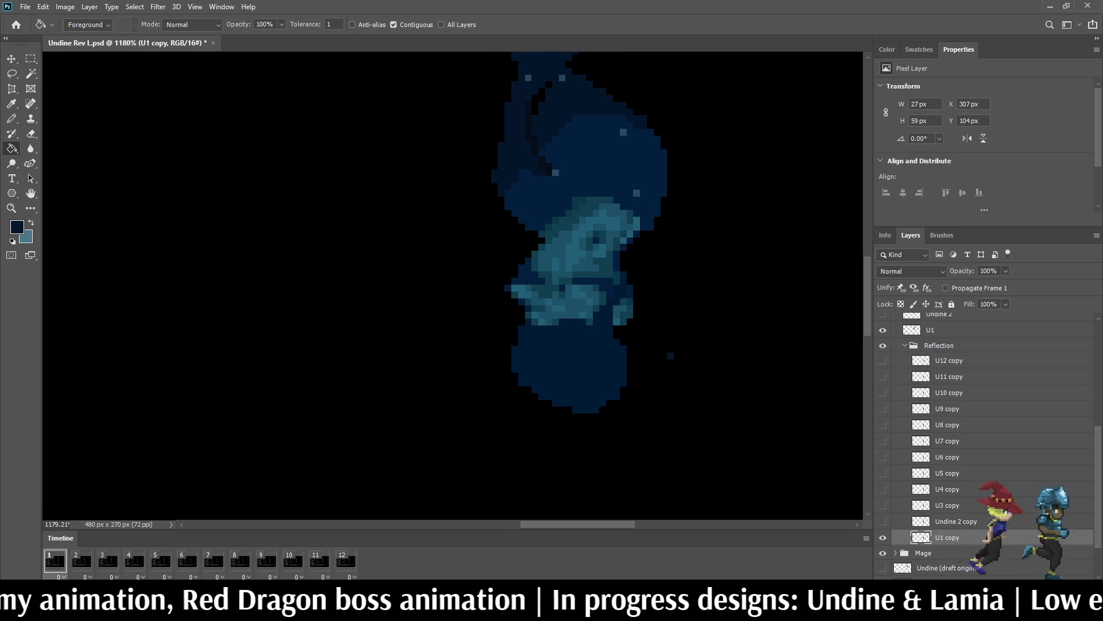
pyautogui.press('i')
pyautogui.press('b')
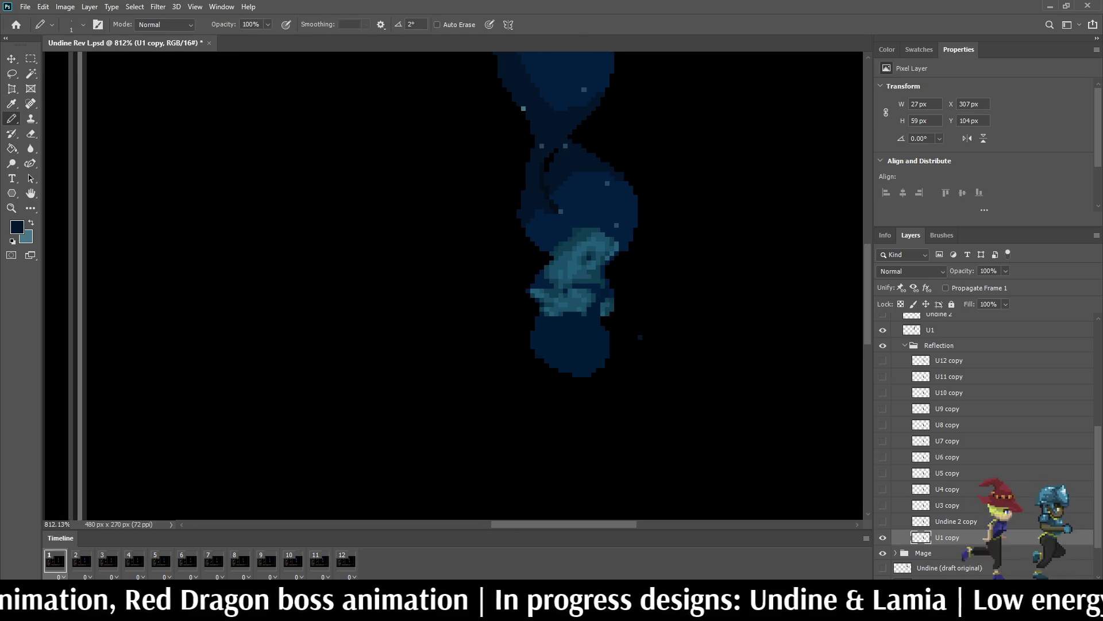
pyautogui.scroll(3, 566, 401)
pyautogui.scroll(1, 554, 313)
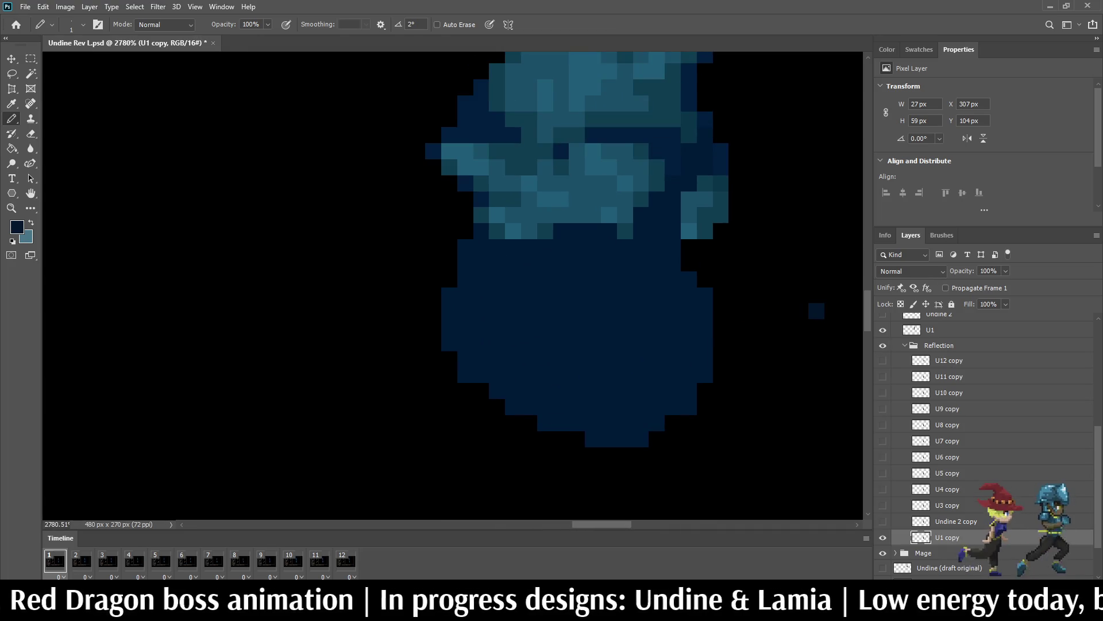
pyautogui.press('g')
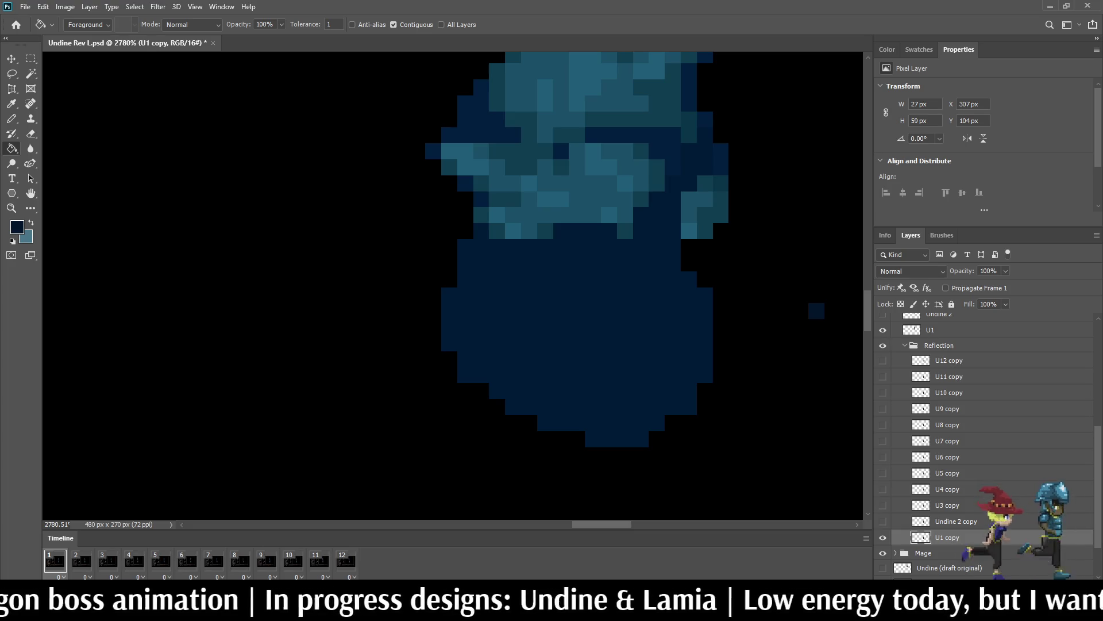
pyautogui.scroll(-5, 588, 280)
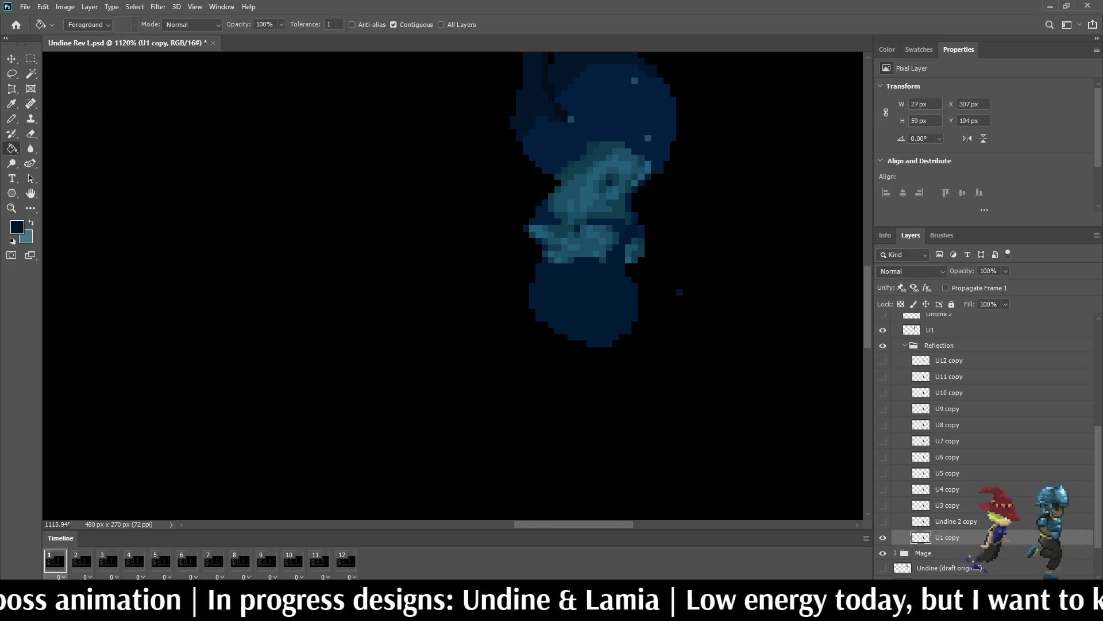
pyautogui.click(883, 360)
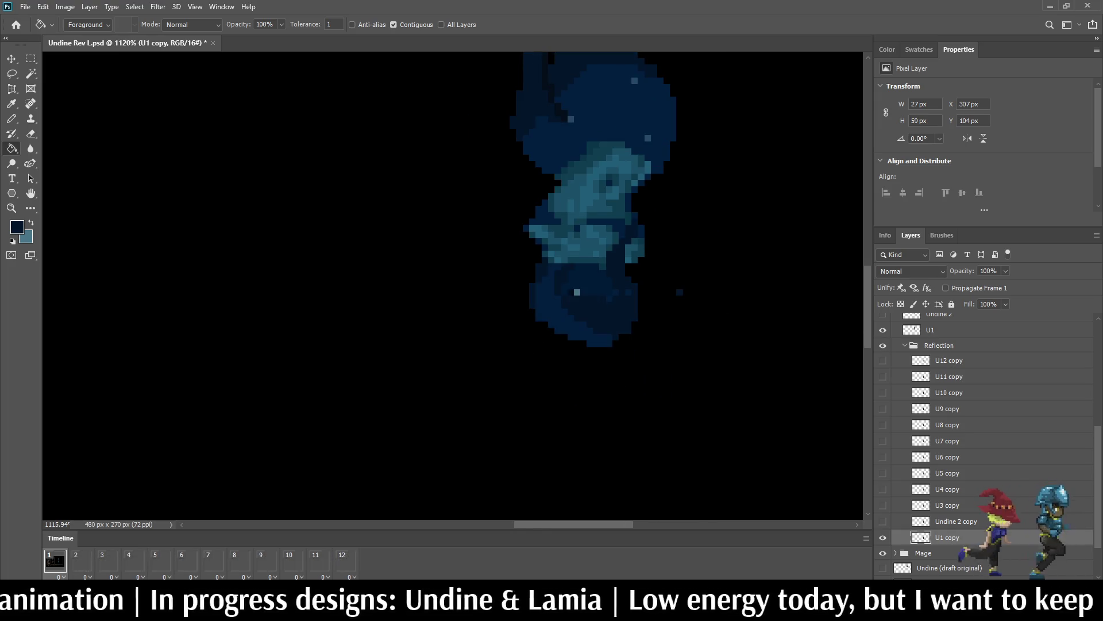
# Step: Briefly show U11–U9 copy reflection frames, then hide U9–U12 copy again
pyautogui.click(882, 376)
pyautogui.click(883, 392)
pyautogui.click(883, 408)
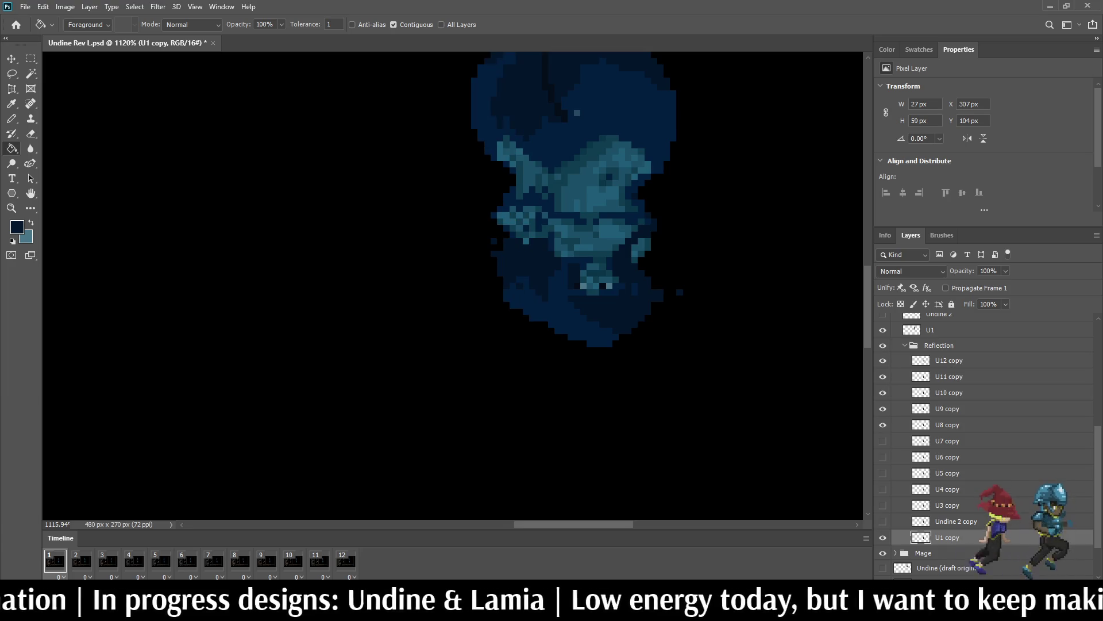
pyautogui.click(882, 409)
pyautogui.click(883, 392)
pyautogui.click(883, 376)
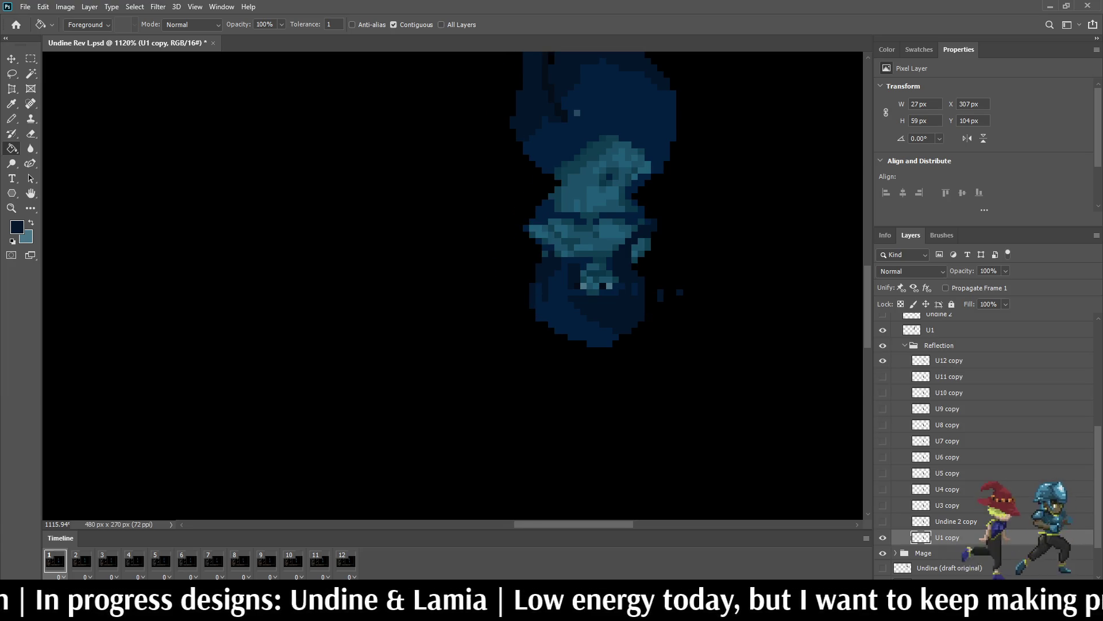
pyautogui.click(883, 360)
# Step: Save the file and play the reflection animation, stopping back on frame 1
pyautogui.hotkey('ctrl', 's')
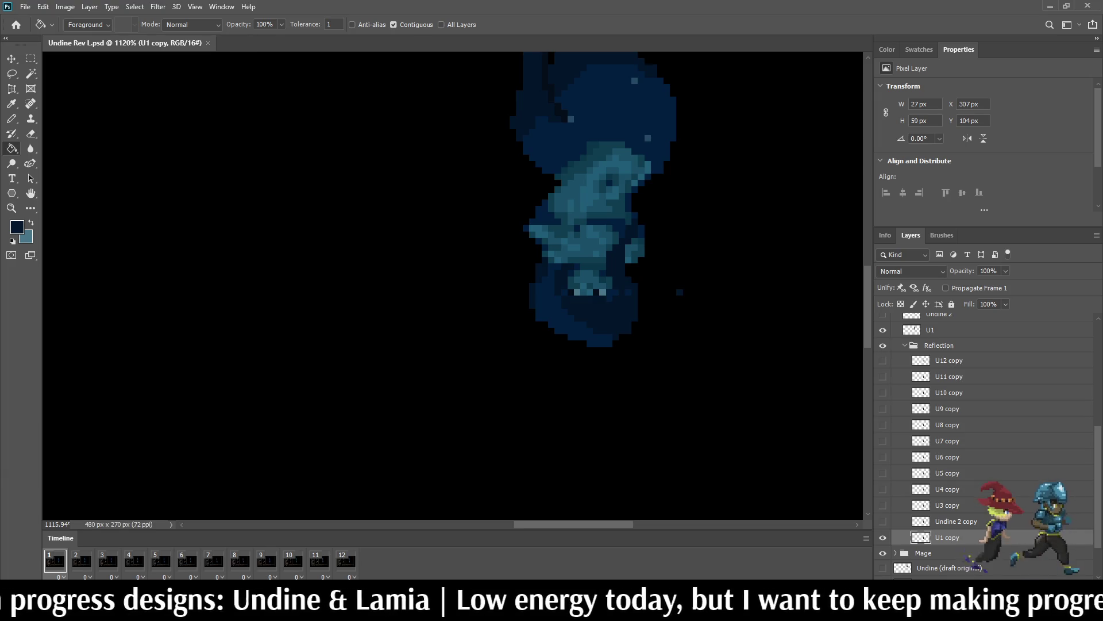
pyautogui.press('space')
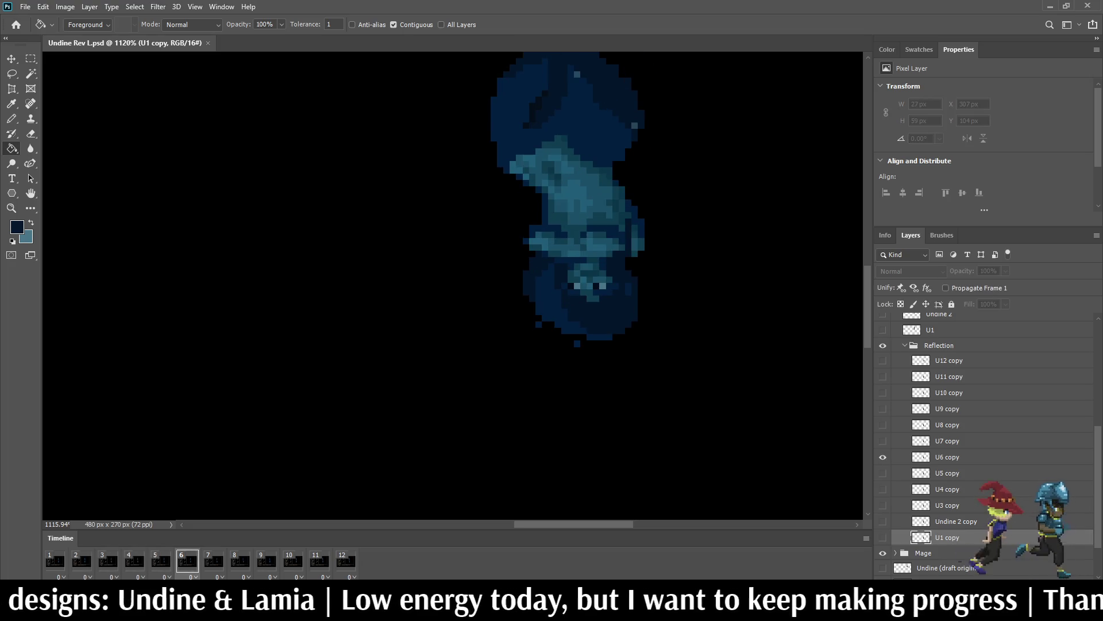
pyautogui.press('space')
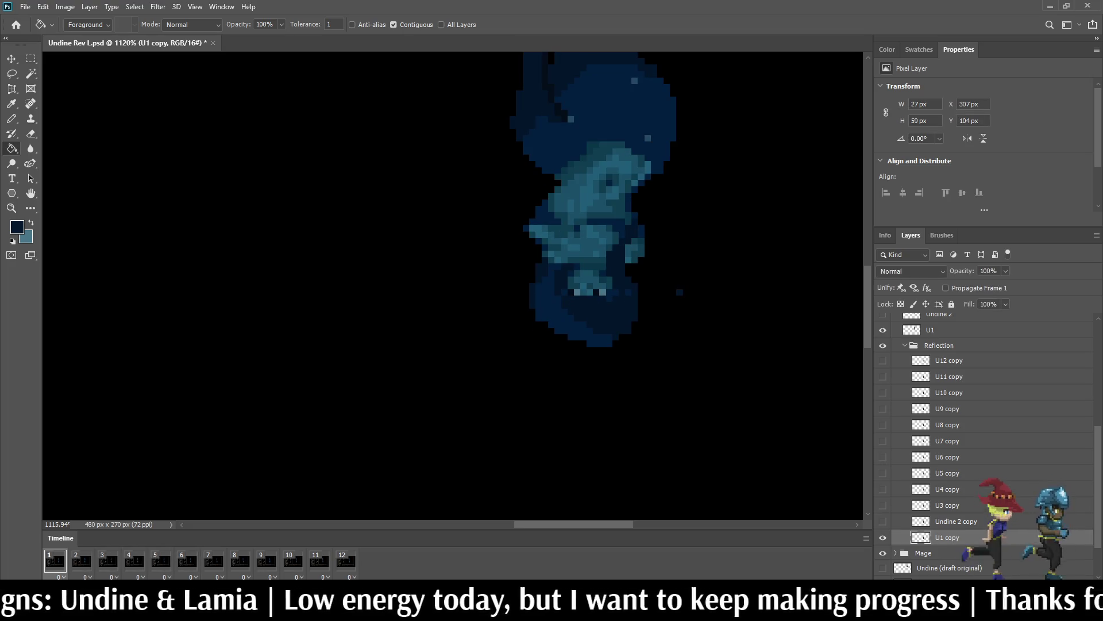
pyautogui.scroll(-5, 453, 285)
pyautogui.scroll(6, 452, 285)
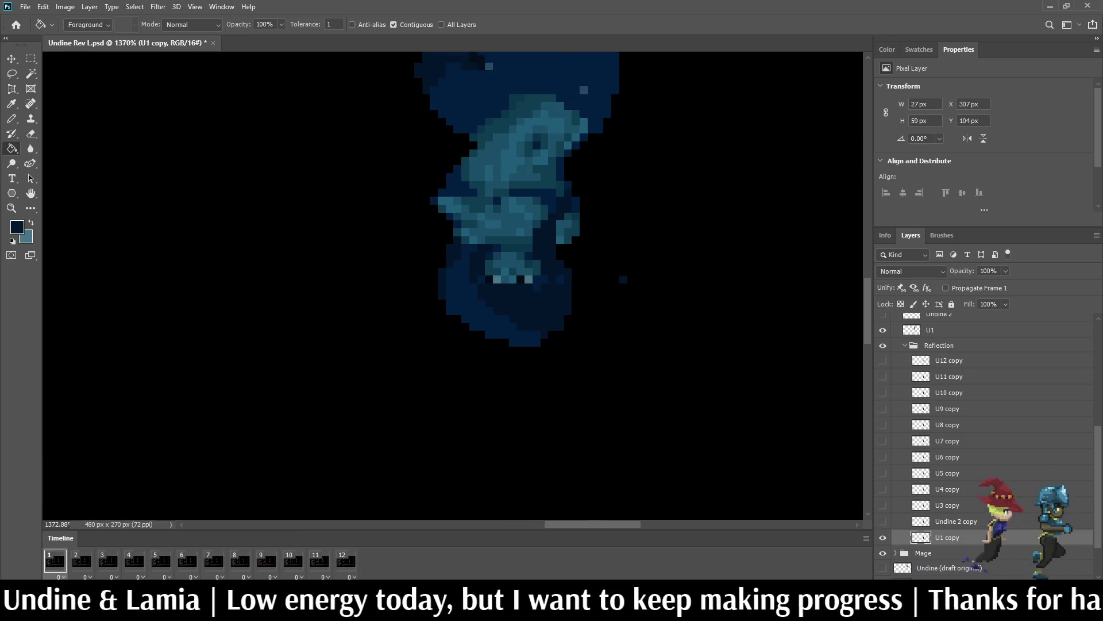
pyautogui.scroll(3, 550, 230)
# Step: Pencil dark blue over the light teeth pixels on U1 copy
pyautogui.press('i')
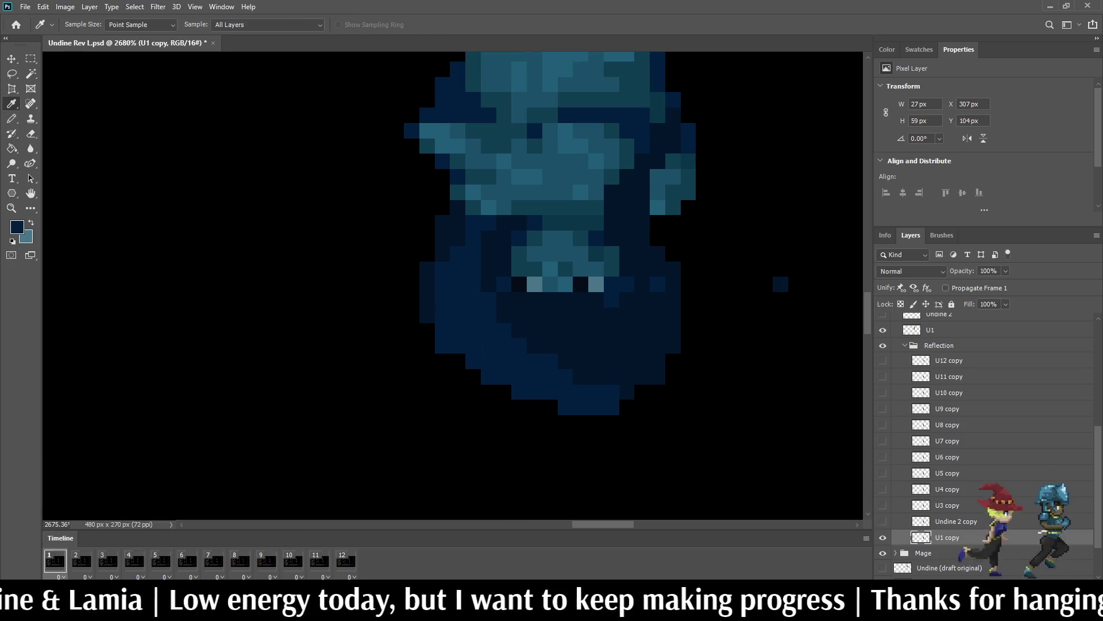
pyautogui.press('b')
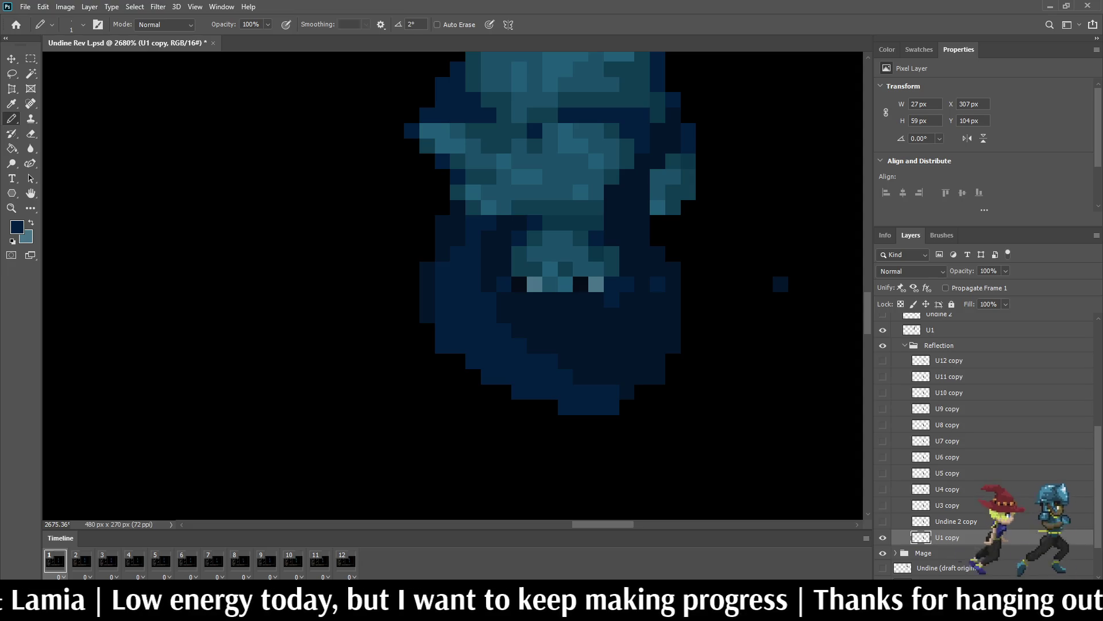
pyautogui.moveTo(520, 283)
pyautogui.mouseDown()
pyautogui.moveTo(595, 284)
pyautogui.moveTo(612, 261)
pyautogui.moveTo(557, 238)
pyautogui.moveTo(535, 268)
pyautogui.moveTo(520, 254)
pyautogui.moveTo(569, 254)
pyautogui.moveTo(566, 223)
pyautogui.moveTo(519, 208)
pyautogui.moveTo(582, 207)
pyautogui.mouseUp()
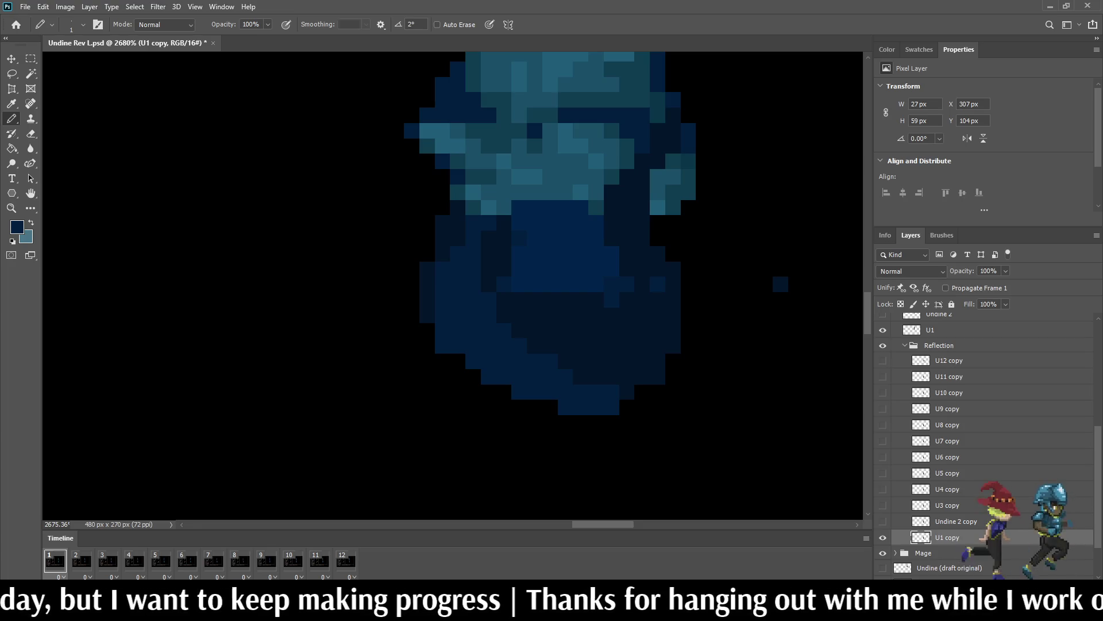
# Step: On frame 2, darken the light mouth, teeth and teal pixels of Undine 2 copy
pyautogui.press('Right')
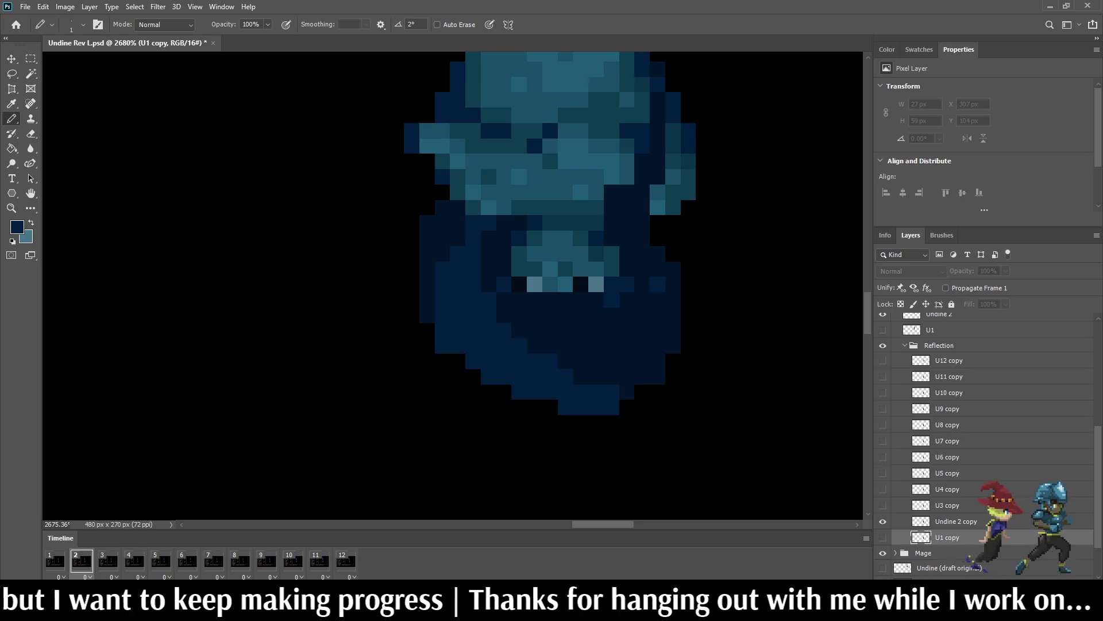
pyautogui.click(956, 521)
pyautogui.moveTo(598, 284)
pyautogui.mouseDown()
pyautogui.moveTo(512, 270)
pyautogui.moveTo(566, 245)
pyautogui.moveTo(534, 269)
pyautogui.mouseUp()
pyautogui.moveTo(575, 236)
pyautogui.mouseDown()
pyautogui.moveTo(581, 254)
pyautogui.moveTo(612, 267)
pyautogui.moveTo(595, 254)
pyautogui.mouseUp()
pyautogui.click(565, 223)
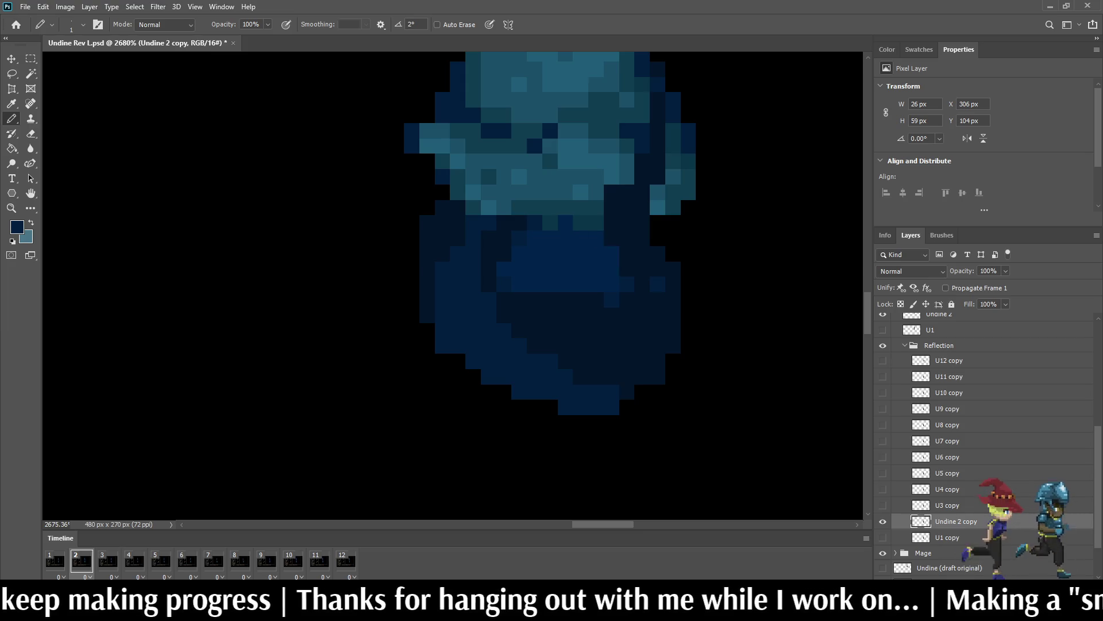
pyautogui.press('.')
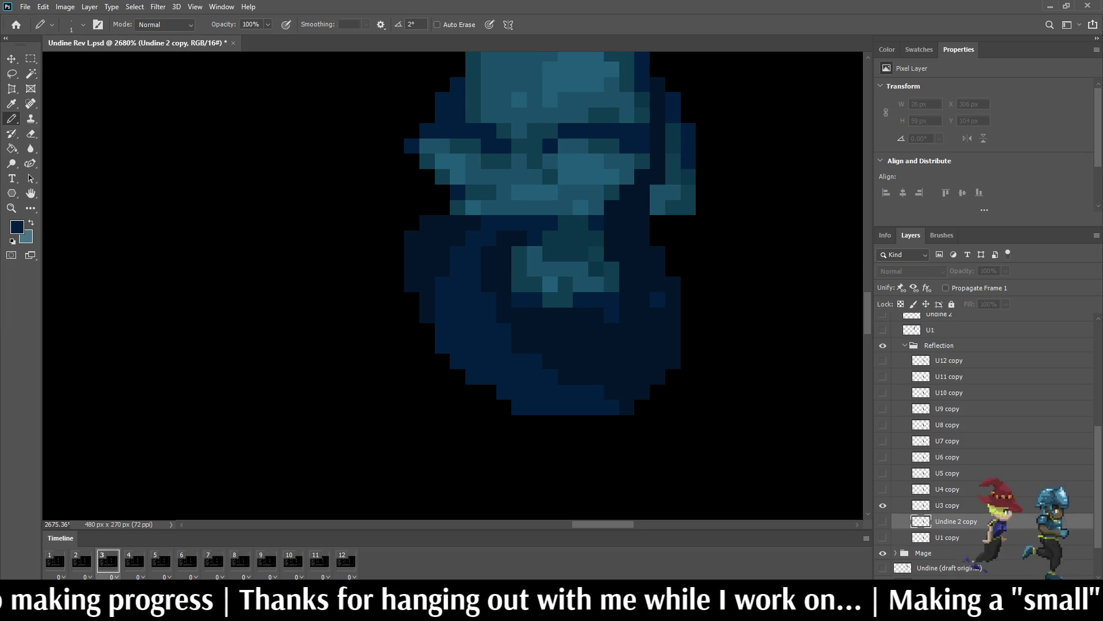
pyautogui.press(',')
pyautogui.press('.')
pyautogui.press(',')
pyautogui.click(551, 223)
pyautogui.click(580, 223)
pyautogui.click(595, 223)
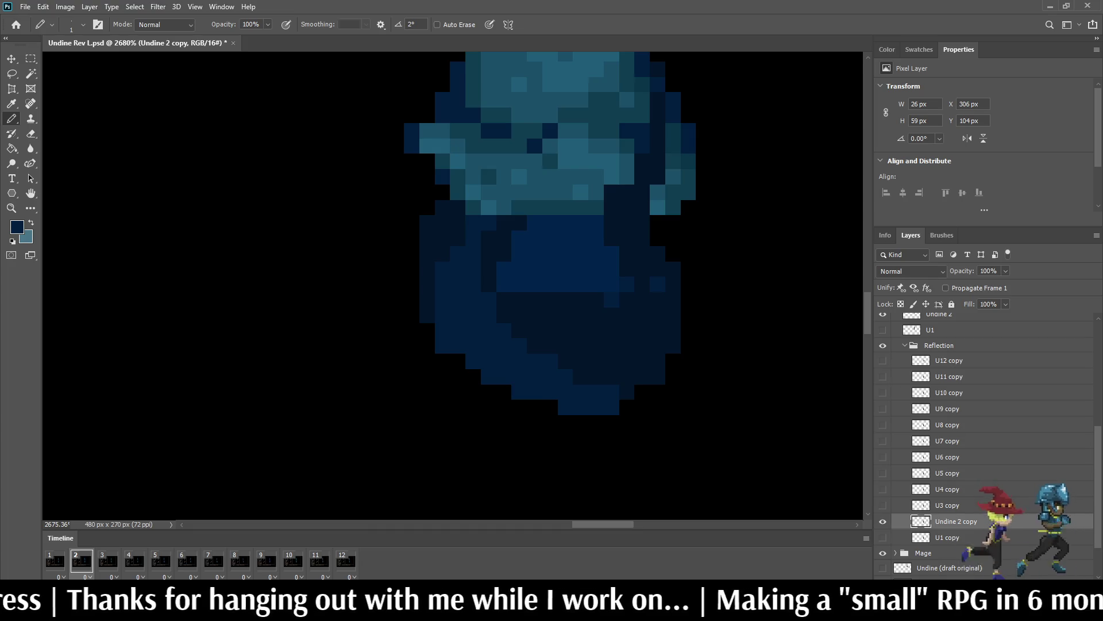
# Step: On frame 3, darken the light teal pixels below the face on U3 copy
pyautogui.press('.')
pyautogui.hotkey('alt', ']')
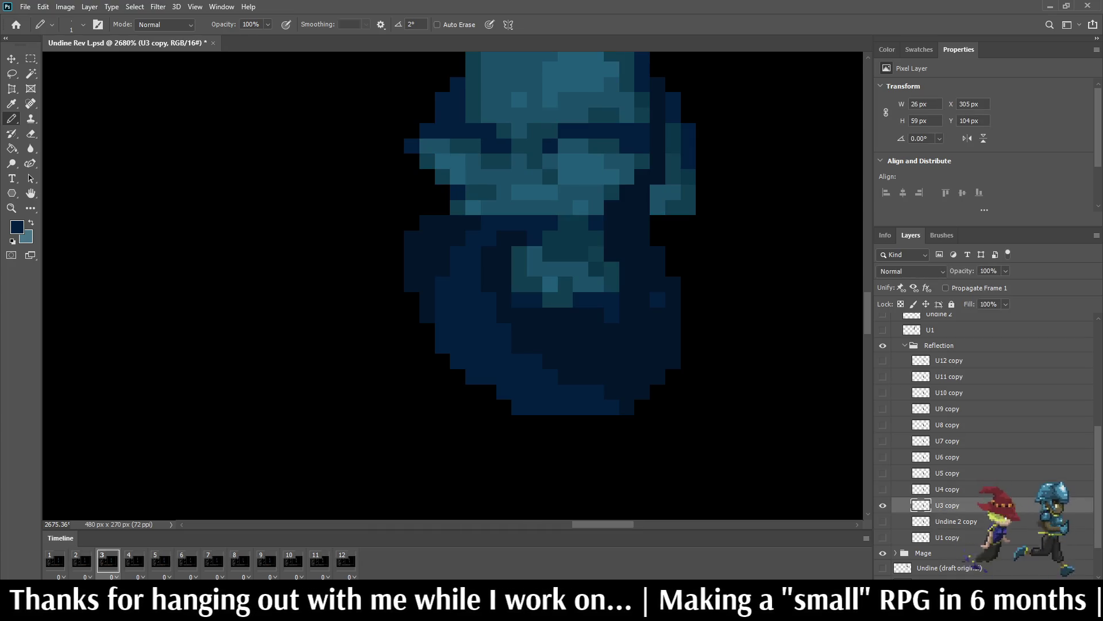
pyautogui.moveTo(551, 238)
pyautogui.mouseDown()
pyautogui.moveTo(580, 238)
pyautogui.moveTo(597, 254)
pyautogui.moveTo(542, 254)
pyautogui.moveTo(520, 269)
pyautogui.moveTo(581, 269)
pyautogui.moveTo(611, 284)
pyautogui.moveTo(519, 283)
pyautogui.moveTo(565, 299)
pyautogui.mouseUp()
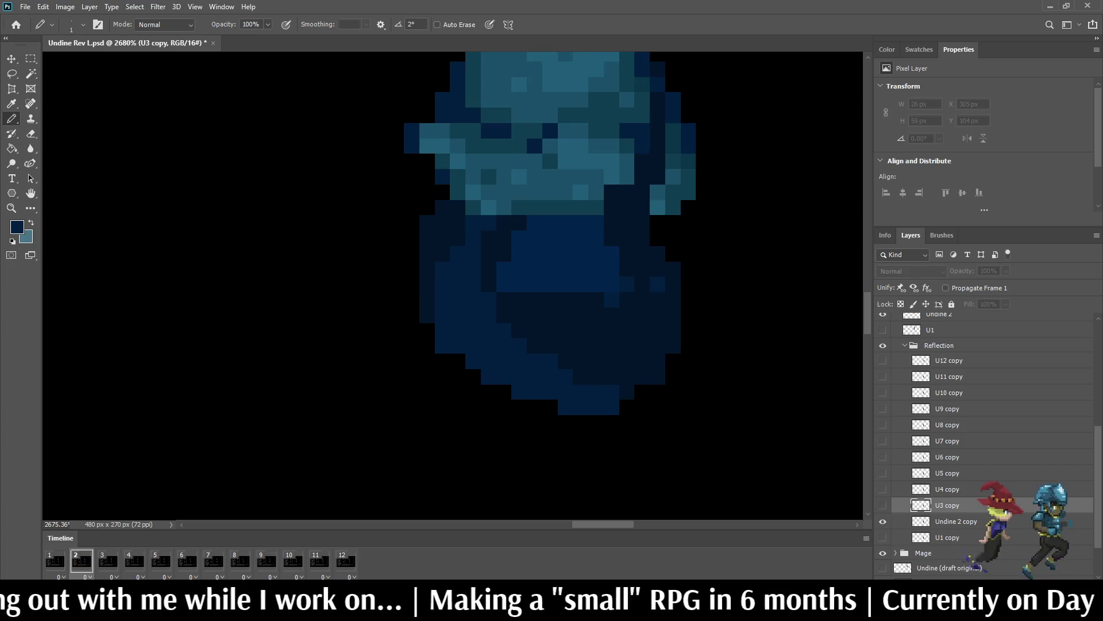
pyautogui.press('.')
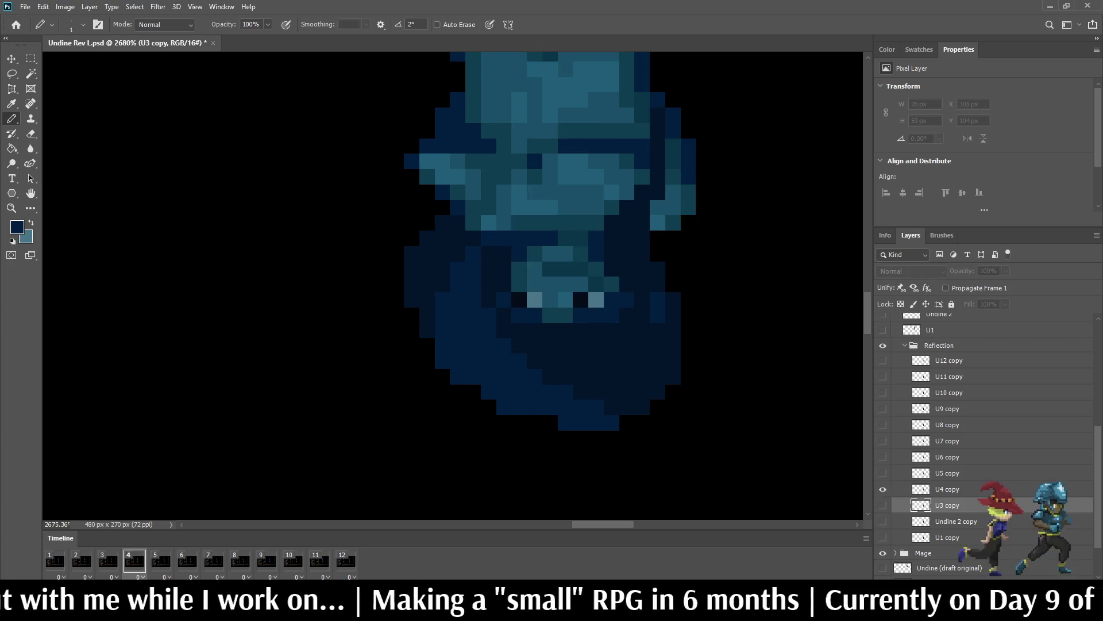
# Step: Paint the teal chin pixels dark blue on frame 4 and a teal row on U5 copy
pyautogui.moveTo(534, 254)
pyautogui.mouseDown()
pyautogui.moveTo(581, 254)
pyautogui.moveTo(520, 284)
pyautogui.moveTo(543, 284)
pyautogui.moveTo(558, 315)
pyautogui.moveTo(596, 269)
pyautogui.mouseUp()
pyautogui.click(596, 299)
pyautogui.click(611, 284)
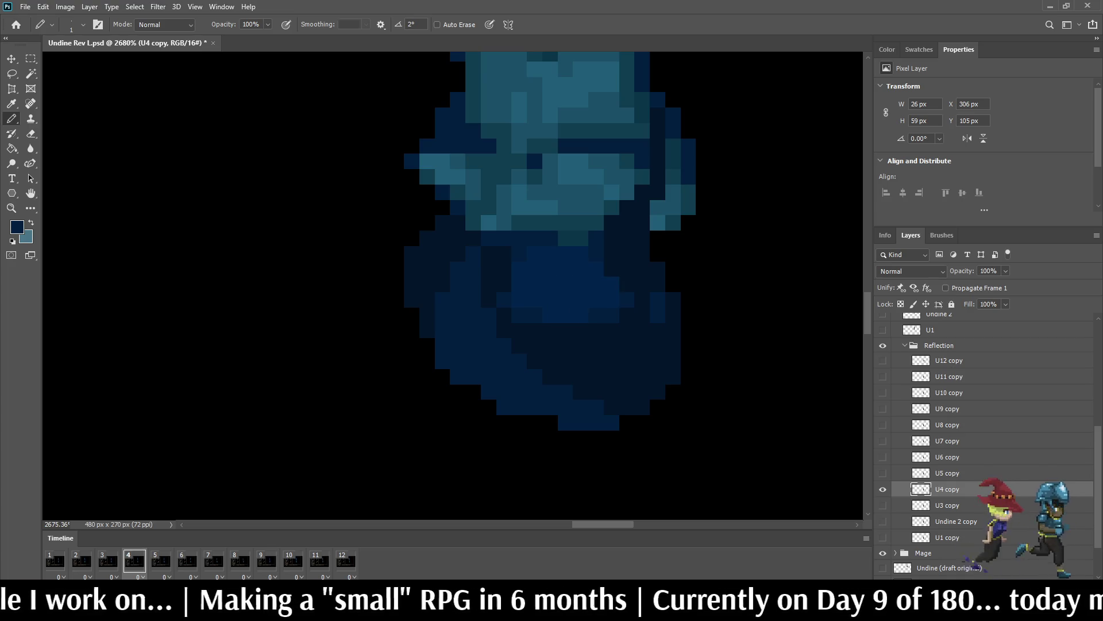
pyautogui.press('space')
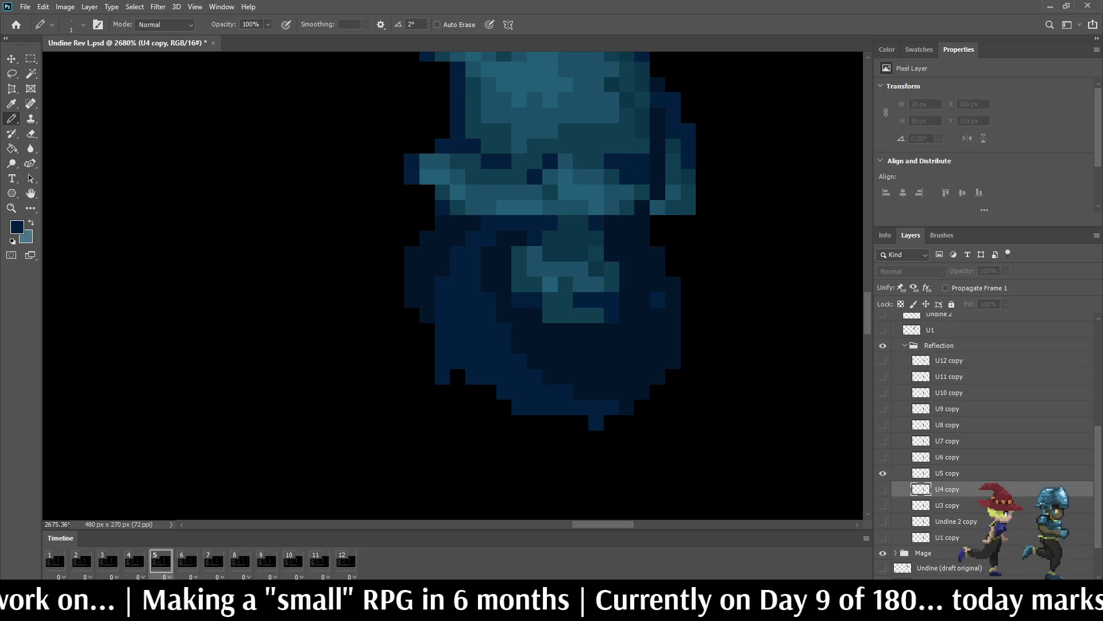
pyautogui.click(947, 473)
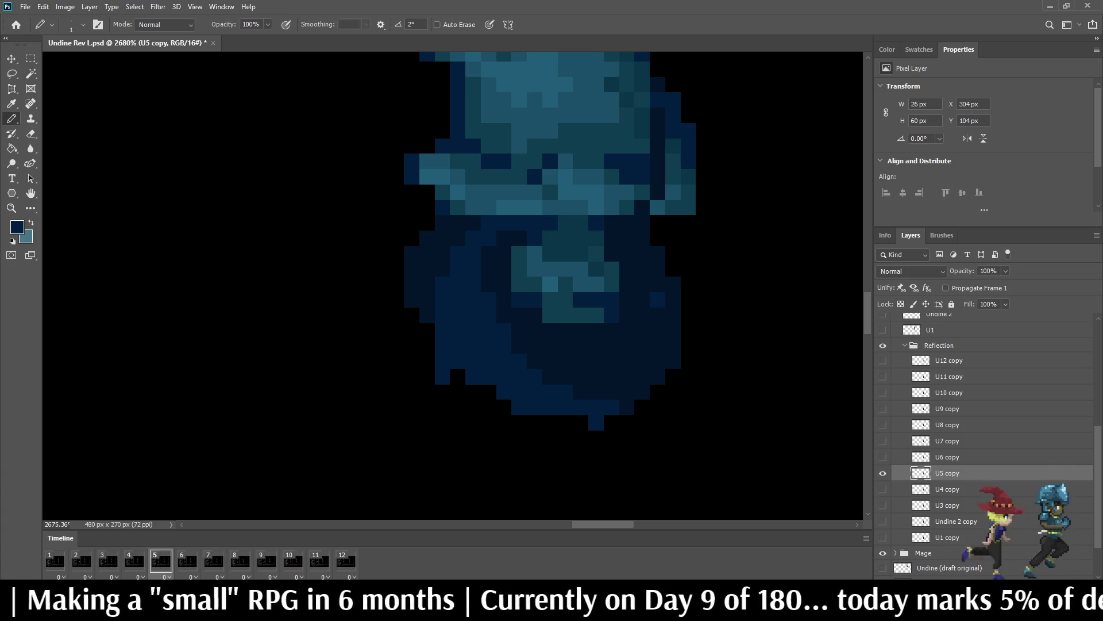
pyautogui.moveTo(580, 238)
pyautogui.mouseDown()
pyautogui.moveTo(550, 238)
pyautogui.moveTo(596, 246)
pyautogui.moveTo(574, 262)
pyautogui.moveTo(528, 254)
pyautogui.moveTo(572, 276)
pyautogui.moveTo(611, 271)
pyautogui.moveTo(611, 283)
pyautogui.moveTo(520, 283)
pyautogui.moveTo(566, 314)
pyautogui.moveTo(596, 314)
pyautogui.moveTo(566, 298)
pyautogui.mouseUp()
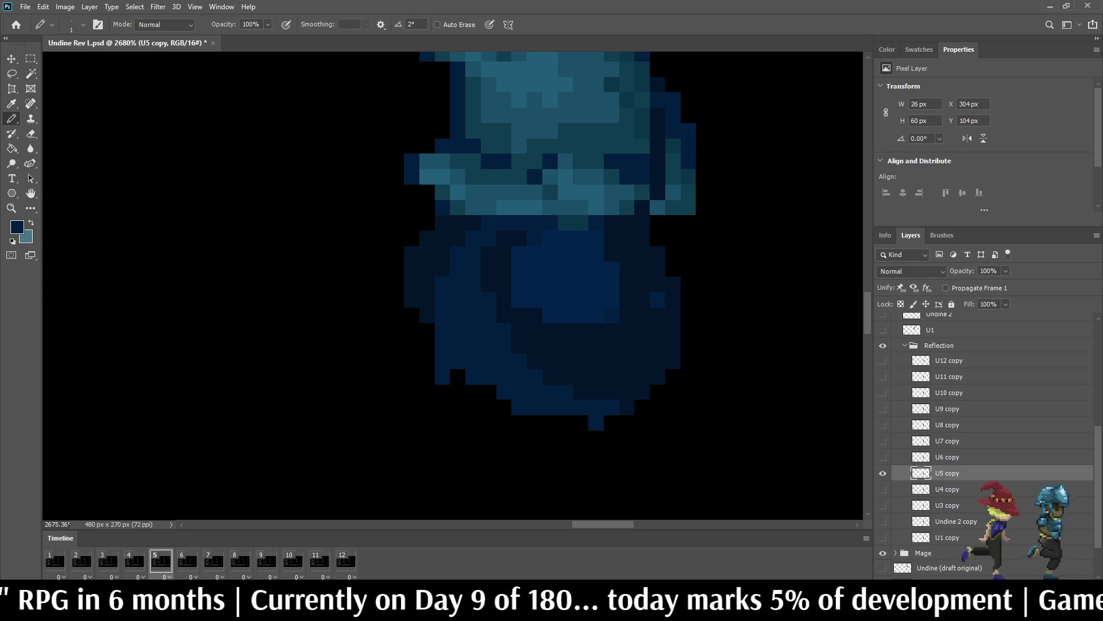
# Step: Paint the teal face and chin pixels dark blue on frames 6 and 7
pyautogui.press('Right')
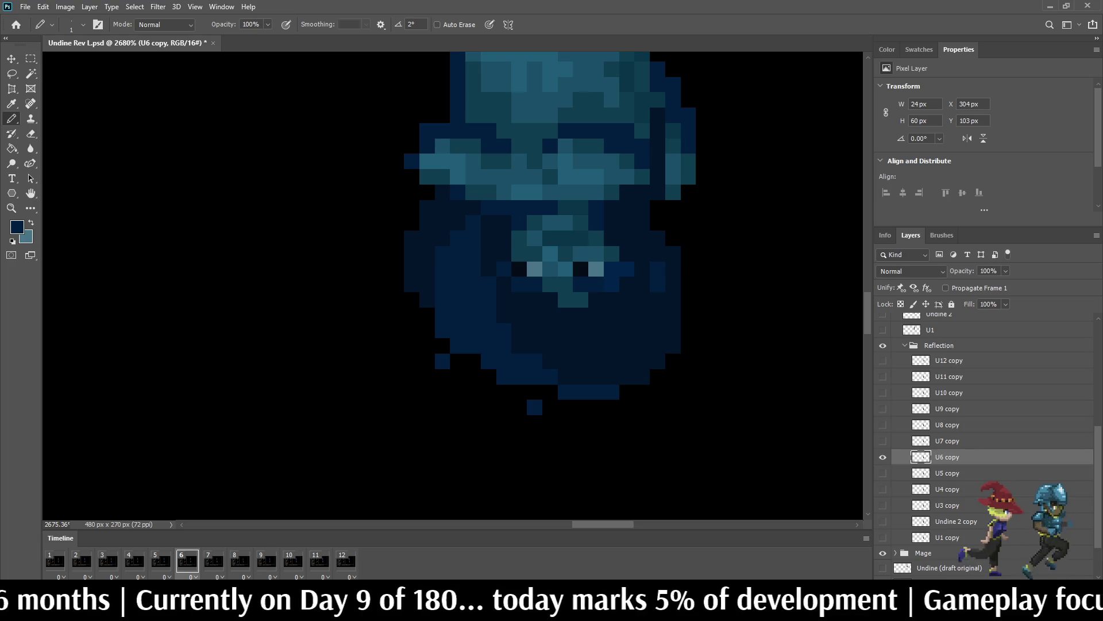
pyautogui.moveTo(581, 300)
pyautogui.mouseDown()
pyautogui.moveTo(535, 269)
pyautogui.moveTo(596, 269)
pyautogui.moveTo(580, 253)
pyautogui.moveTo(519, 238)
pyautogui.moveTo(535, 254)
pyautogui.moveTo(535, 223)
pyautogui.moveTo(565, 238)
pyautogui.moveTo(551, 238)
pyautogui.moveTo(596, 239)
pyautogui.mouseUp()
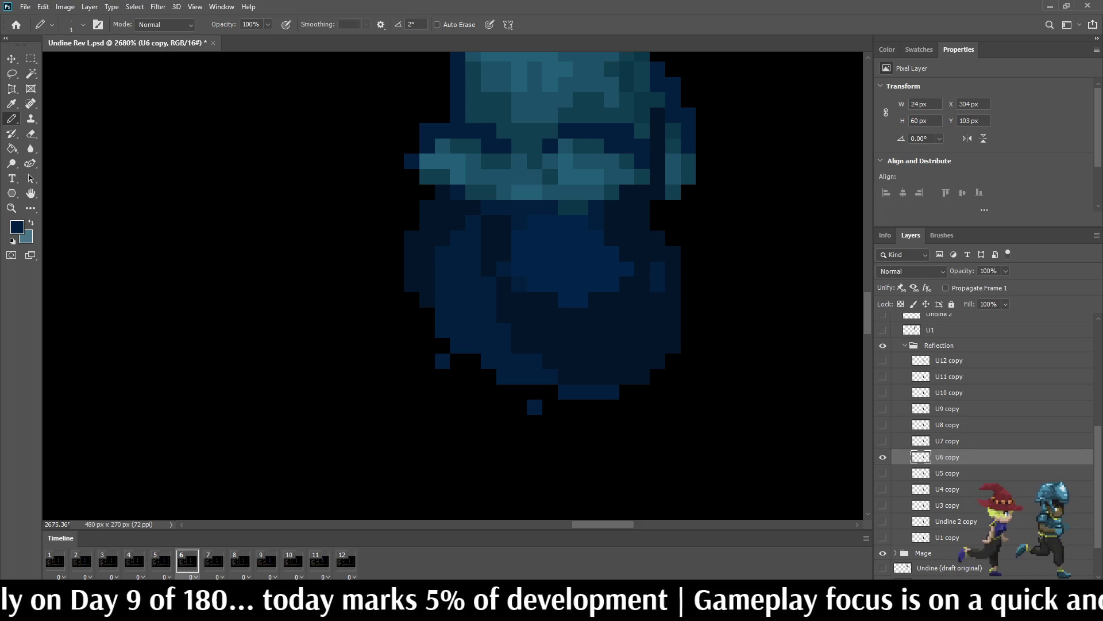
pyautogui.press('.')
pyautogui.hotkey('alt', ']')
pyautogui.moveTo(565, 269)
pyautogui.mouseDown()
pyautogui.moveTo(535, 269)
pyautogui.moveTo(543, 284)
pyautogui.moveTo(519, 269)
pyautogui.moveTo(581, 237)
pyautogui.moveTo(581, 223)
pyautogui.moveTo(504, 238)
pyautogui.moveTo(488, 230)
pyautogui.moveTo(504, 207)
pyautogui.moveTo(565, 222)
pyautogui.mouseUp()
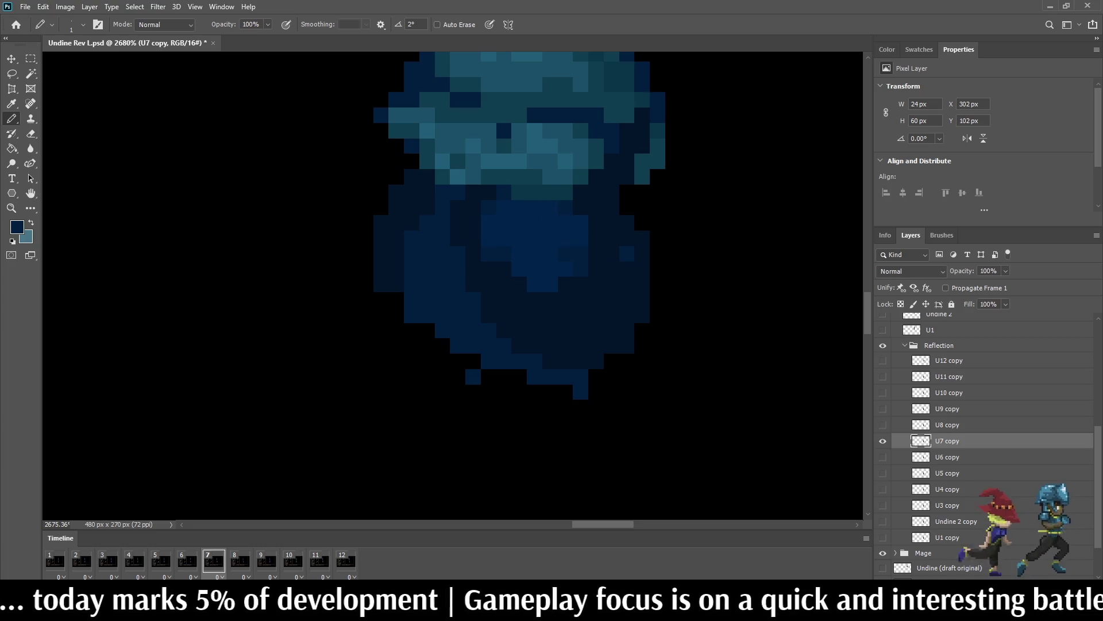
pyautogui.press('Right')
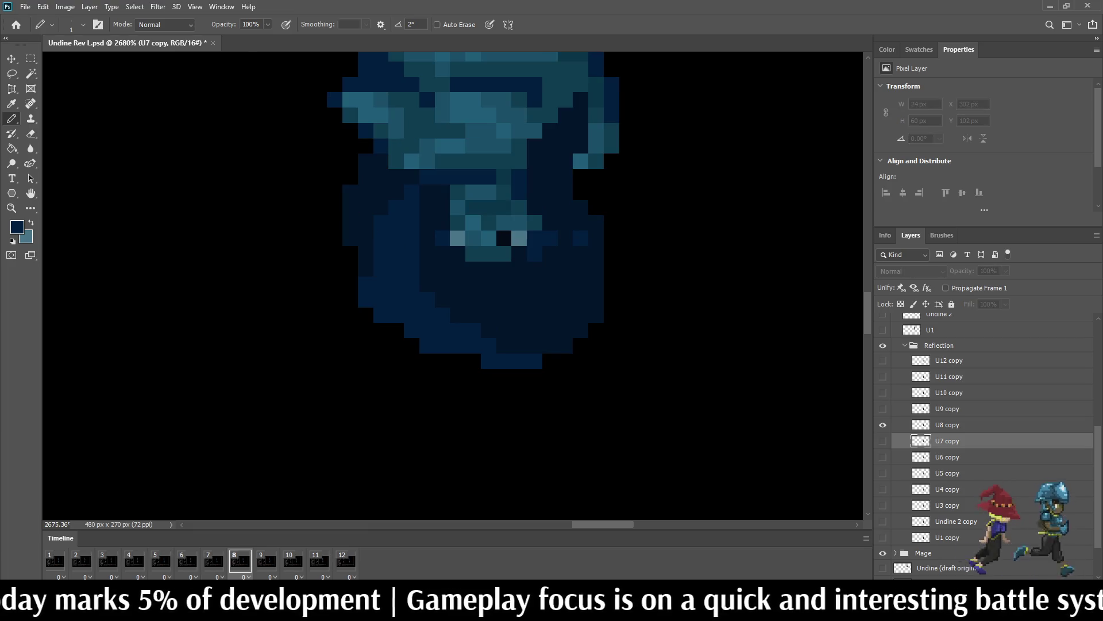
pyautogui.hotkey('alt', ']')
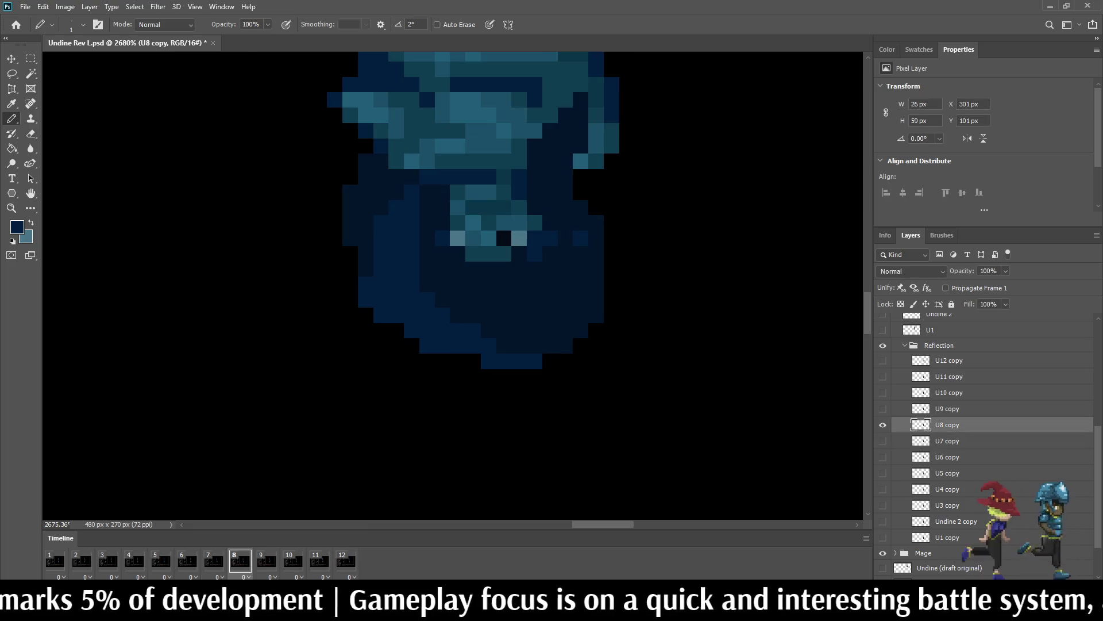
# Step: Pencil navy over the teal neck, eye and face pixels on frames 8, 9 and 10
pyautogui.scroll(2, 438, 200)
pyautogui.moveTo(466, 187)
pyautogui.mouseDown()
pyautogui.moveTo(511, 187)
pyautogui.moveTo(556, 211)
pyautogui.moveTo(466, 210)
pyautogui.moveTo(579, 232)
pyautogui.moveTo(466, 255)
pyautogui.moveTo(488, 278)
pyautogui.moveTo(534, 278)
pyautogui.mouseUp()
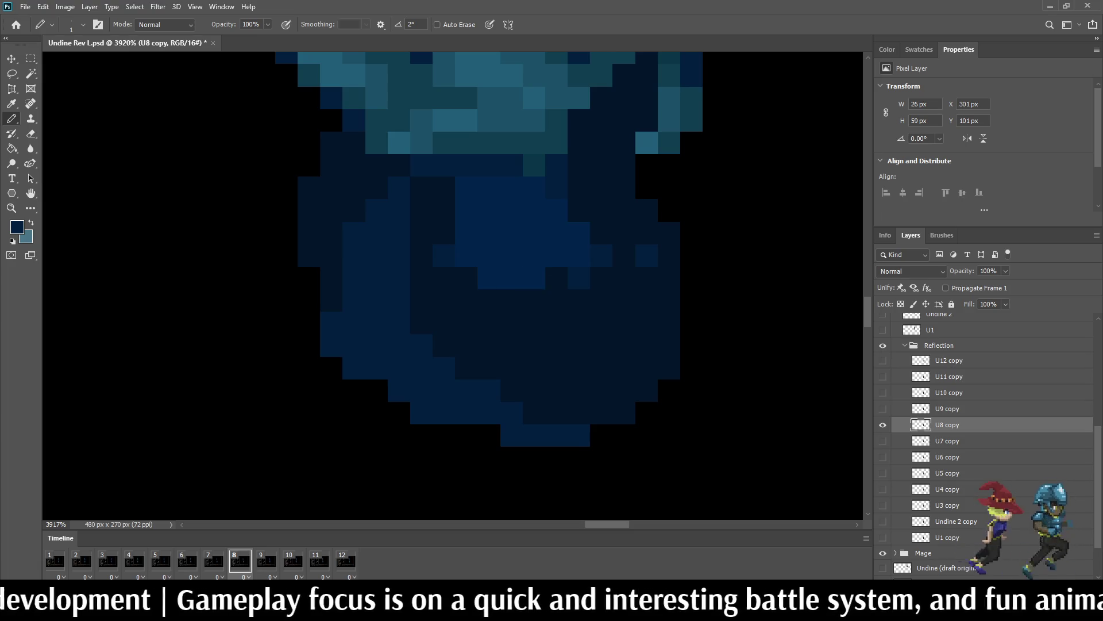
pyautogui.press('space')
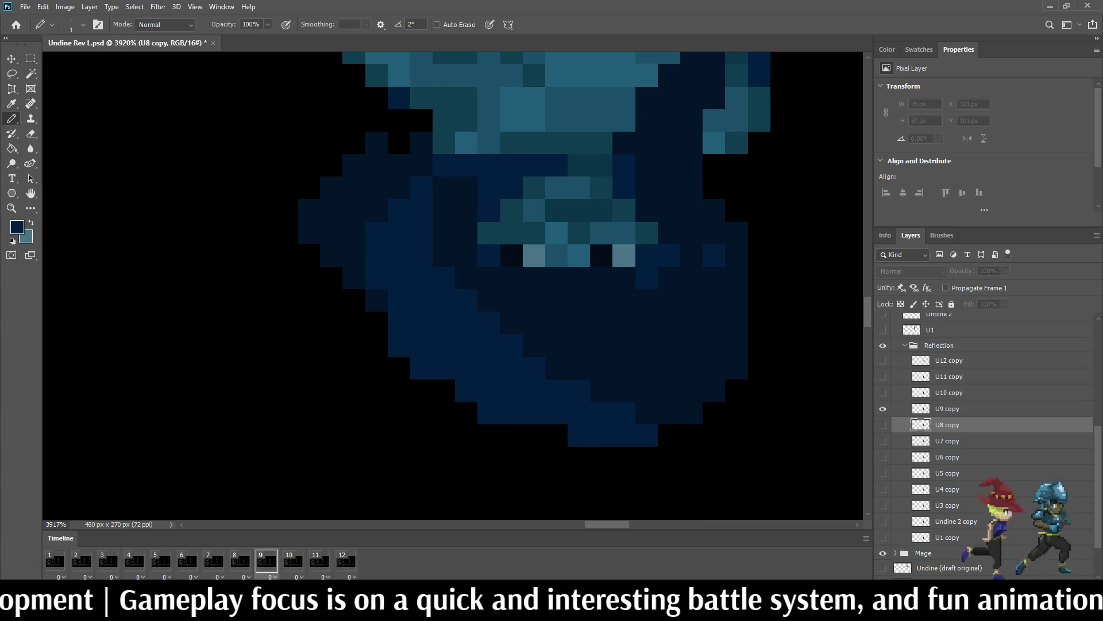
pyautogui.moveTo(624, 255)
pyautogui.mouseDown()
pyautogui.moveTo(624, 233)
pyautogui.moveTo(647, 233)
pyautogui.moveTo(579, 188)
pyautogui.moveTo(535, 188)
pyautogui.moveTo(579, 210)
pyautogui.moveTo(512, 210)
pyautogui.moveTo(512, 232)
pyautogui.moveTo(488, 233)
pyautogui.moveTo(534, 232)
pyautogui.moveTo(511, 255)
pyautogui.moveTo(601, 255)
pyautogui.moveTo(601, 232)
pyautogui.moveTo(556, 232)
pyautogui.mouseUp()
pyautogui.press('.')
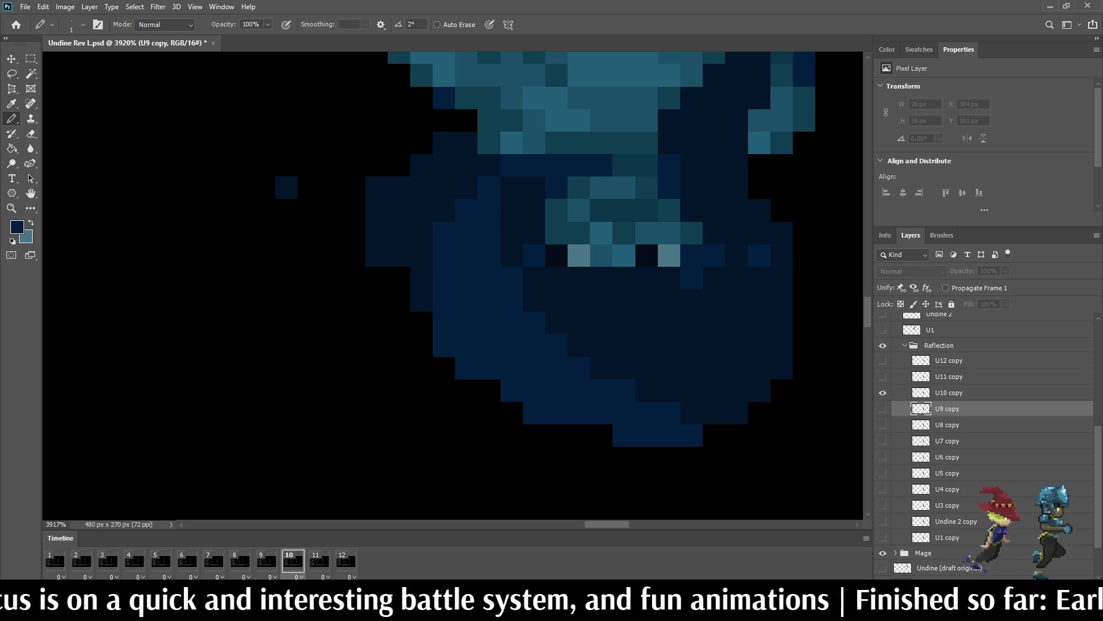
pyautogui.hotkey('alt', ']')
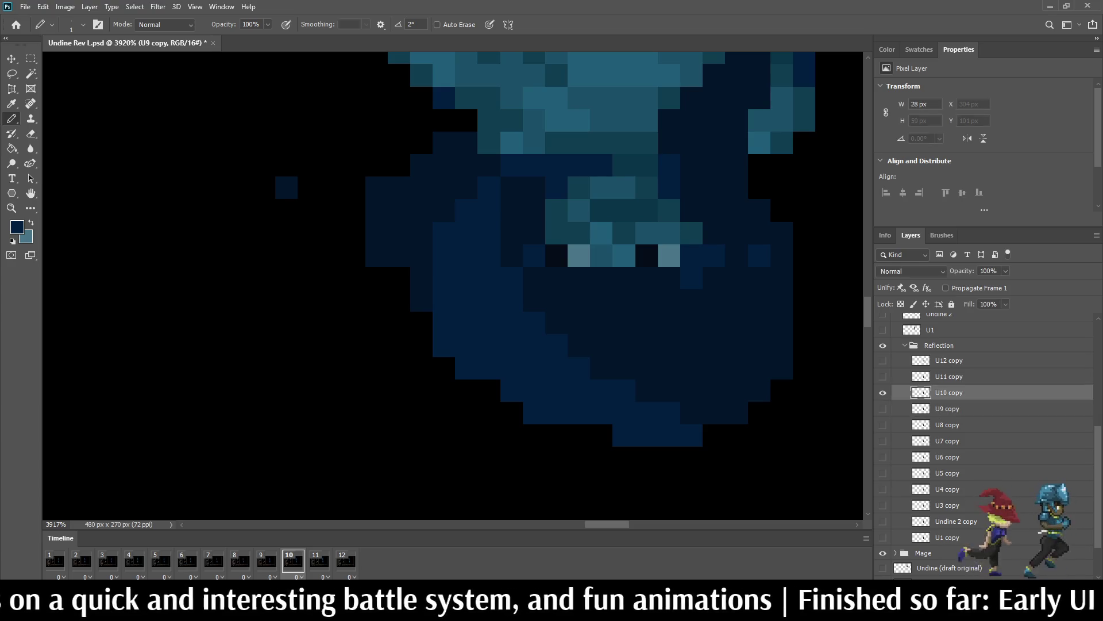
pyautogui.moveTo(647, 187)
pyautogui.mouseDown()
pyautogui.moveTo(601, 188)
pyautogui.moveTo(578, 210)
pyautogui.moveTo(669, 211)
pyautogui.moveTo(693, 233)
pyautogui.moveTo(556, 233)
pyautogui.moveTo(556, 256)
pyautogui.moveTo(669, 256)
pyautogui.mouseUp()
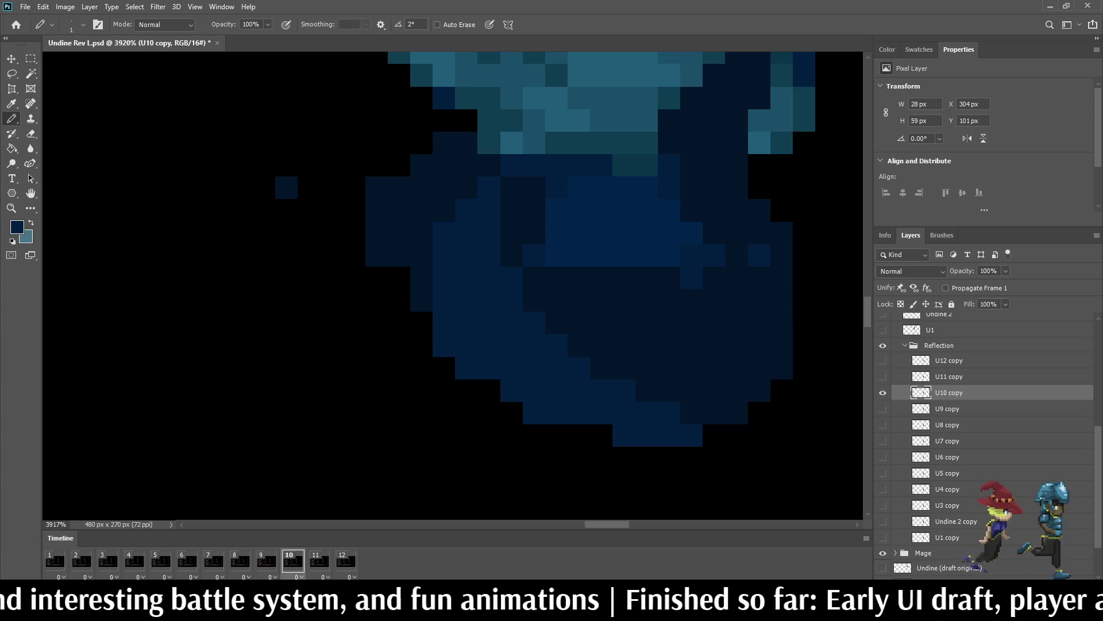
# Step: Cover the teal face pixels on U11 and U12 copy with navy, then play the animation
pyautogui.press('space')
pyautogui.hotkey('alt', ']')
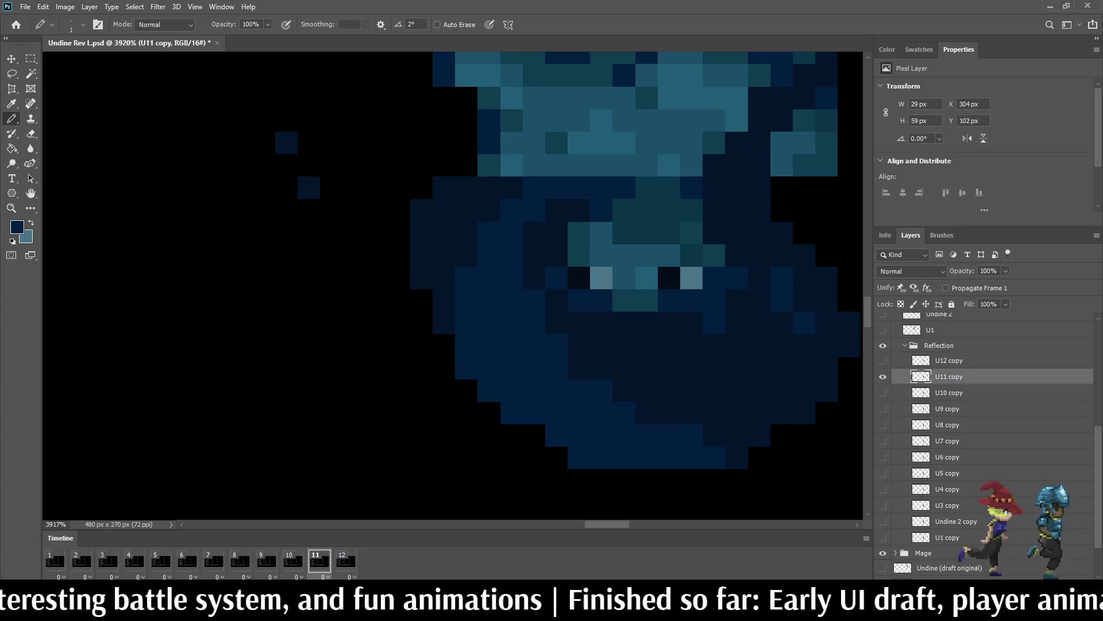
pyautogui.moveTo(691, 210)
pyautogui.mouseDown()
pyautogui.moveTo(647, 210)
pyautogui.moveTo(647, 232)
pyautogui.moveTo(691, 233)
pyautogui.moveTo(602, 232)
pyautogui.moveTo(578, 255)
pyautogui.moveTo(714, 255)
pyautogui.moveTo(647, 277)
pyautogui.moveTo(579, 278)
pyautogui.moveTo(647, 300)
pyautogui.mouseUp()
pyautogui.press('.')
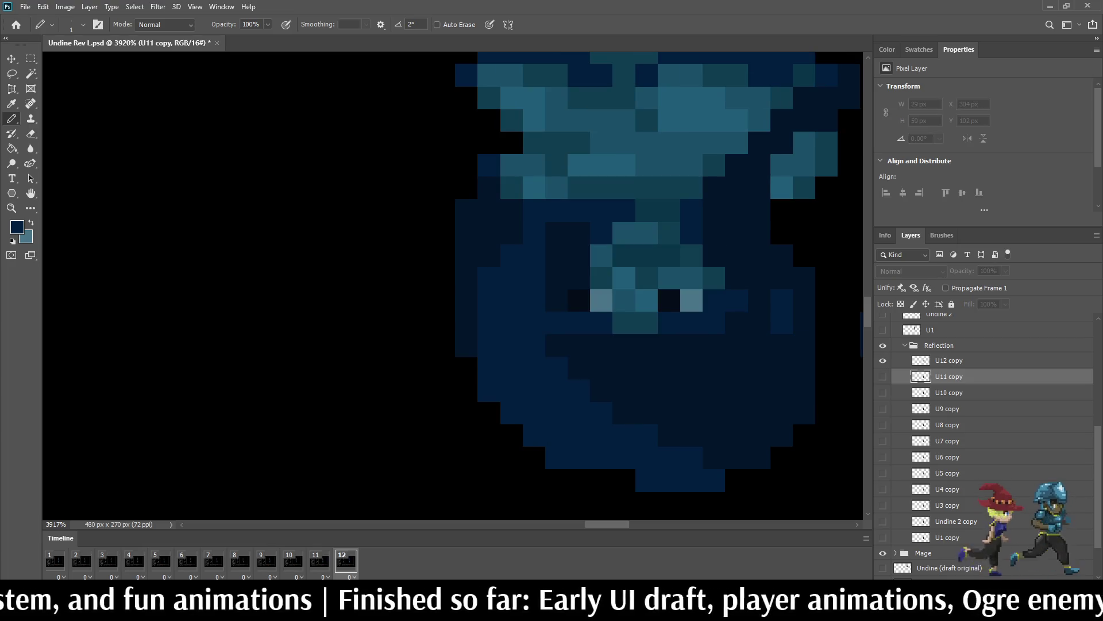
pyautogui.hotkey('alt', ']')
pyautogui.moveTo(646, 322)
pyautogui.mouseDown()
pyautogui.moveTo(578, 300)
pyautogui.moveTo(691, 300)
pyautogui.moveTo(692, 277)
pyautogui.moveTo(601, 277)
pyautogui.moveTo(691, 255)
pyautogui.moveTo(624, 233)
pyautogui.mouseUp()
pyautogui.press('space')
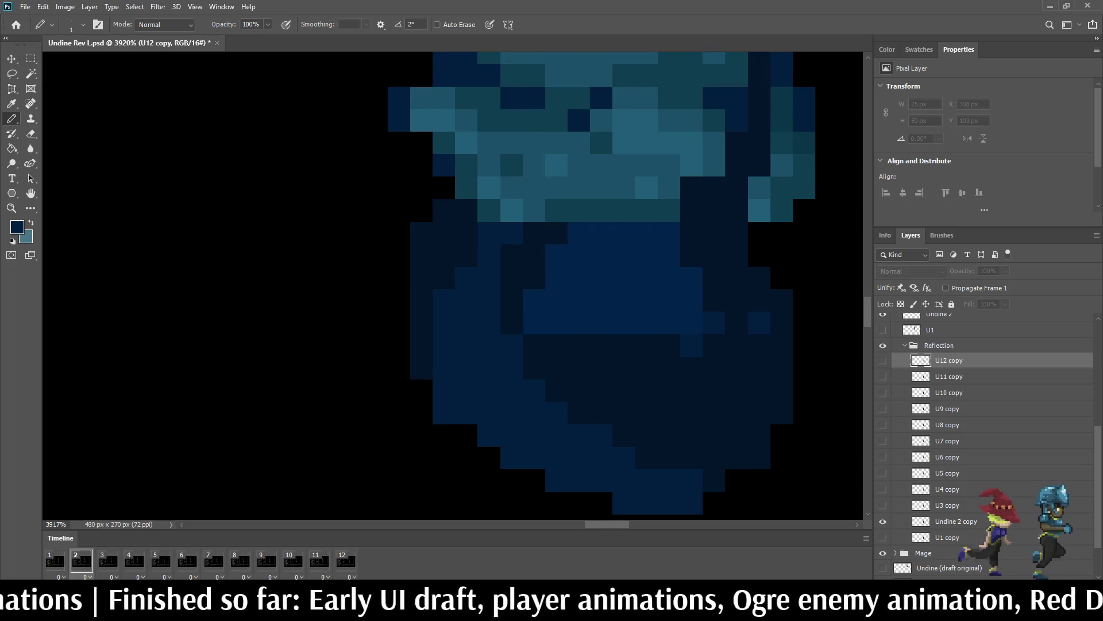
pyautogui.scroll(-10, 575, 172)
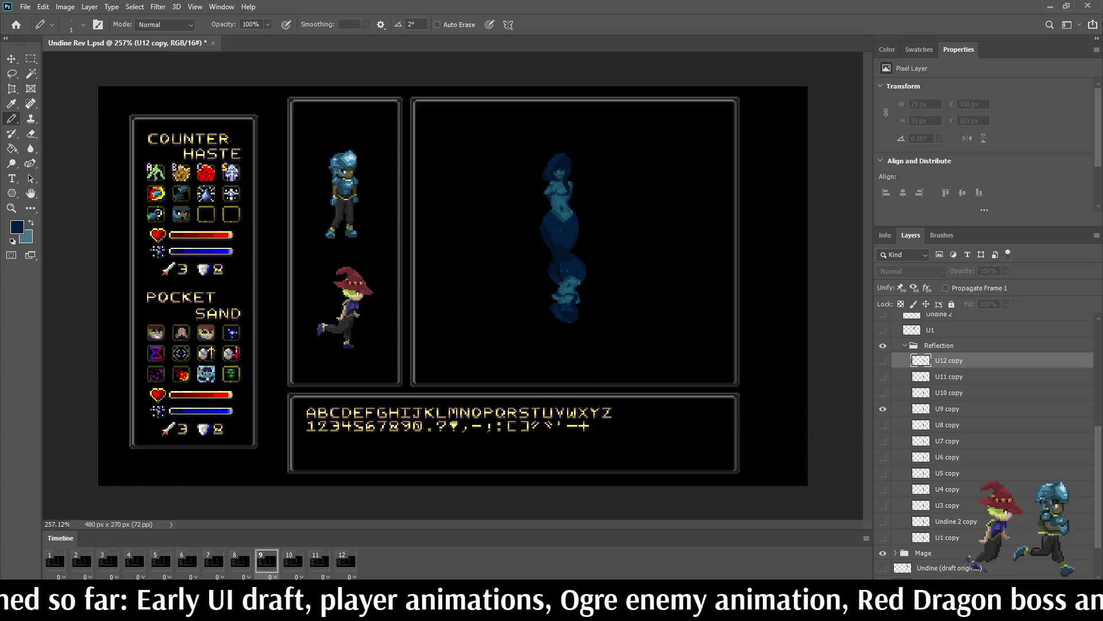
# Step: Add light-teal highlight pixels and short strokes to U1 copy's navy body and head
pyautogui.scroll(8, 552, 315)
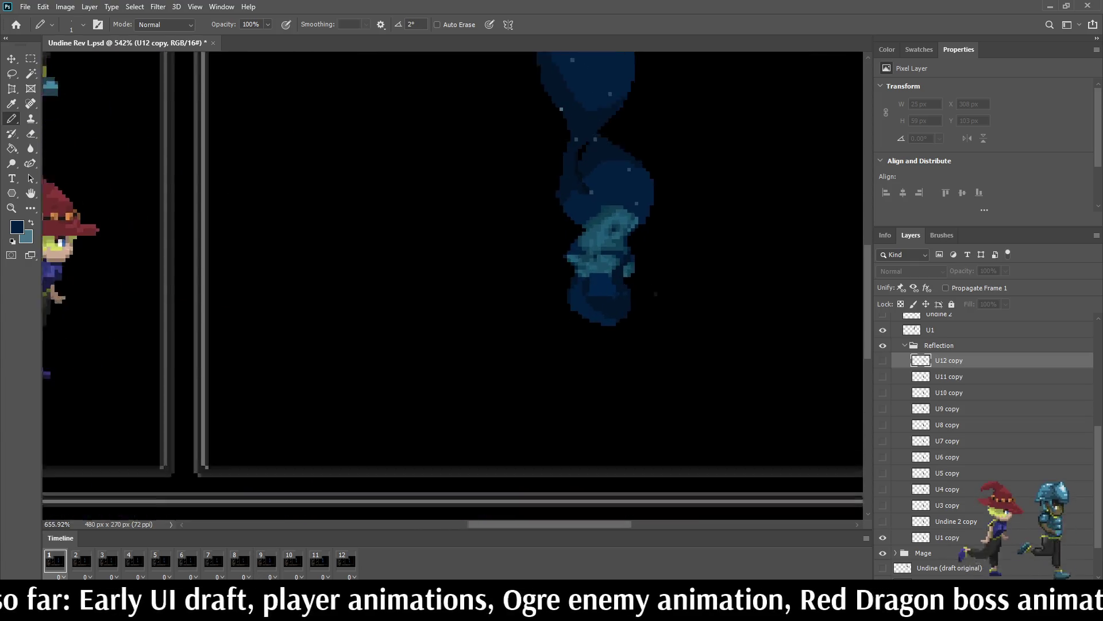
pyautogui.scroll(5, 594, 292)
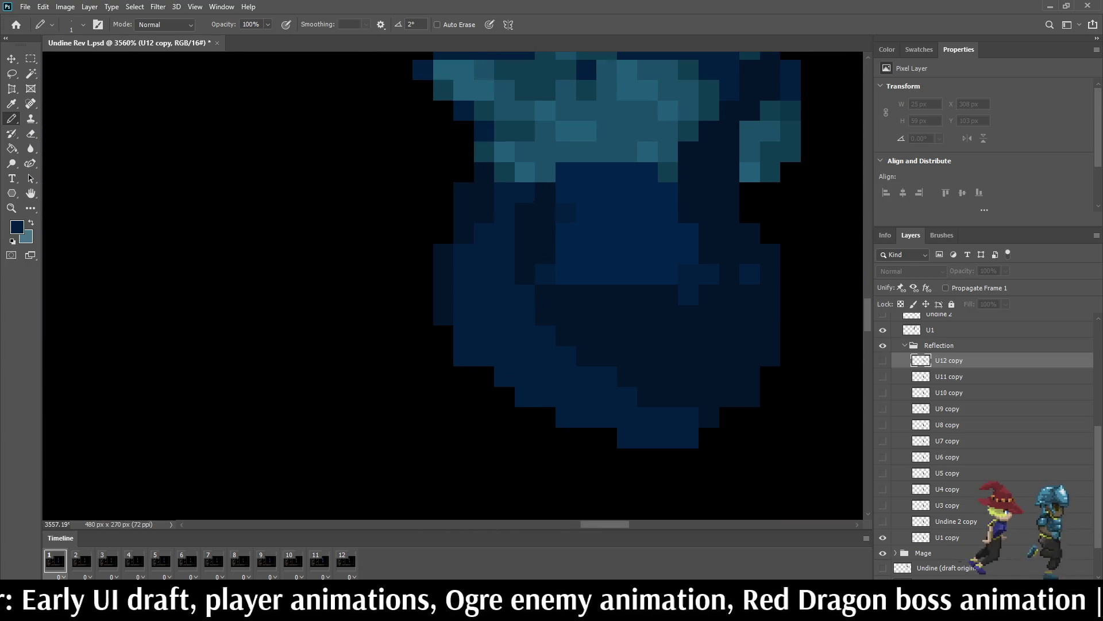
pyautogui.press('x')
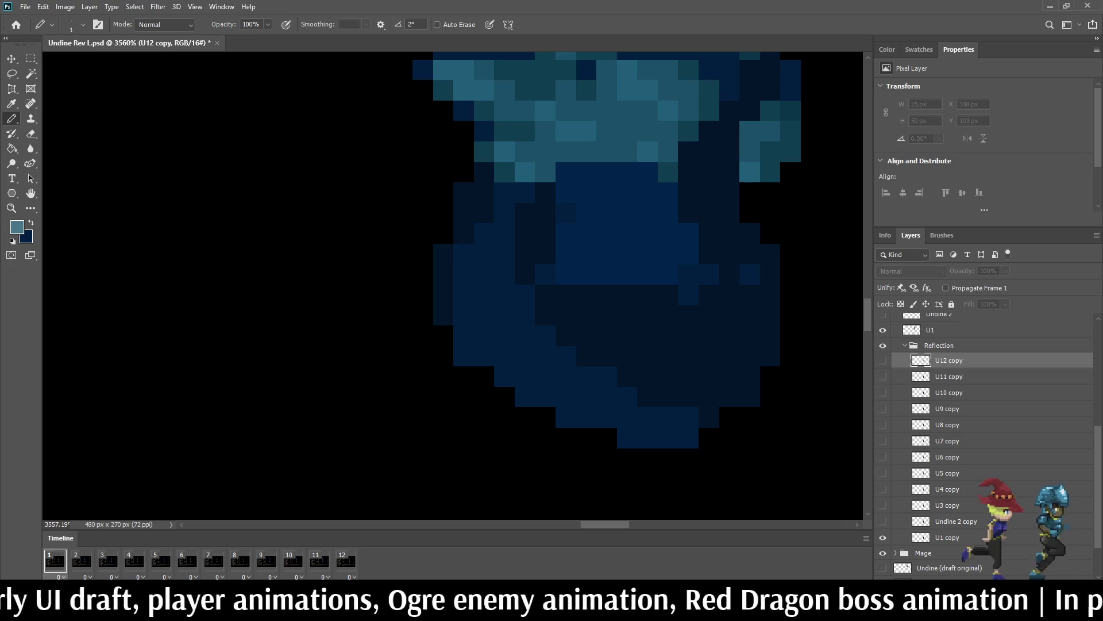
pyautogui.click(947, 536)
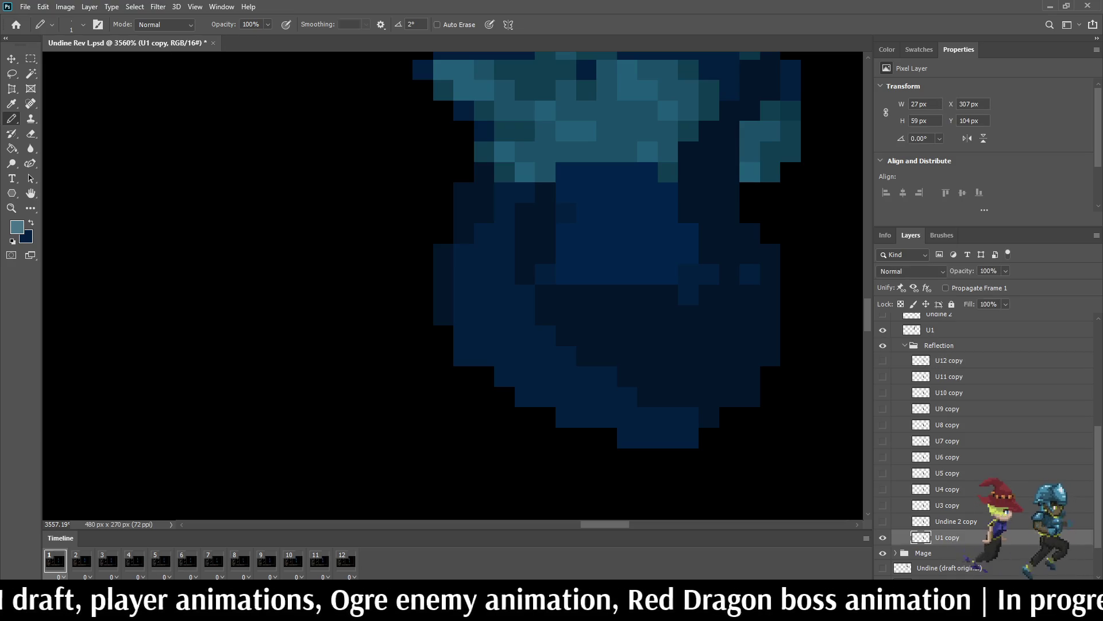
pyautogui.click(566, 254)
pyautogui.click(586, 254)
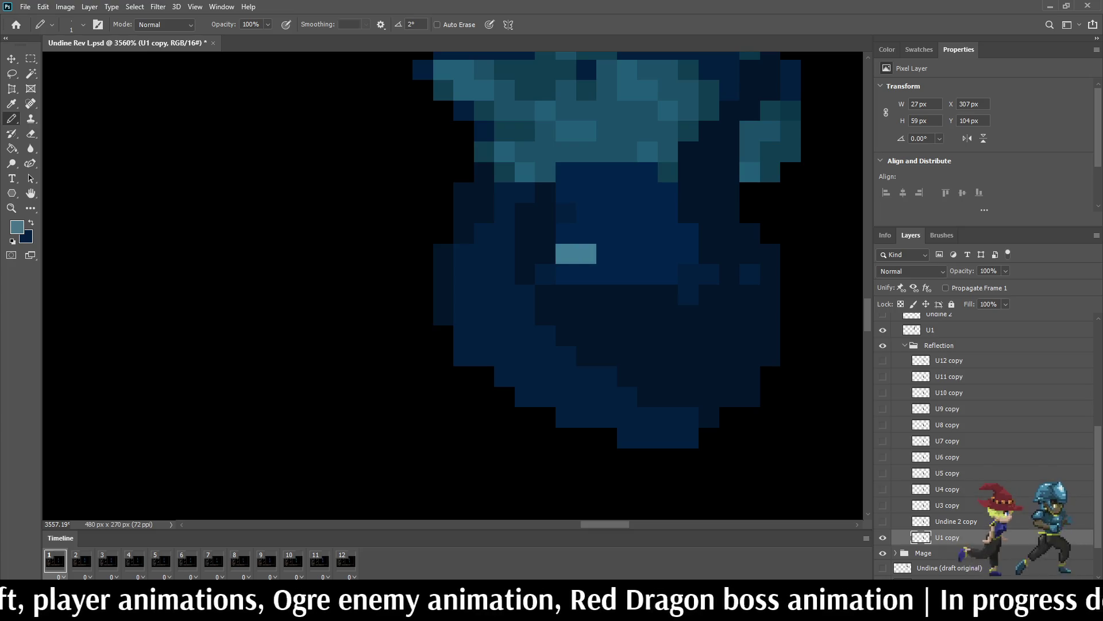
pyautogui.click(586, 233)
pyautogui.click(607, 253)
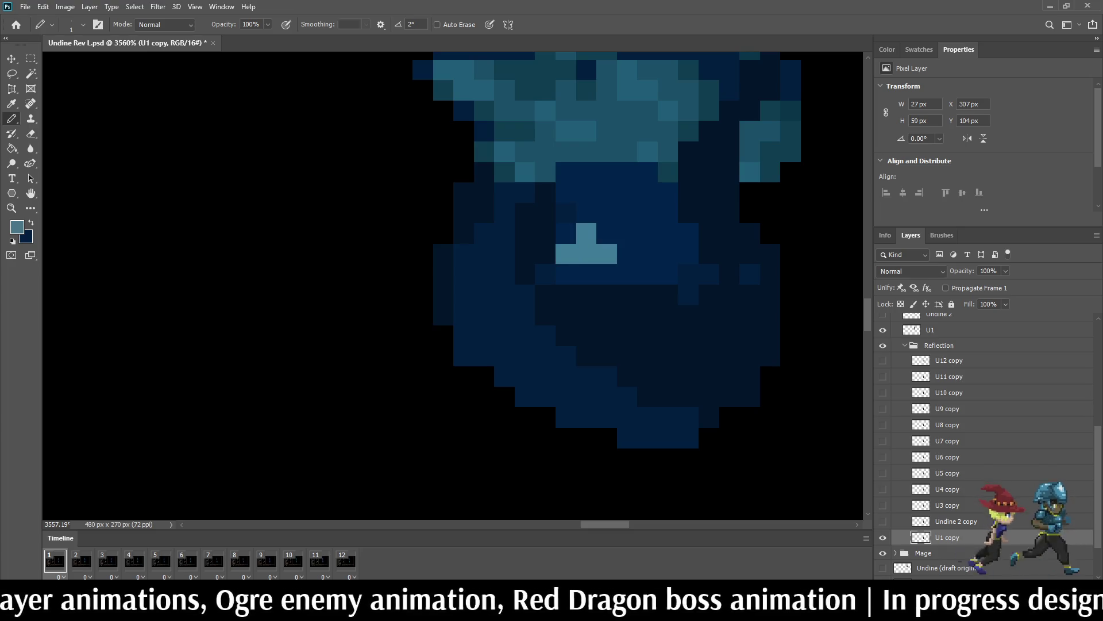
pyautogui.moveTo(647, 253); pyautogui.dragTo(668, 253)
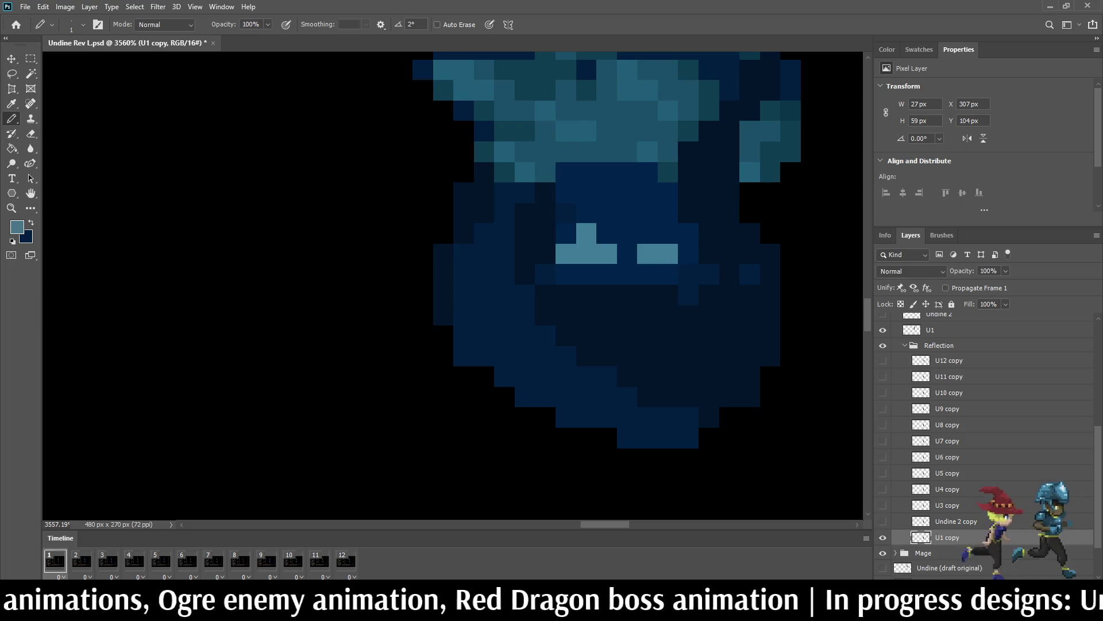
pyautogui.click(647, 233)
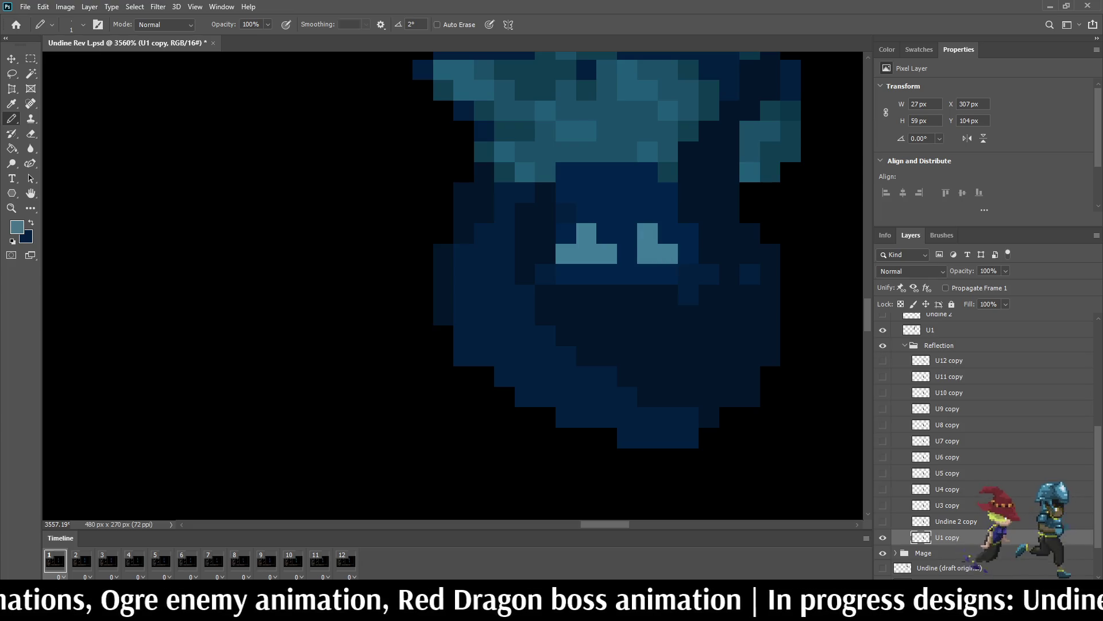
pyautogui.moveTo(586, 172); pyautogui.dragTo(586, 193)
pyautogui.click(628, 172)
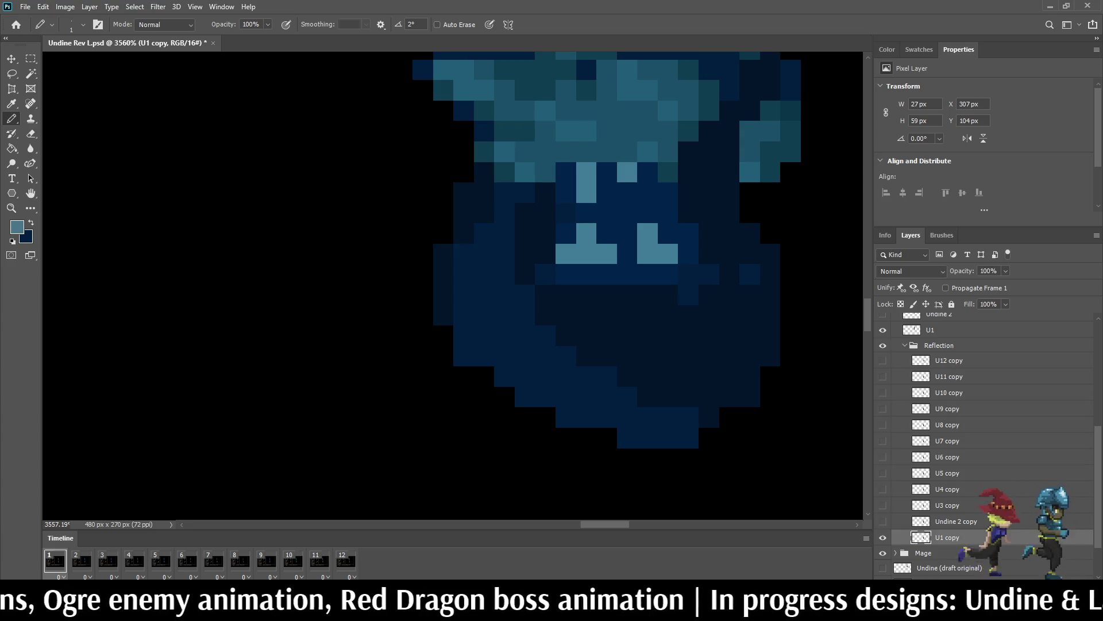
pyautogui.scroll(-15, 568, 148)
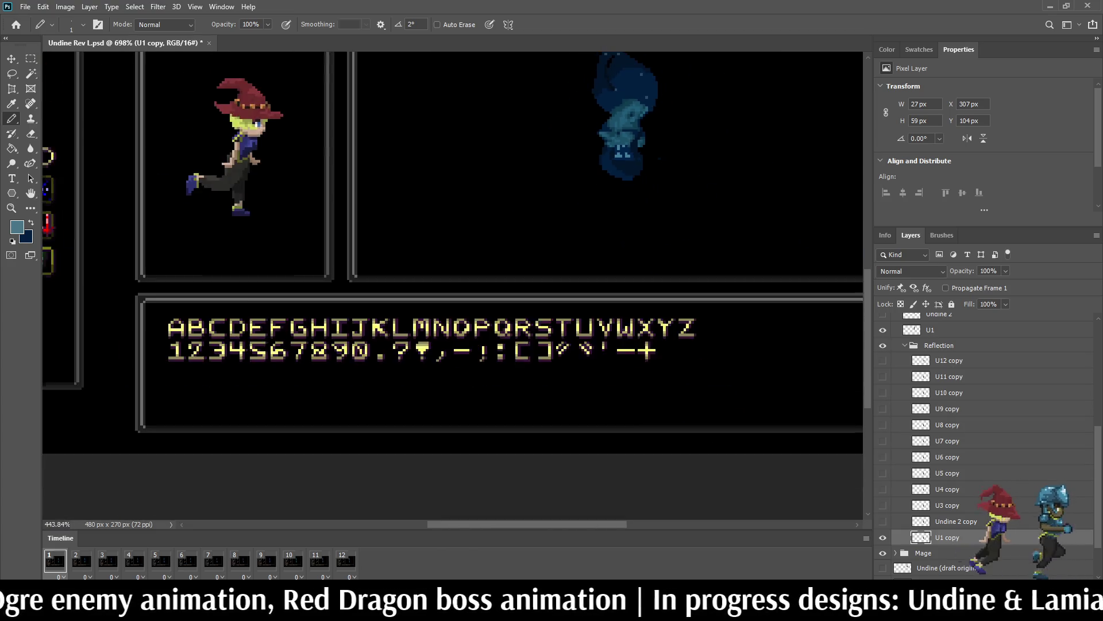
# Step: Fill three light teal shapes and a stray light pixel with a darker teal sampled from the sprite
pyautogui.scroll(15, 580, 314)
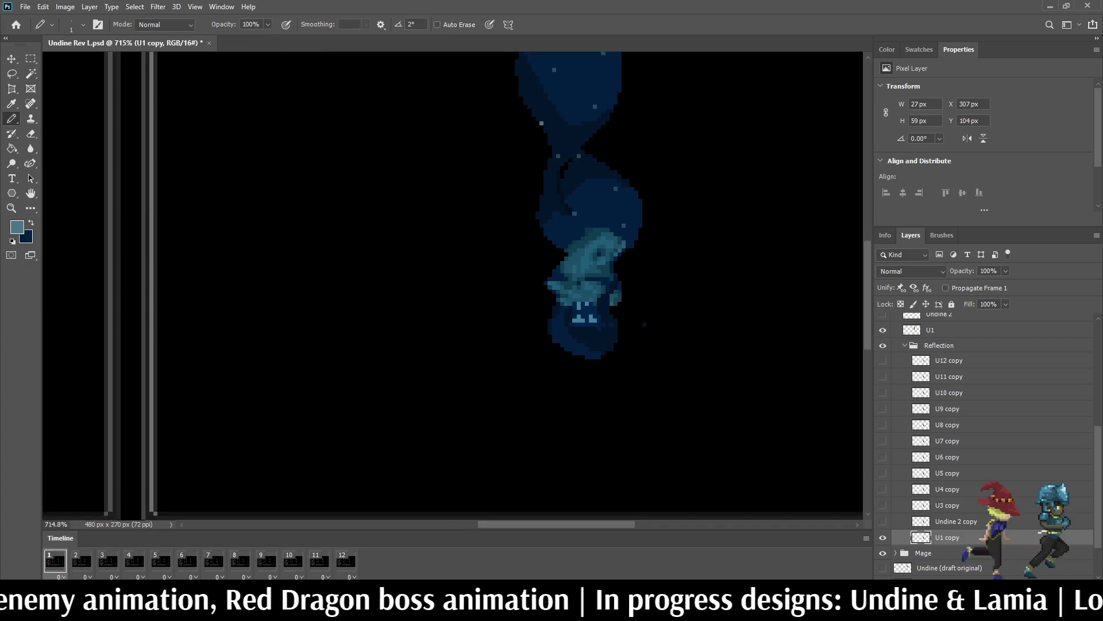
pyautogui.scroll(2, 594, 301)
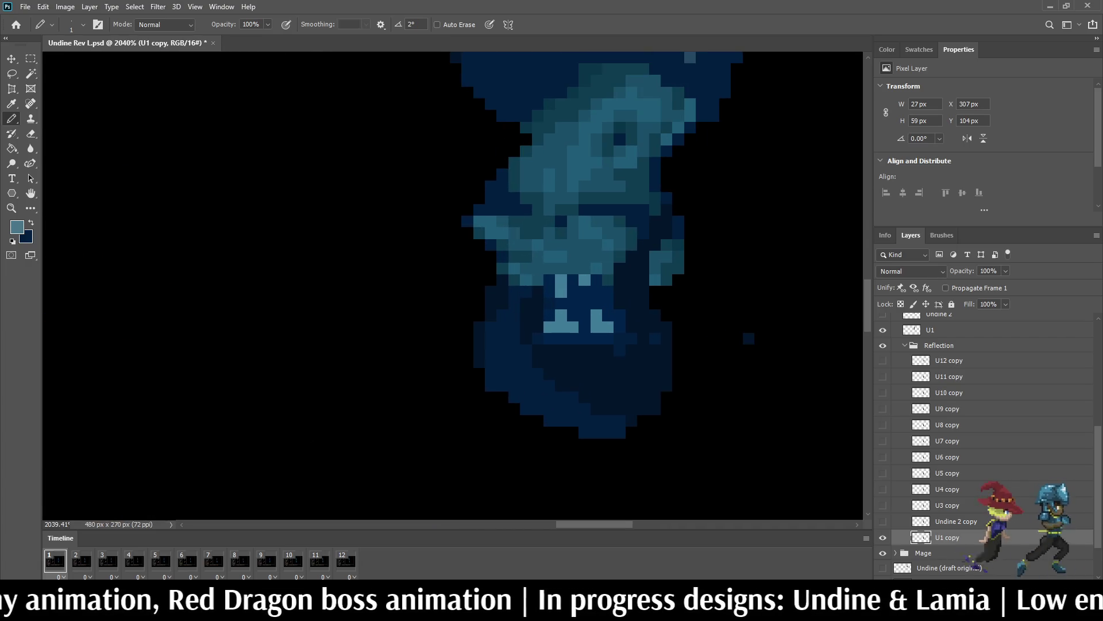
pyautogui.scroll(-4, 592, 239)
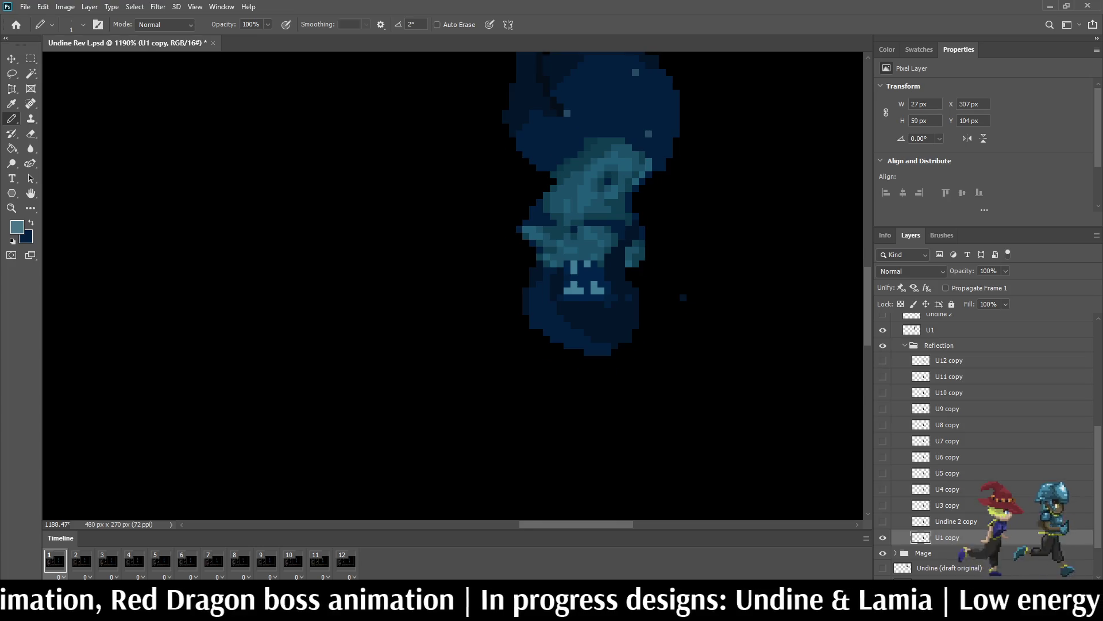
pyautogui.scroll(7, 592, 238)
pyautogui.keyDown('alt'); pyautogui.click(591, 239); pyautogui.keyUp('alt')
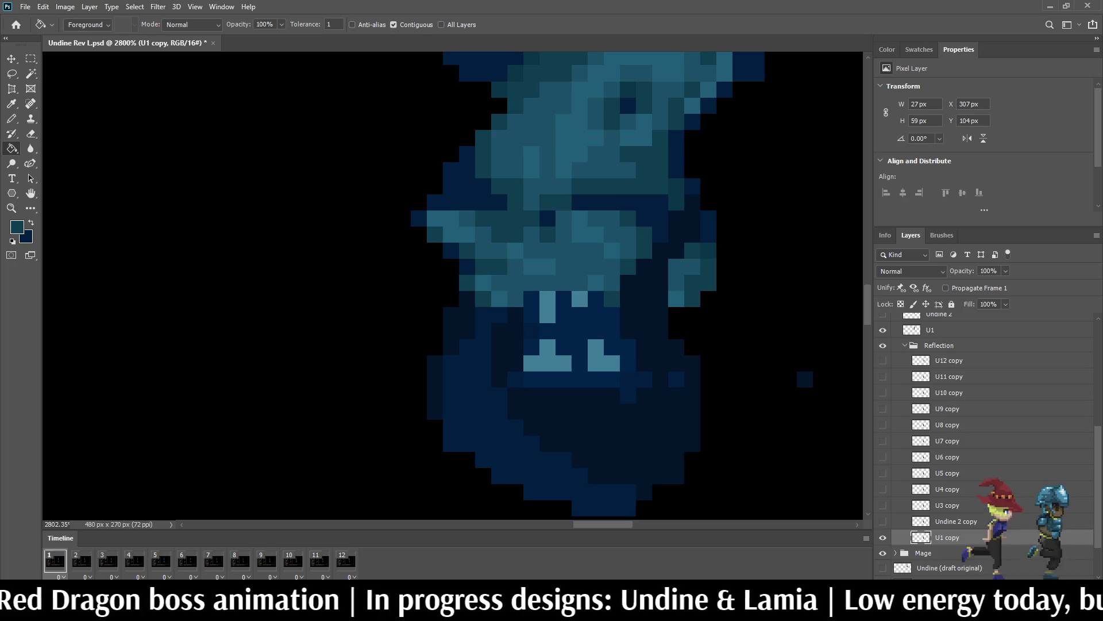
pyautogui.click(548, 306)
pyautogui.click(547, 362)
pyautogui.click(603, 362)
pyautogui.click(579, 298)
# Step: Fill the reflection's torso and the lower-left dark region with teal
pyautogui.scroll(-10, 579, 298)
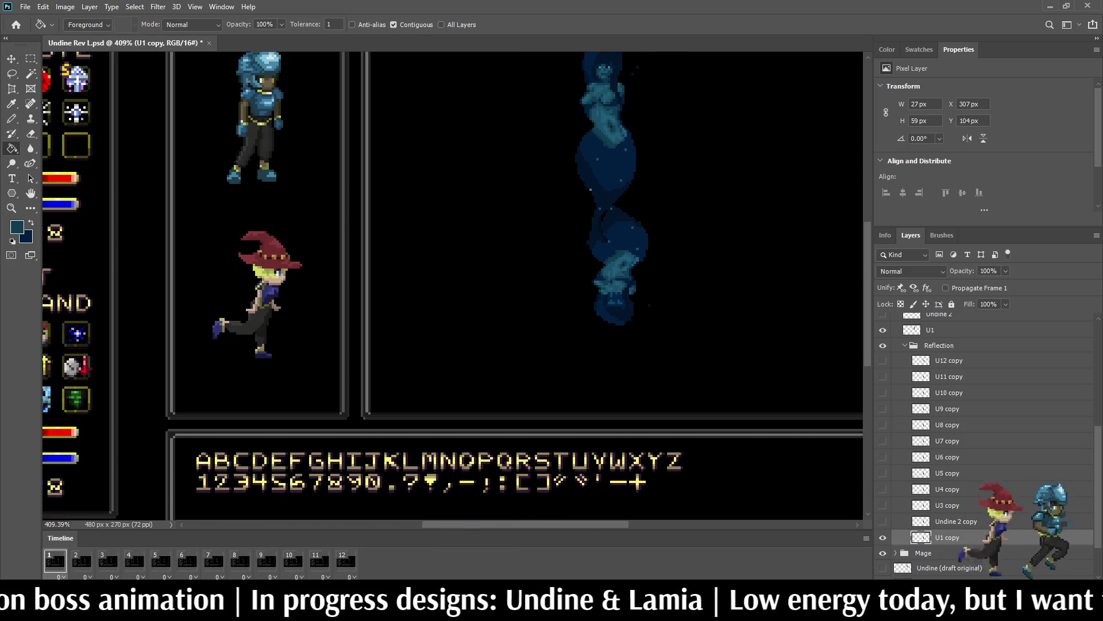
pyautogui.scroll(4, 599, 310)
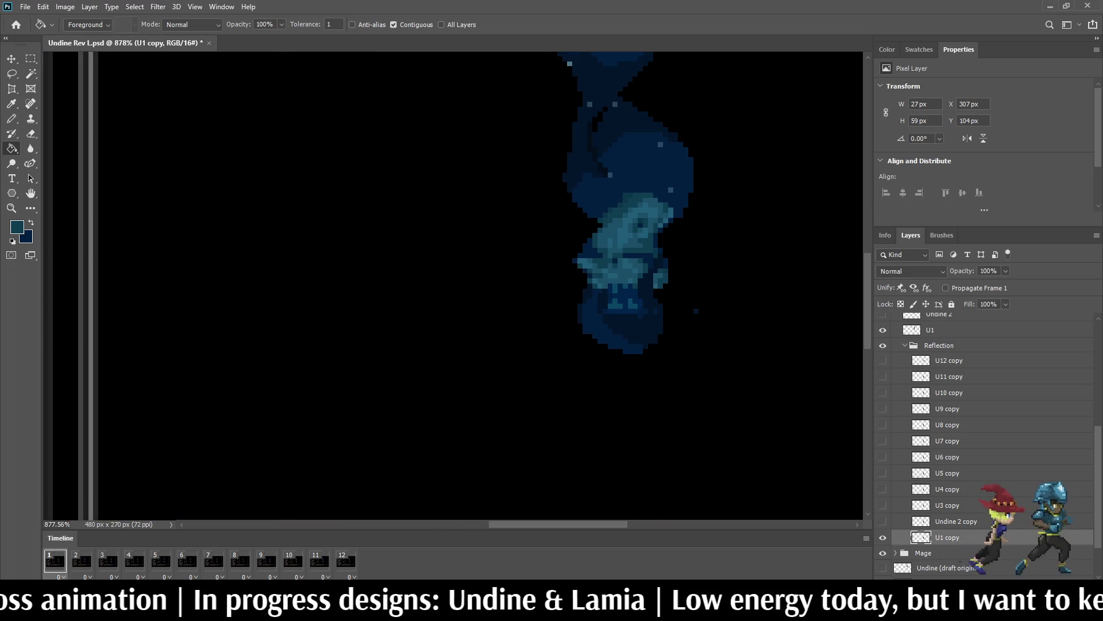
pyautogui.scroll(5, 654, 286)
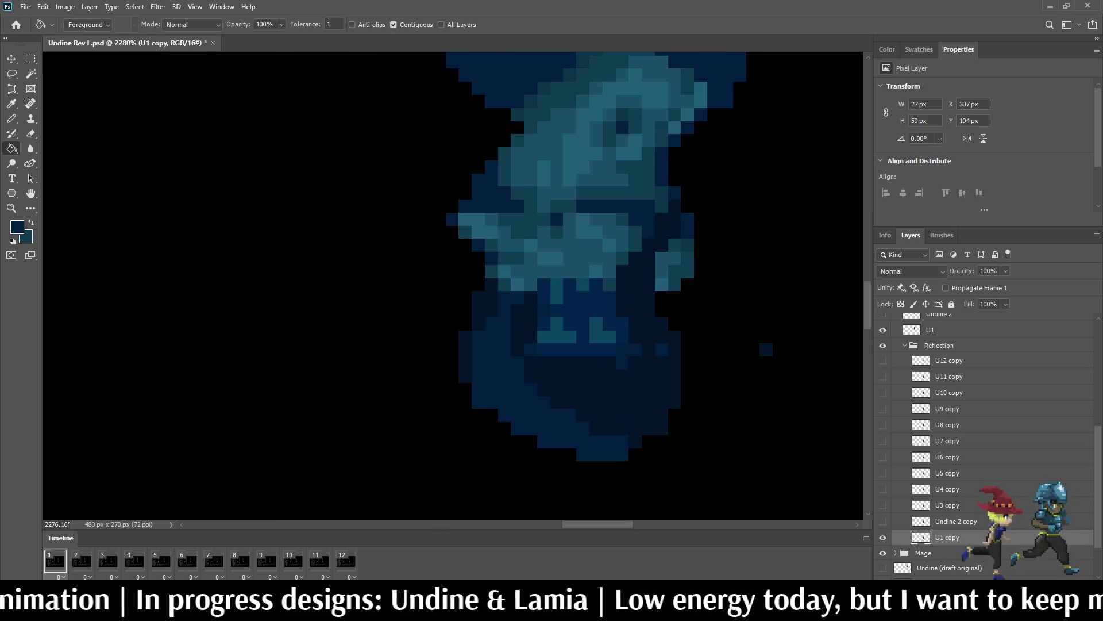
pyautogui.press('i')
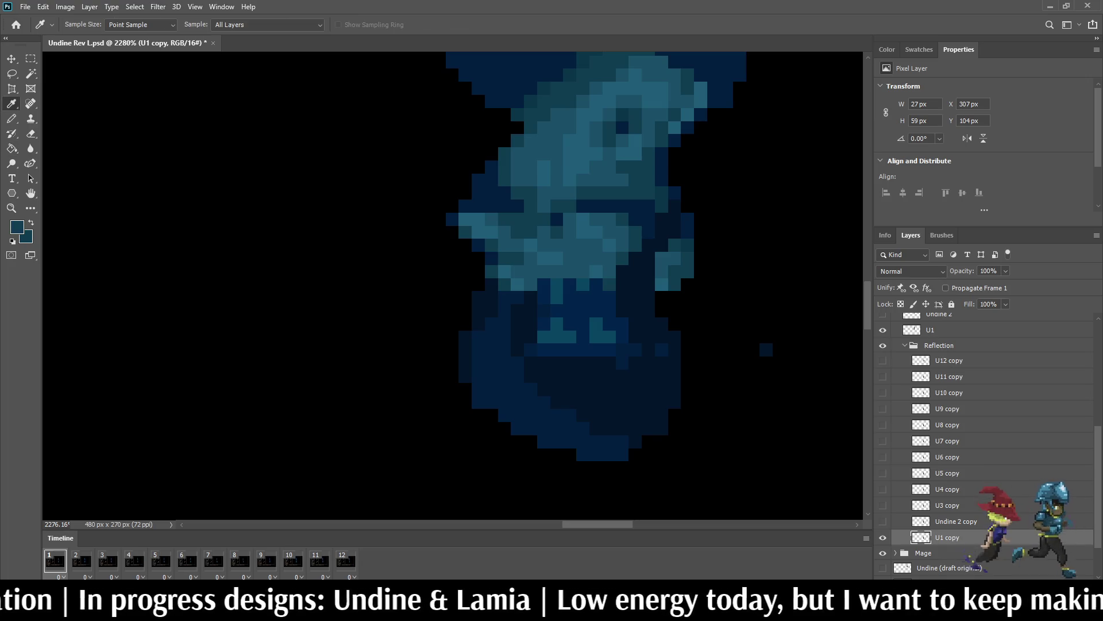
pyautogui.press('g')
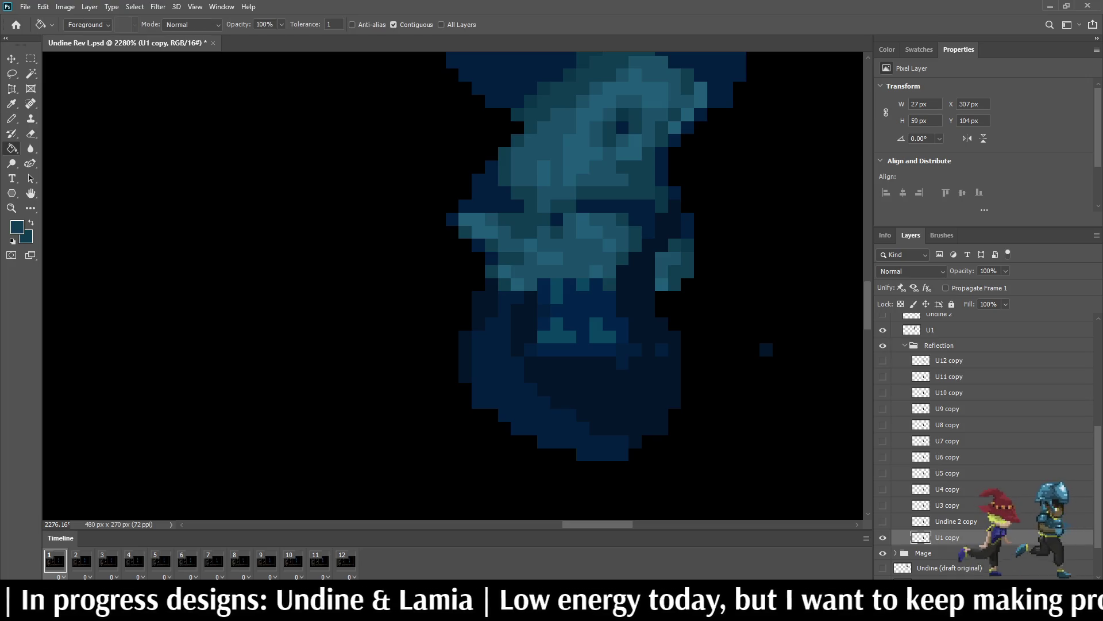
pyautogui.click(603, 391)
pyautogui.click(494, 379)
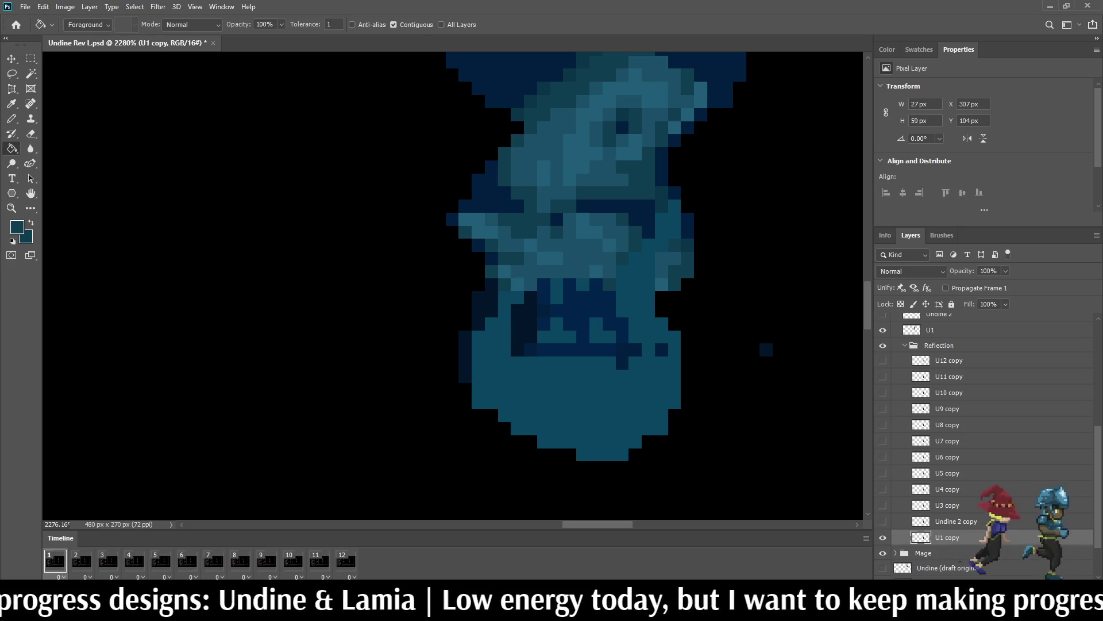
# Step: Undo and redo the torso and lower-body teal fills to compare, keeping them applied
pyautogui.hotkey('ctrl', 'z')
pyautogui.hotkey('ctrl', 'z')
pyautogui.hotkey('ctrl', 'shift', 'z')
pyautogui.hotkey('ctrl', 'shift', 'z')
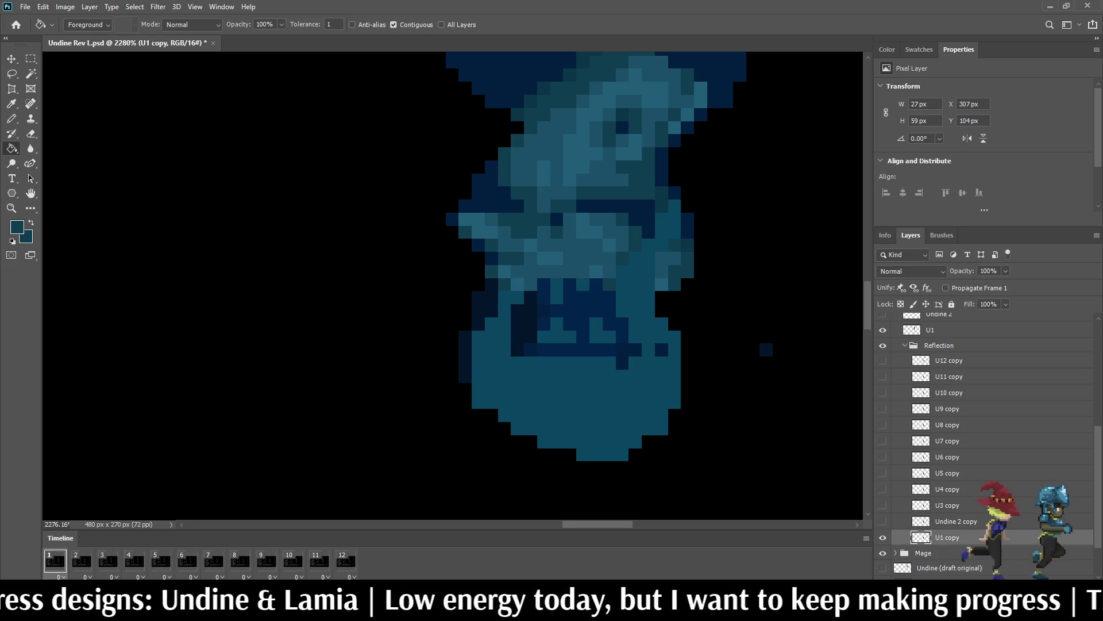
pyautogui.hotkey('ctrl', 'z')
pyautogui.hotkey('ctrl', 'z')
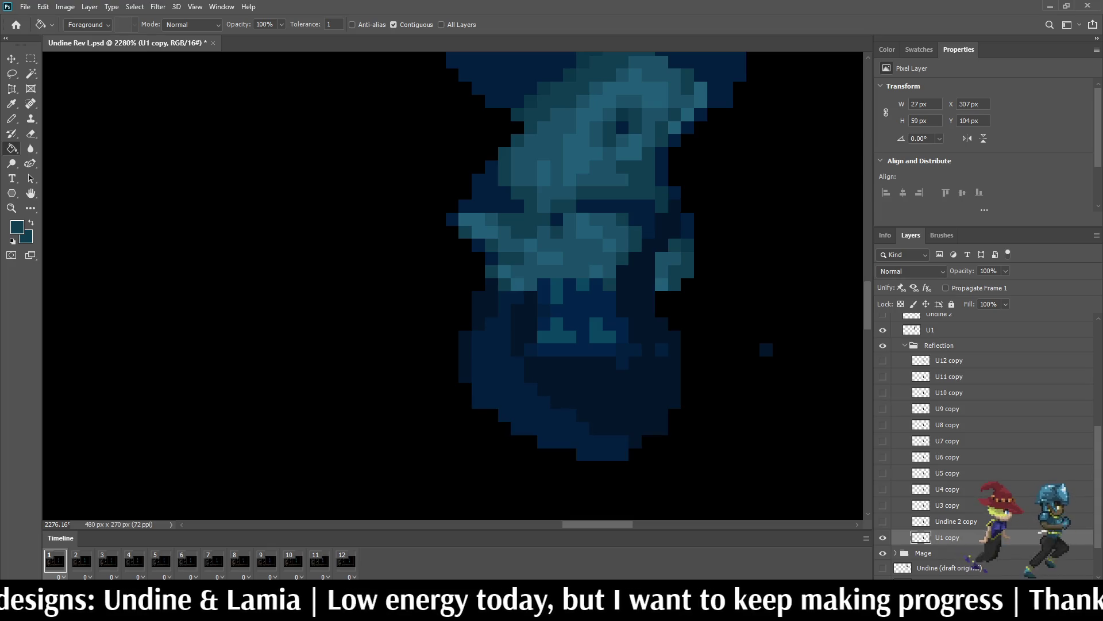
pyautogui.press('i')
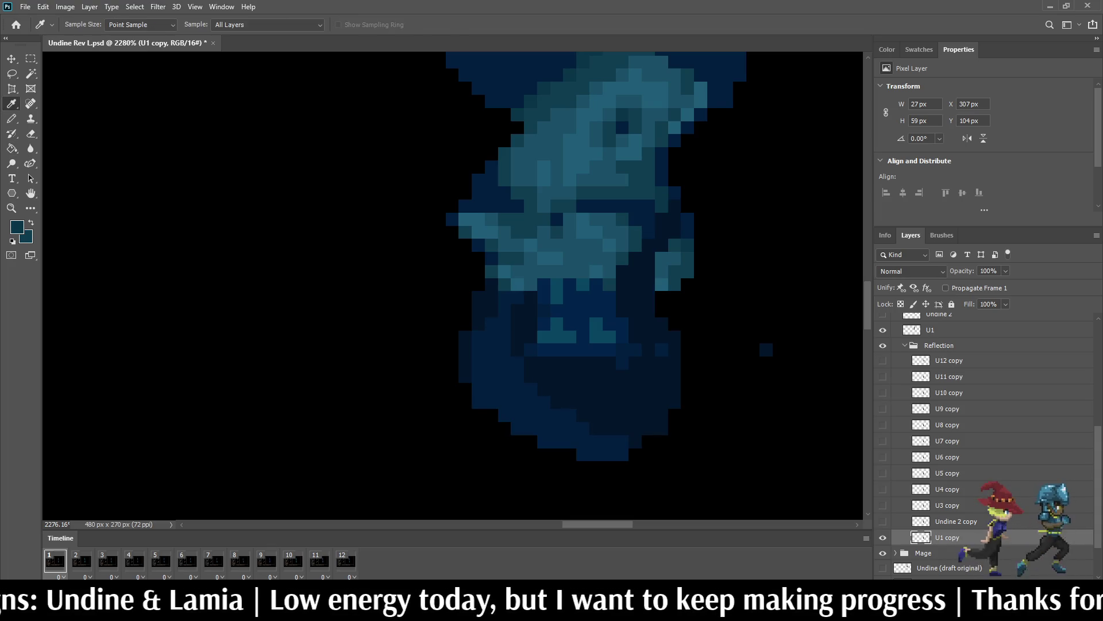
pyautogui.press('g')
pyautogui.hotkey('ctrl', 'shift', 'z')
pyautogui.hotkey('ctrl', 'shift', 'z')
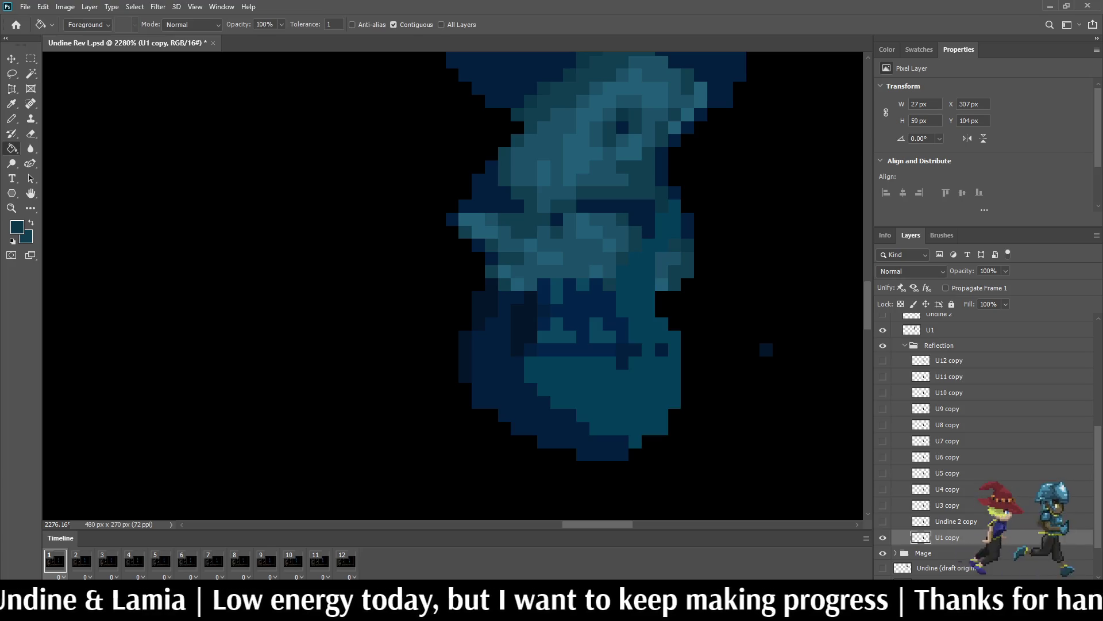
pyautogui.hotkey('ctrl', 'shift', 'z')
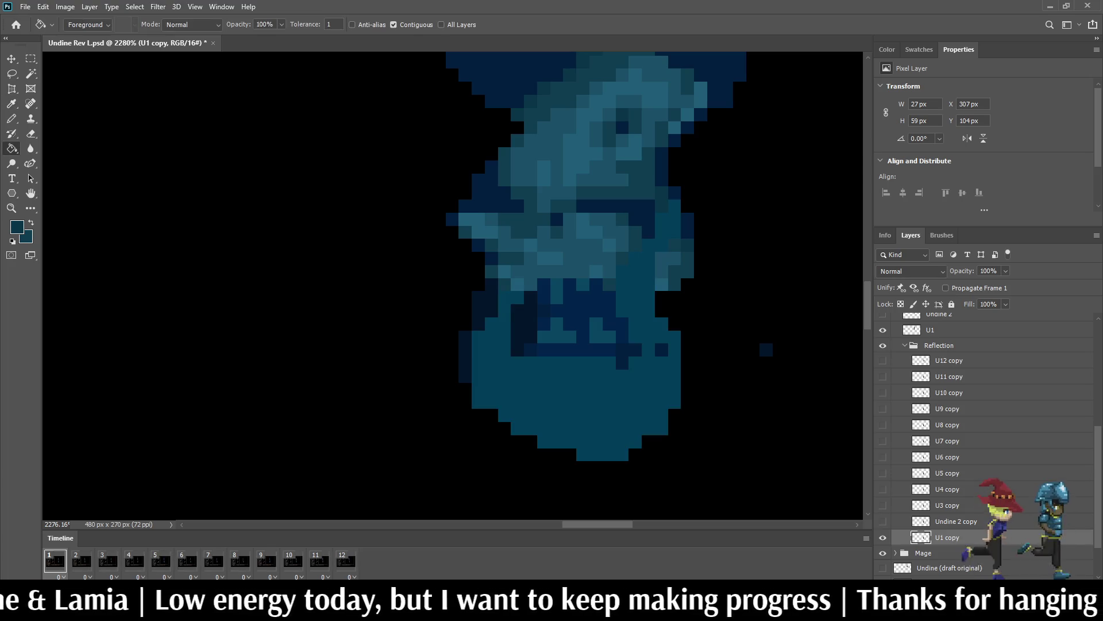
# Step: Fill two dark lower-body shapes with lighter teal and pencil in three lighter teal pixels
pyautogui.press('i')
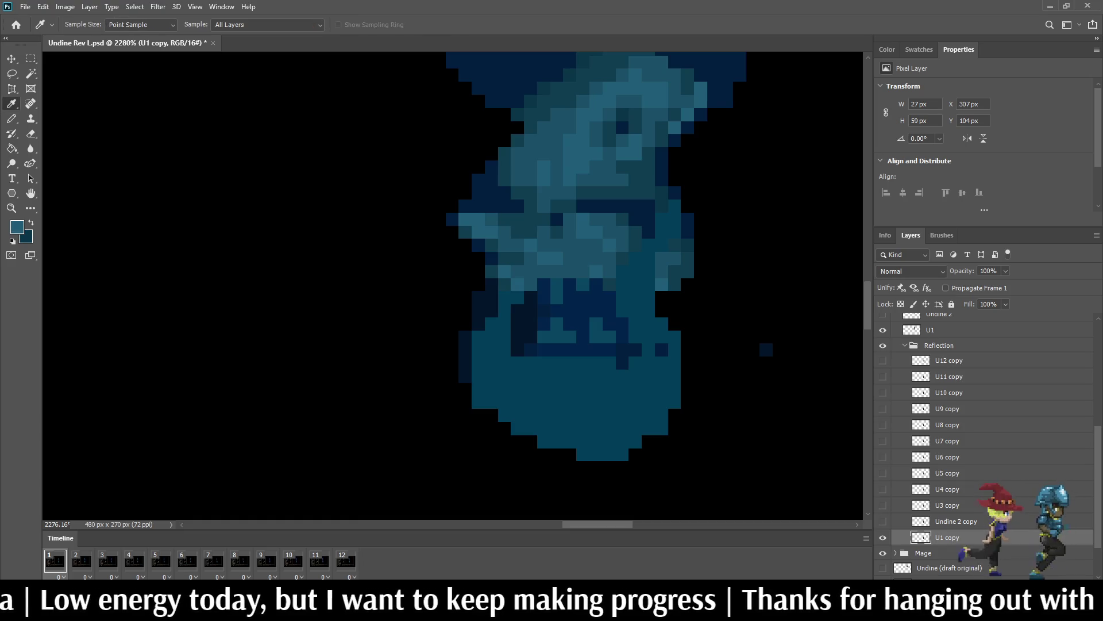
pyautogui.press('g')
pyautogui.click(557, 337)
pyautogui.click(602, 336)
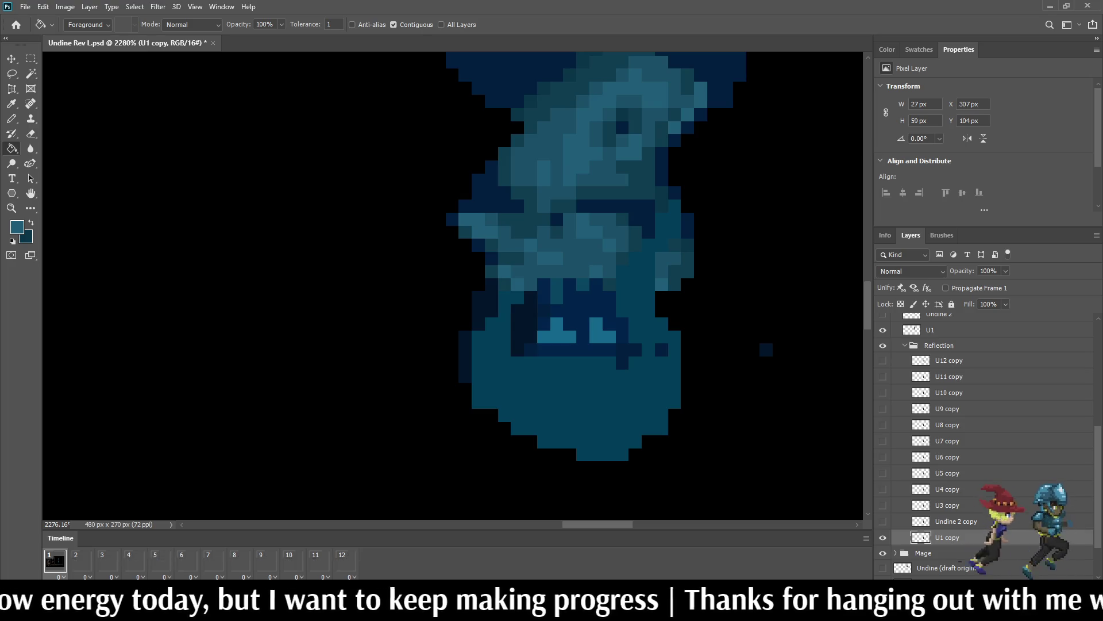
pyautogui.press('b')
pyautogui.click(556, 284)
pyautogui.click(557, 298)
pyautogui.click(582, 284)
# Step: Fill the two dark regions under the face and a leftover dark pixel with teal
pyautogui.press('x')
pyautogui.press('g')
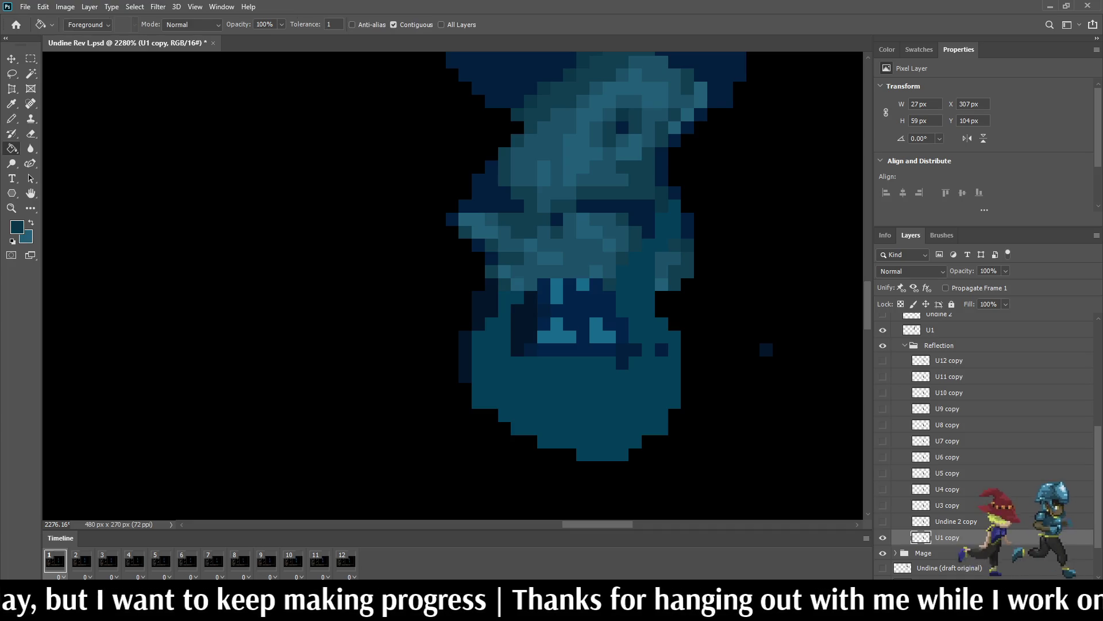
pyautogui.click(604, 304)
pyautogui.click(524, 322)
pyautogui.click(531, 350)
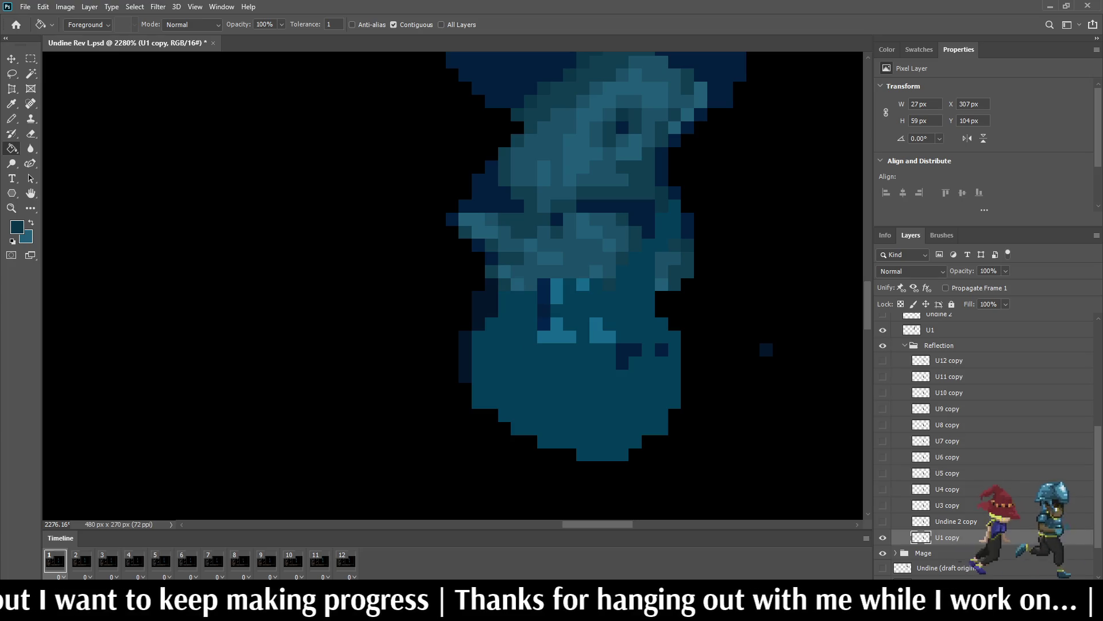
pyautogui.scroll(-10, 560, 259)
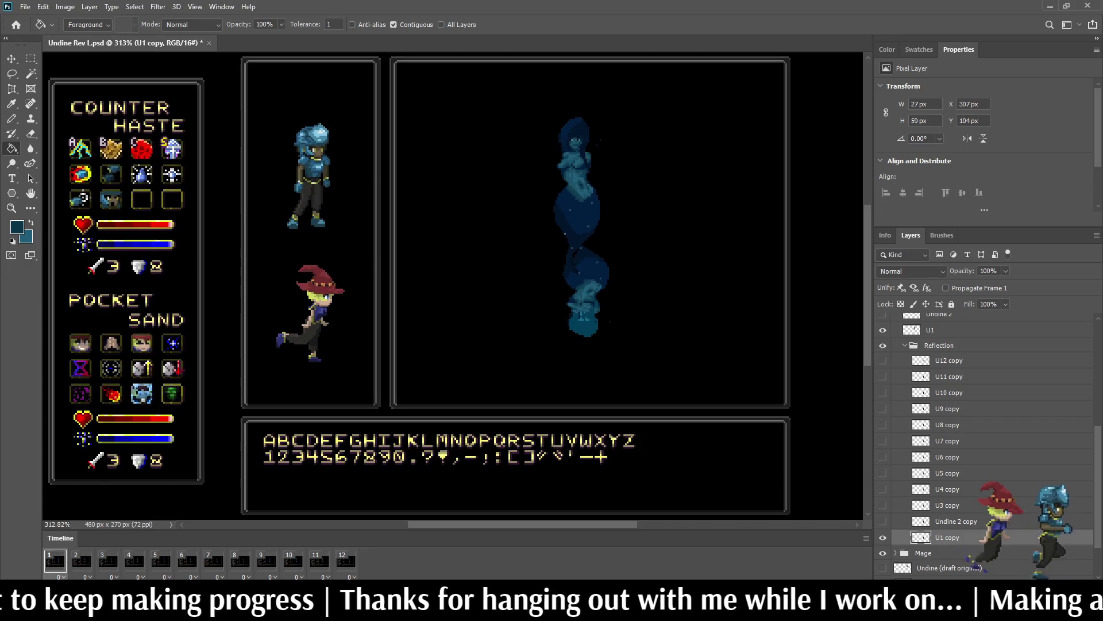
# Step: Repaint the reflection's lower-body teal areas dark navy blue
pyautogui.scroll(8, 558, 297)
pyautogui.click(580, 348)
pyautogui.click(600, 345)
pyautogui.click(607, 350)
pyautogui.click(590, 350)
pyautogui.click(598, 376)
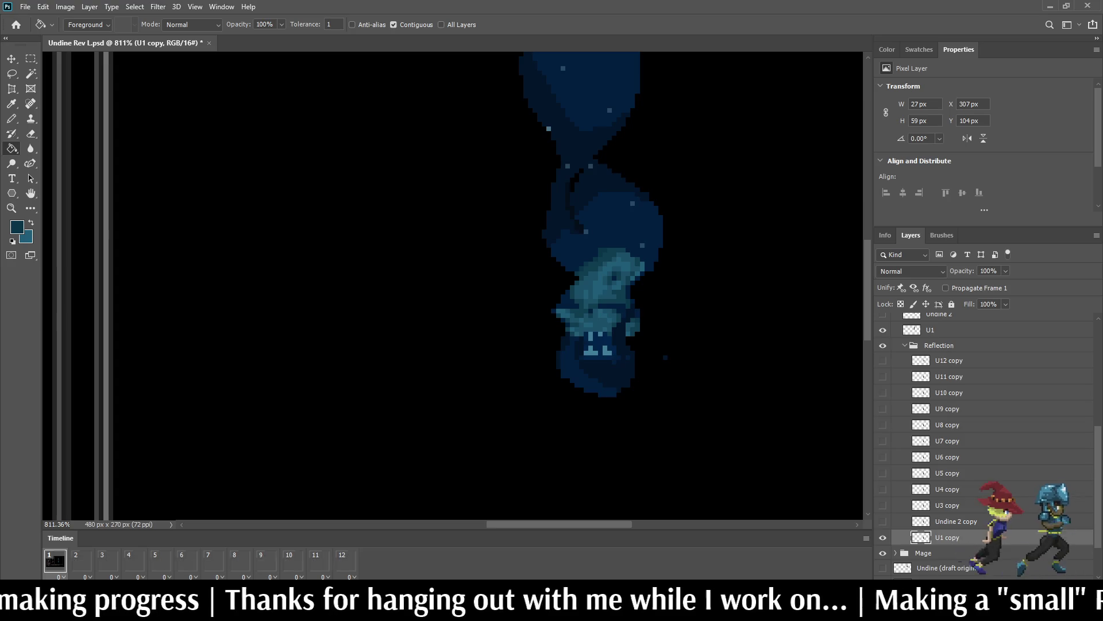
# Step: Preview animation frame 12, return to frame 1, and save Undine Rev L.psd
pyautogui.click(345, 560)
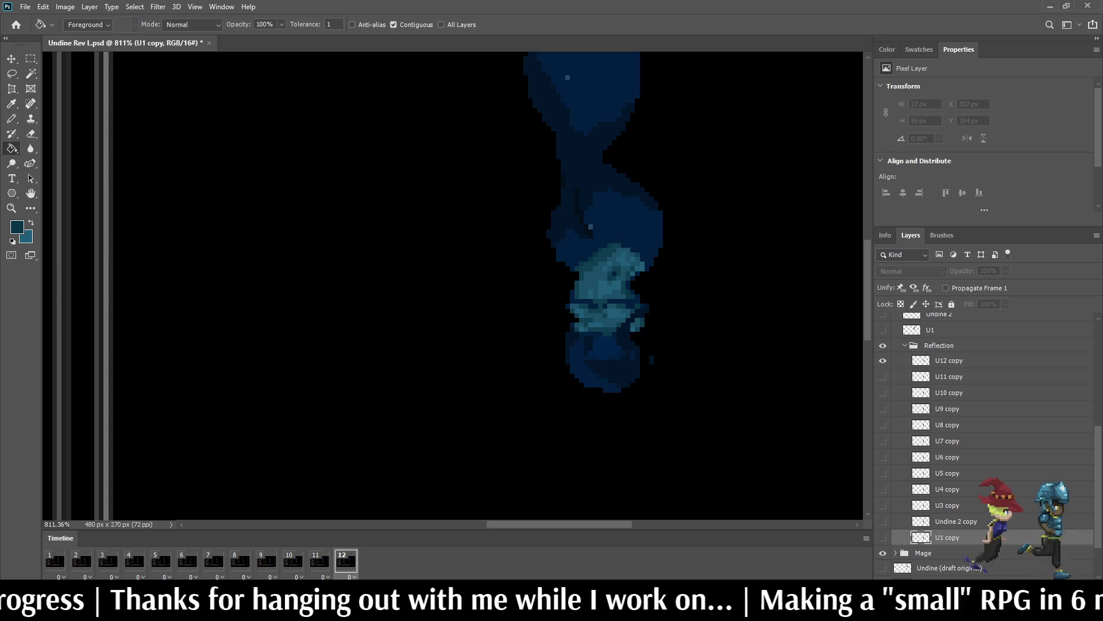
pyautogui.click(55, 560)
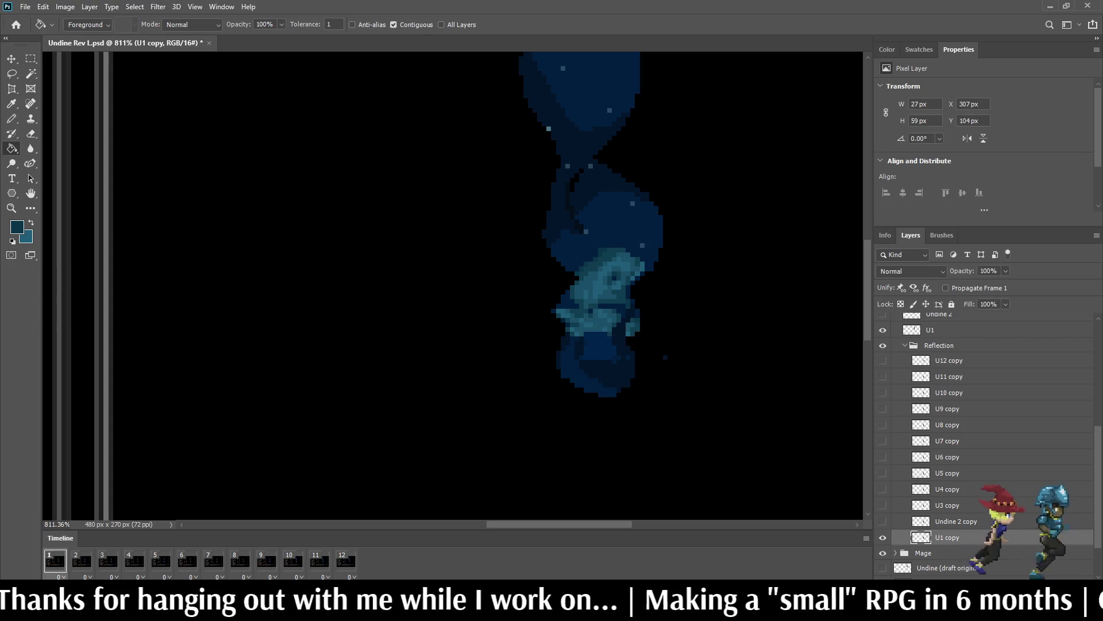
pyautogui.hotkey('ctrl', 's')
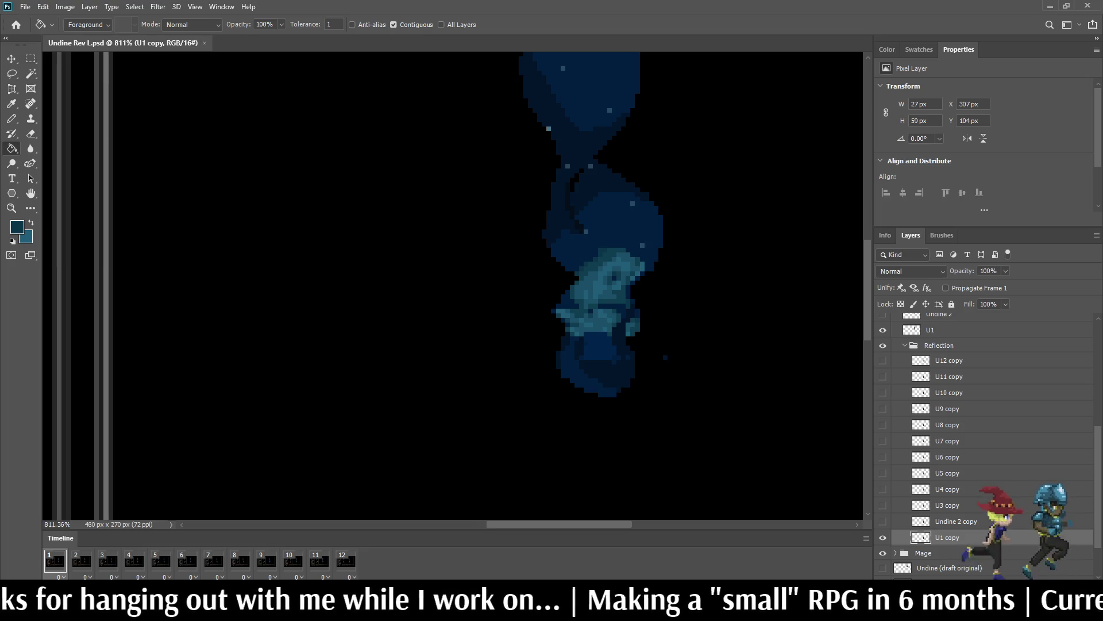
pyautogui.scroll(5, 597, 287)
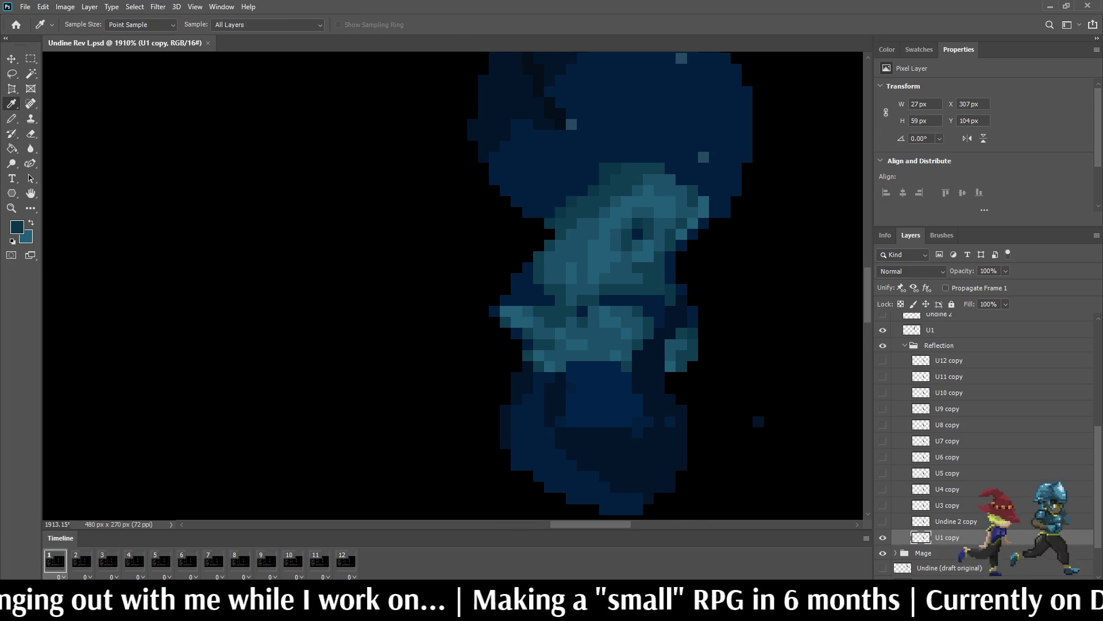
pyautogui.keyDown('alt'); pyautogui.click(632, 115); pyautogui.keyUp('alt')
pyautogui.click(393, 25)
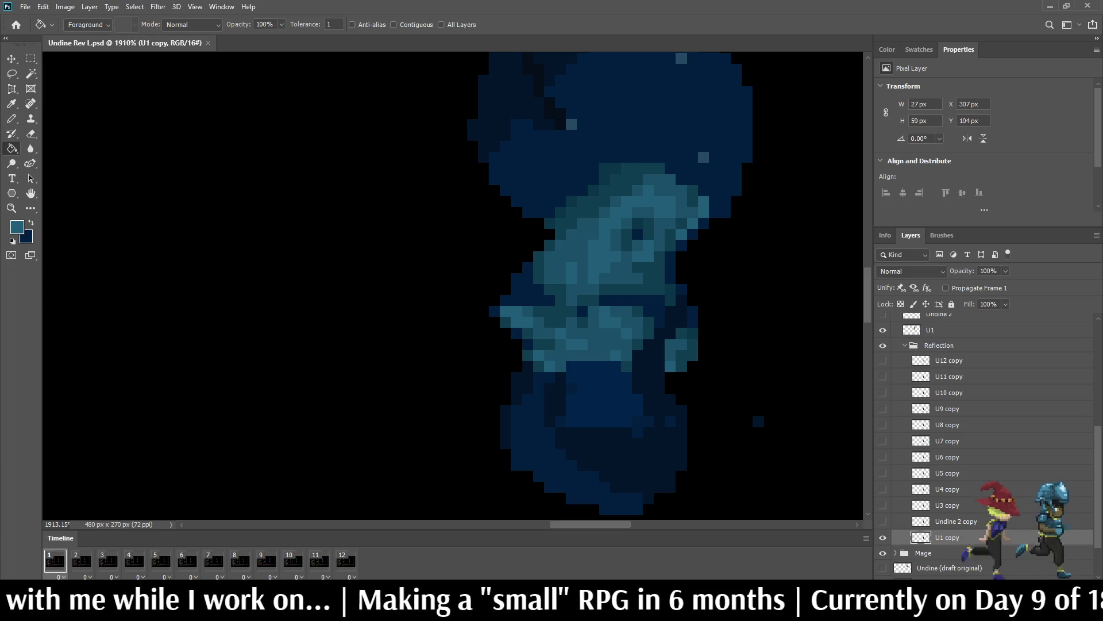
pyautogui.press('i')
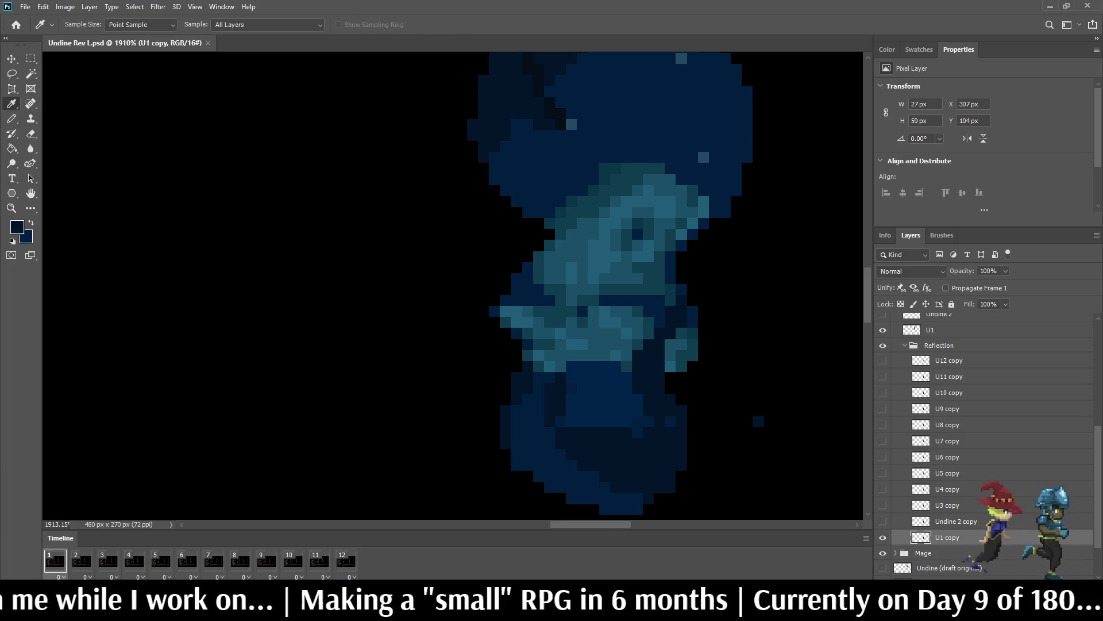
pyautogui.press('g')
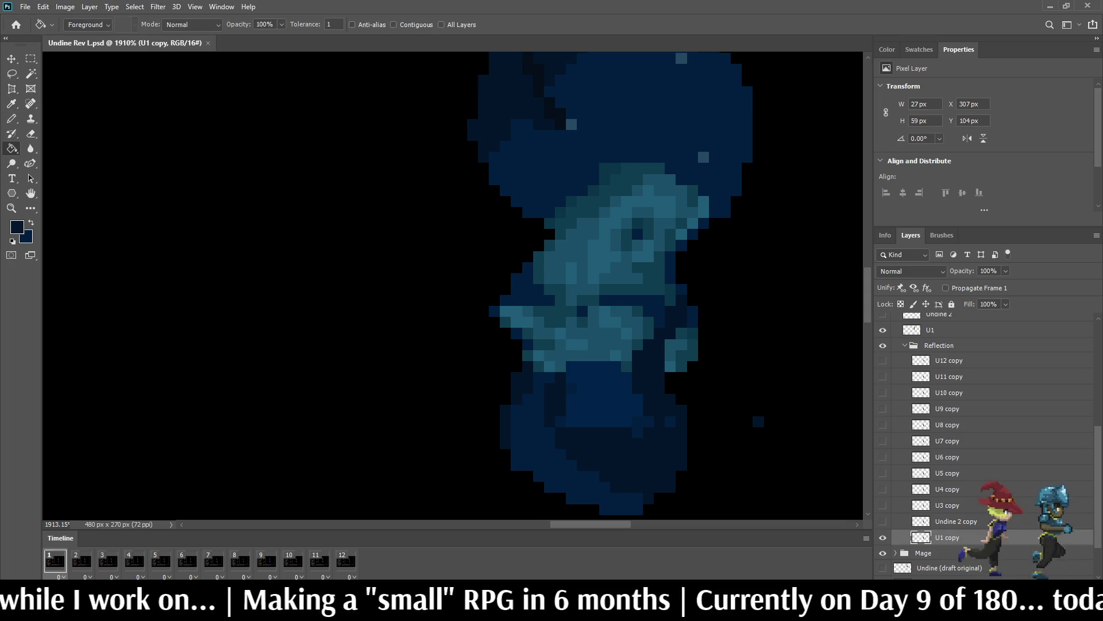
pyautogui.click(610, 172)
pyautogui.click(627, 168)
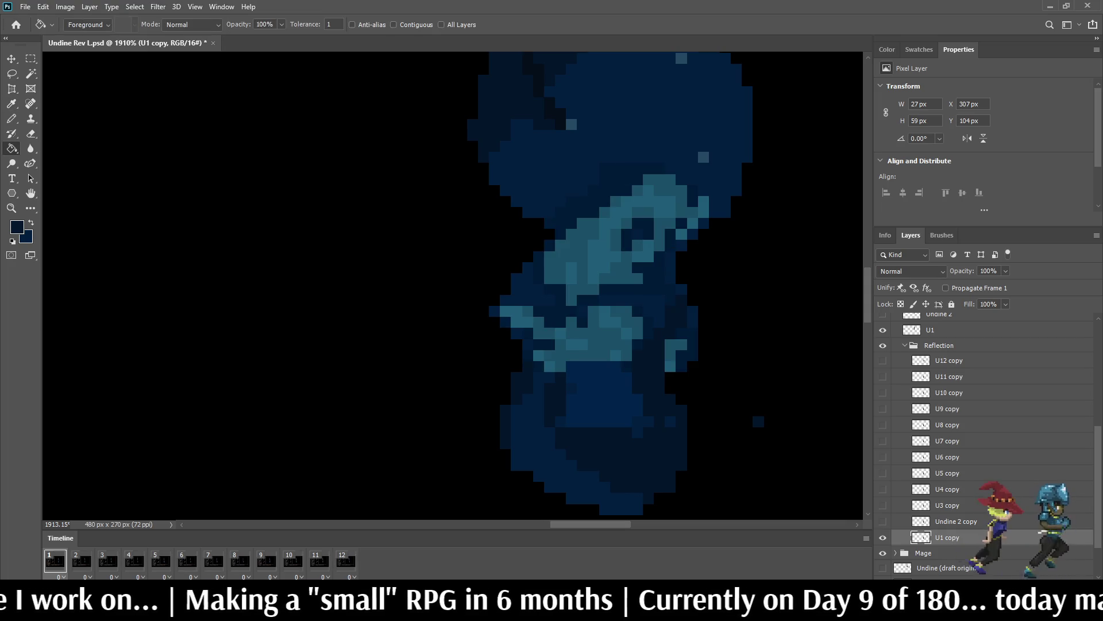
pyautogui.click(635, 187)
pyautogui.click(602, 248)
pyautogui.scroll(-8, 603, 248)
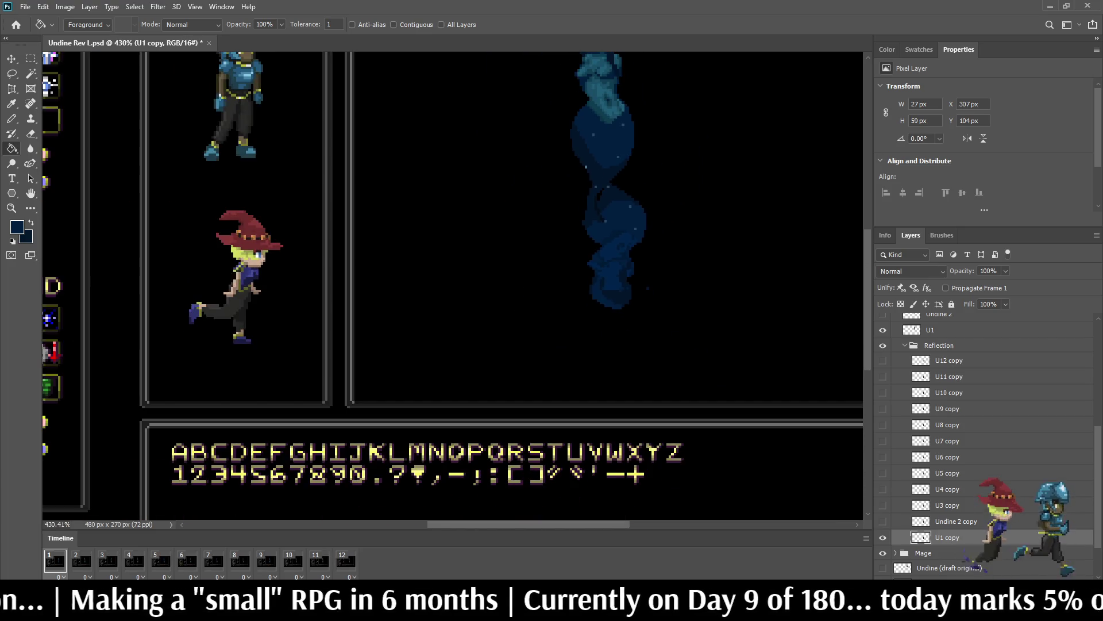
pyautogui.scroll(5, 636, 226)
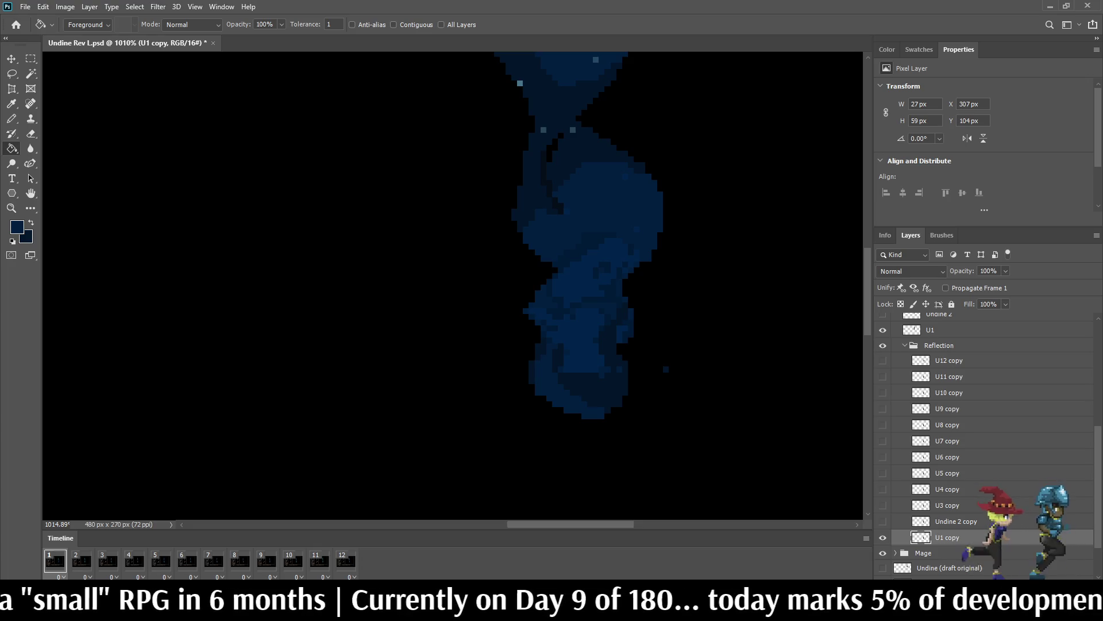
pyautogui.scroll(-5, 591, 230)
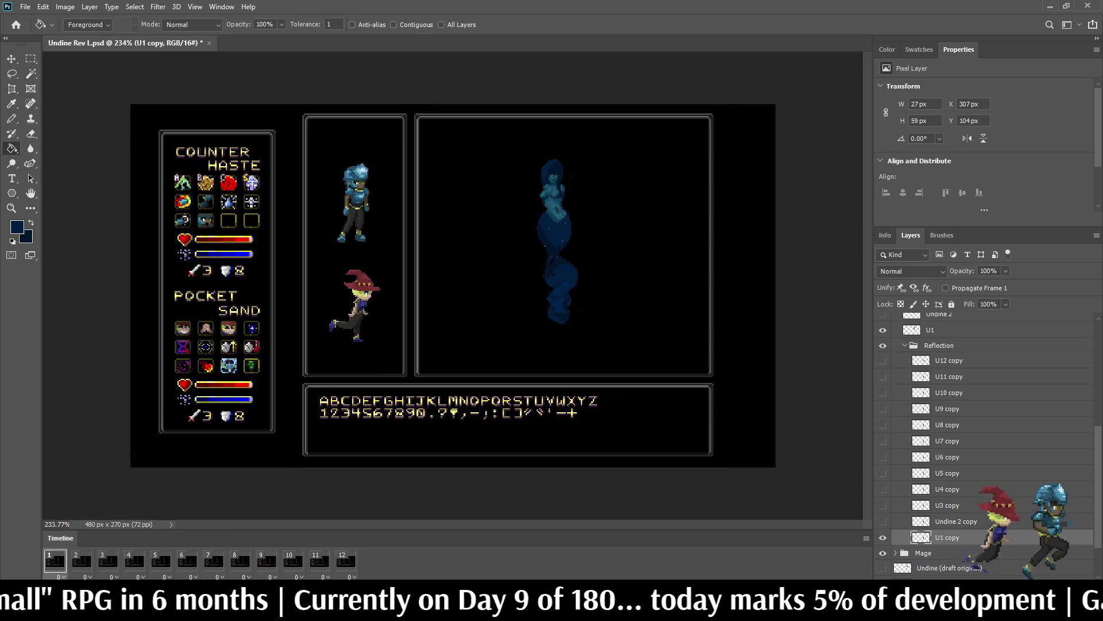
pyautogui.scroll(3, 500, 241)
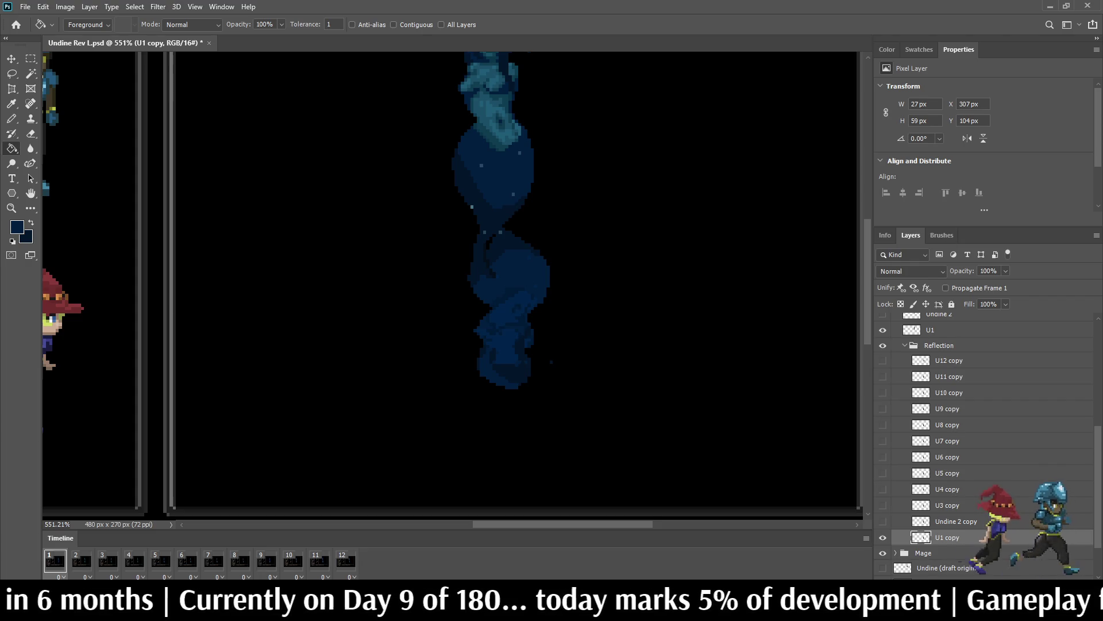
pyautogui.scroll(-2, 985, 445)
# Step: Reveal the Undine Reflection Draft layer and zoom in and out to compare it with the navy reflection
pyautogui.click(882, 526)
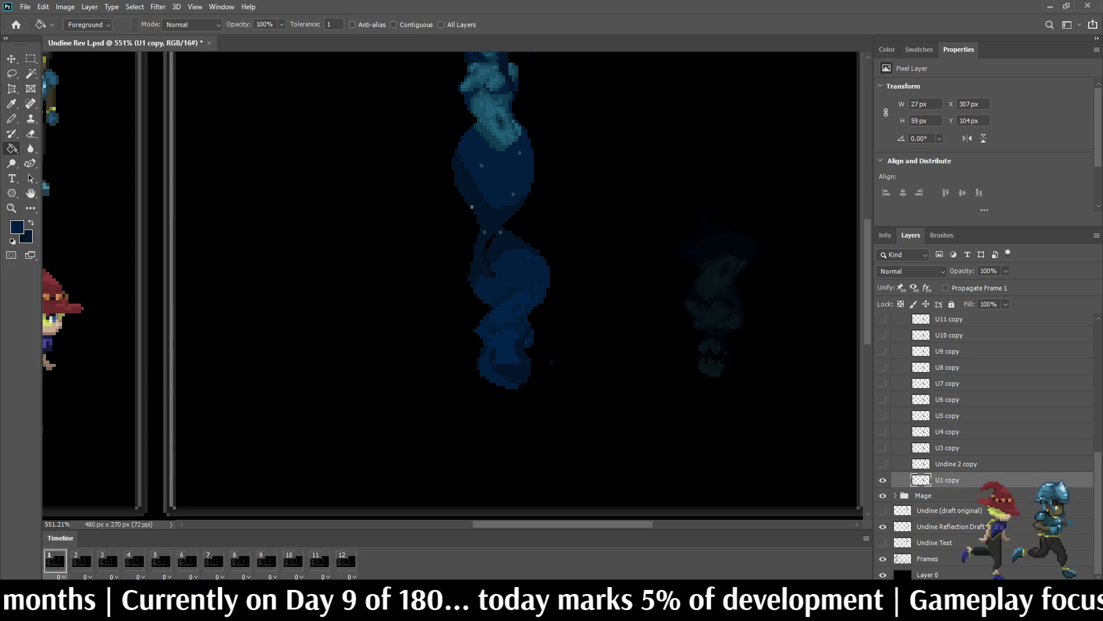
pyautogui.scroll(5, 747, 367)
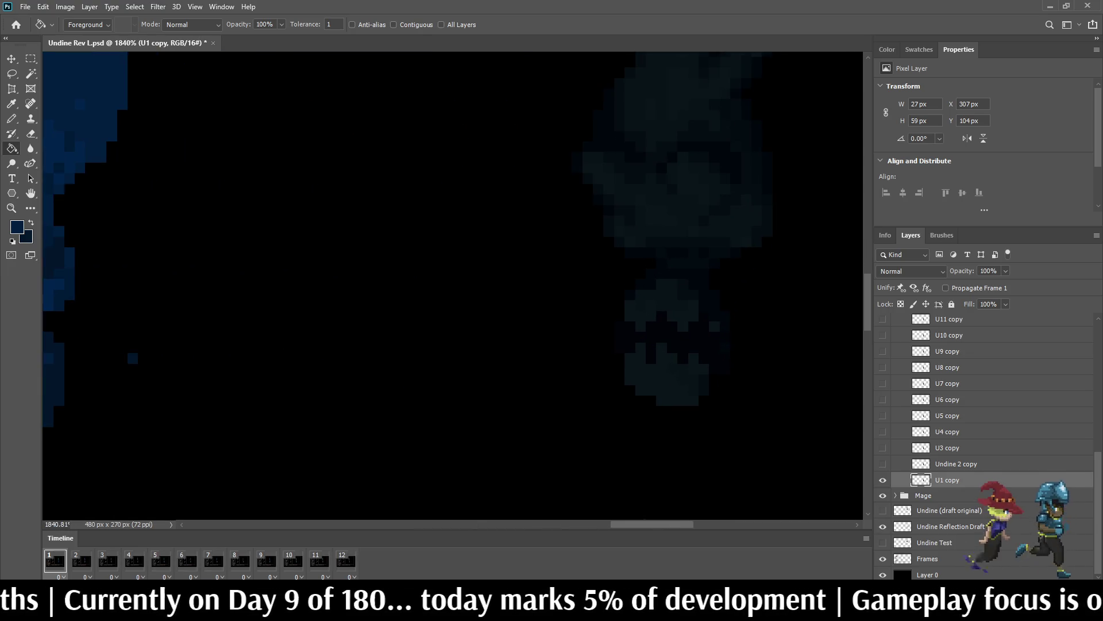
pyautogui.scroll(-8, 626, 296)
pyautogui.scroll(3, 627, 296)
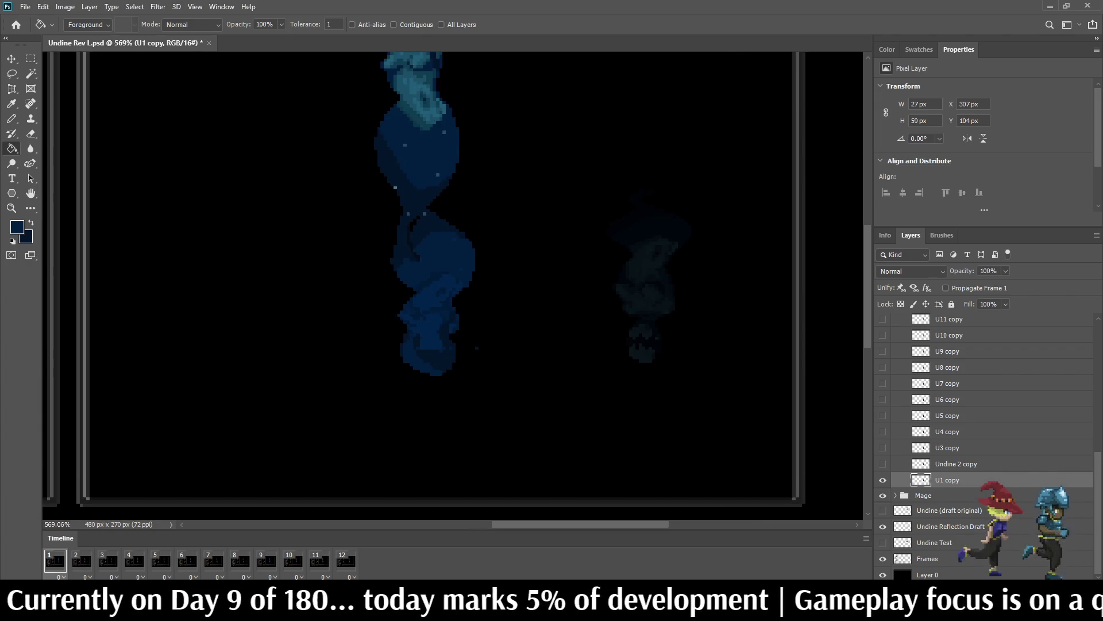
pyautogui.scroll(1, 627, 296)
pyautogui.scroll(-5, 626, 296)
pyautogui.scroll(5, 627, 296)
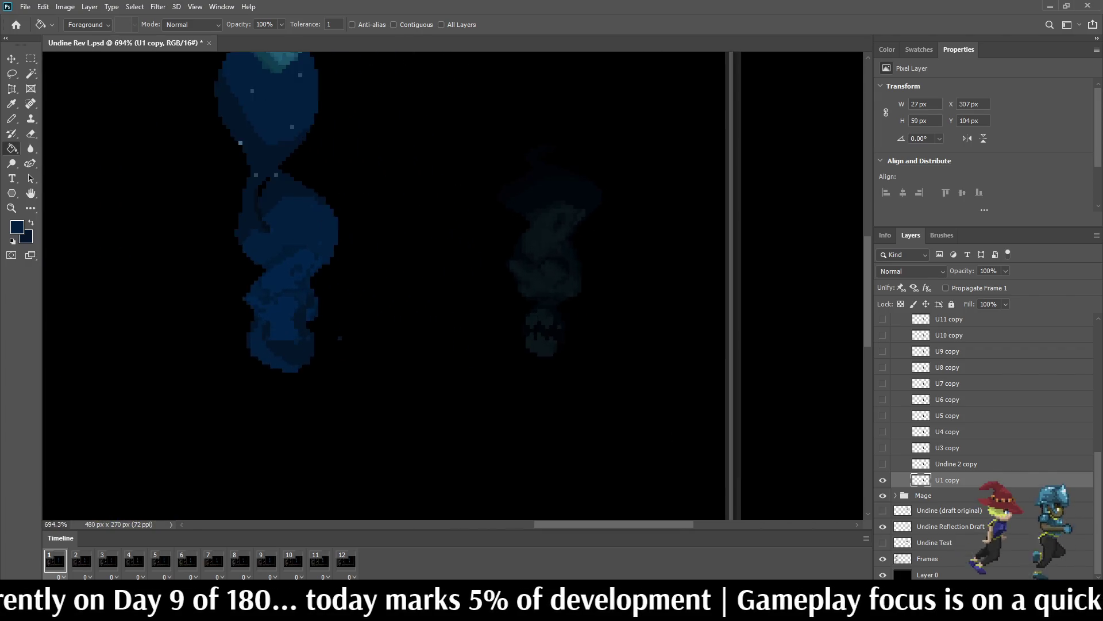
pyautogui.scroll(1, 626, 296)
pyautogui.scroll(-4, 627, 296)
pyautogui.scroll(3, 626, 296)
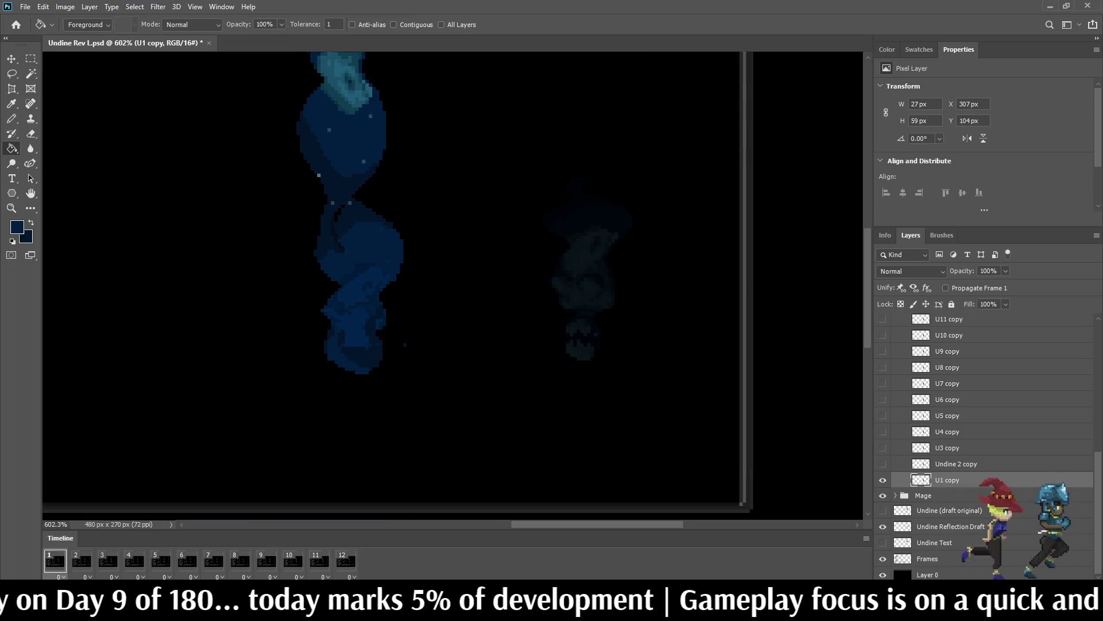
pyautogui.scroll(3, 311, 266)
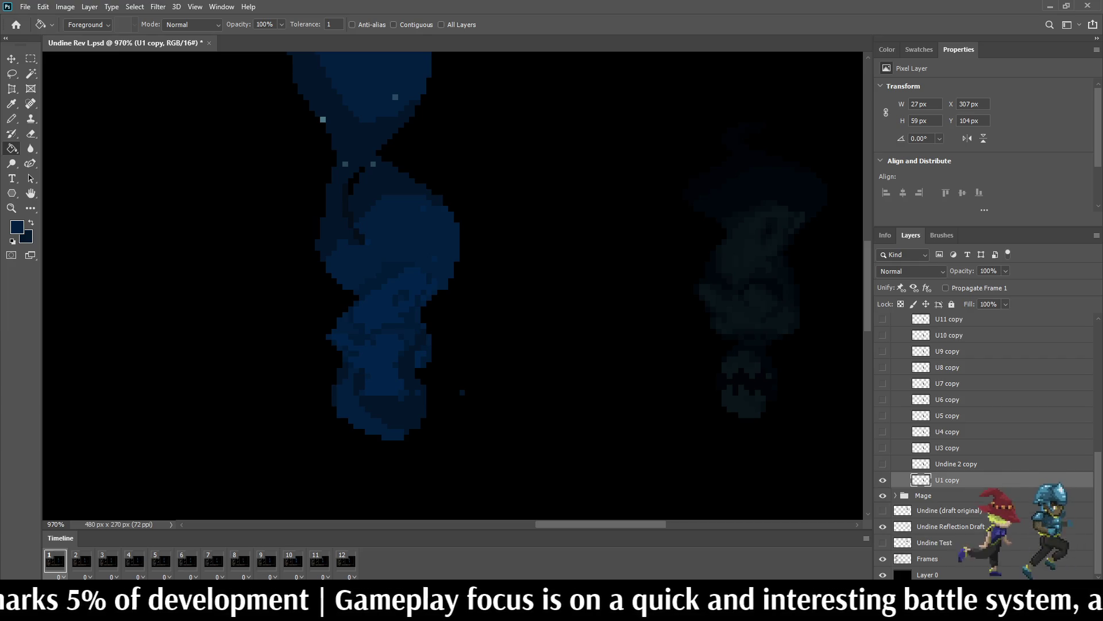
# Step: On frame 2, darken the Undine 2 copy's light cyan face and torso navy, undoing the stray canvas fill
pyautogui.click(81, 561)
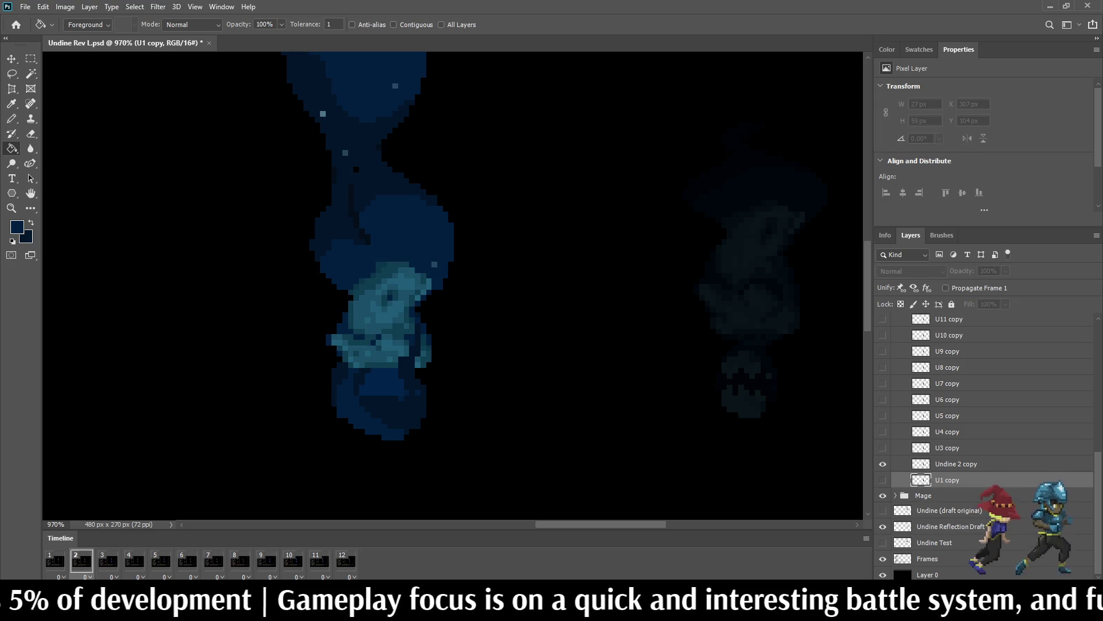
pyautogui.click(956, 464)
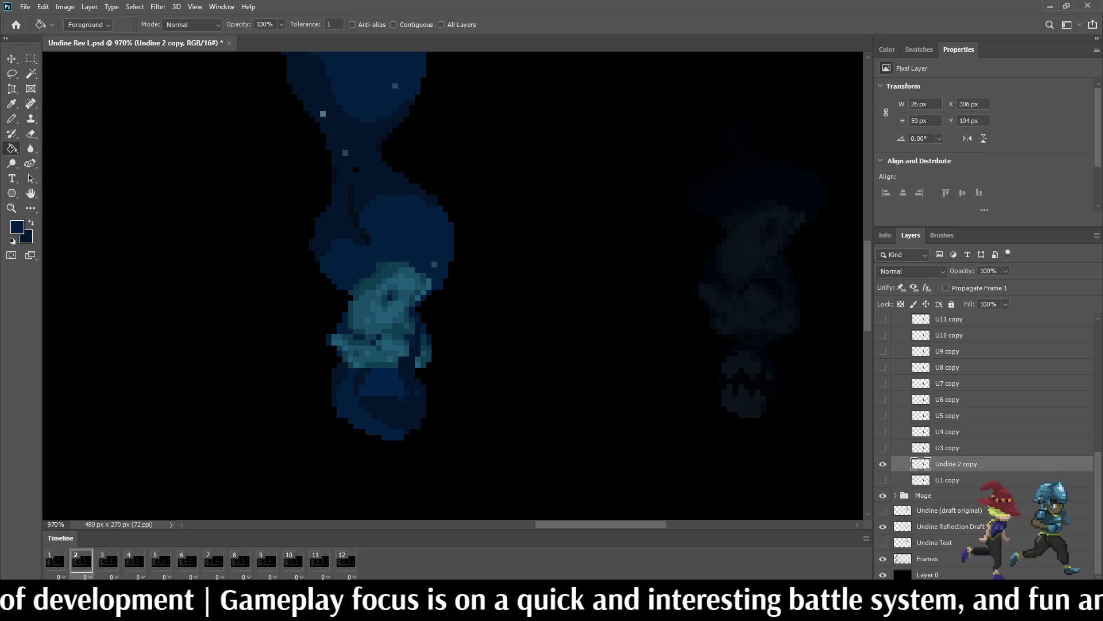
pyautogui.scroll(2, 370, 315)
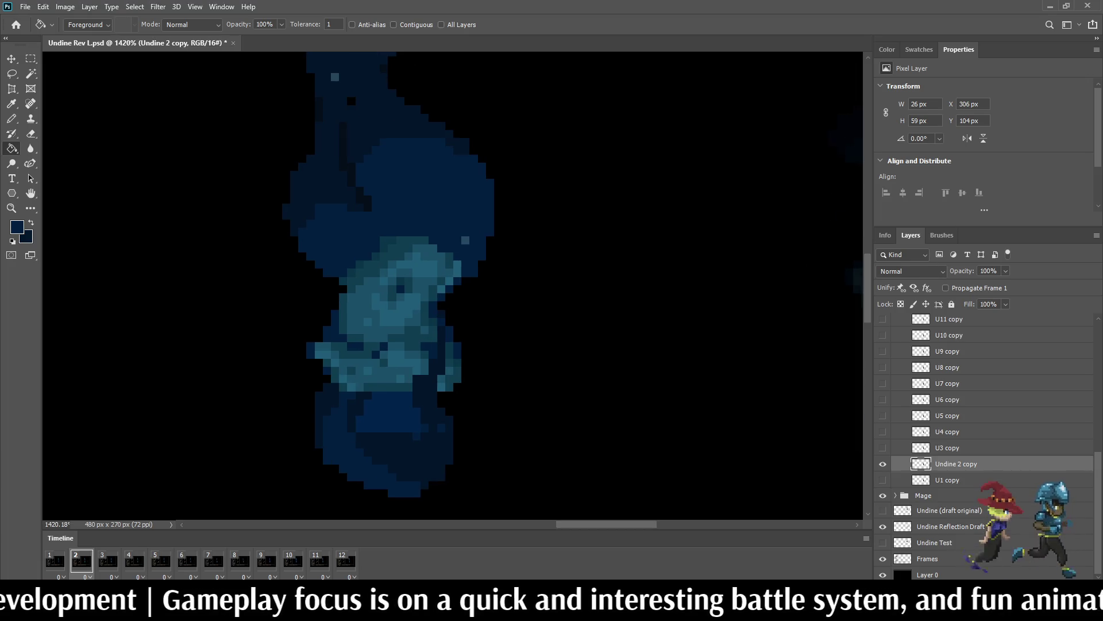
pyautogui.hotkey('ctrl', 'z')
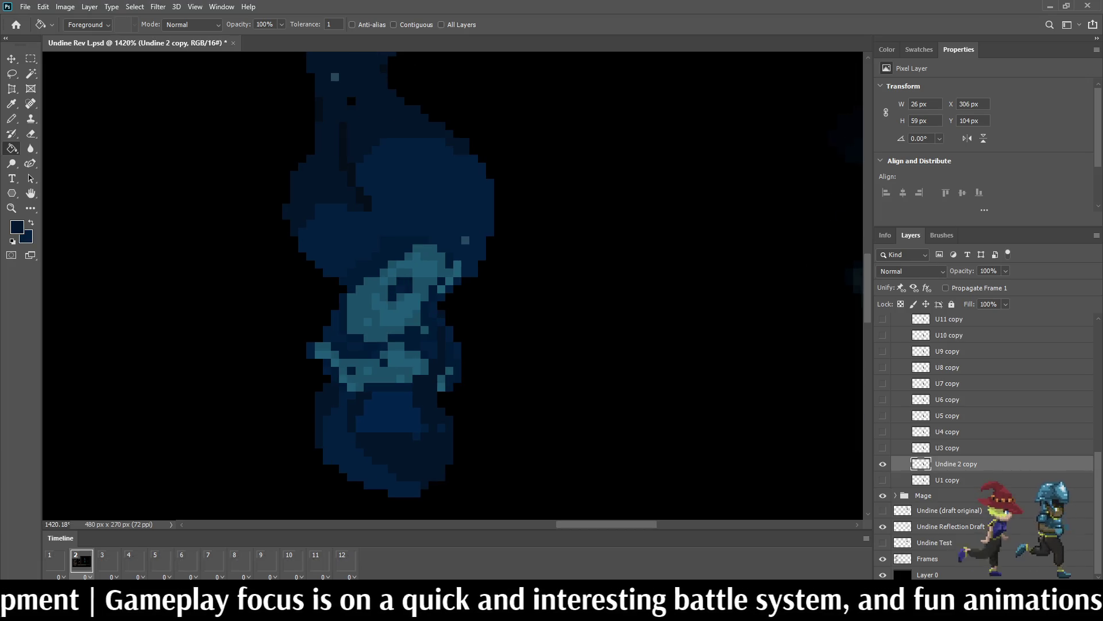
pyautogui.hotkey('ctrl', 'z')
pyautogui.hotkey('ctrl', 'z')
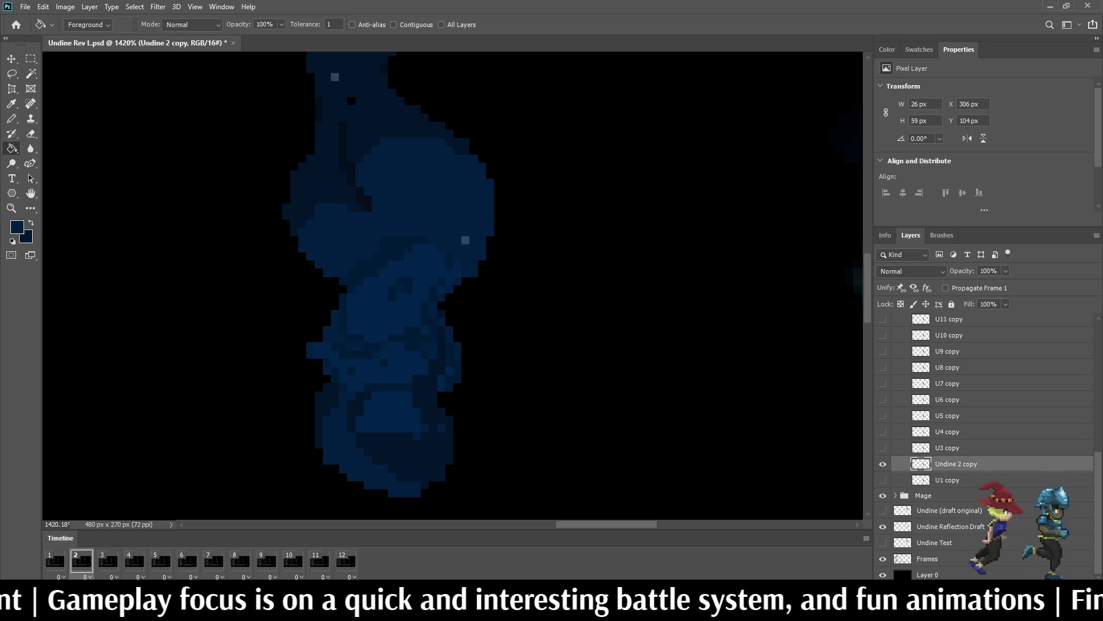
pyautogui.hotkey('ctrl', 'z')
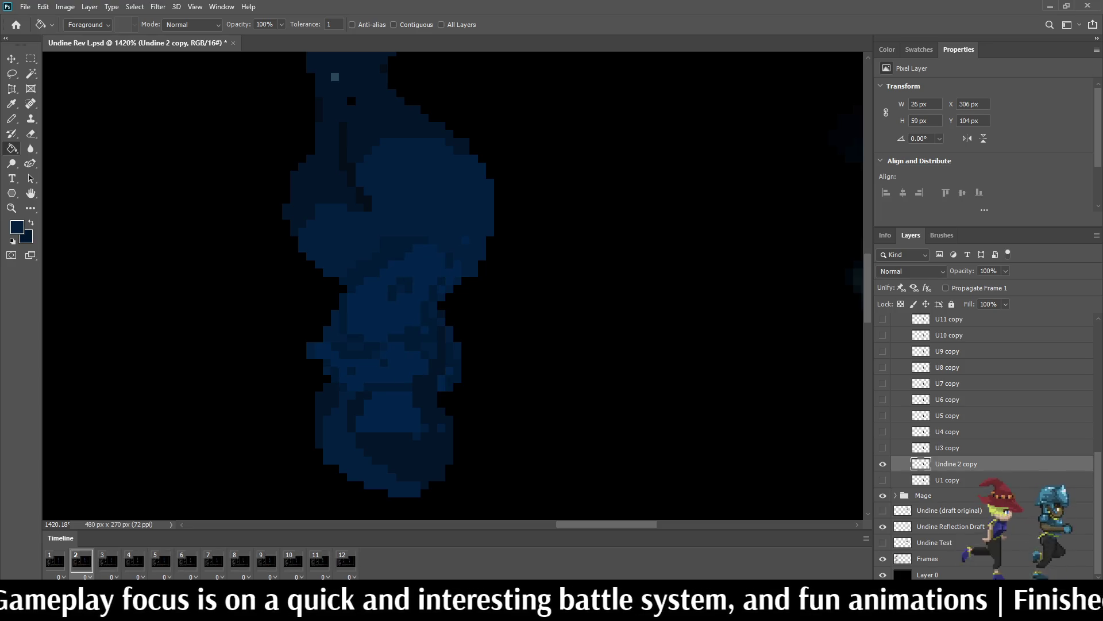
pyautogui.hotkey('ctrl', 'shift', 'z')
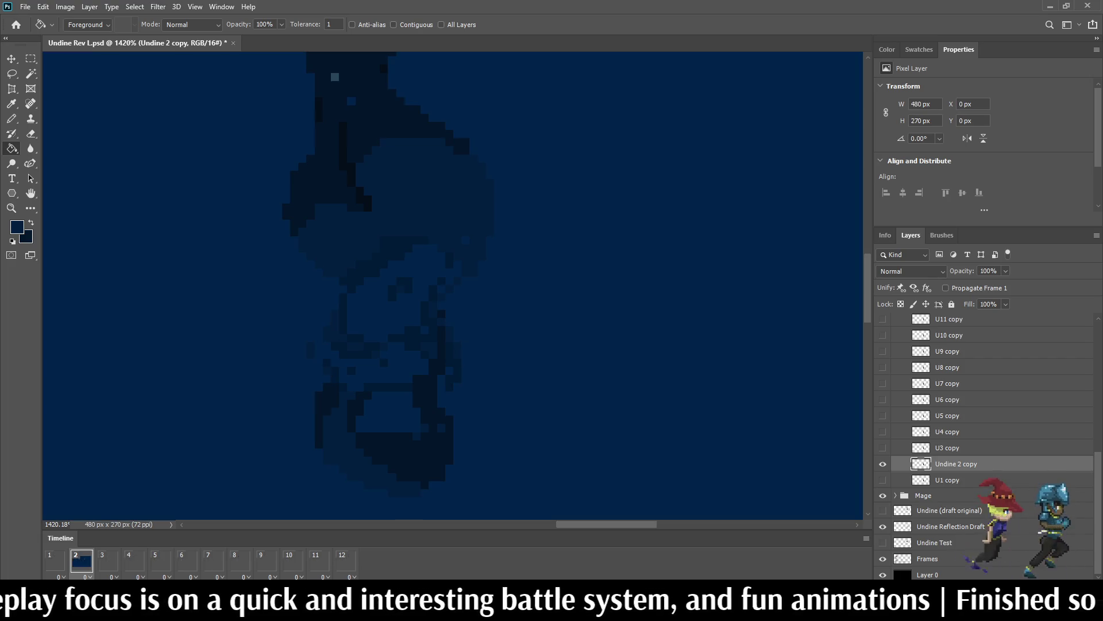
pyautogui.hotkey('ctrl', 'z')
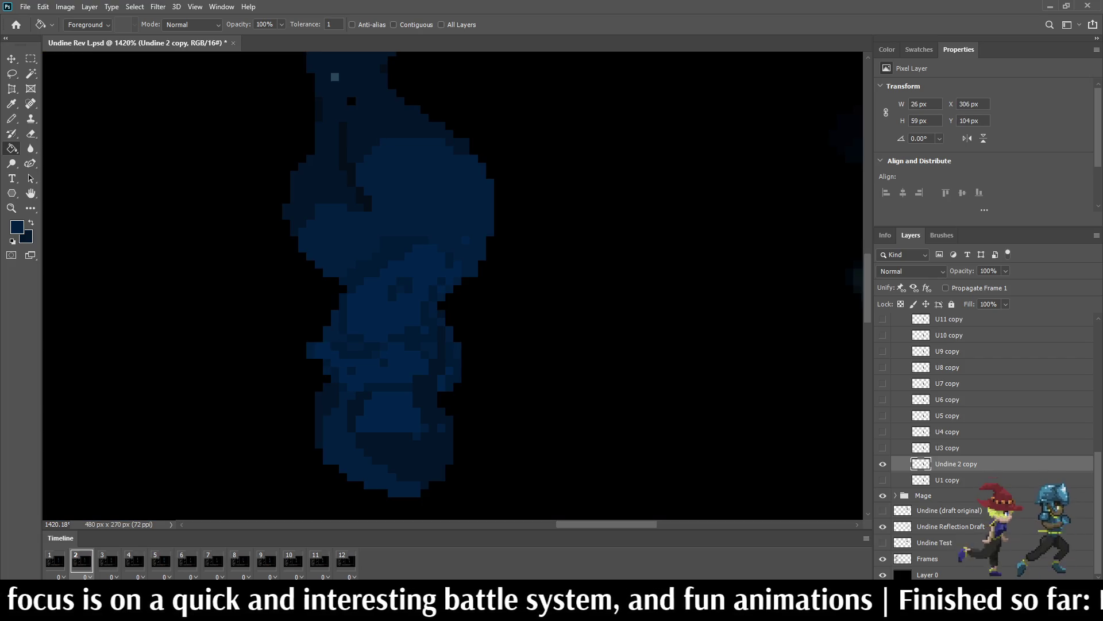
# Step: On frame 3, darken the U3 copy reflection's face and collar pixels navy
pyautogui.press('space')
pyautogui.hotkey('alt', ']')
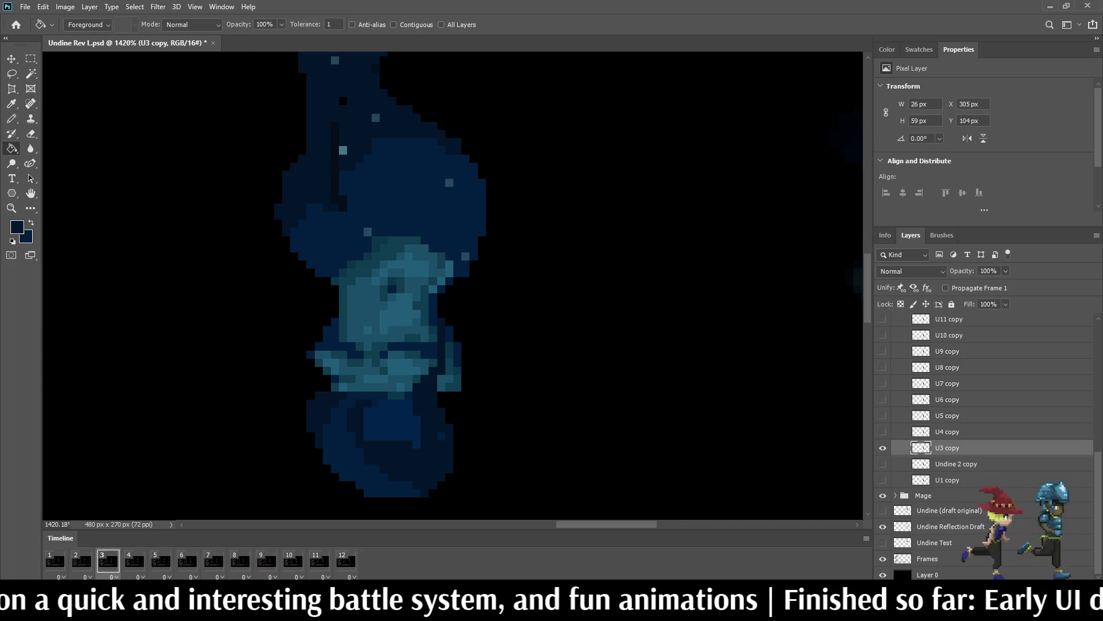
pyautogui.hotkey('ctrl', 'z')
pyautogui.hotkey('ctrl', 'z')
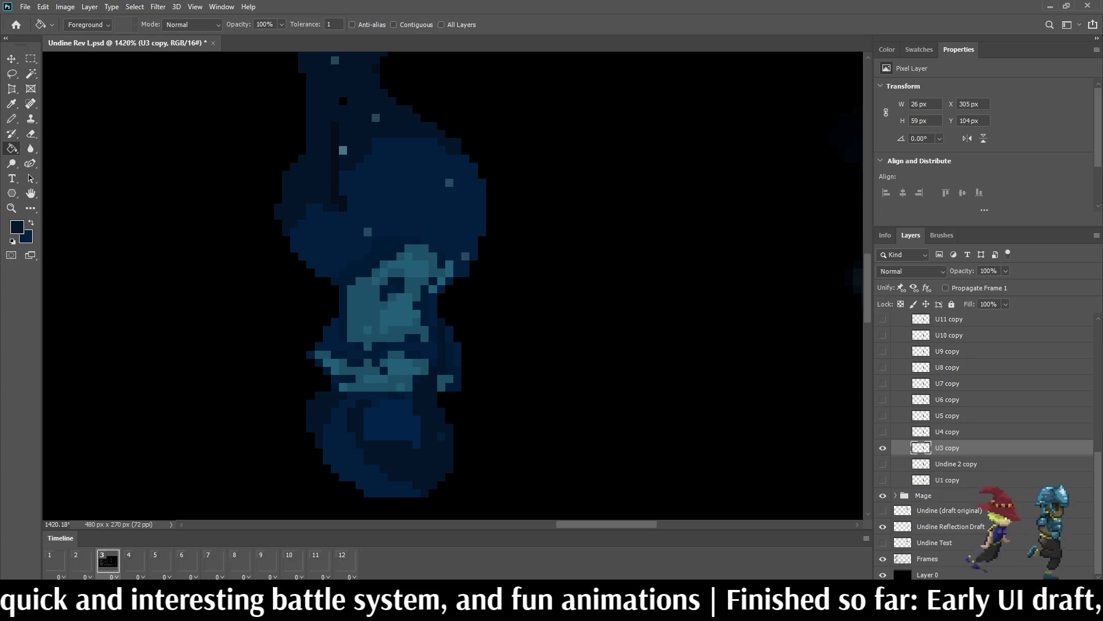
pyautogui.hotkey('ctrl', 'z')
pyautogui.hotkey('ctrl', 'z')
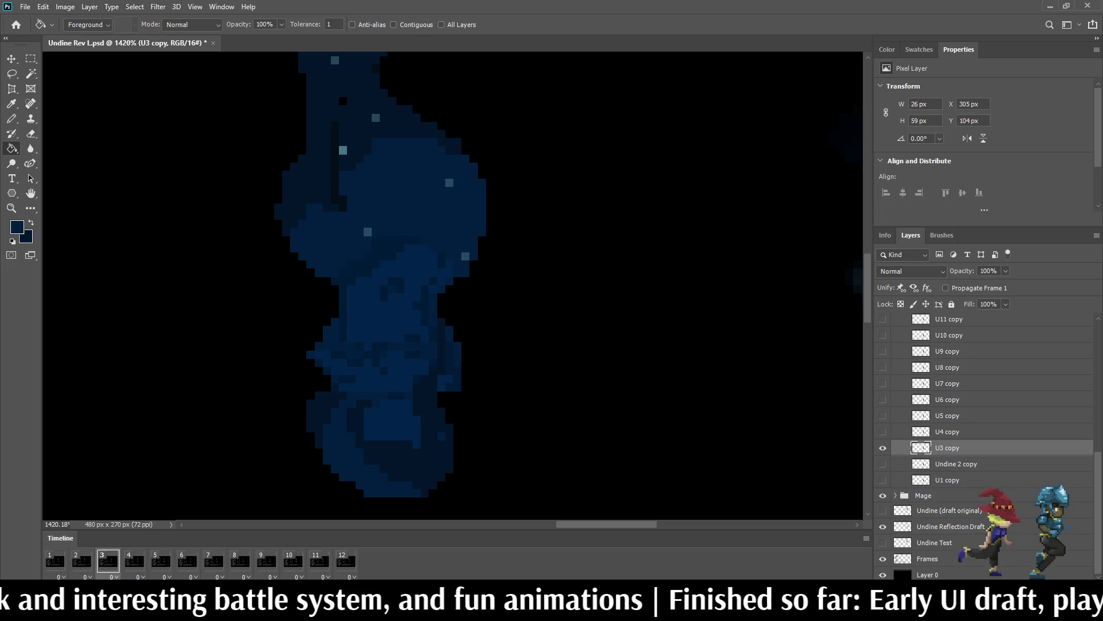
pyautogui.hotkey('ctrl', 'z')
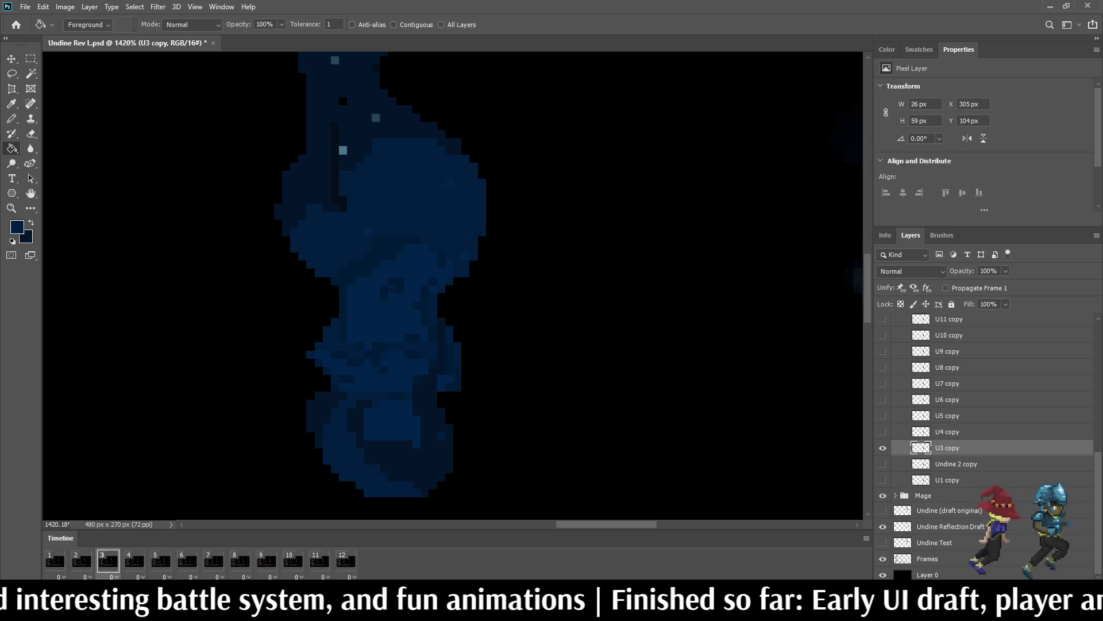
pyautogui.press('space')
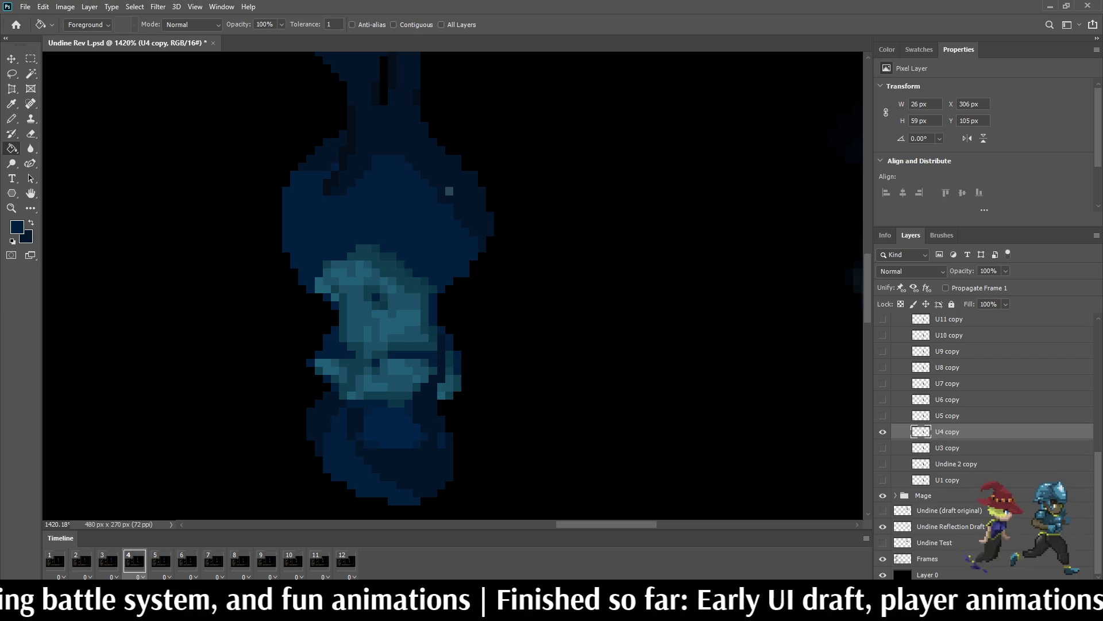
# Step: Darken frame 4's face and body and frame 5's torso and belt highlights to dark navy
pyautogui.hotkey('ctrl', 'z')
pyautogui.hotkey('ctrl', 'z')
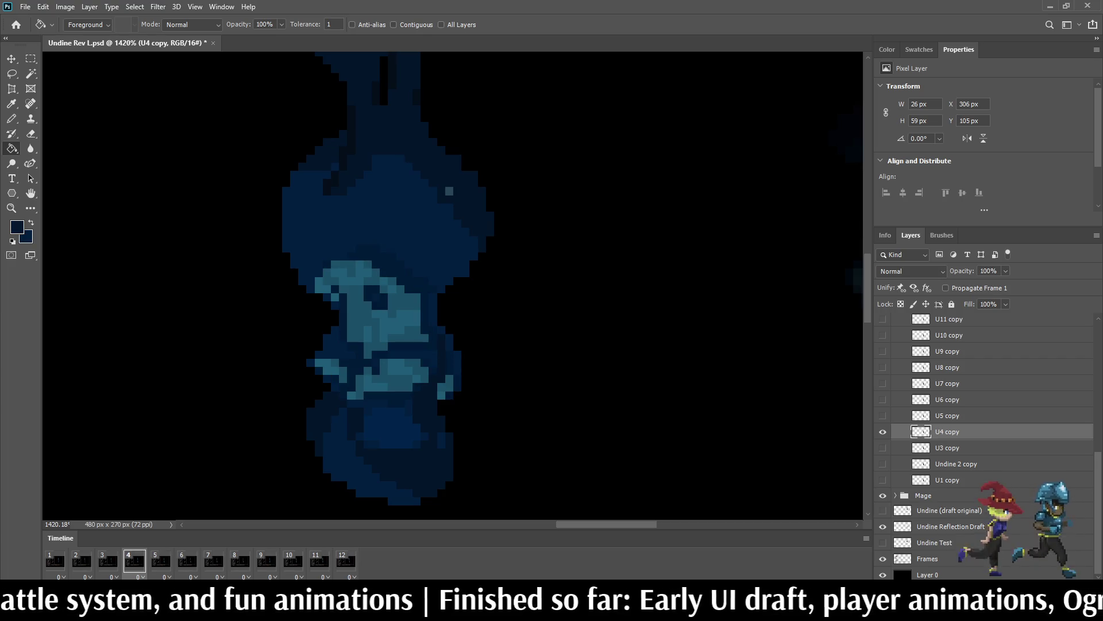
pyautogui.hotkey('ctrl', 'z')
pyautogui.hotkey('ctrl', 'z')
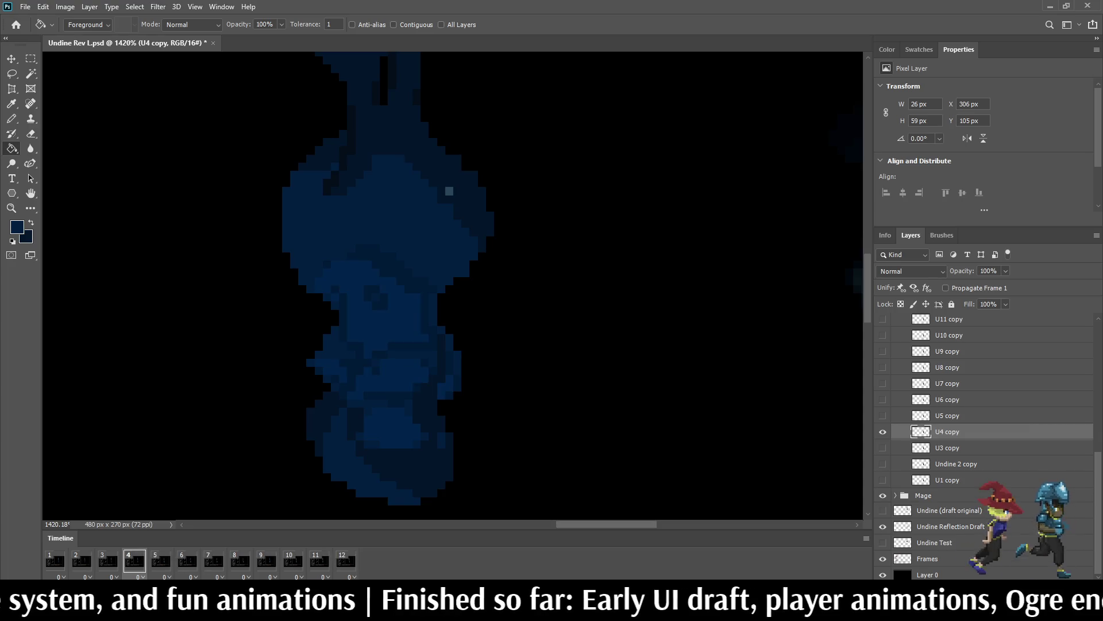
pyautogui.hotkey('ctrl', 'z')
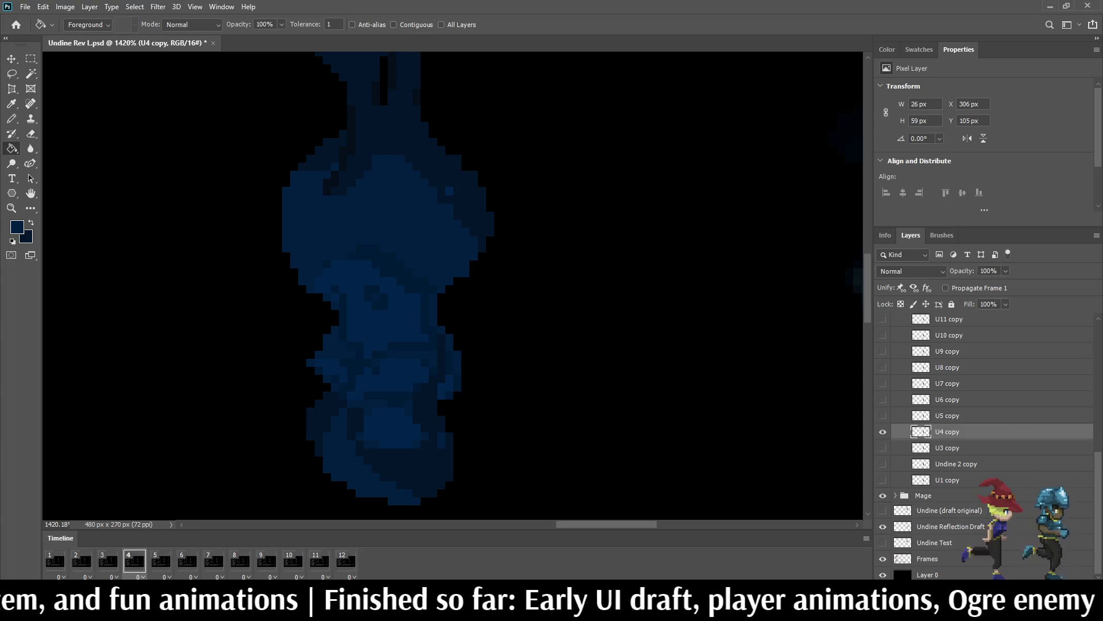
pyautogui.click(161, 561)
pyautogui.click(947, 416)
pyautogui.hotkey('ctrl', 'z')
pyautogui.hotkey('ctrl', 'z')
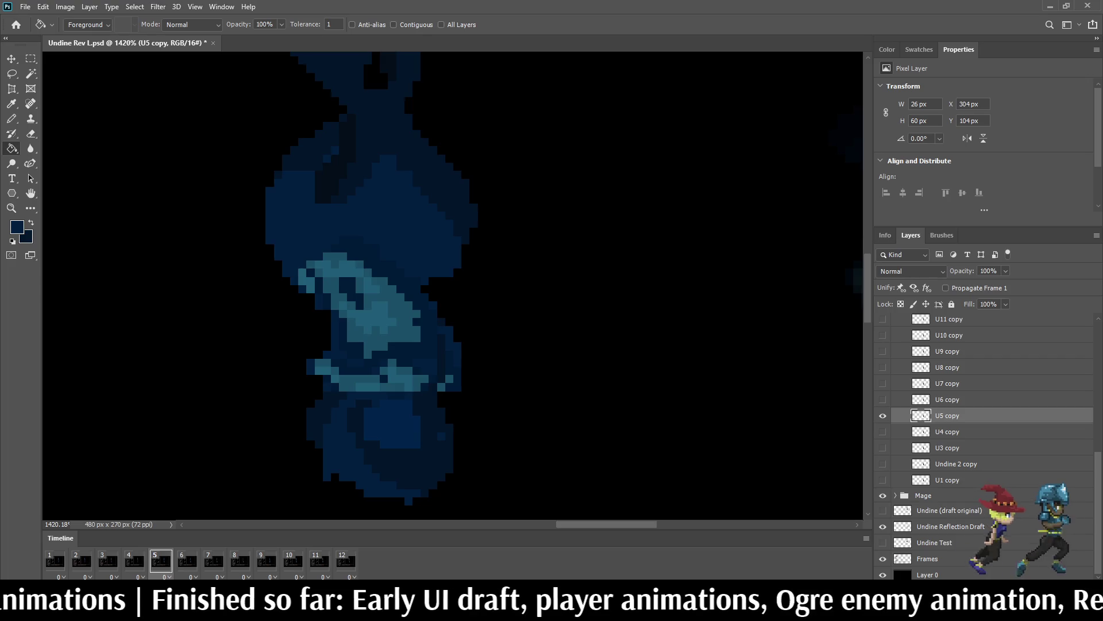
pyautogui.hotkey('ctrl', 'z')
pyautogui.hotkey('ctrl', 'z')
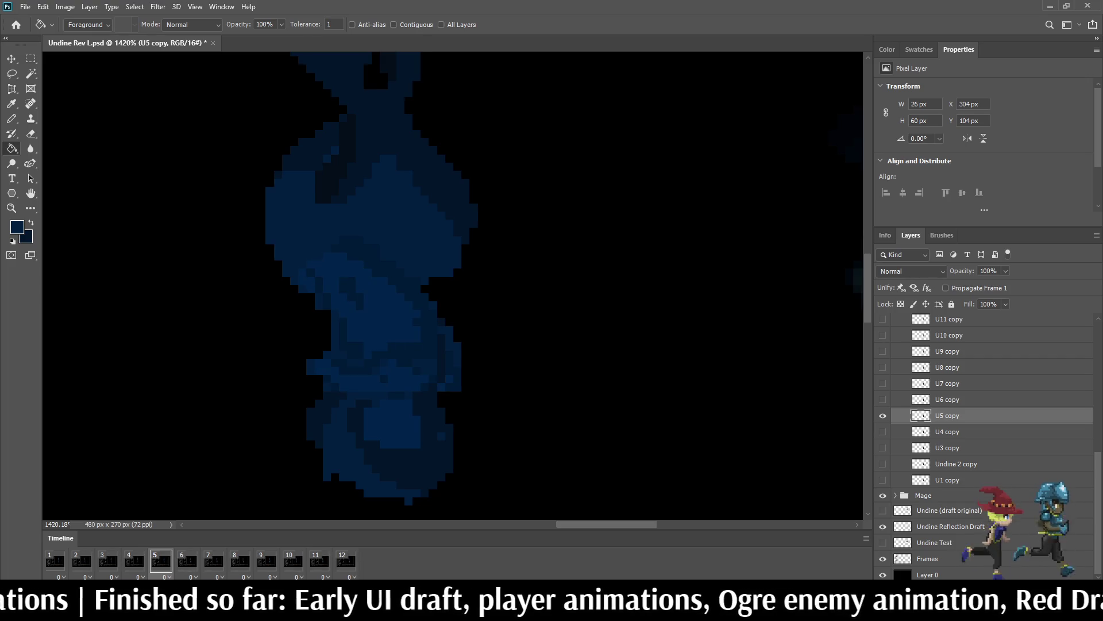
# Step: Darken the torso and belt highlights of frame 6's reflection navy
pyautogui.press('space')
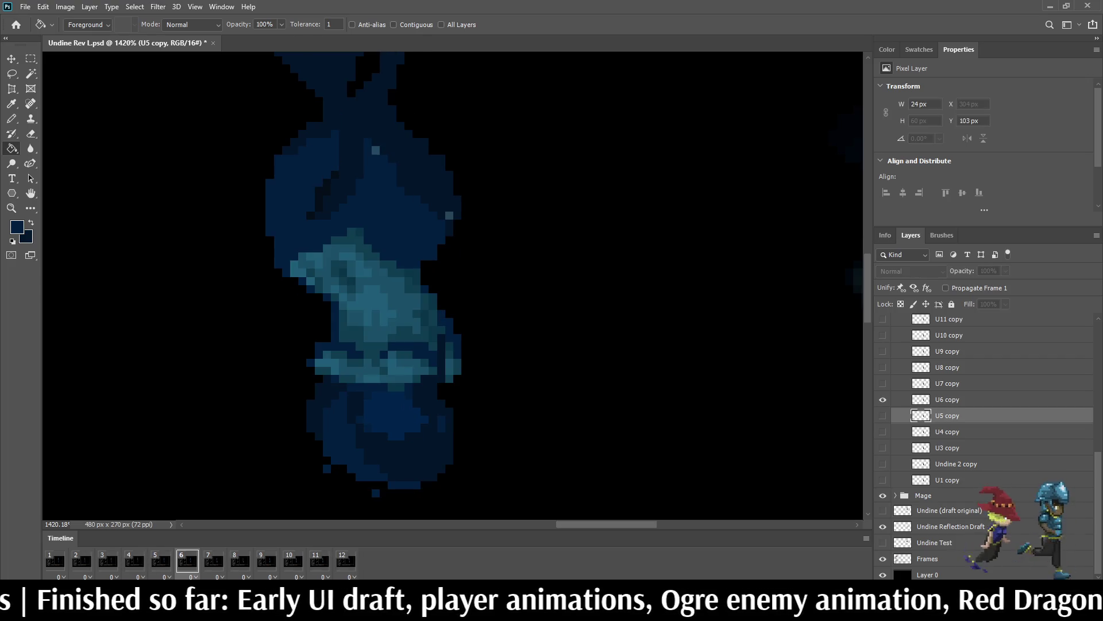
pyautogui.hotkey('ctrl', 'z')
pyautogui.hotkey('ctrl', 'z')
pyautogui.hotkey('ctrl', 'z')
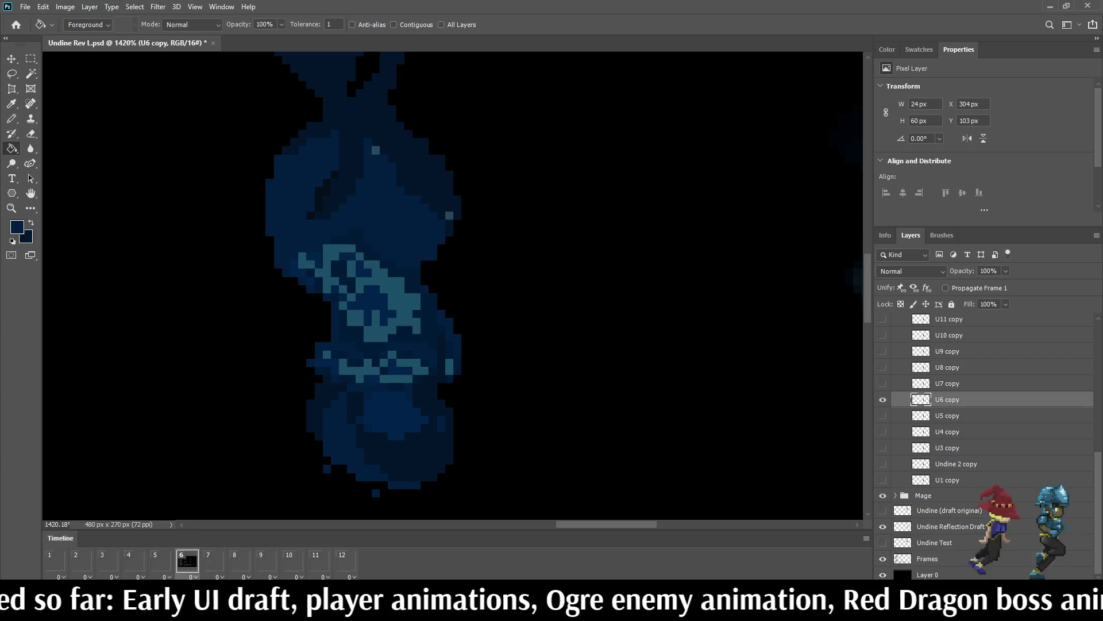
pyautogui.hotkey('ctrl', 'z')
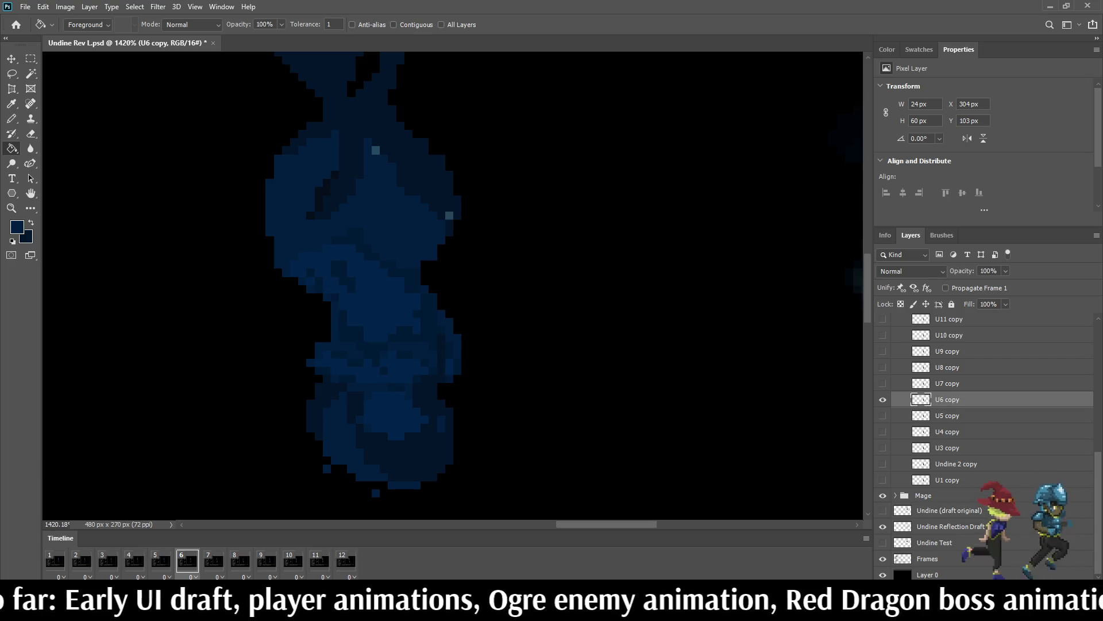
# Step: Turn one teal shade across the frame 10 reflection layer dark navy
pyautogui.click(214, 561)
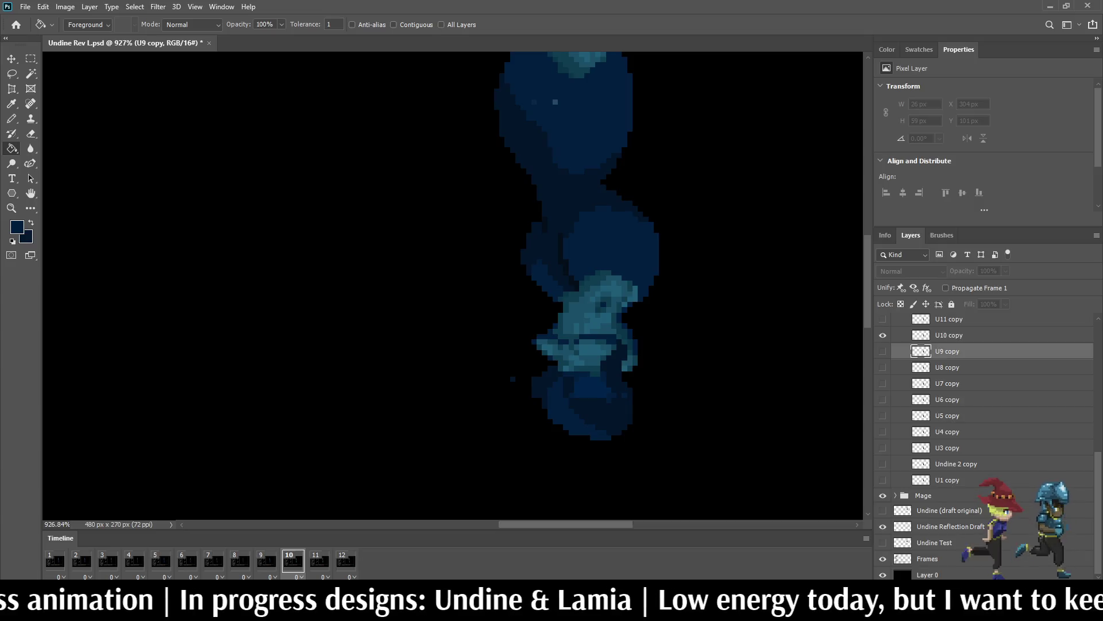
pyautogui.click(949, 335)
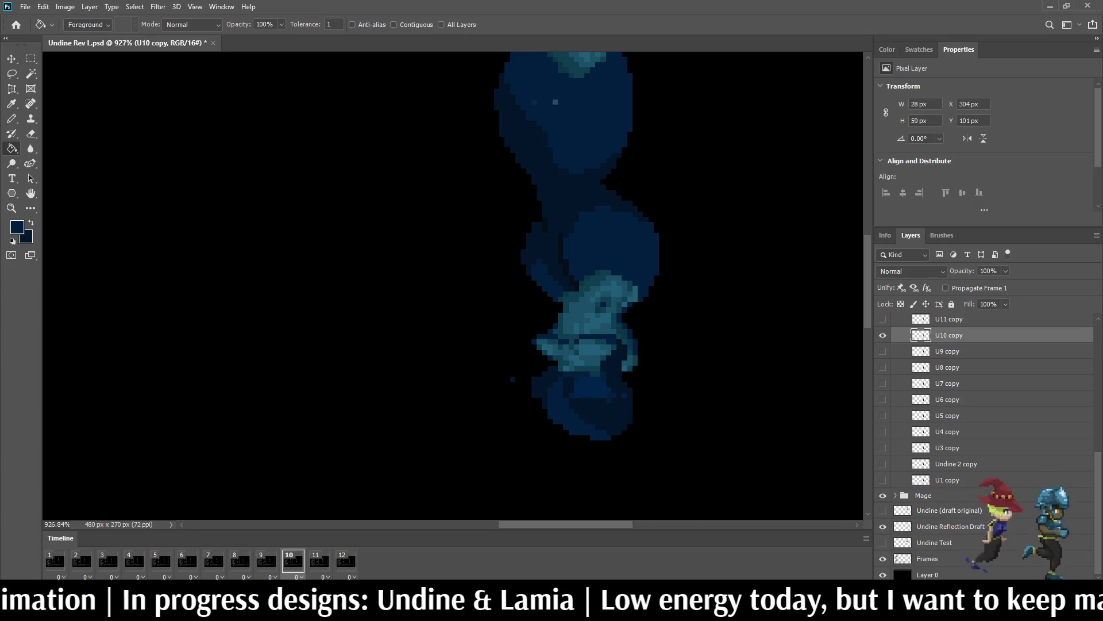
pyautogui.scroll(5, 615, 287)
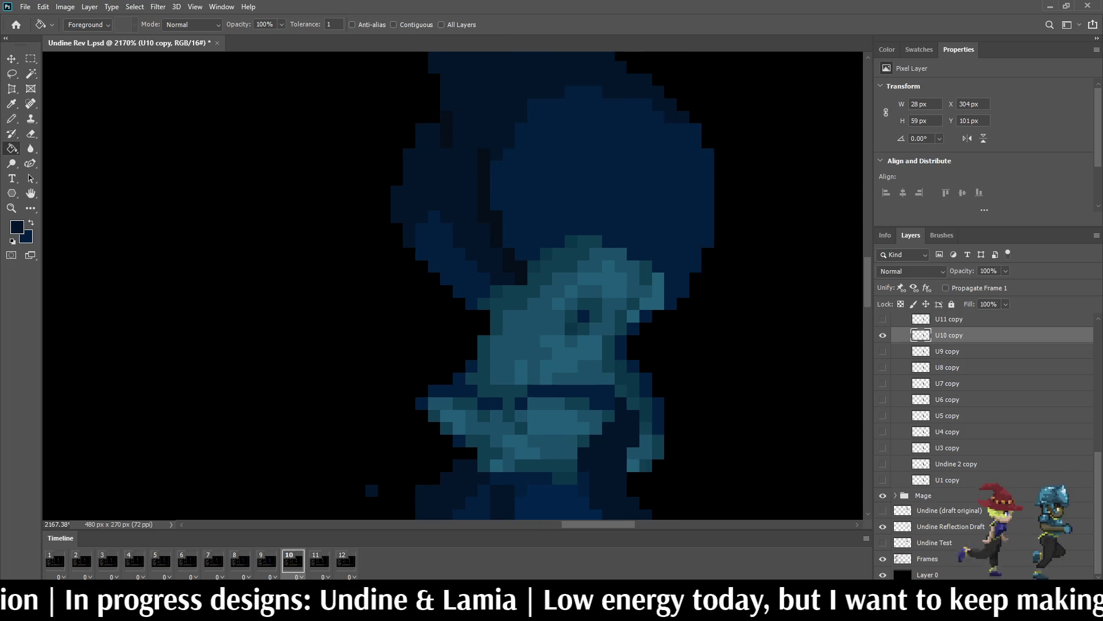
pyautogui.click(483, 331)
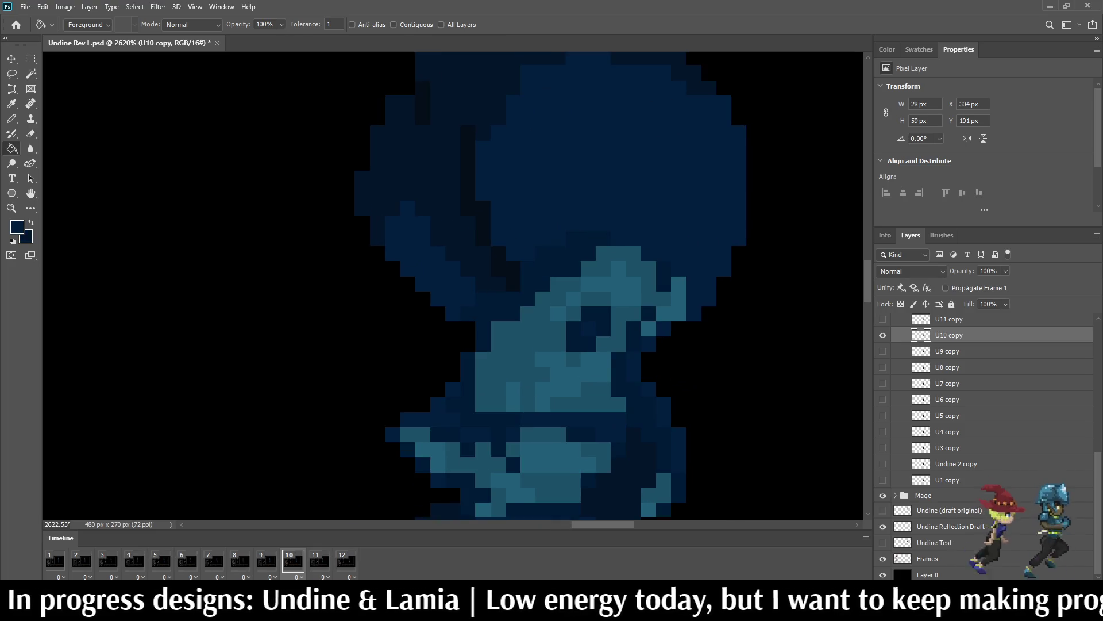
pyautogui.scroll(-5, 581, 136)
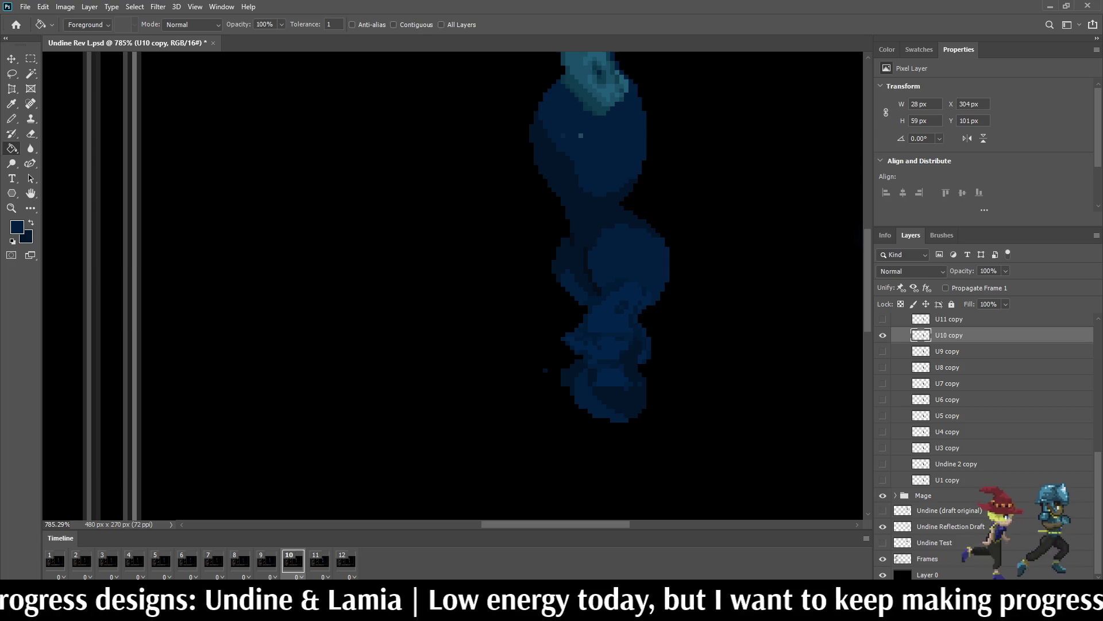
pyautogui.scroll(3, 986, 420)
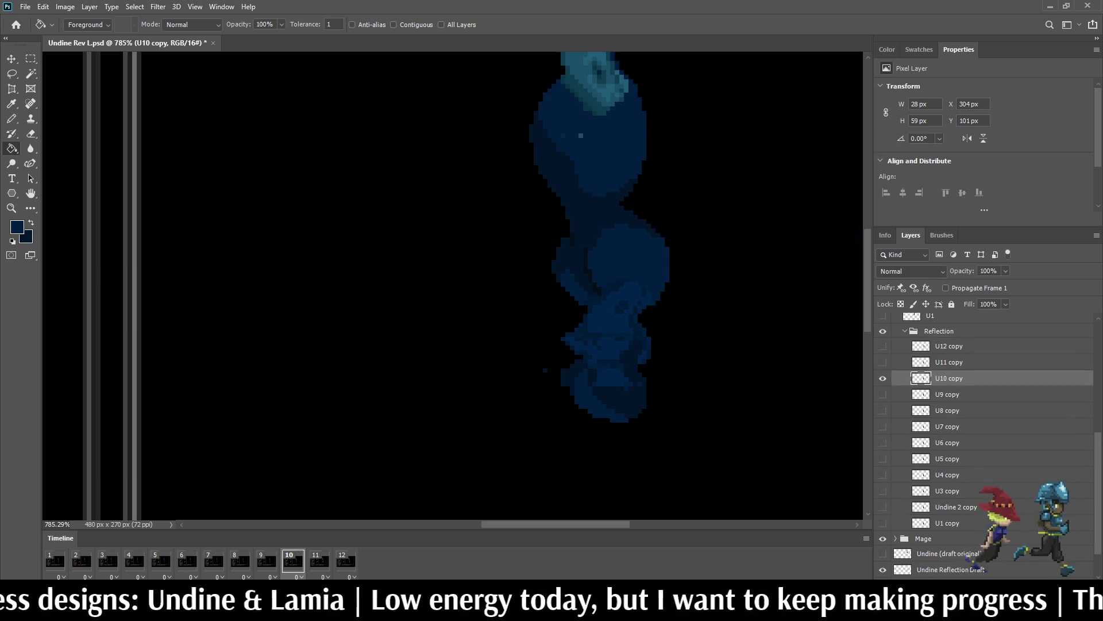
# Step: On frame 11's U11 copy layer, save and turn the lower-body teal pixels dark navy
pyautogui.press('space')
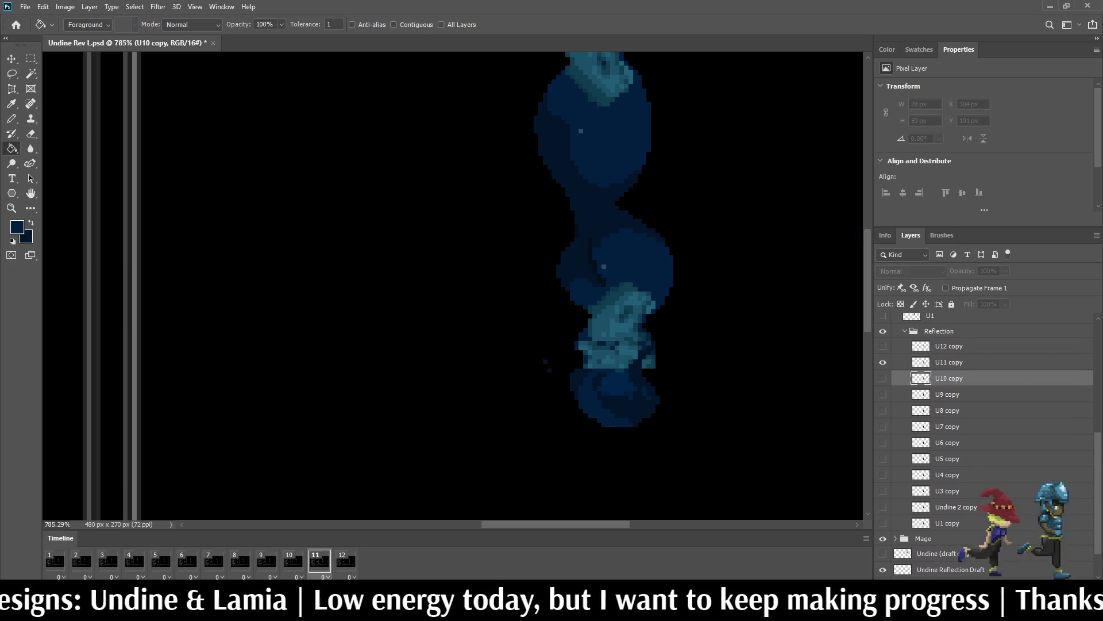
pyautogui.click(949, 362)
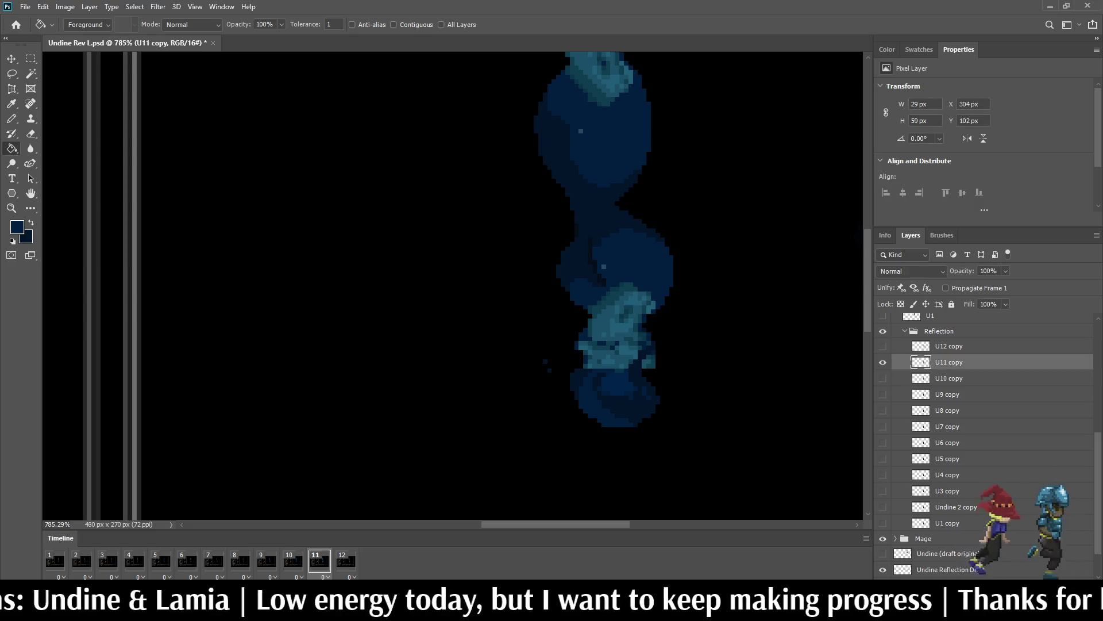
pyautogui.hotkey('ctrl', 's')
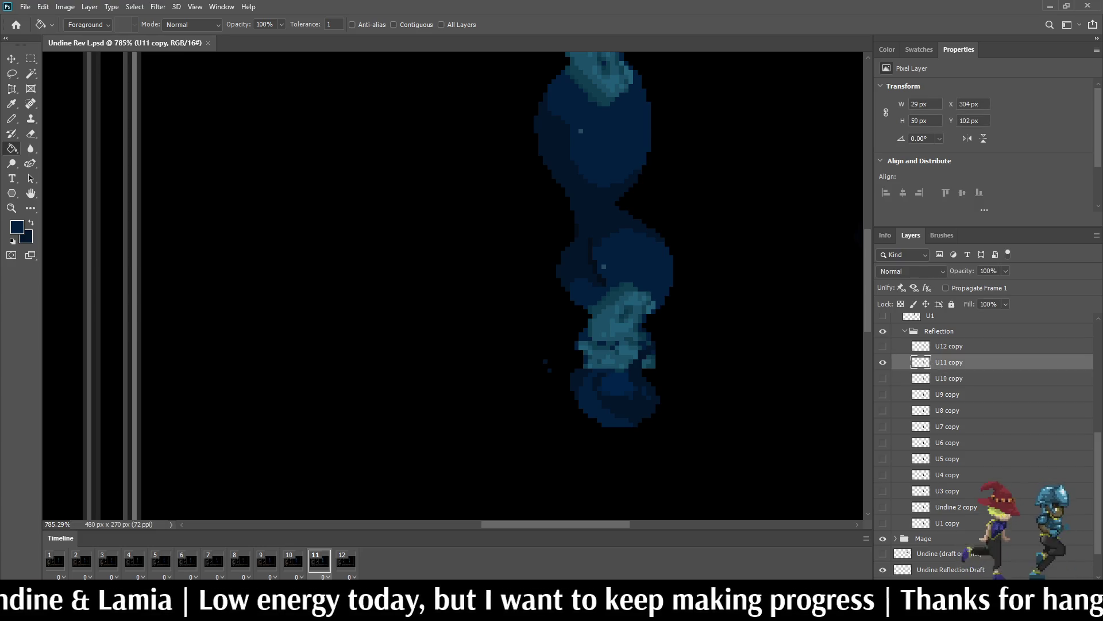
pyautogui.scroll(5, 590, 95)
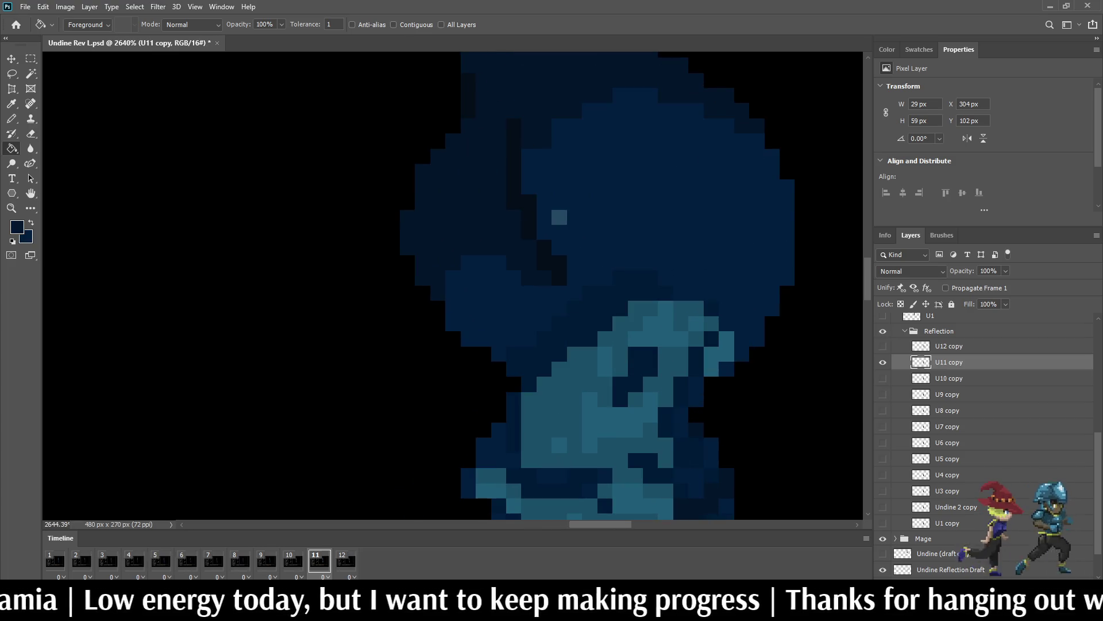
pyautogui.hotkey('ctrl', 'z')
pyautogui.hotkey('ctrl', 'z')
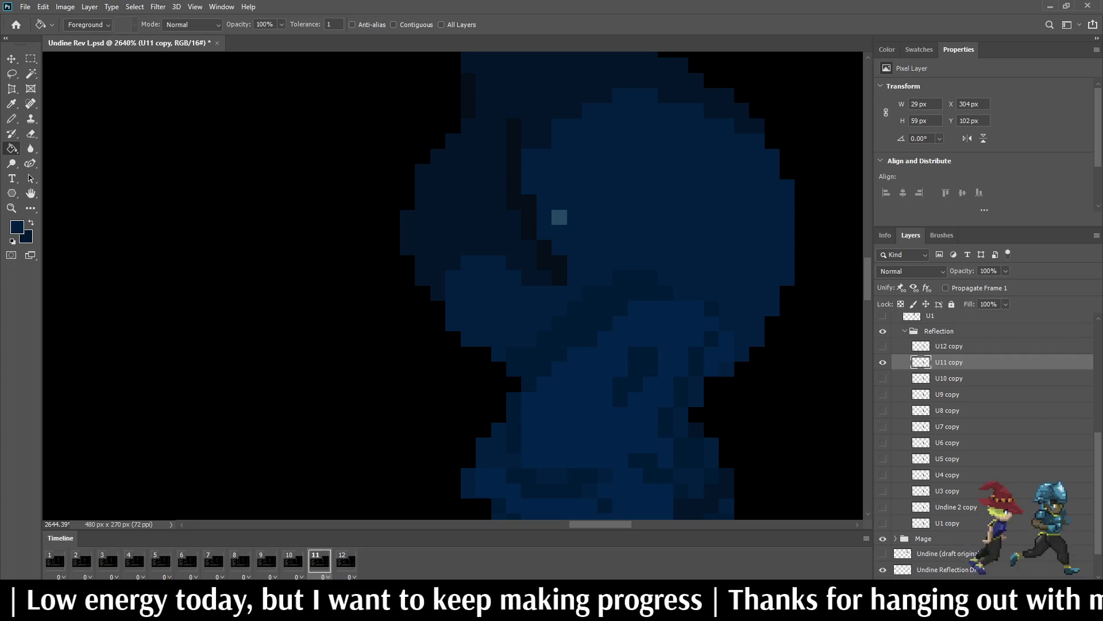
pyautogui.scroll(-5, 590, 95)
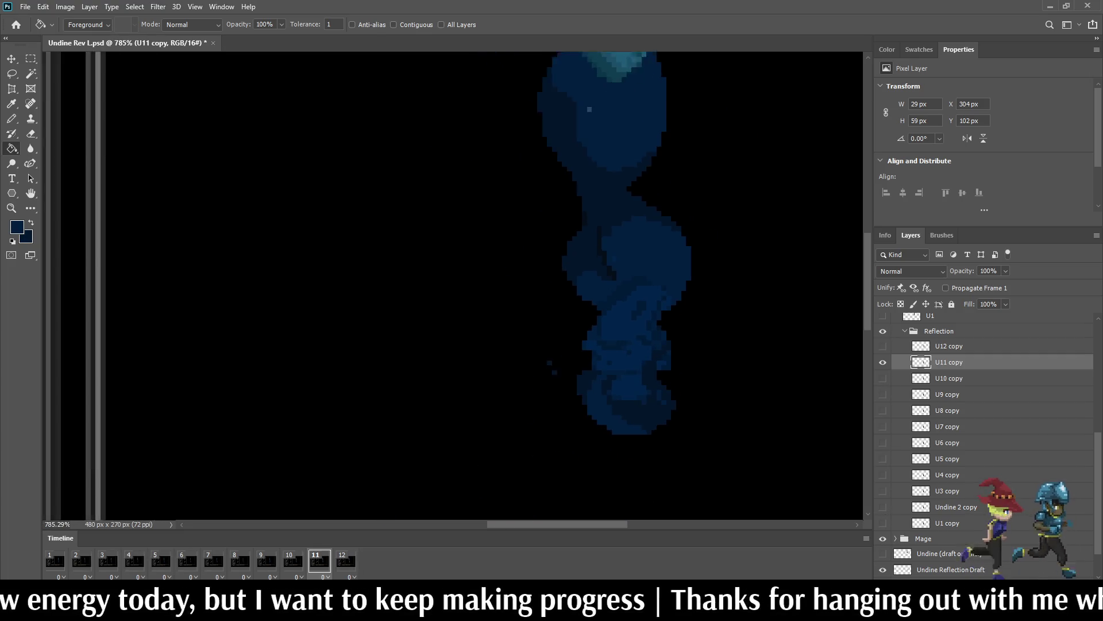
# Step: Fill frame 12's remaining teal shades and leftover light pixels dark navy, then play the animation
pyautogui.press('space')
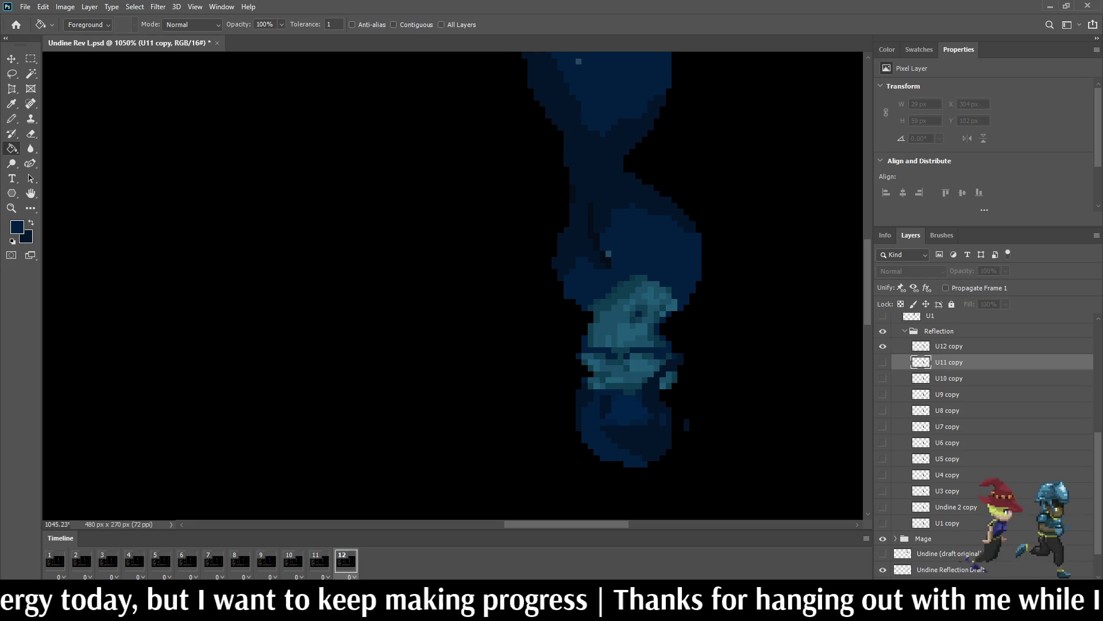
pyautogui.scroll(5, 609, 172)
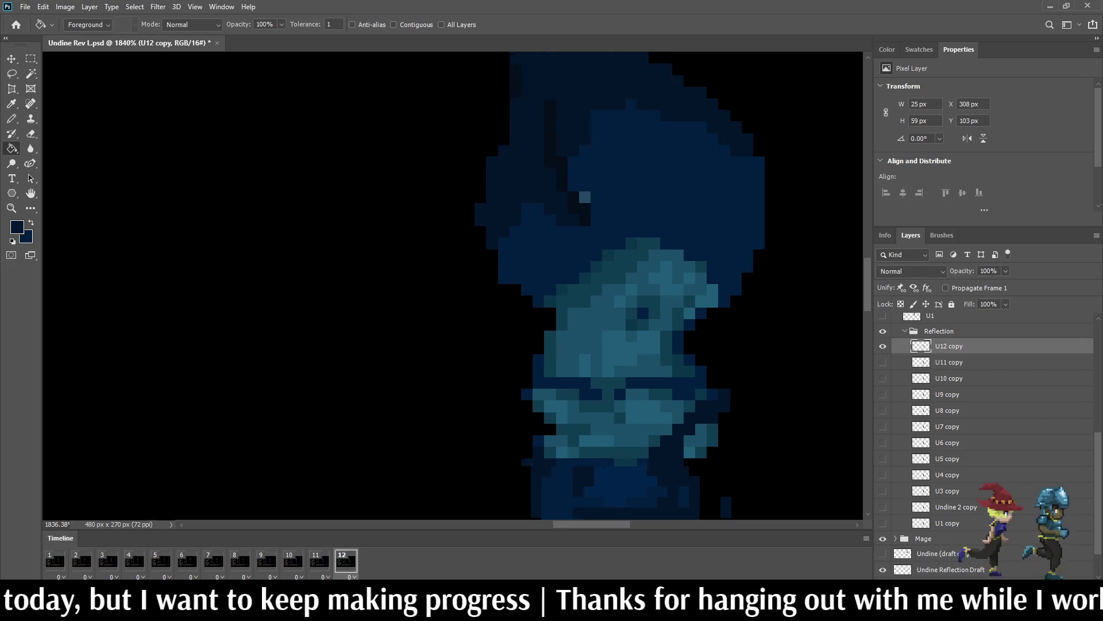
pyautogui.click(561, 296)
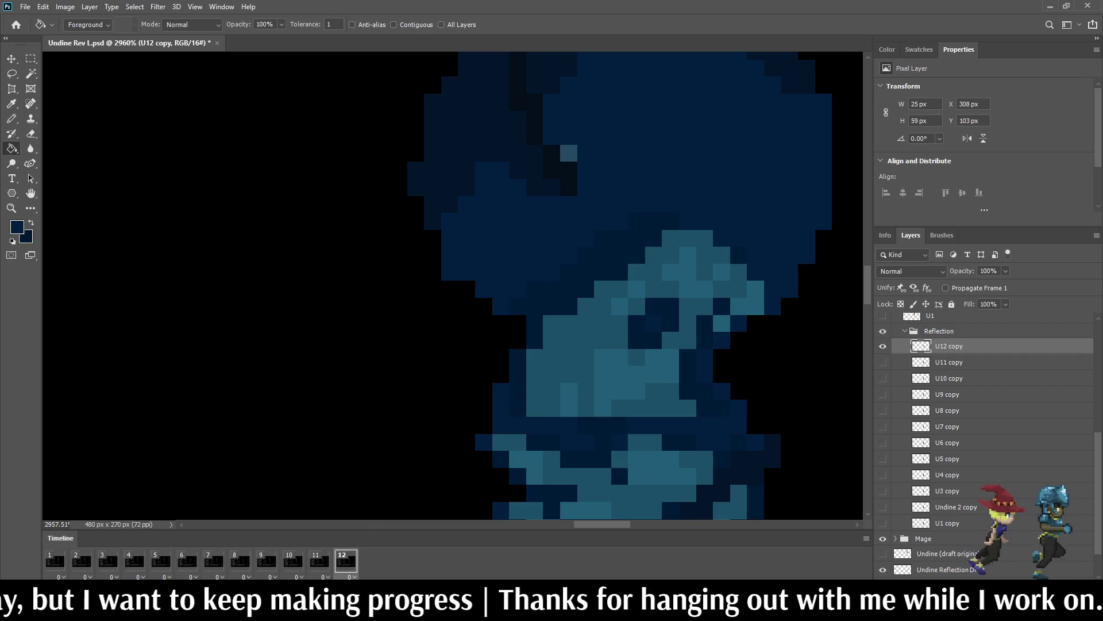
pyautogui.click(560, 333)
pyautogui.click(612, 371)
pyautogui.click(569, 154)
pyautogui.scroll(-5, 569, 229)
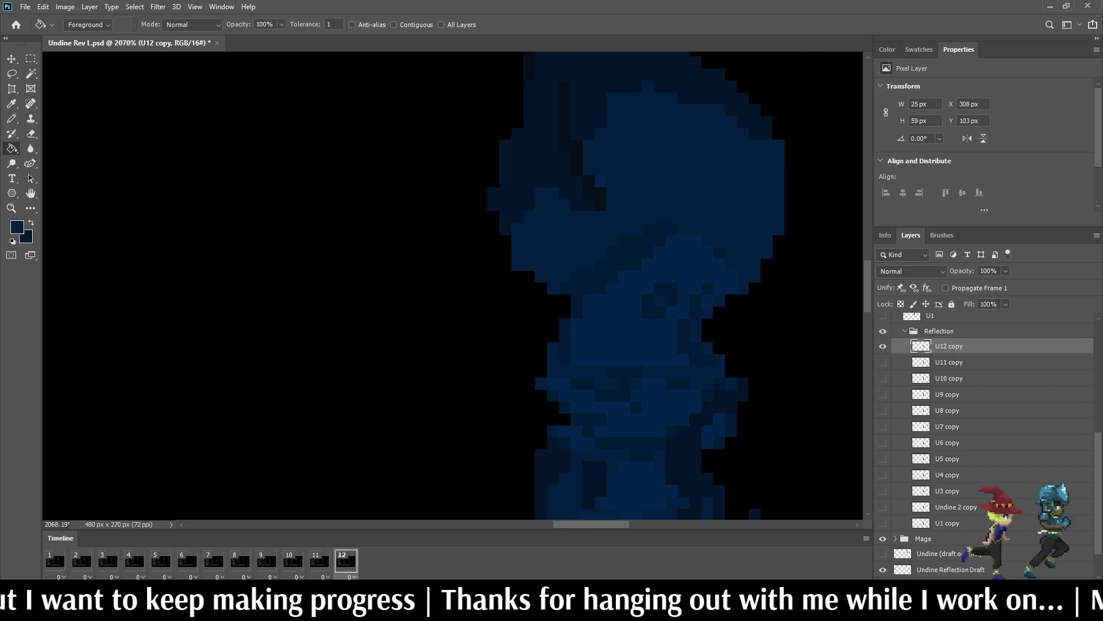
pyautogui.click(134, 560)
pyautogui.press('space')
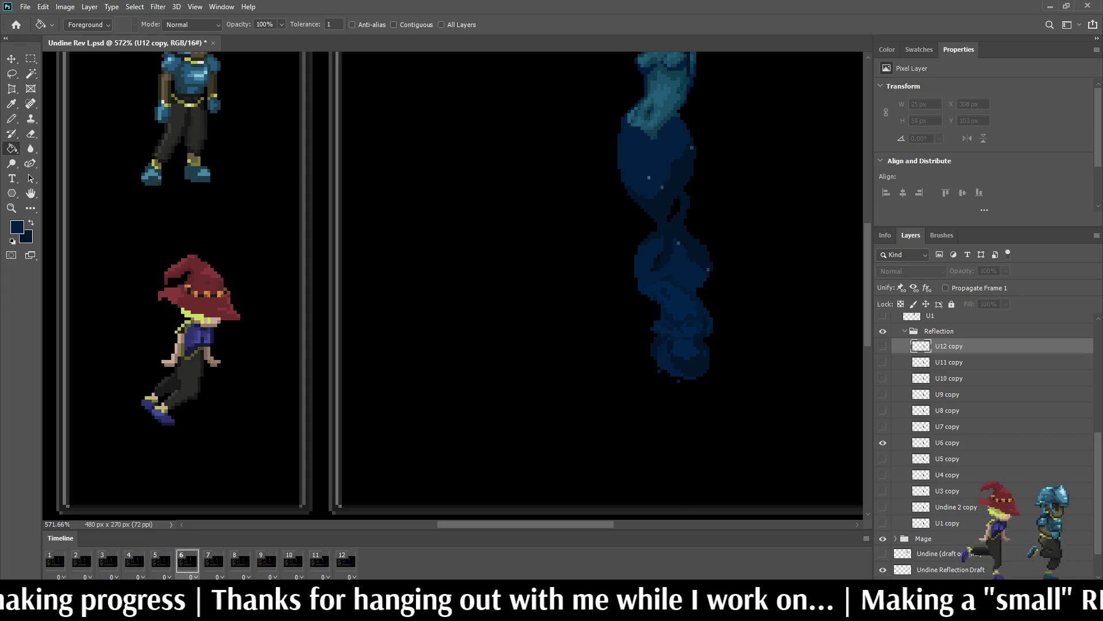
# Step: Stop on frame 6 and fill its stray light-blue pixels navy, with Contiguous turned on
pyautogui.press('space')
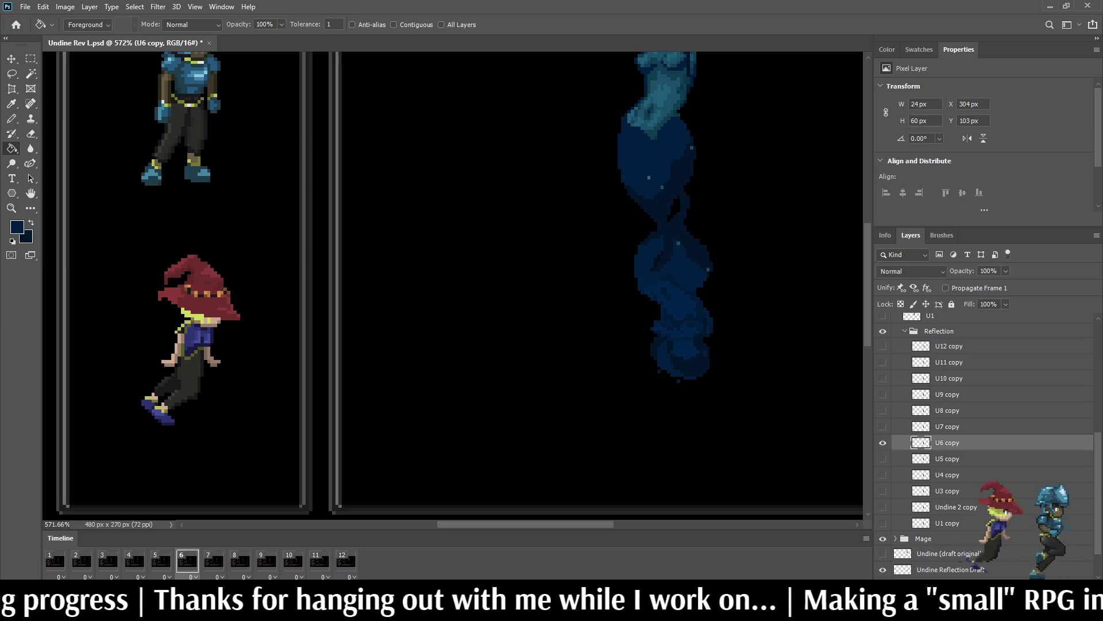
pyautogui.scroll(10, 710, 267)
pyautogui.click(697, 277)
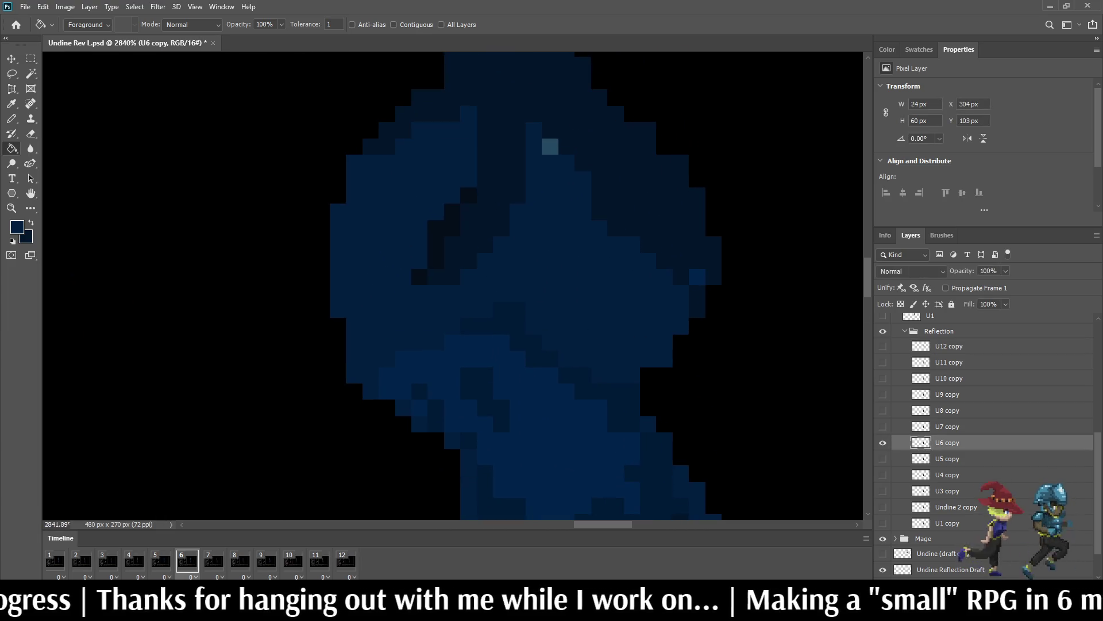
pyautogui.click(550, 147)
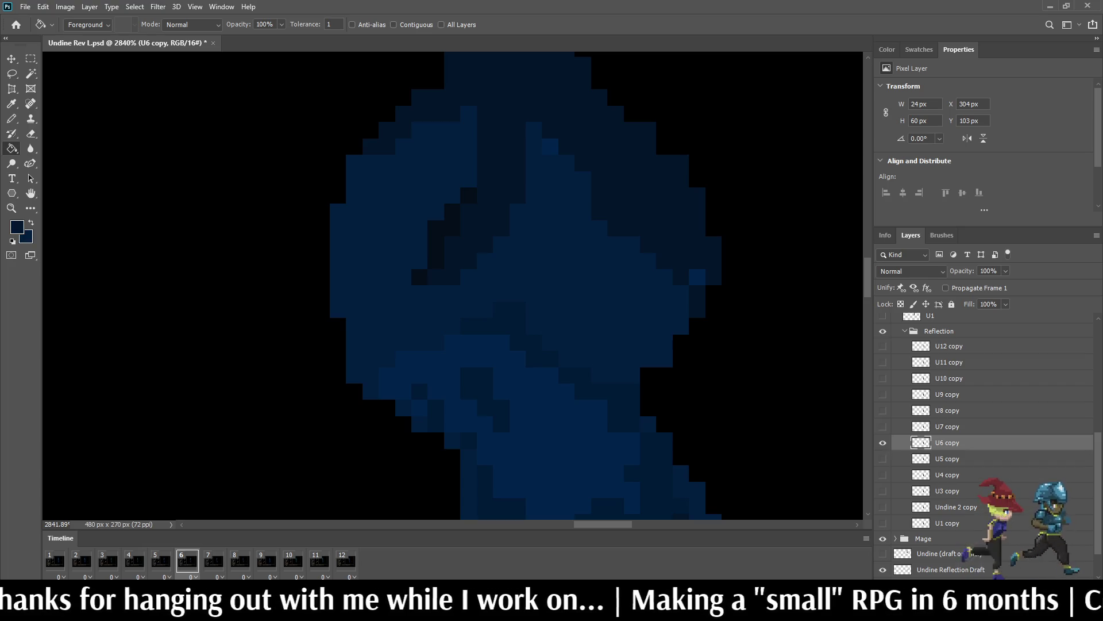
pyautogui.click(393, 25)
pyautogui.click(697, 277)
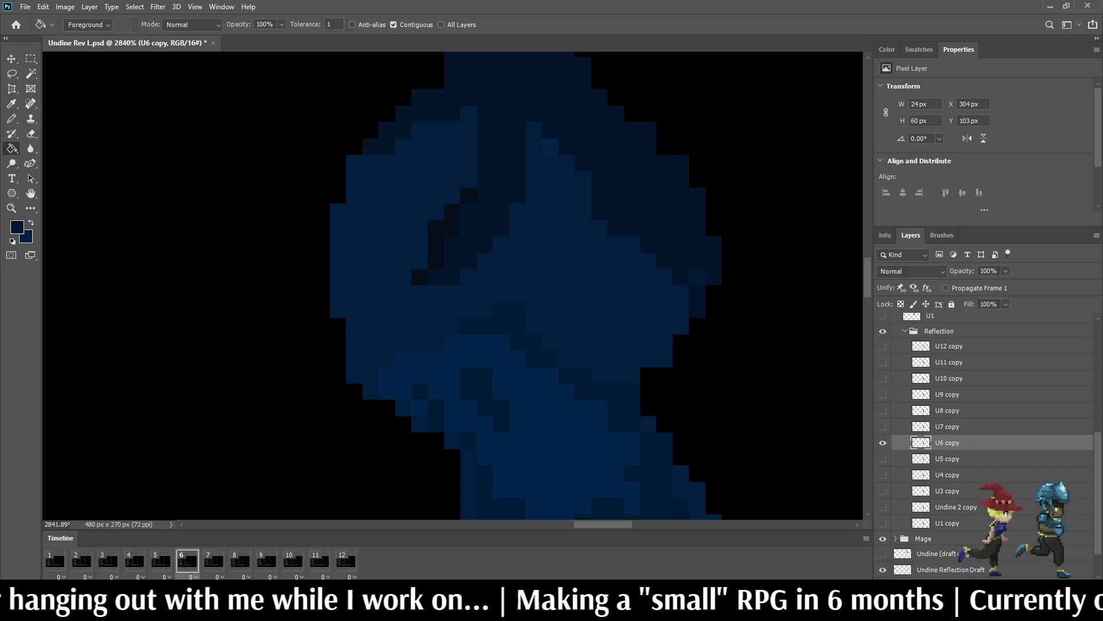
# Step: Replay the animation from frame 7 and make the frame 1 reflection layer active
pyautogui.click(214, 561)
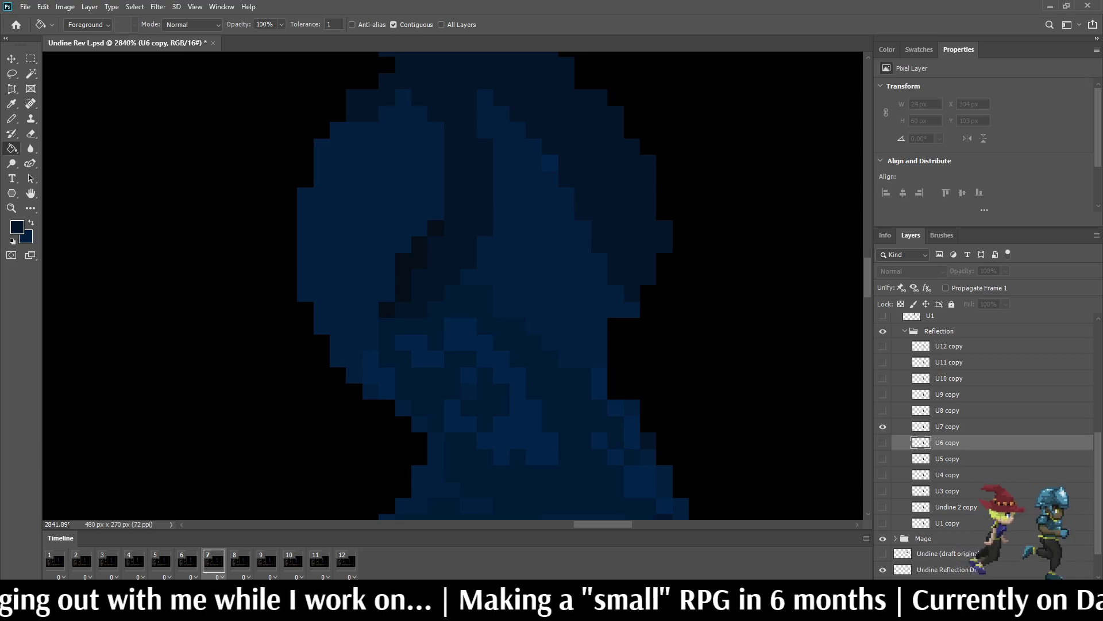
pyautogui.scroll(-5, 575, 287)
pyautogui.press('space')
pyautogui.scroll(-4, 632, 259)
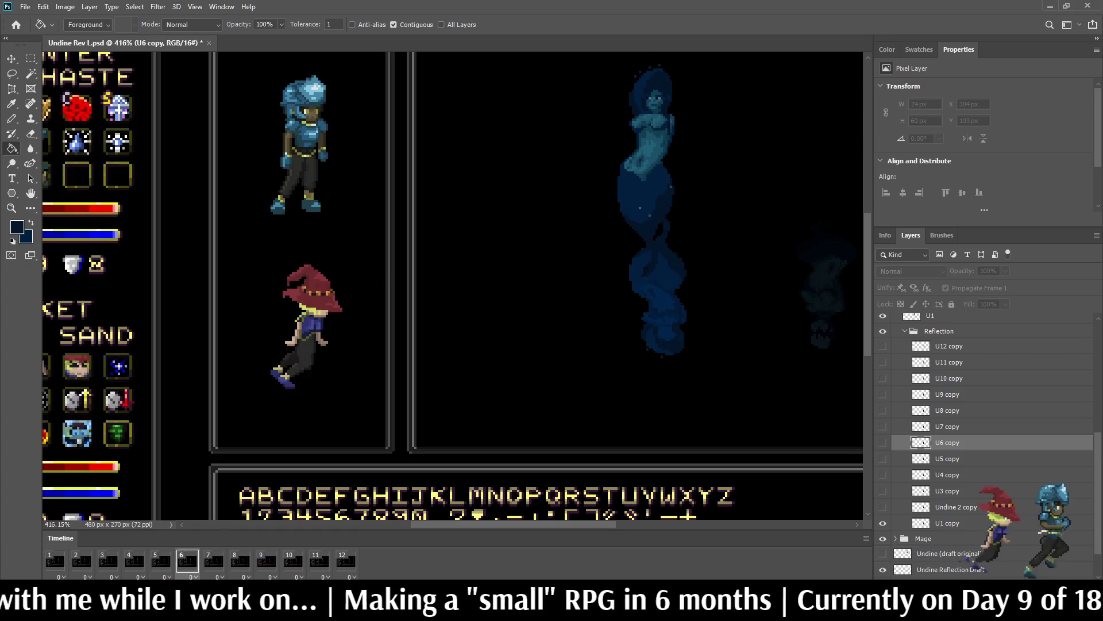
pyautogui.scroll(-2, 419, 279)
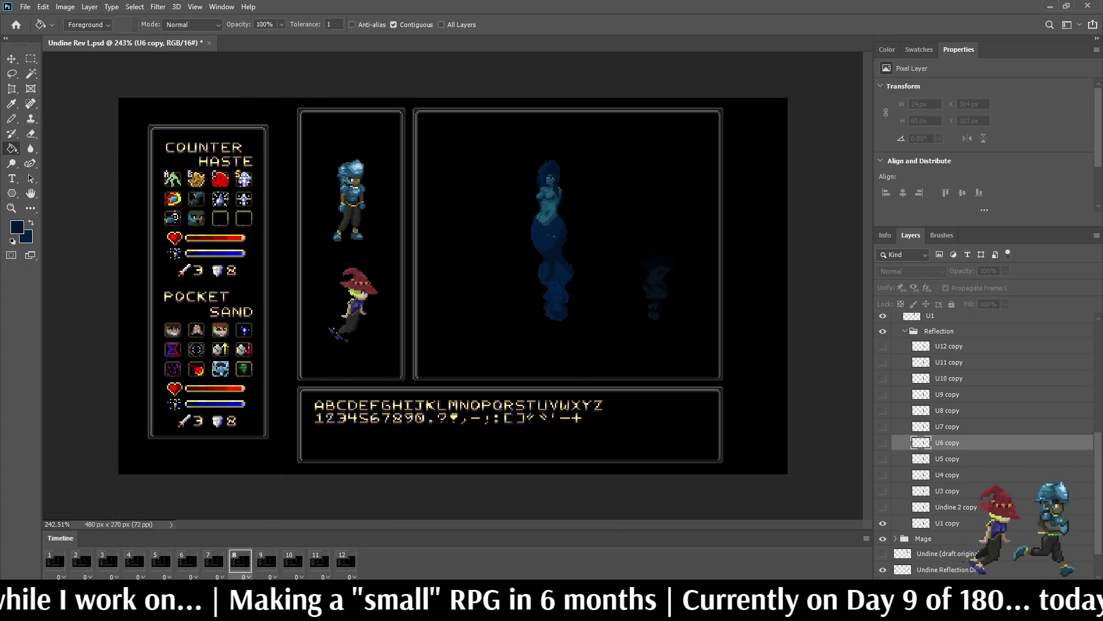
pyautogui.scroll(5, 568, 304)
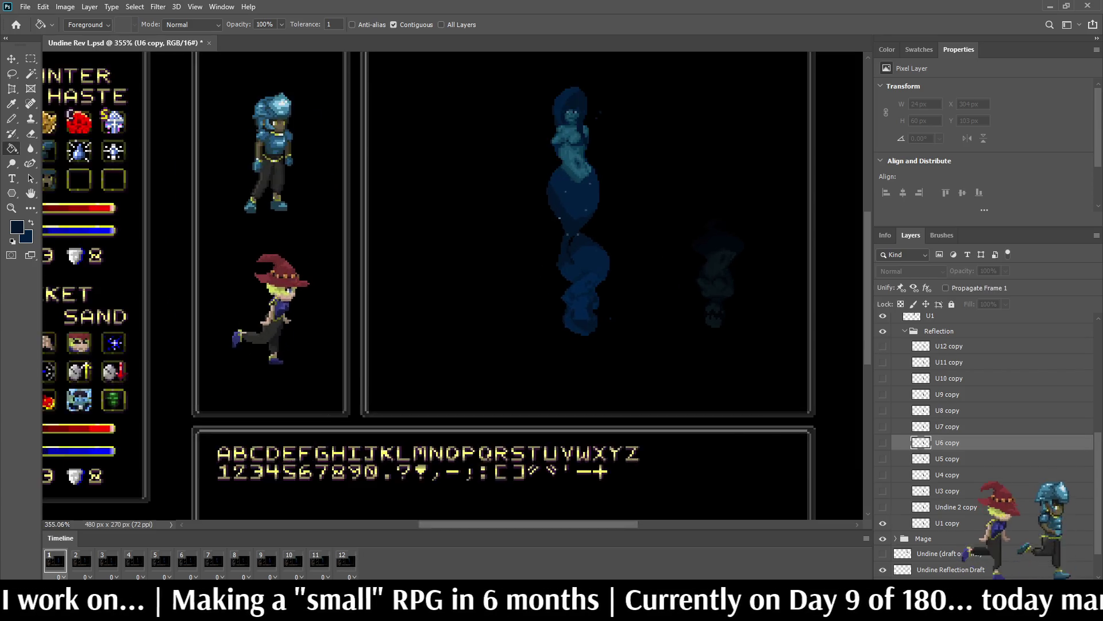
pyautogui.scroll(2, 569, 304)
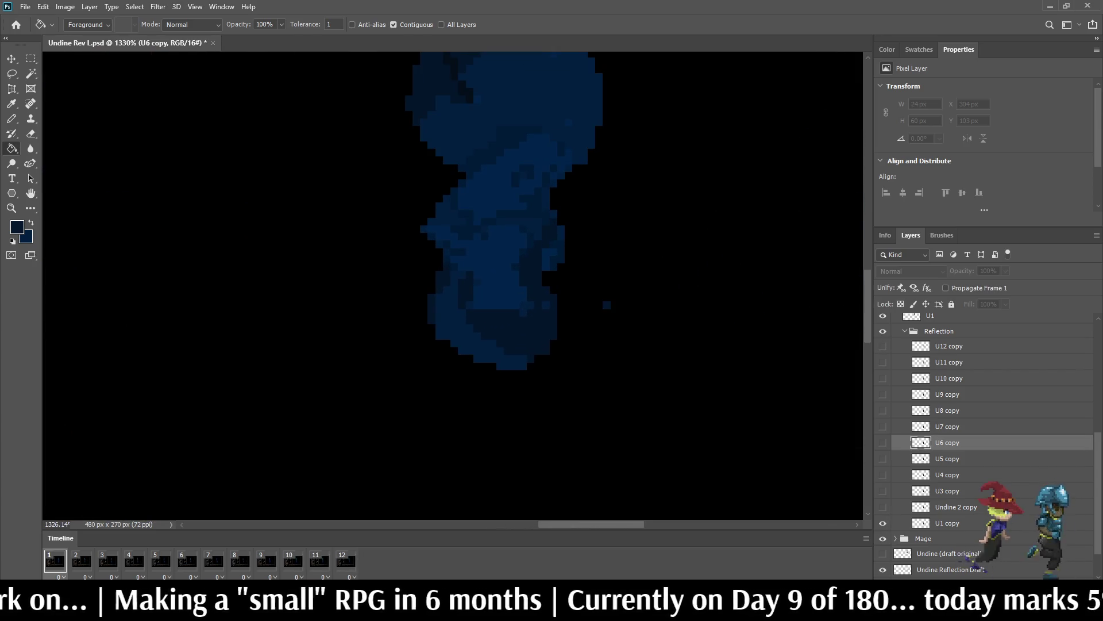
pyautogui.click(947, 522)
# Step: Erase a jagged gap across the middle of the frame 1 reflection
pyautogui.press('e')
pyautogui.scroll(1, 513, 347)
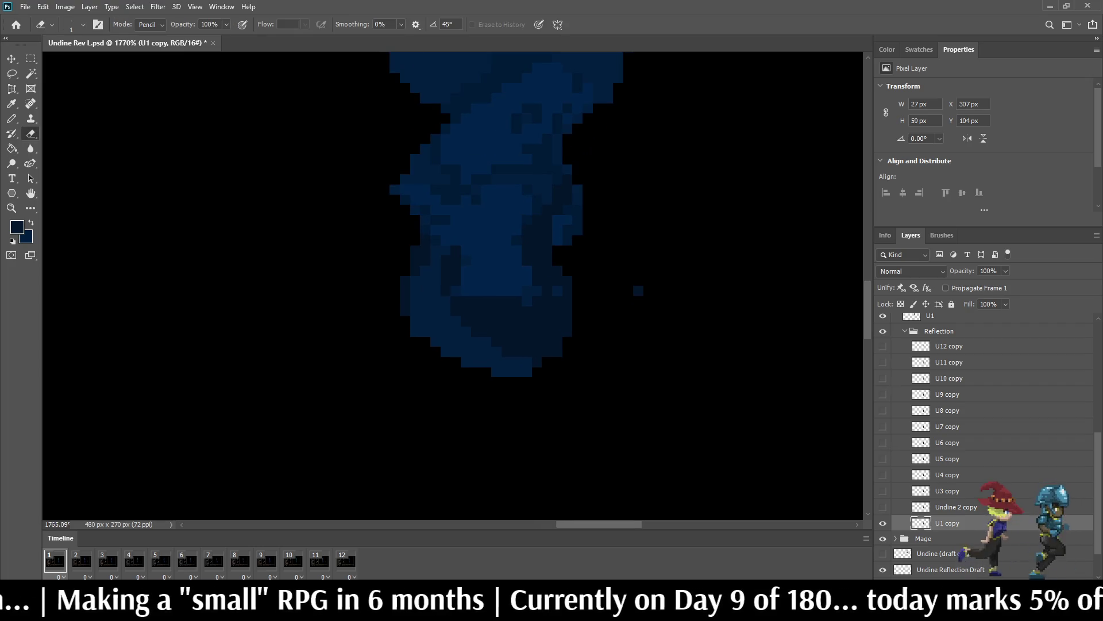
pyautogui.moveTo(414, 264)
pyautogui.mouseDown()
pyautogui.moveTo(440, 282)
pyautogui.moveTo(454, 266)
pyautogui.moveTo(486, 287)
pyautogui.moveTo(496, 265)
pyautogui.moveTo(546, 286)
pyautogui.moveTo(556, 271)
pyautogui.mouseUp()
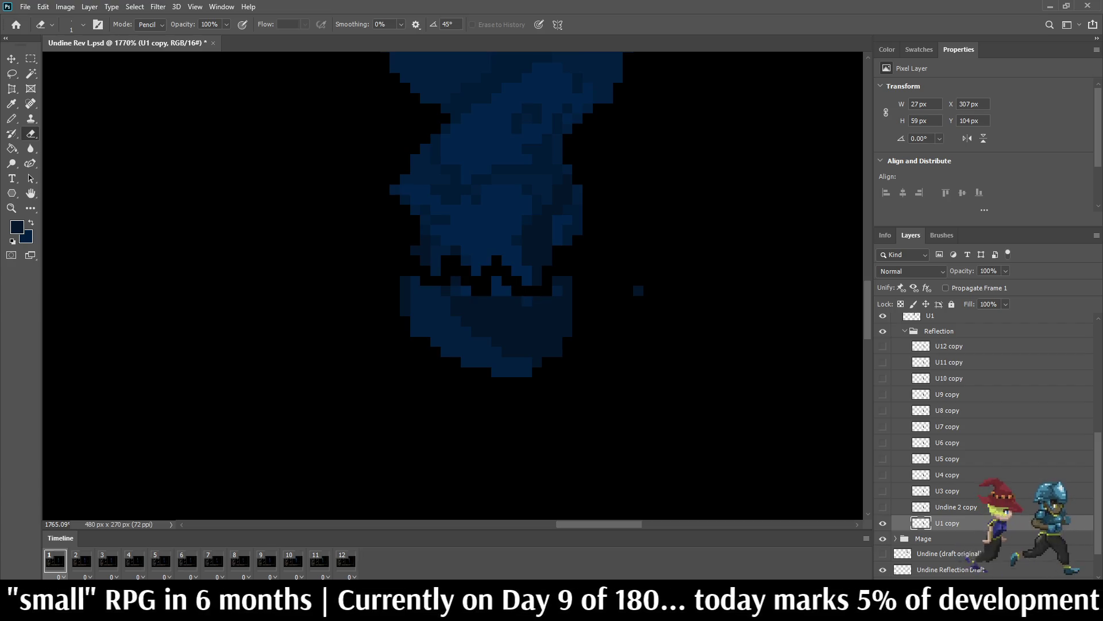
pyautogui.moveTo(414, 250)
pyautogui.mouseDown()
pyautogui.moveTo(436, 271)
pyautogui.moveTo(456, 241)
pyautogui.moveTo(476, 261)
pyautogui.moveTo(486, 255)
pyautogui.moveTo(475, 271)
pyautogui.moveTo(486, 240)
pyautogui.moveTo(526, 281)
pyautogui.moveTo(567, 239)
pyautogui.mouseUp()
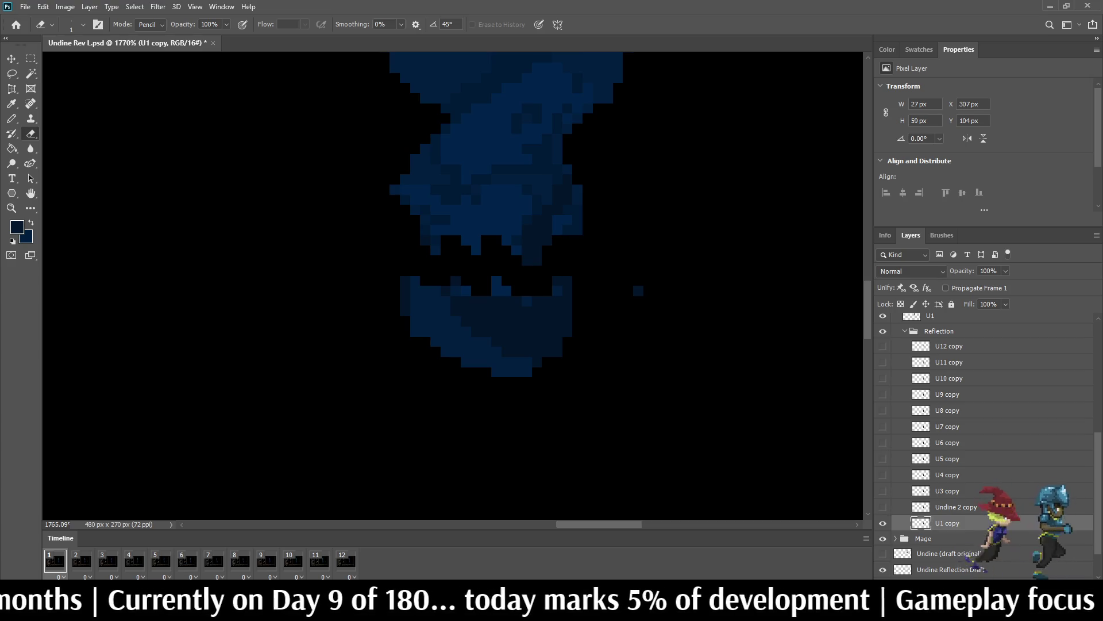
# Step: Cut a notch into the lower figure, erase three stray pixels, and step to frame 2
pyautogui.moveTo(441, 290); pyautogui.dragTo(447, 312)
pyautogui.click(486, 301)
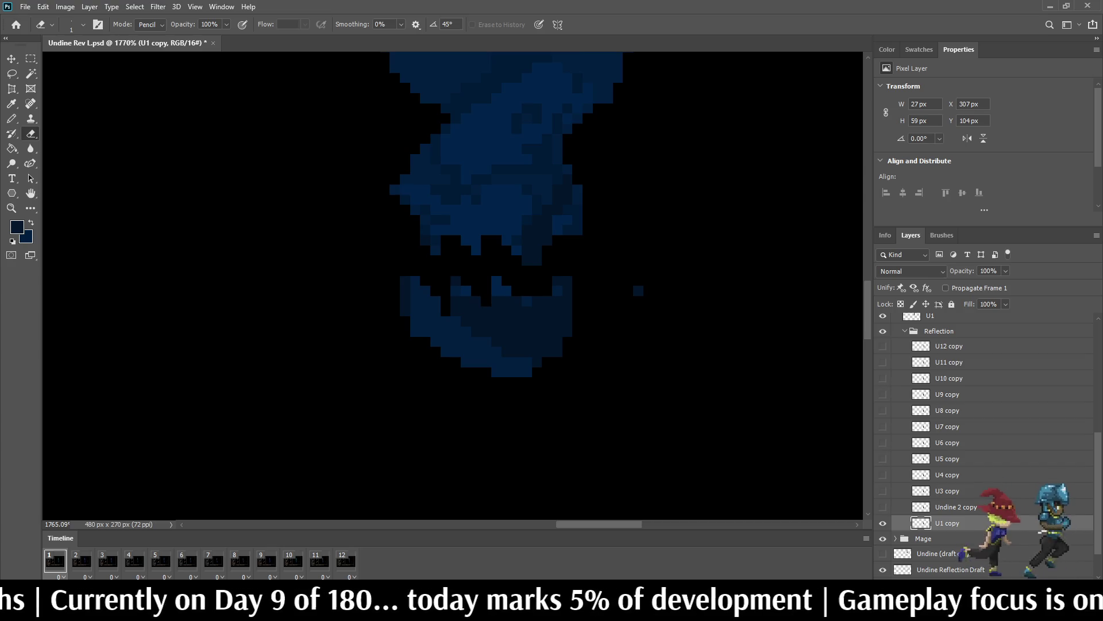
pyautogui.click(532, 302)
pyautogui.click(537, 311)
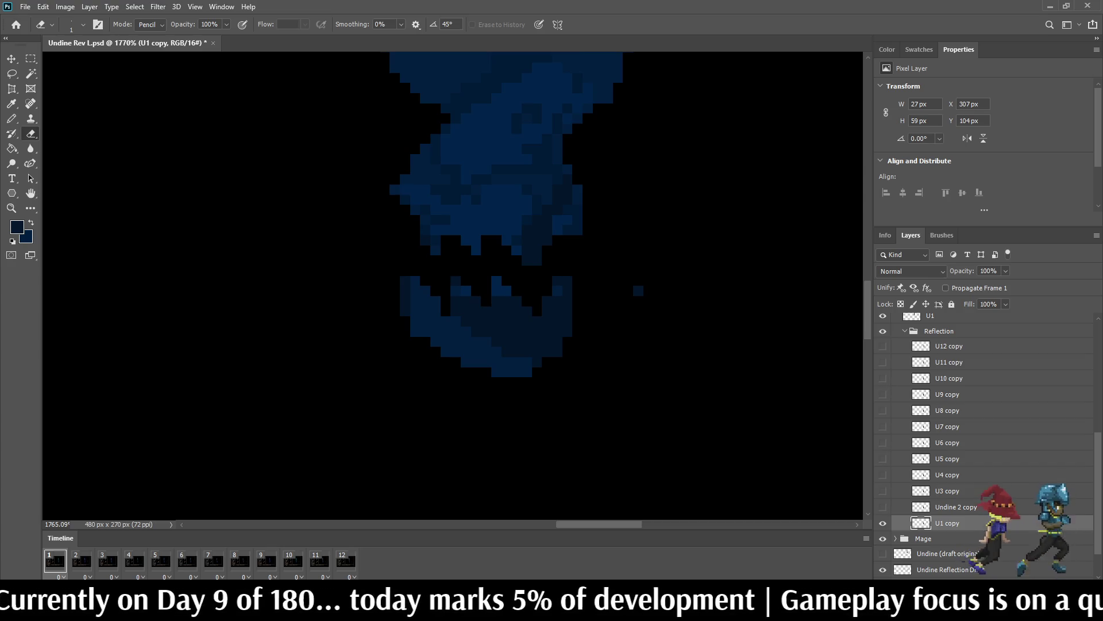
pyautogui.scroll(-5, 590, 357)
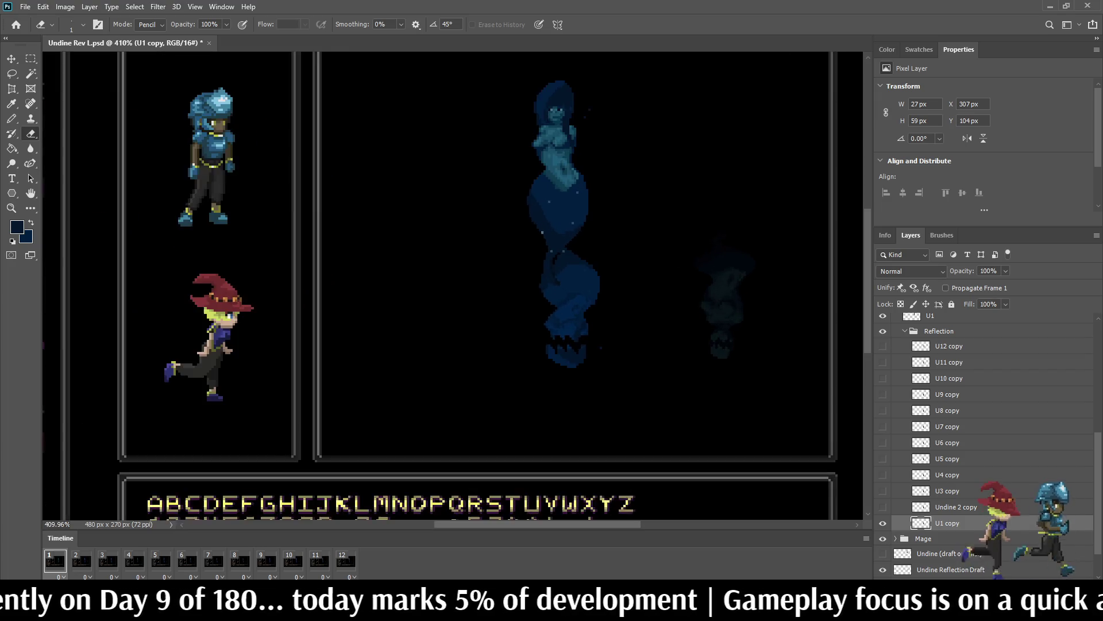
pyautogui.scroll(2, 615, 240)
pyautogui.press('space')
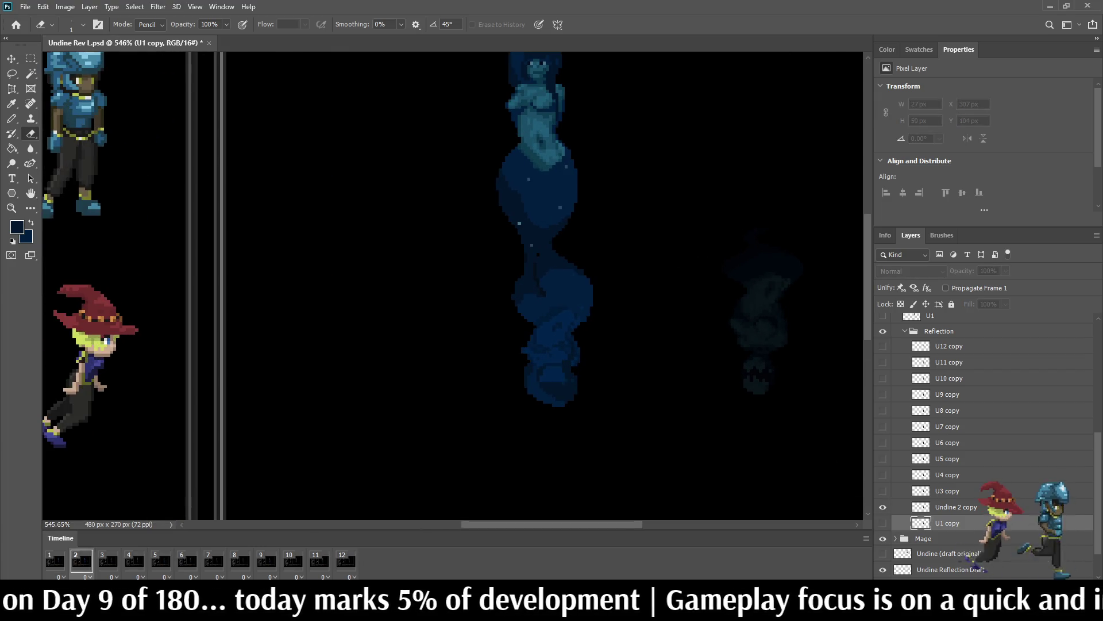
# Step: Zoom in on frame 2's reflection and erase a zigzag ripple line across its lower body
pyautogui.hotkey('alt', ']')
pyautogui.scroll(3, 613, 385)
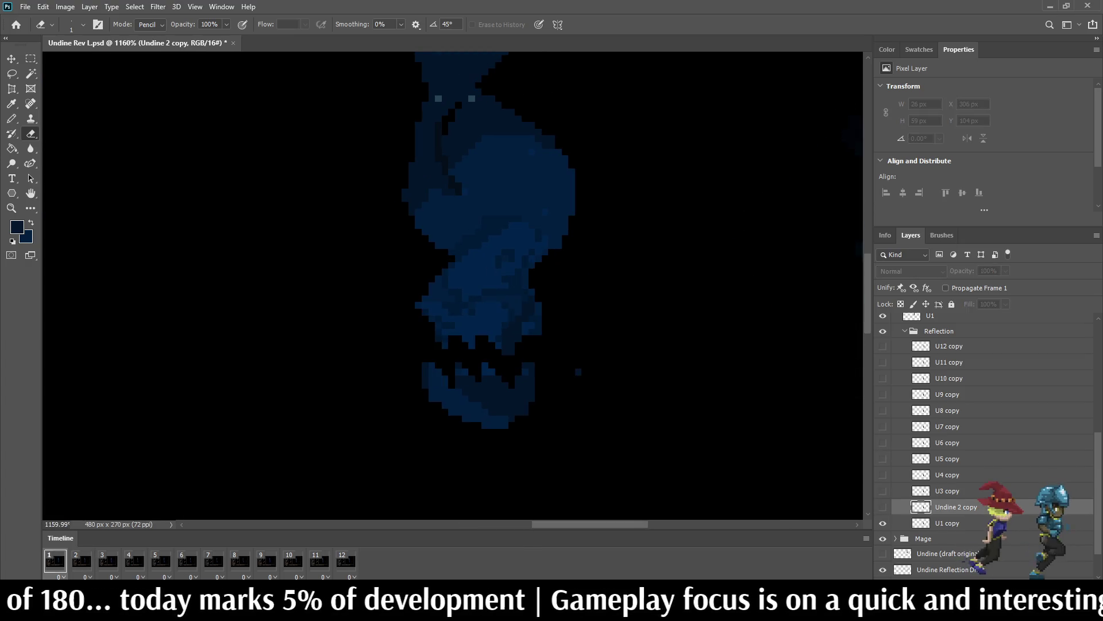
pyautogui.press('space')
pyautogui.moveTo(432, 338); pyautogui.dragTo(453, 367)
pyautogui.press('space')
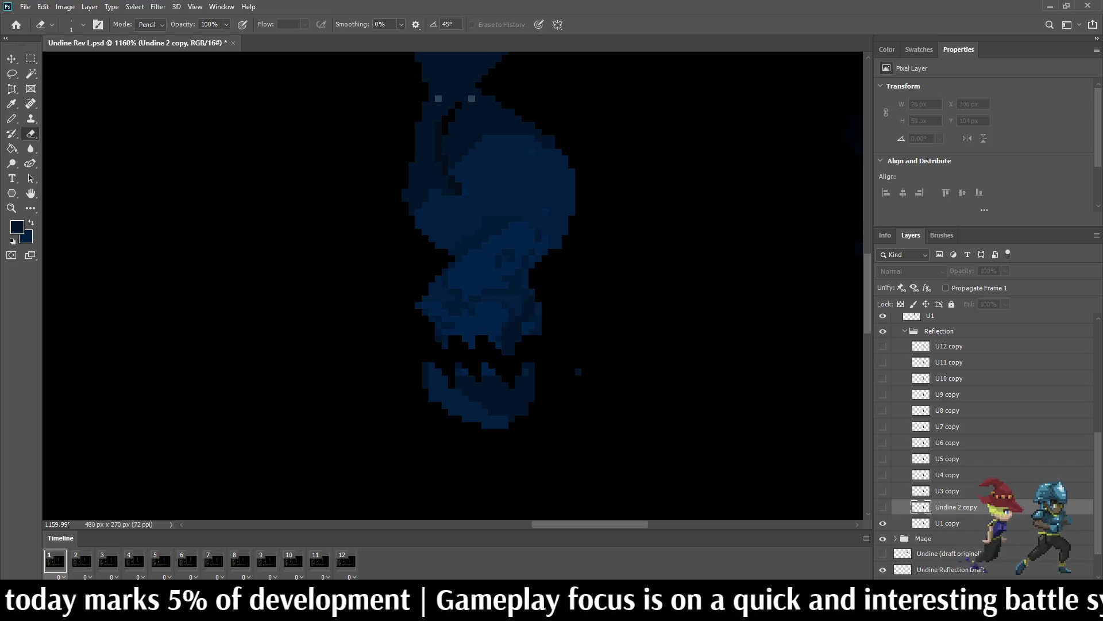
pyautogui.press('space')
pyautogui.moveTo(458, 366); pyautogui.dragTo(465, 338)
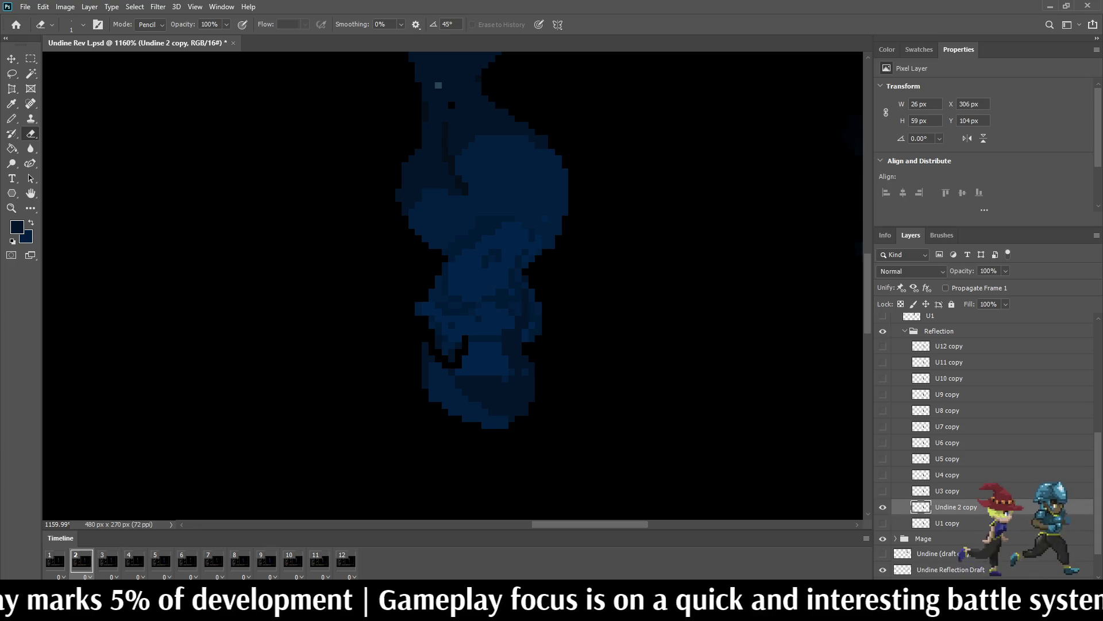
pyautogui.press('space')
pyautogui.press('space')
pyautogui.moveTo(471, 336)
pyautogui.mouseDown()
pyautogui.moveTo(493, 359)
pyautogui.moveTo(499, 330)
pyautogui.moveTo(519, 358)
pyautogui.moveTo(538, 325)
pyautogui.mouseUp()
pyautogui.press('space')
pyautogui.press('space')
pyautogui.click(505, 338)
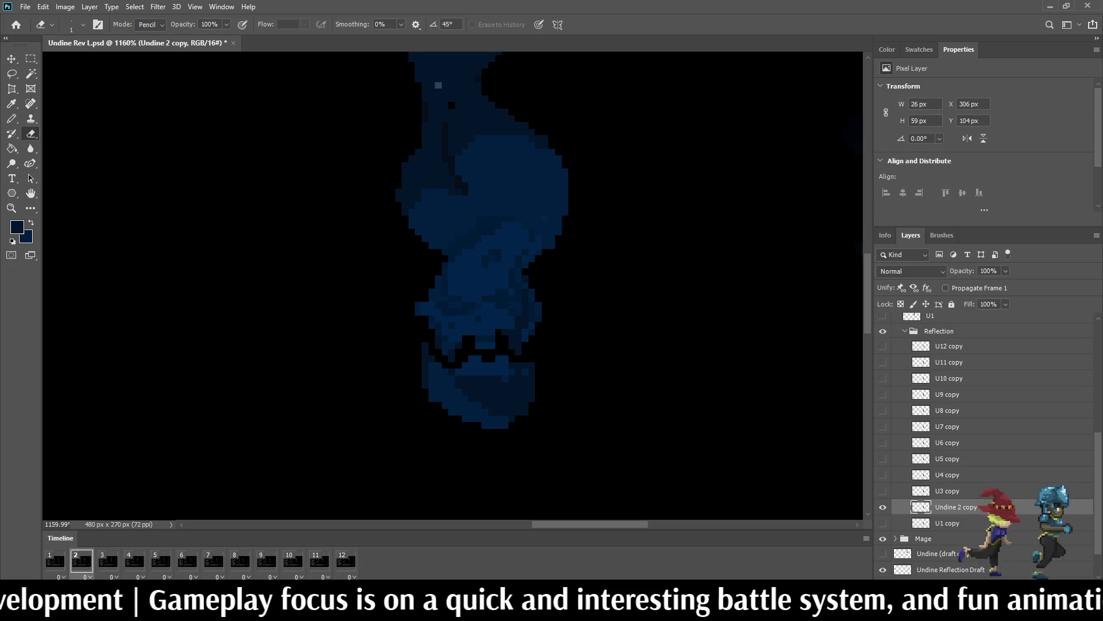
# Step: Widen the frame-2 gap with short diagonal erasures, previewing the animation, then select U3 copy
pyautogui.press('space')
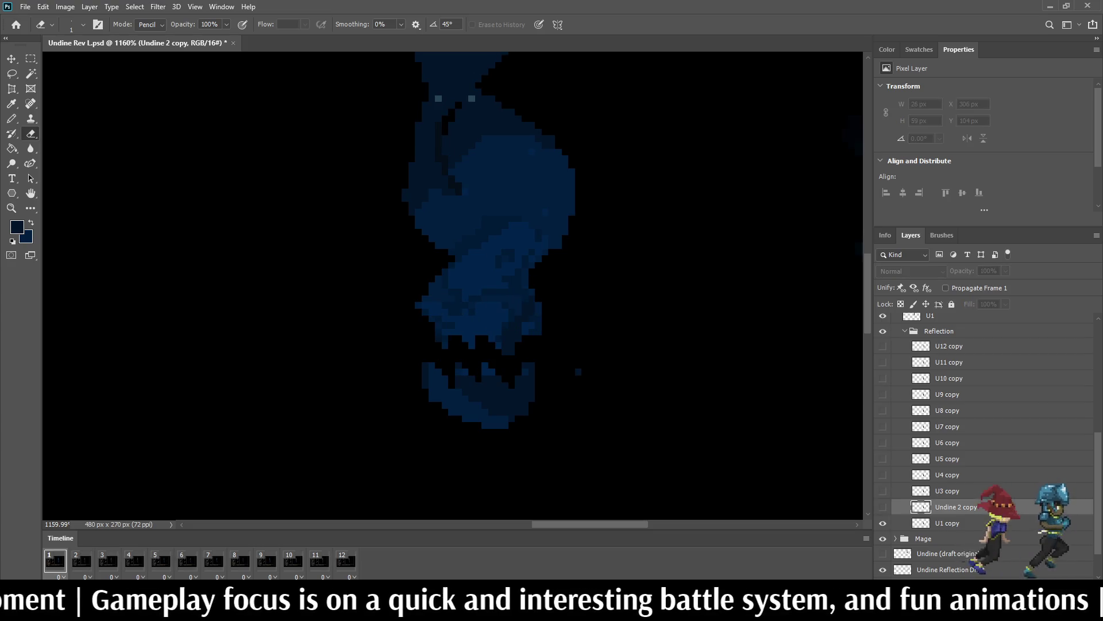
pyautogui.press('space')
pyautogui.moveTo(445, 370); pyautogui.dragTo(458, 385)
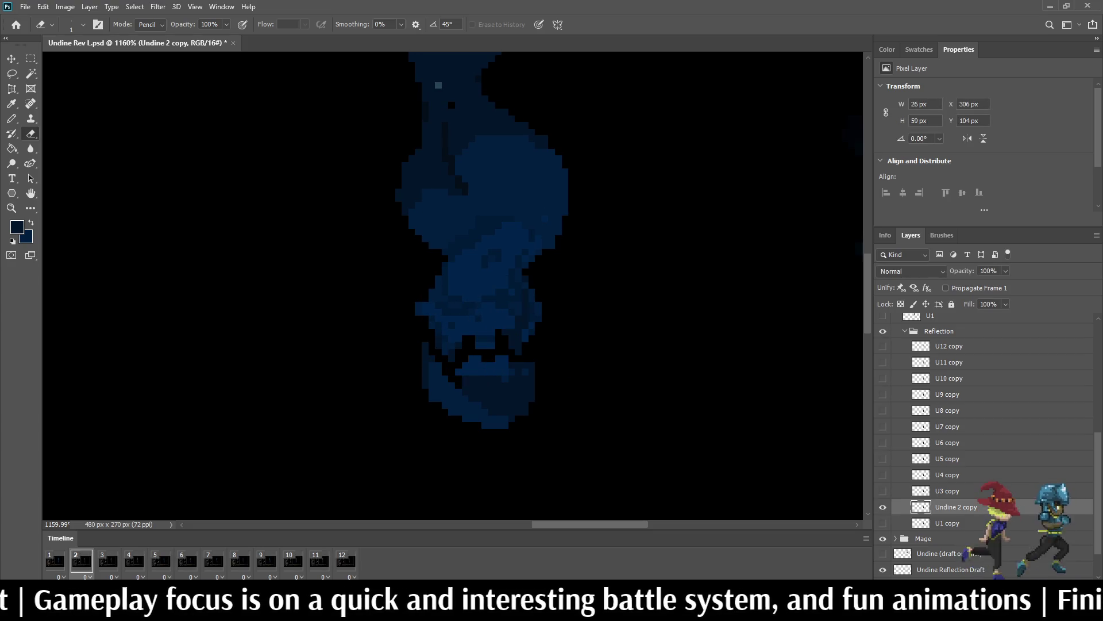
pyautogui.press('space')
pyautogui.press('space')
pyautogui.moveTo(469, 356); pyautogui.dragTo(485, 380)
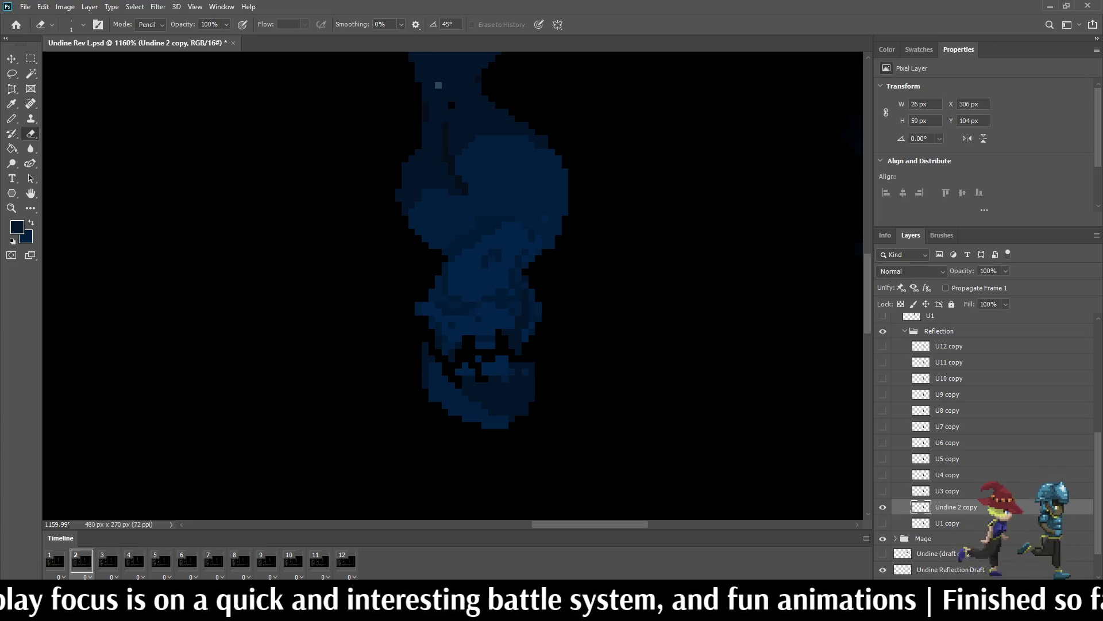
pyautogui.press('space')
pyautogui.press('space')
pyautogui.click(505, 358)
pyautogui.moveTo(509, 365)
pyautogui.mouseDown()
pyautogui.moveTo(512, 379)
pyautogui.moveTo(519, 366)
pyautogui.mouseUp()
pyautogui.press('space')
pyautogui.press('space')
pyautogui.press('space')
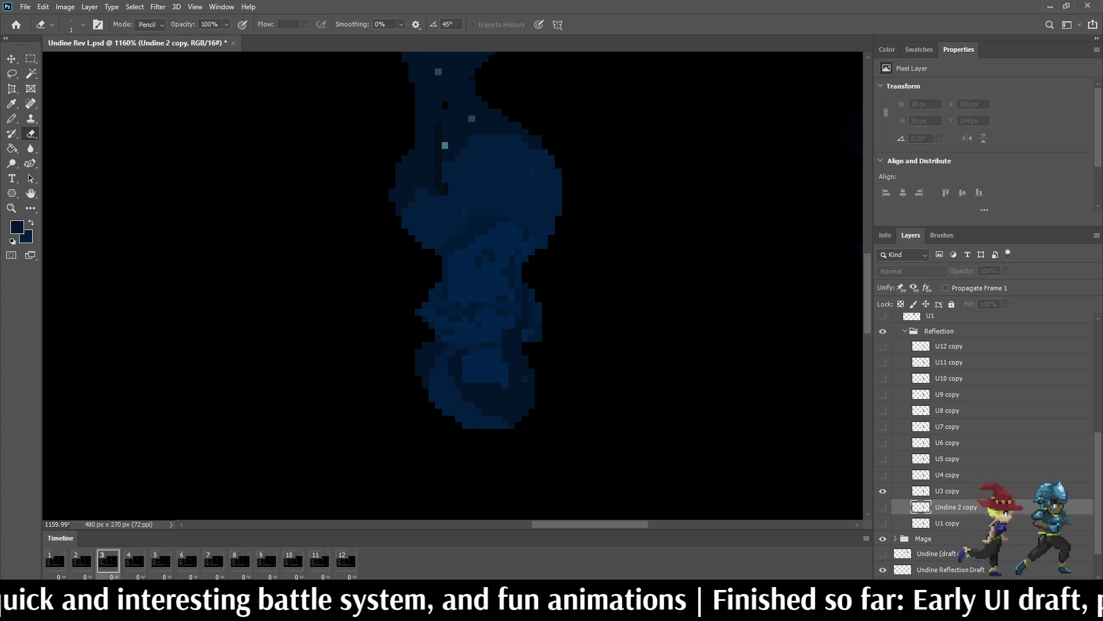
pyautogui.click(947, 491)
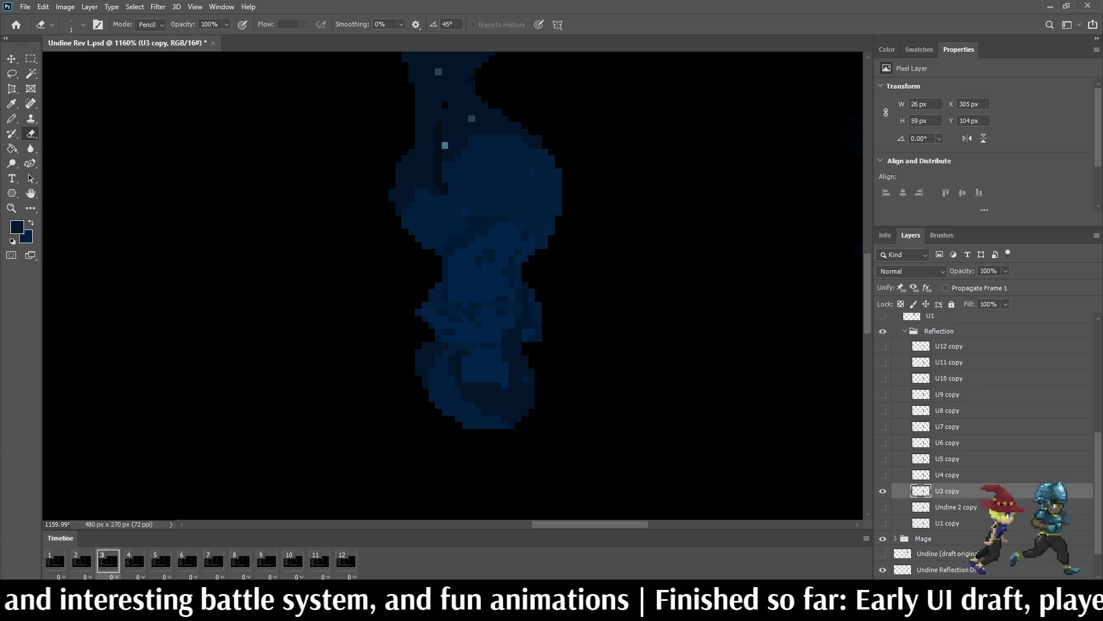
# Step: Erase two diagonal pixel runs through frame 3's reflection, then move to frame 4's U4 copy
pyautogui.press('b')
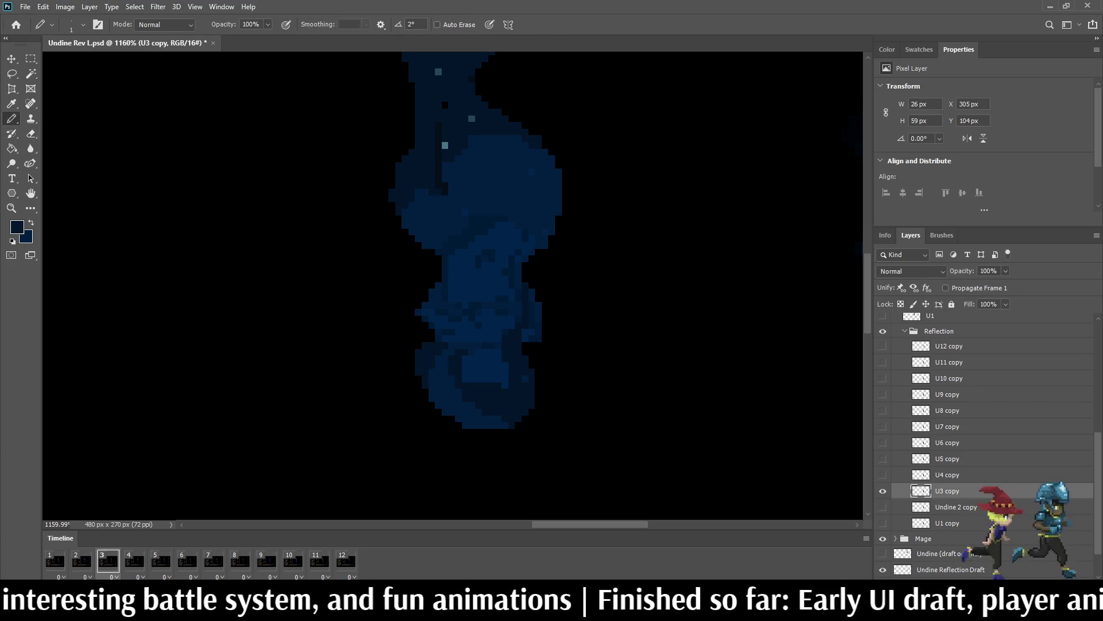
pyautogui.press('e')
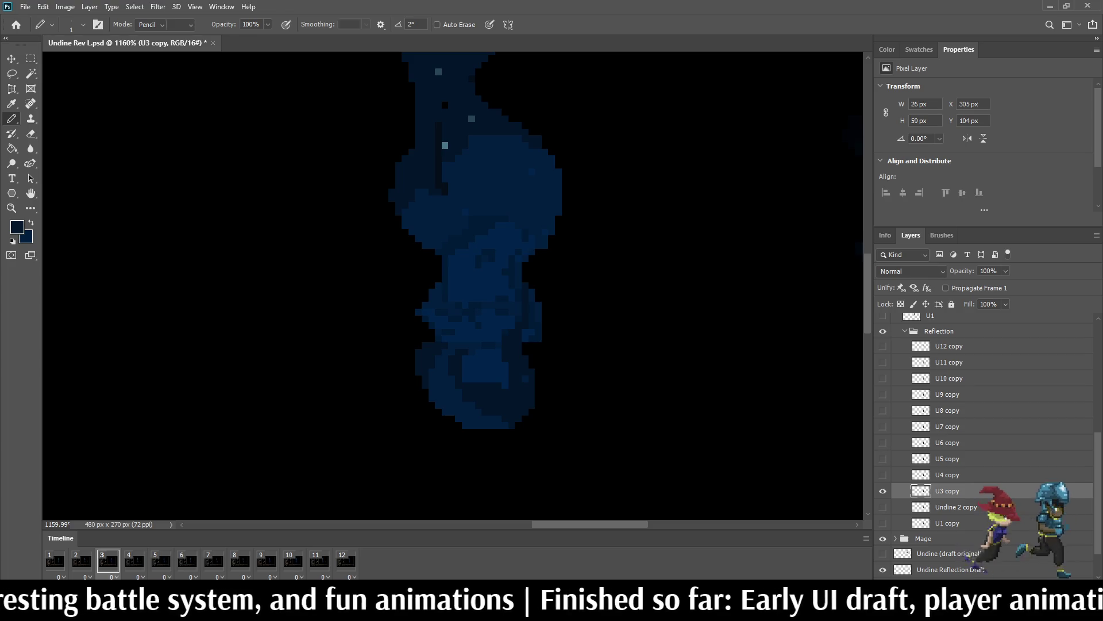
pyautogui.press('space')
pyautogui.press('space')
pyautogui.moveTo(425, 345)
pyautogui.mouseDown()
pyautogui.moveTo(451, 380)
pyautogui.moveTo(500, 372)
pyautogui.moveTo(515, 342)
pyautogui.moveTo(531, 373)
pyautogui.mouseUp()
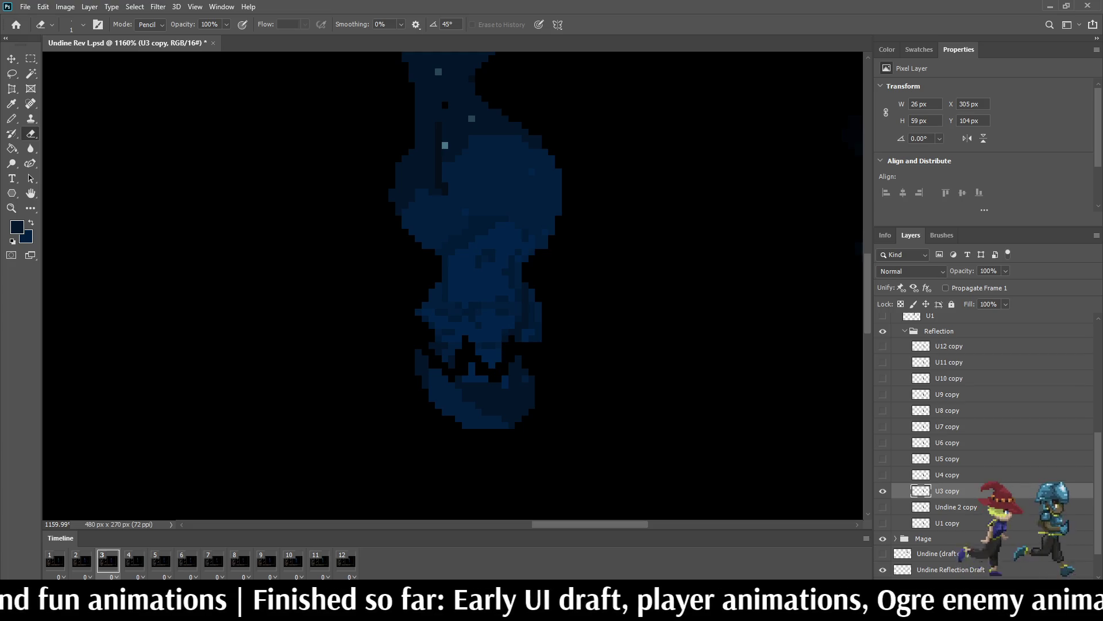
pyautogui.moveTo(435, 374)
pyautogui.mouseDown()
pyautogui.moveTo(461, 395)
pyautogui.moveTo(491, 391)
pyautogui.mouseUp()
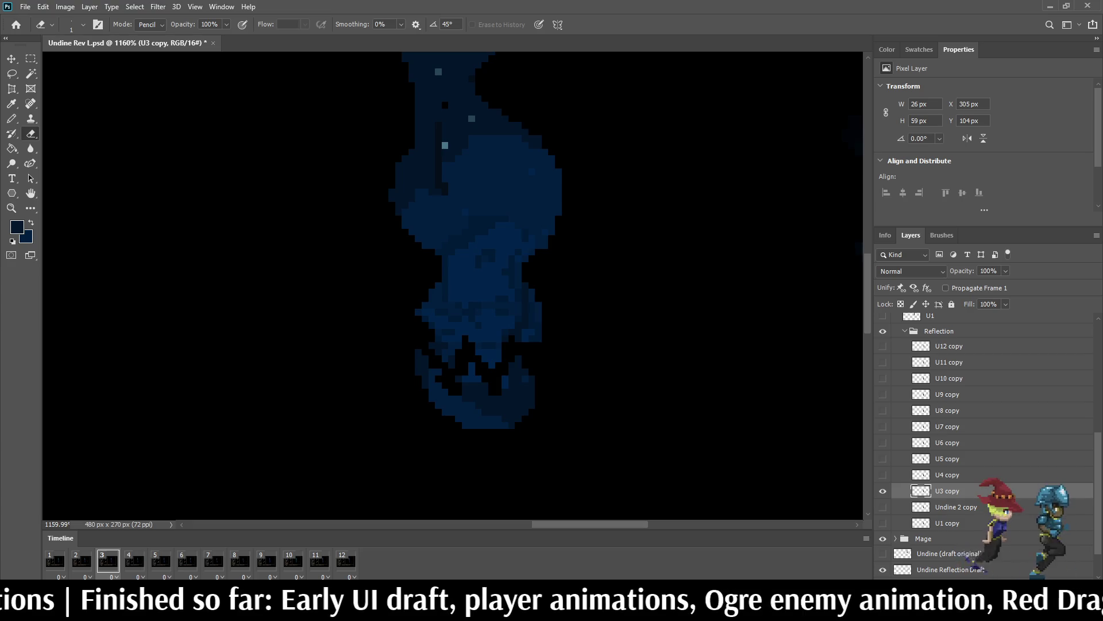
pyautogui.press('Right')
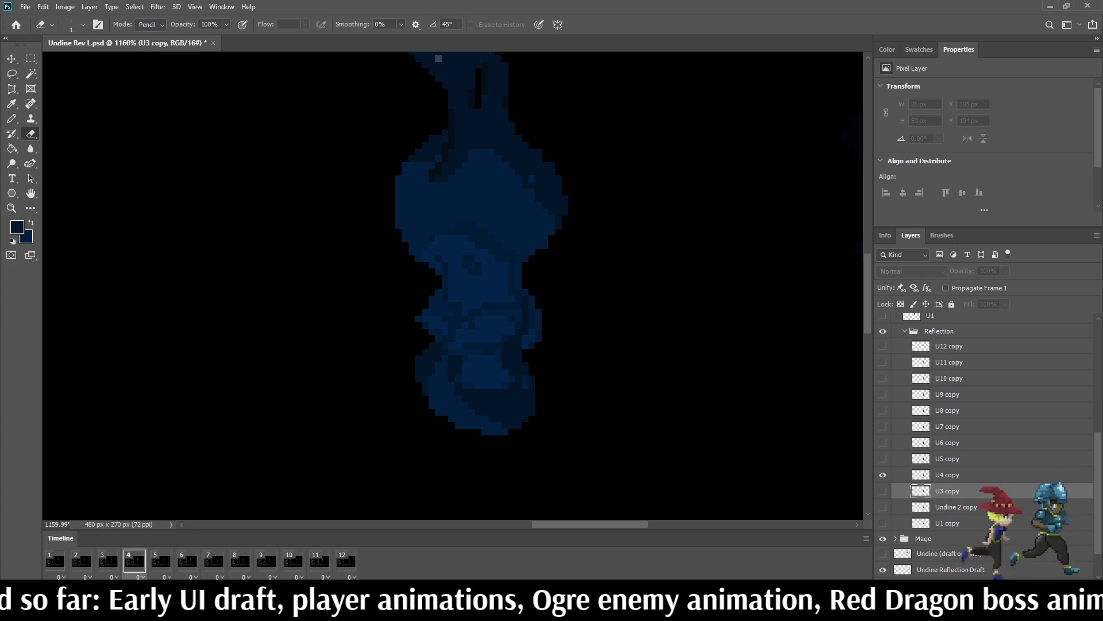
pyautogui.click(947, 474)
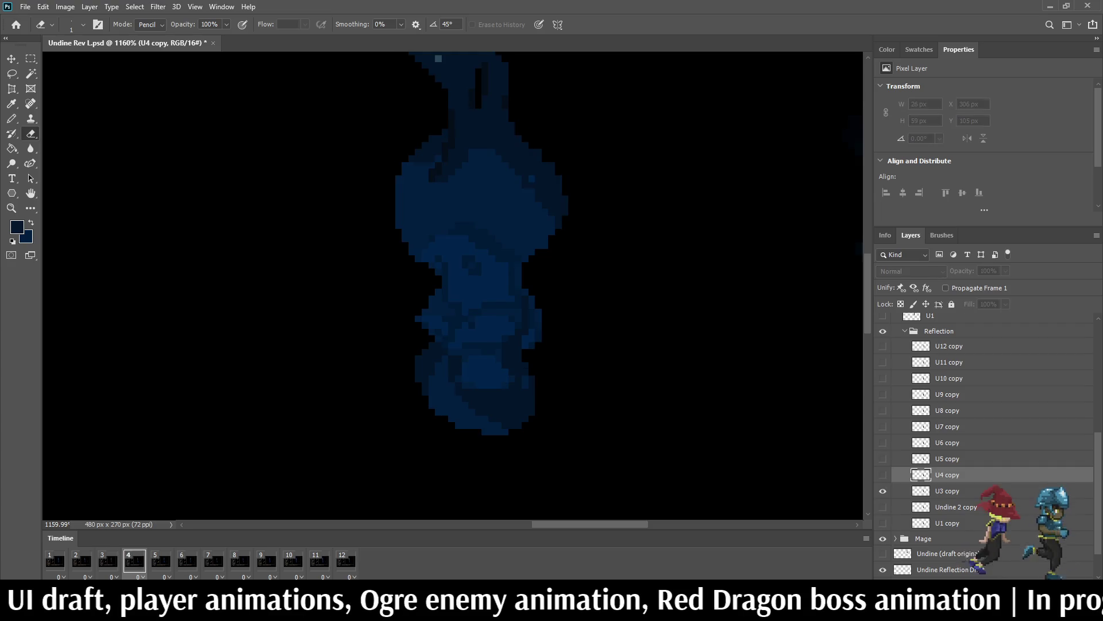
# Step: Erase a V-shaped gap and a lower stroke in frame 4's reflection, then play to frame 7
pyautogui.moveTo(422, 354)
pyautogui.mouseDown()
pyautogui.moveTo(460, 386)
pyautogui.moveTo(478, 351)
pyautogui.moveTo(502, 385)
pyautogui.moveTo(526, 338)
pyautogui.mouseUp()
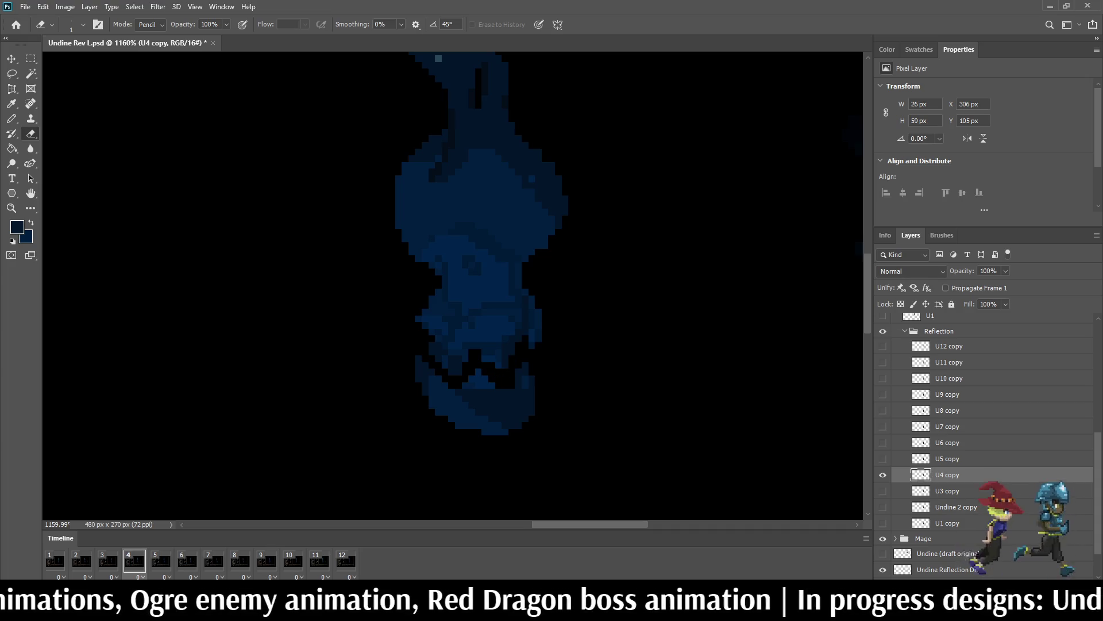
pyautogui.moveTo(459, 391)
pyautogui.mouseDown()
pyautogui.moveTo(451, 405)
pyautogui.moveTo(512, 405)
pyautogui.mouseUp()
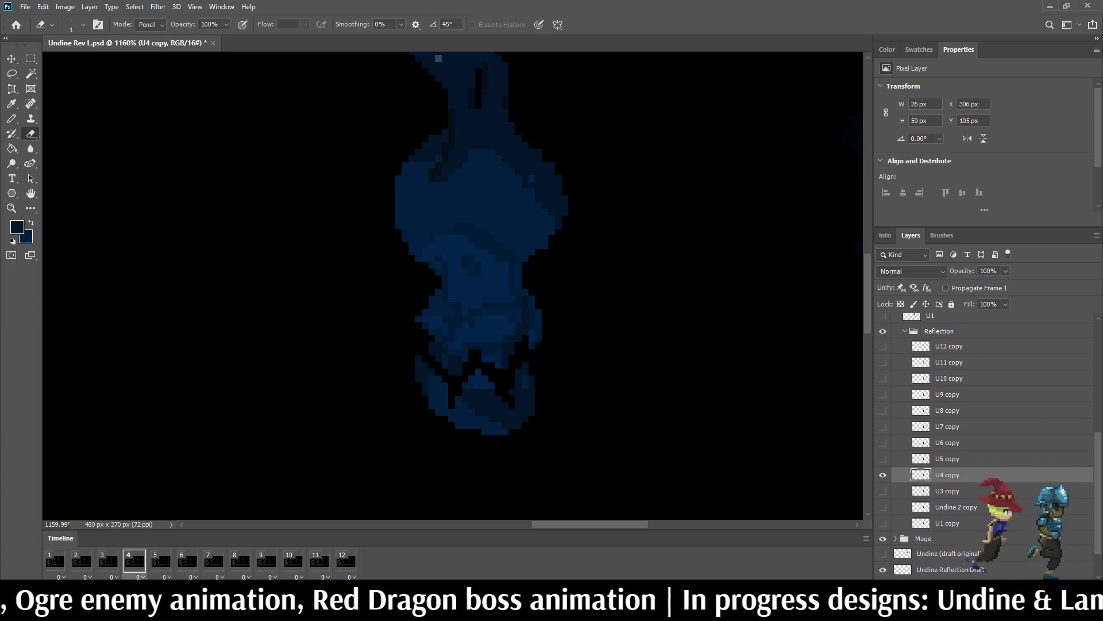
pyautogui.press('space')
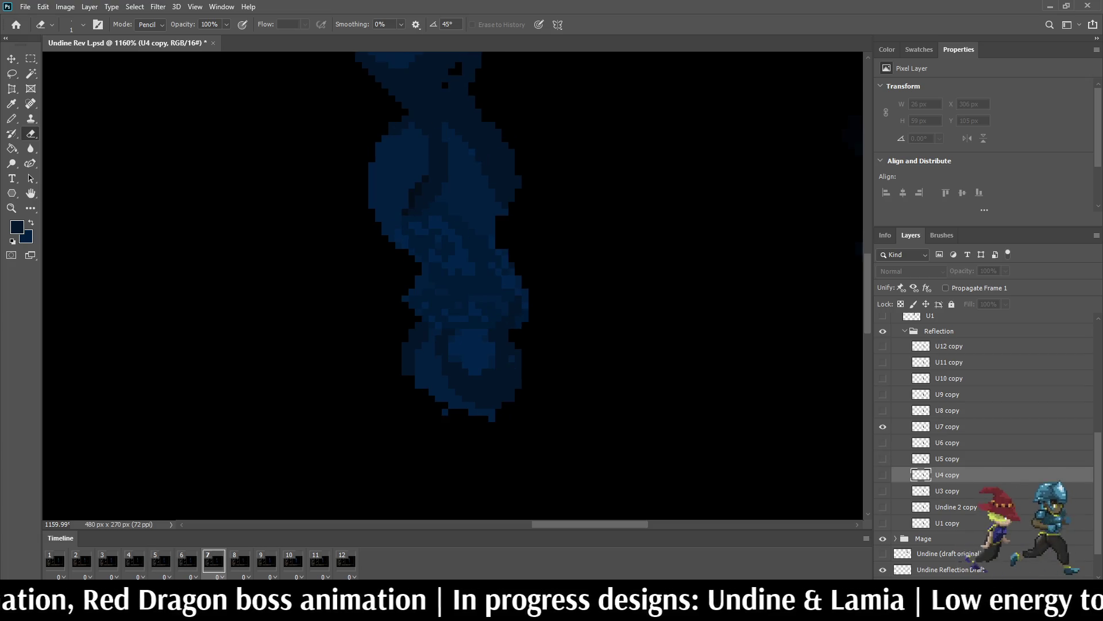
pyautogui.press('space')
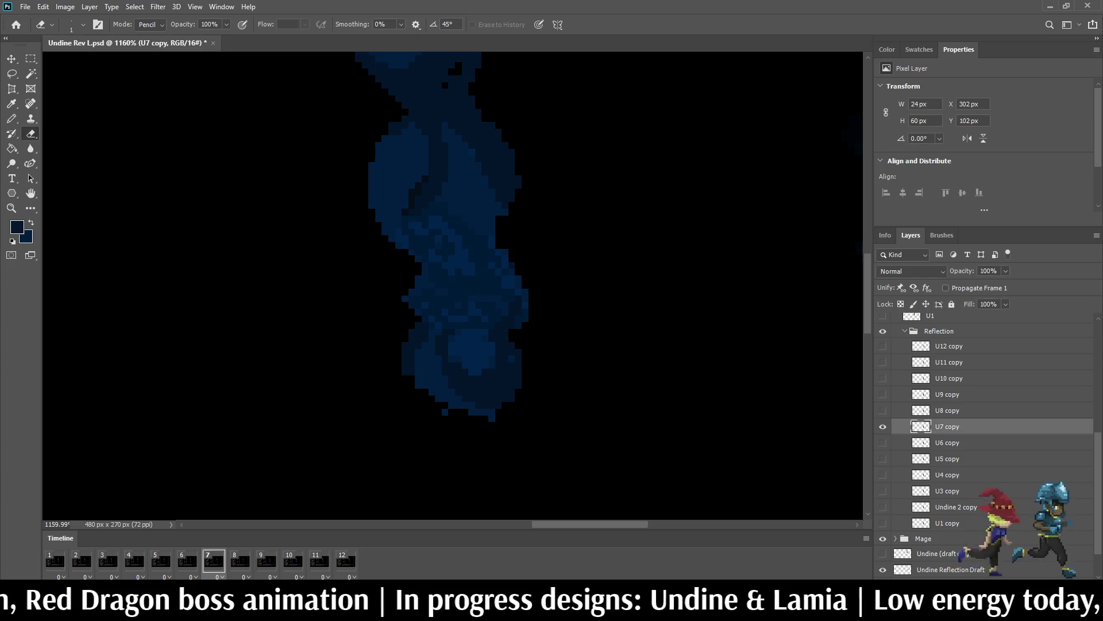
# Step: Erase wavy ripple lines through the U7 copy and U8 copy reflections, then step to frame 9
pyautogui.moveTo(412, 338)
pyautogui.mouseDown()
pyautogui.moveTo(438, 359)
pyautogui.moveTo(452, 338)
pyautogui.moveTo(480, 359)
pyautogui.moveTo(500, 339)
pyautogui.moveTo(519, 352)
pyautogui.mouseUp()
pyautogui.press('space')
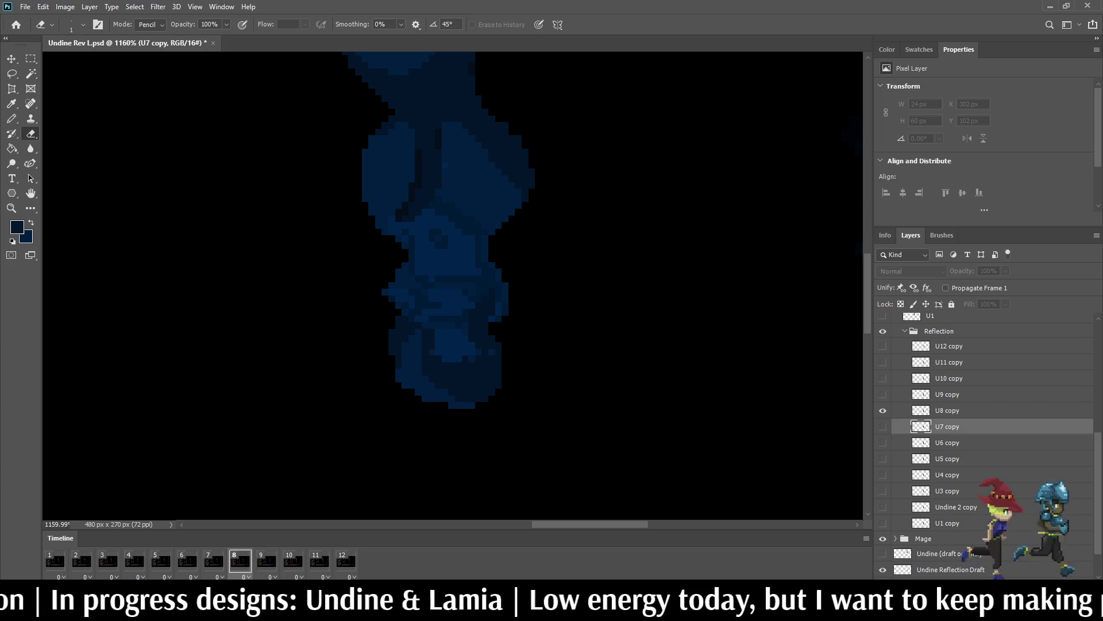
pyautogui.click(947, 410)
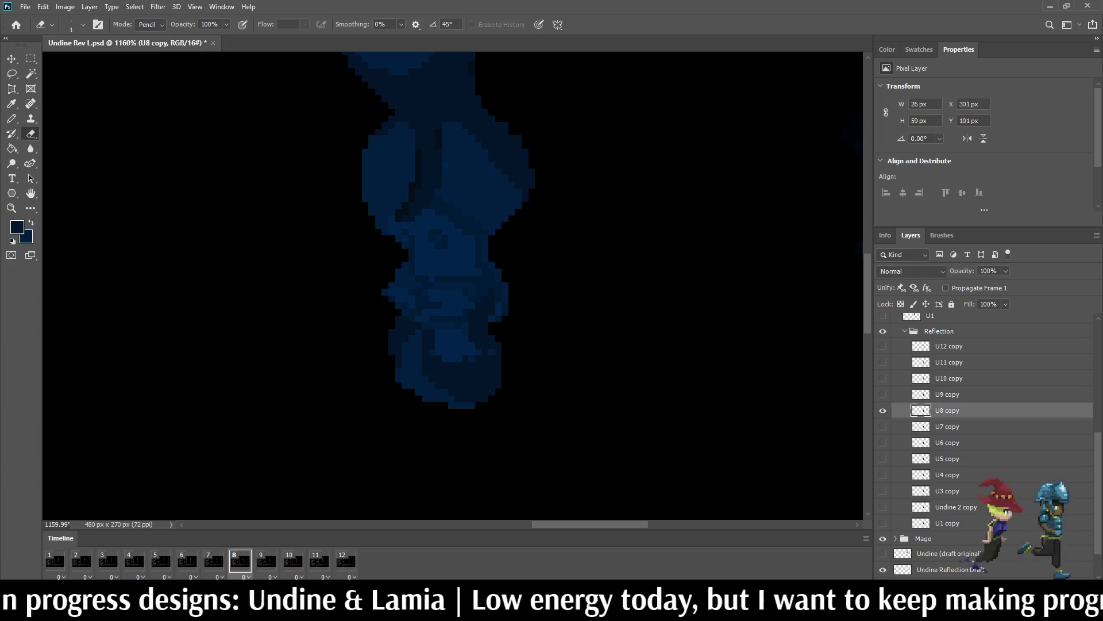
pyautogui.moveTo(392, 331)
pyautogui.mouseDown()
pyautogui.moveTo(428, 356)
pyautogui.moveTo(436, 334)
pyautogui.moveTo(466, 360)
pyautogui.moveTo(472, 331)
pyautogui.moveTo(497, 352)
pyautogui.mouseUp()
pyautogui.click(439, 346)
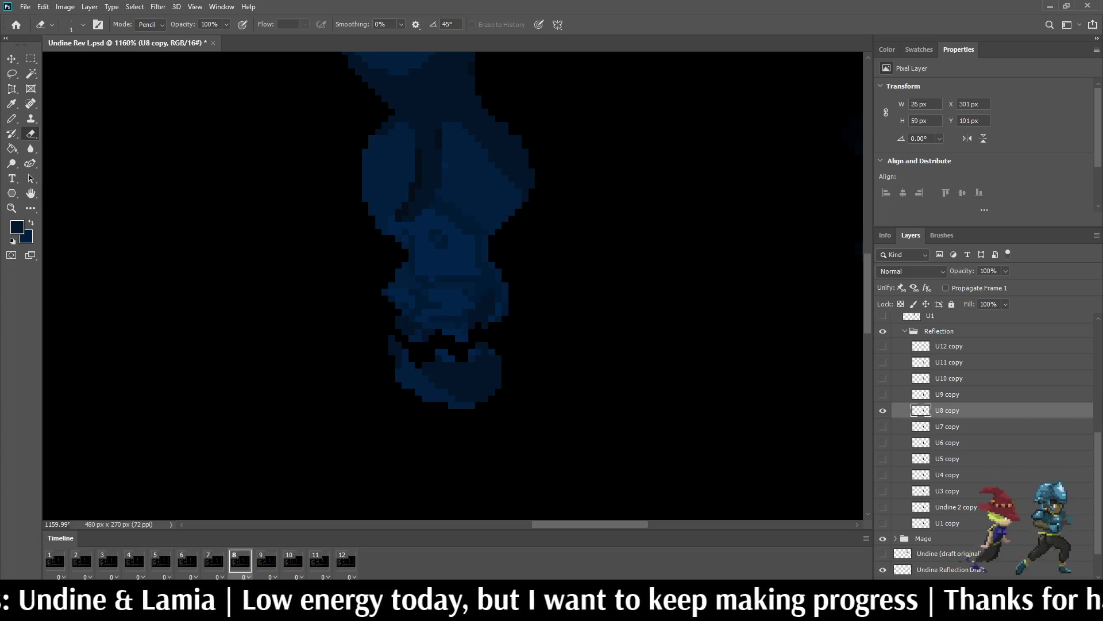
pyautogui.press('space')
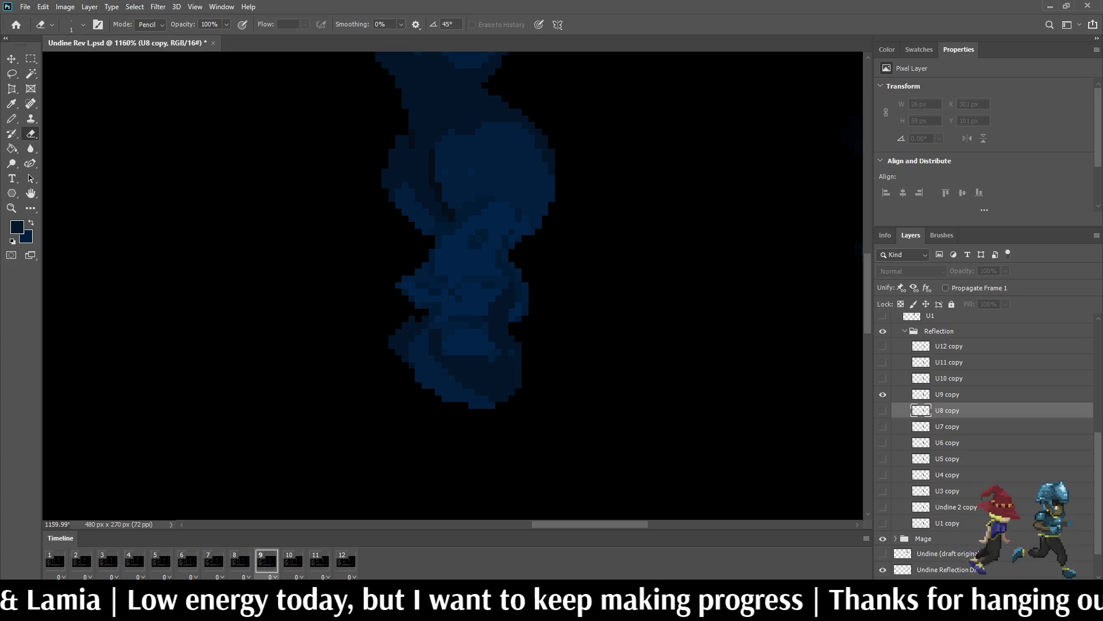
# Step: Select U9 copy and erase a V-shaped gap through its reflection
pyautogui.hotkey('alt', ']')
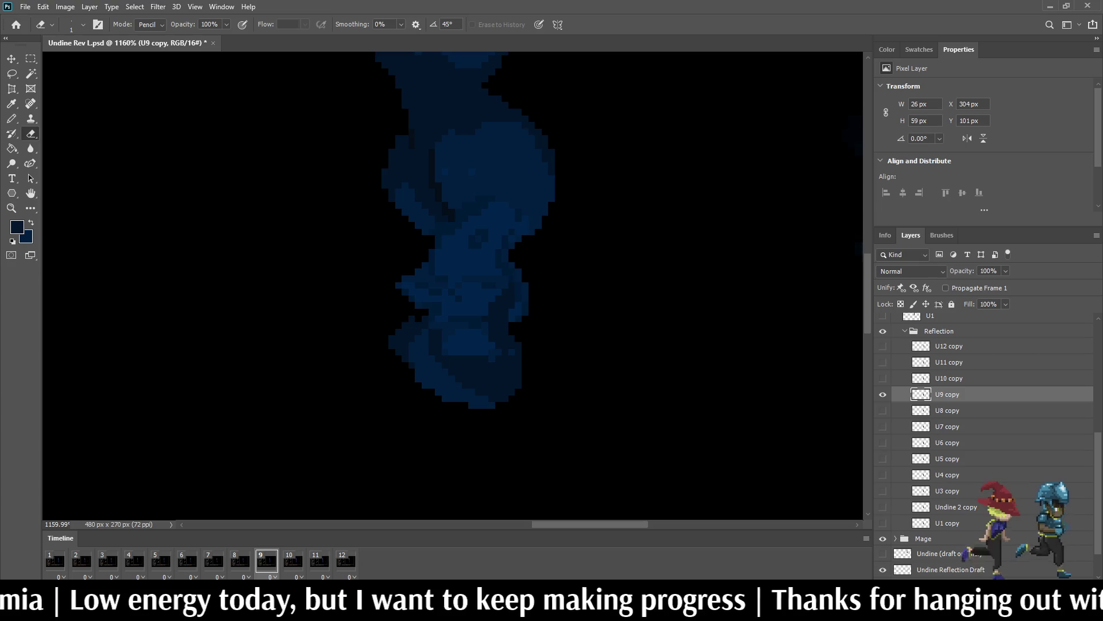
pyautogui.hotkey('alt', '[')
pyautogui.hotkey('alt', ']')
pyautogui.moveTo(410, 323)
pyautogui.mouseDown()
pyautogui.moveTo(432, 353)
pyautogui.moveTo(453, 325)
pyautogui.moveTo(452, 341)
pyautogui.moveTo(479, 352)
pyautogui.moveTo(491, 322)
pyautogui.moveTo(521, 354)
pyautogui.mouseUp()
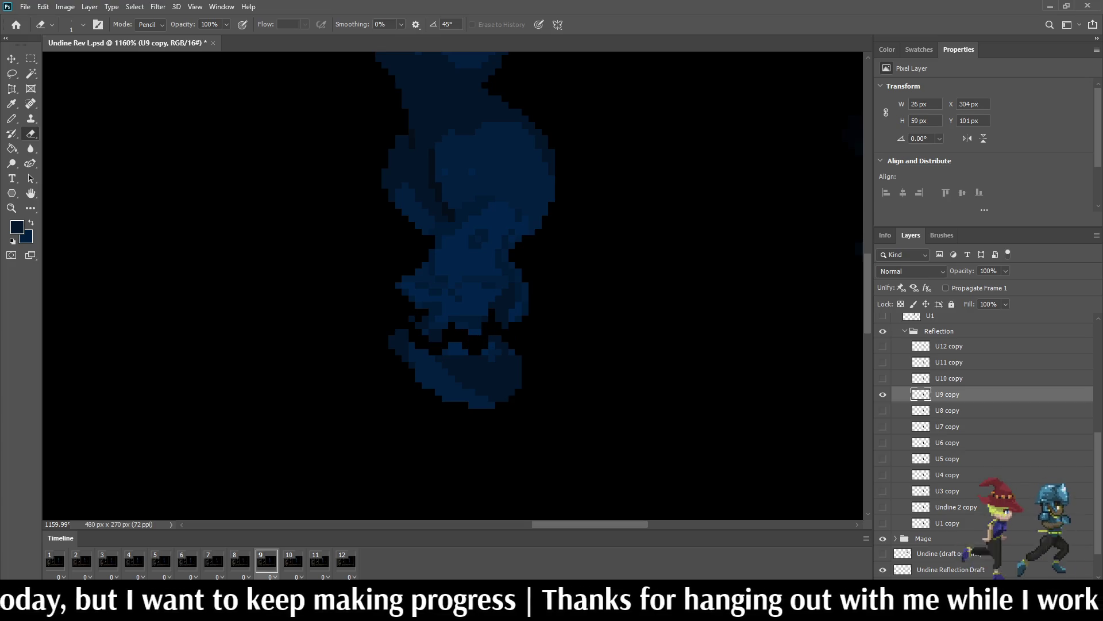
# Step: Step through neighbouring frames, play the animation, and zoom out to review the ripples
pyautogui.press(',')
pyautogui.press(',')
pyautogui.press('.')
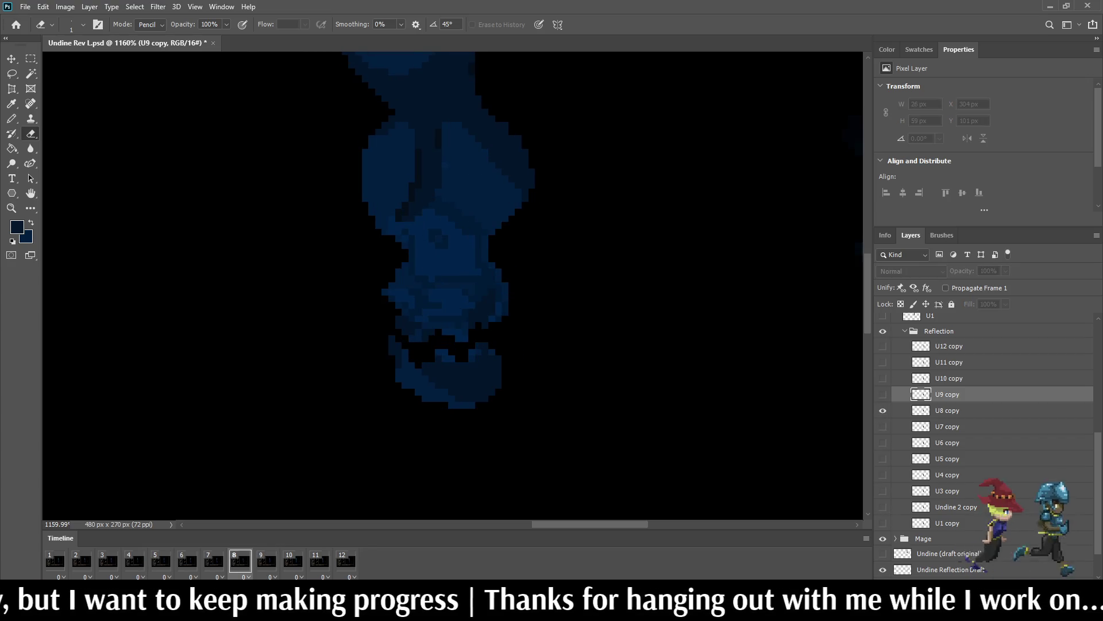
pyautogui.press('.')
pyautogui.press('space')
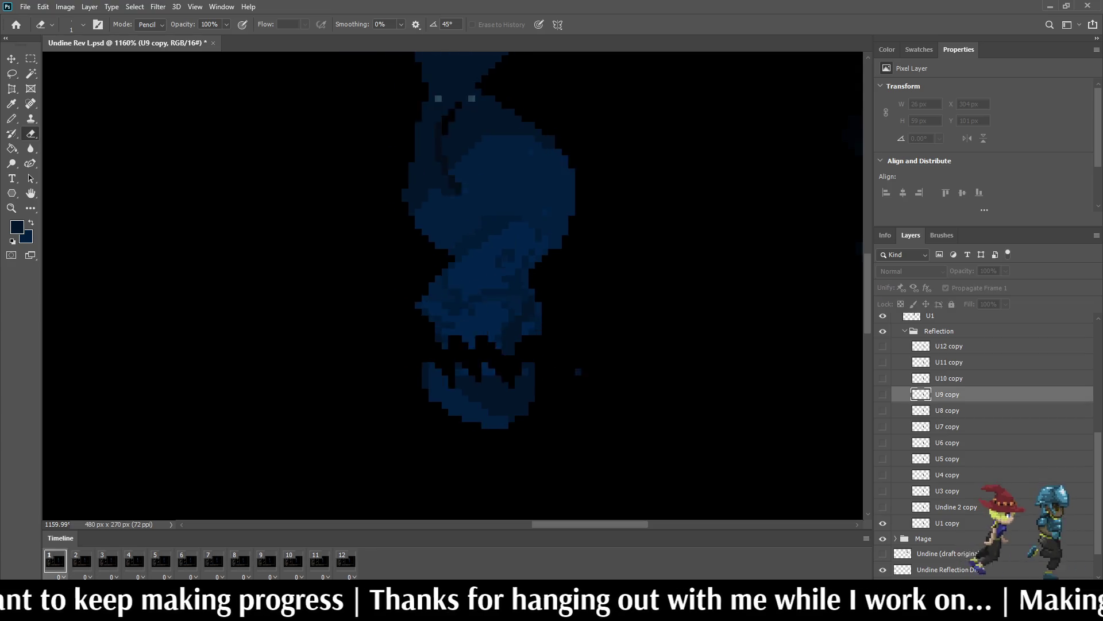
pyautogui.hotkey('ctrl', '-')
pyautogui.hotkey('ctrl', '-')
pyautogui.hotkey('ctrl', '-')
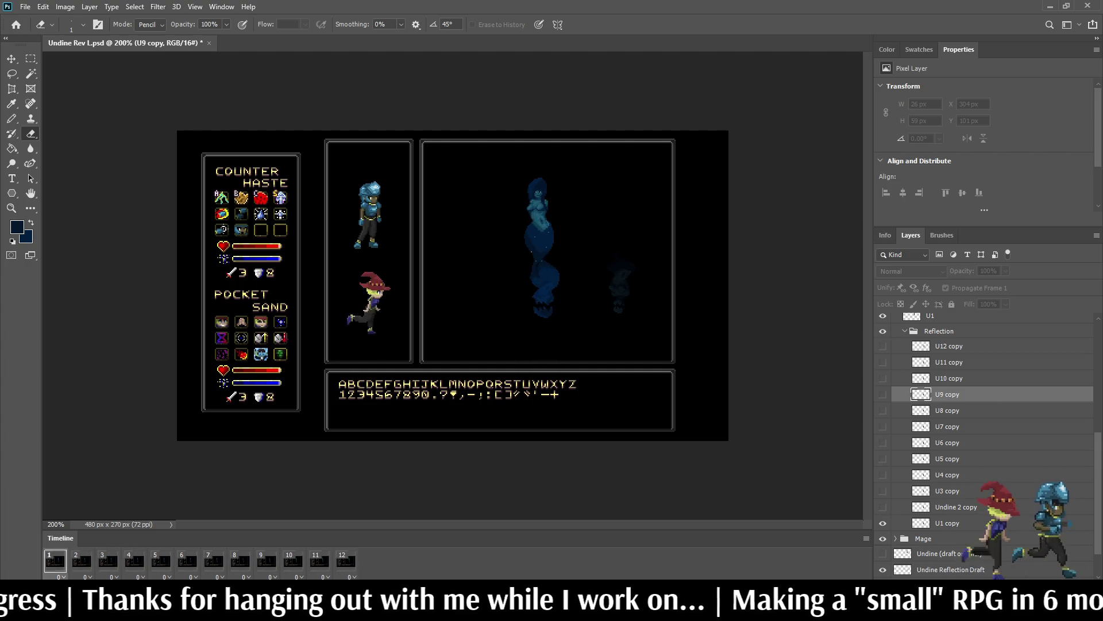
# Step: Stop playback on frame 1, select the U1 copy layer, and focus its Opacity field
pyautogui.press('space')
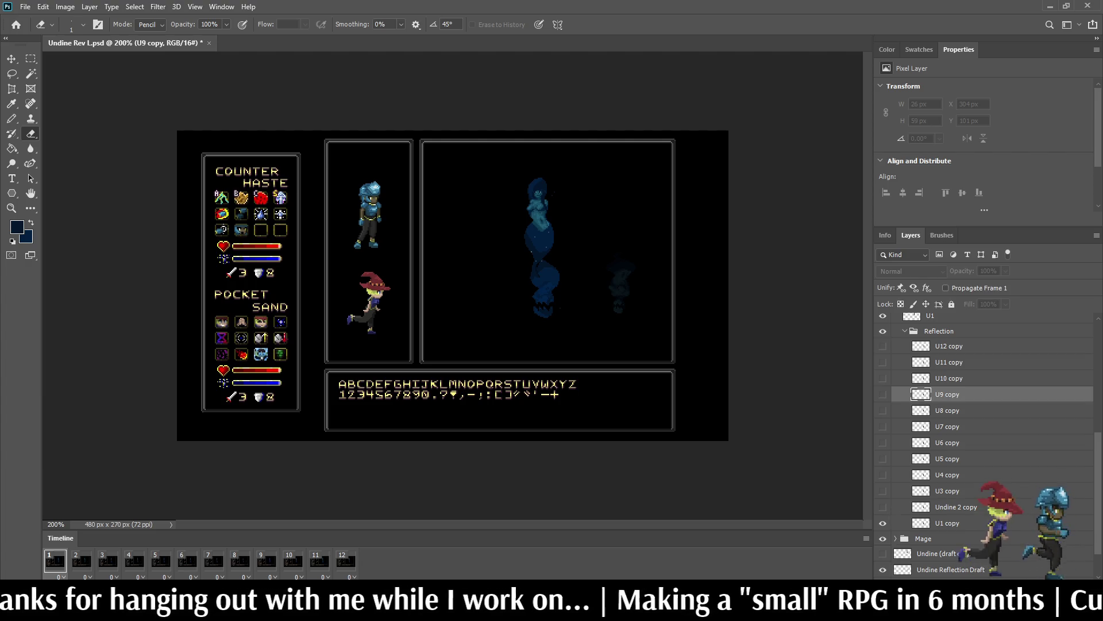
pyautogui.click(947, 523)
pyautogui.click(989, 271)
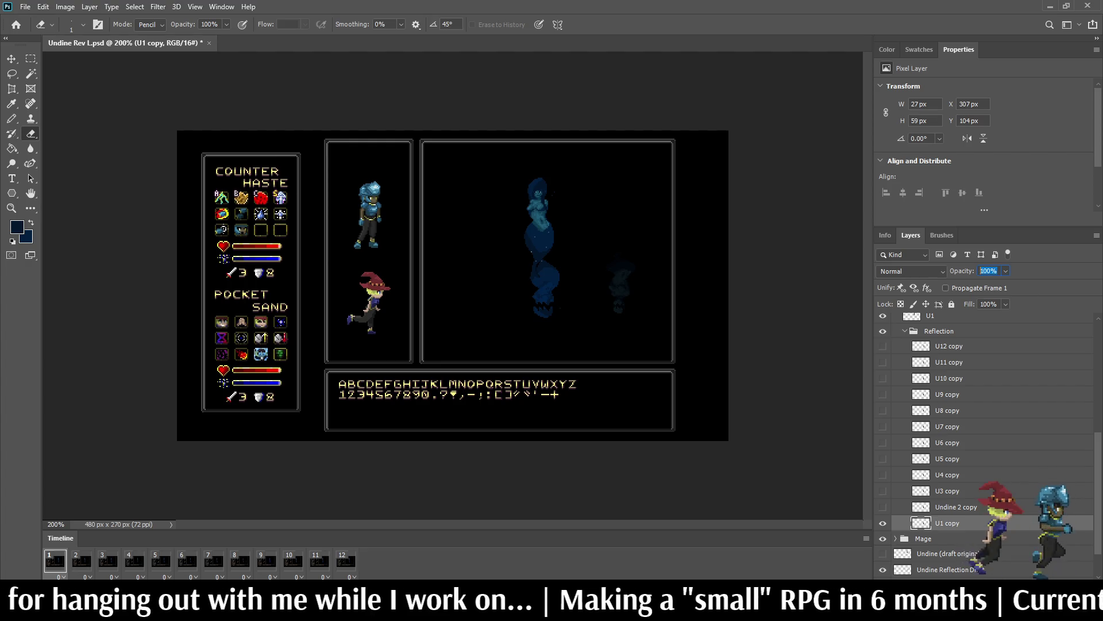
# Step: Set U1 copy's opacity to 35%, after trying 10% and 20%
pyautogui.write('10')
pyautogui.press('Return')
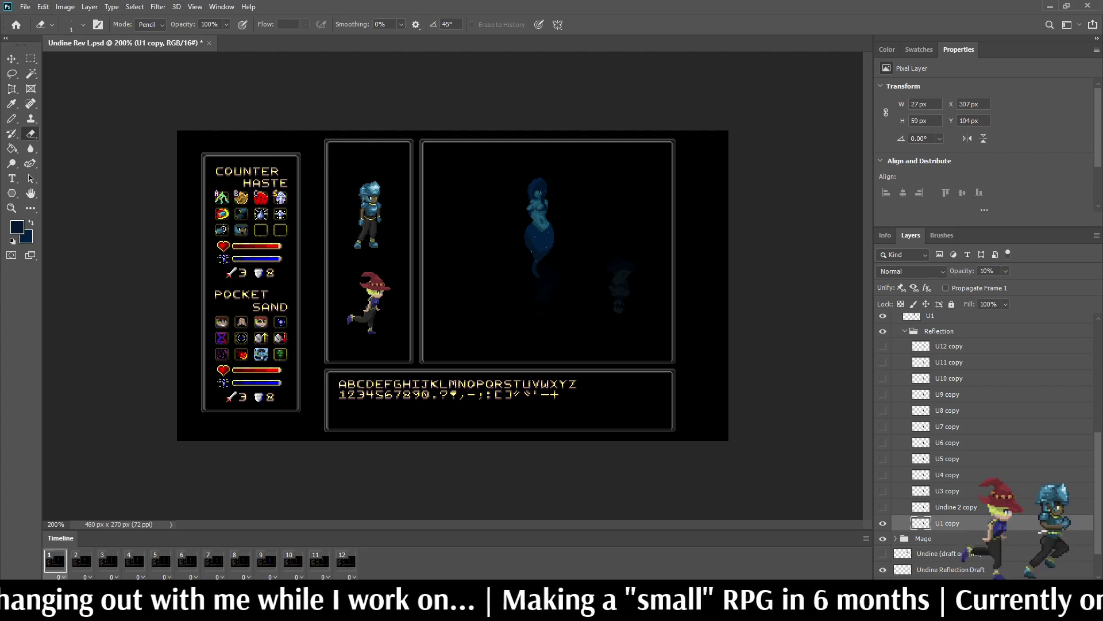
pyautogui.scroll(5, 498, 275)
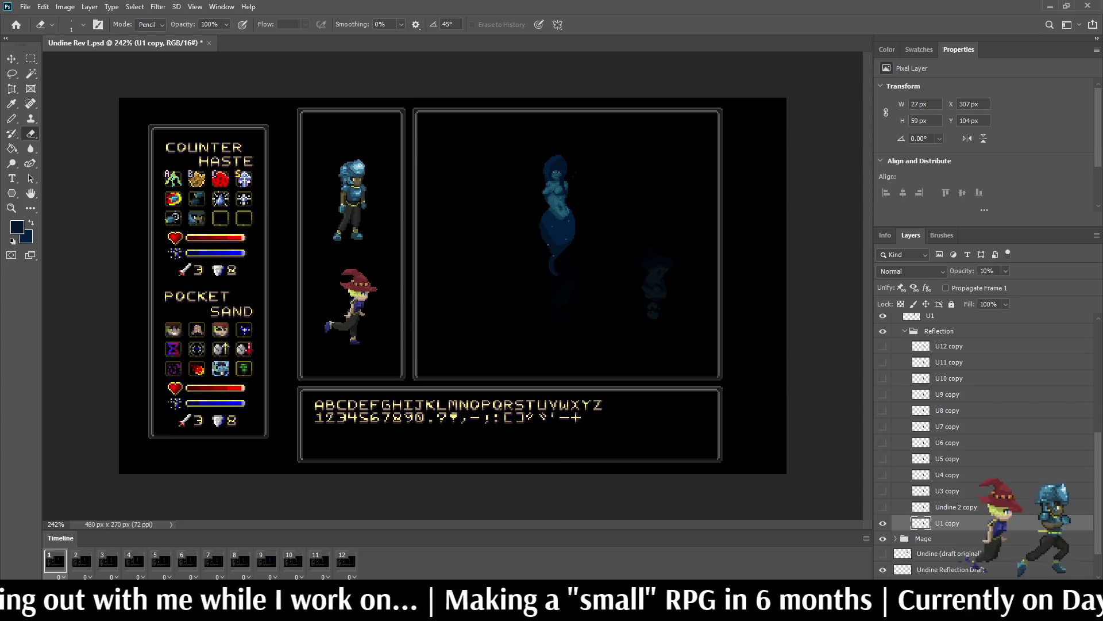
pyautogui.hotkey('ctrl', 'a')
pyautogui.write('20')
pyautogui.press('Return')
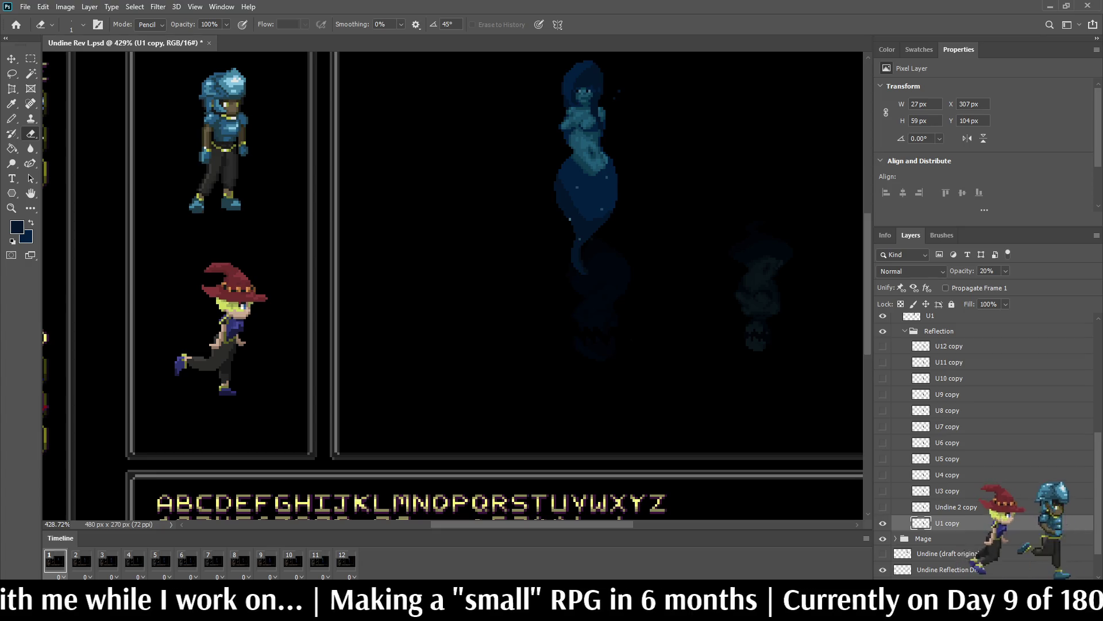
pyautogui.click(986, 270)
pyautogui.write('35')
pyautogui.press('Return')
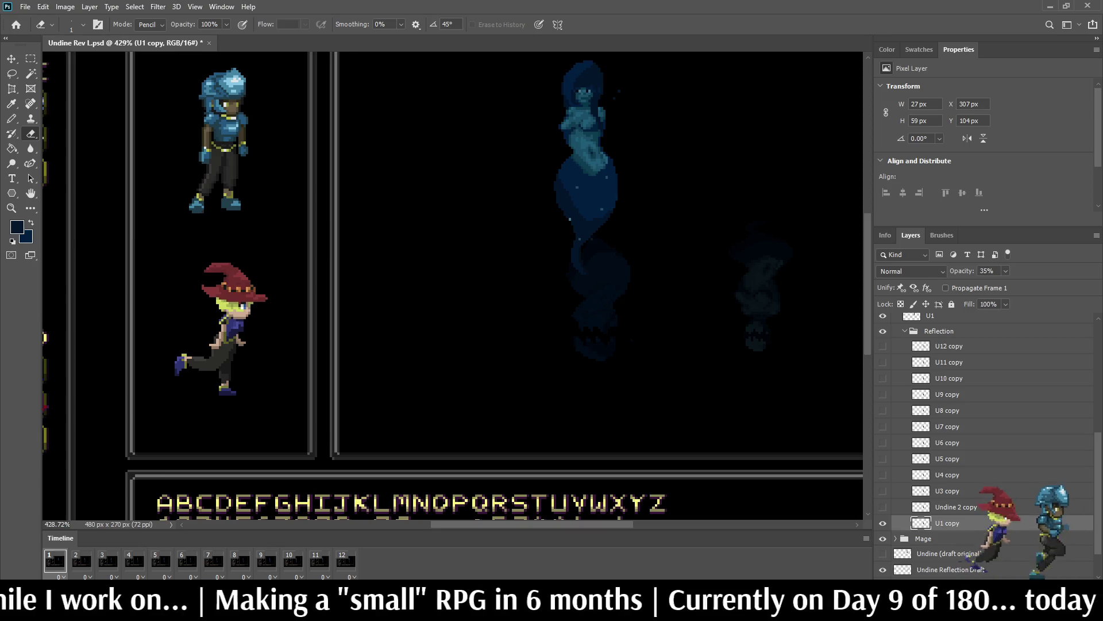
# Step: Set Undine 2 copy to 30% and U3 copy and U4 copy to 35% opacity
pyautogui.press('space')
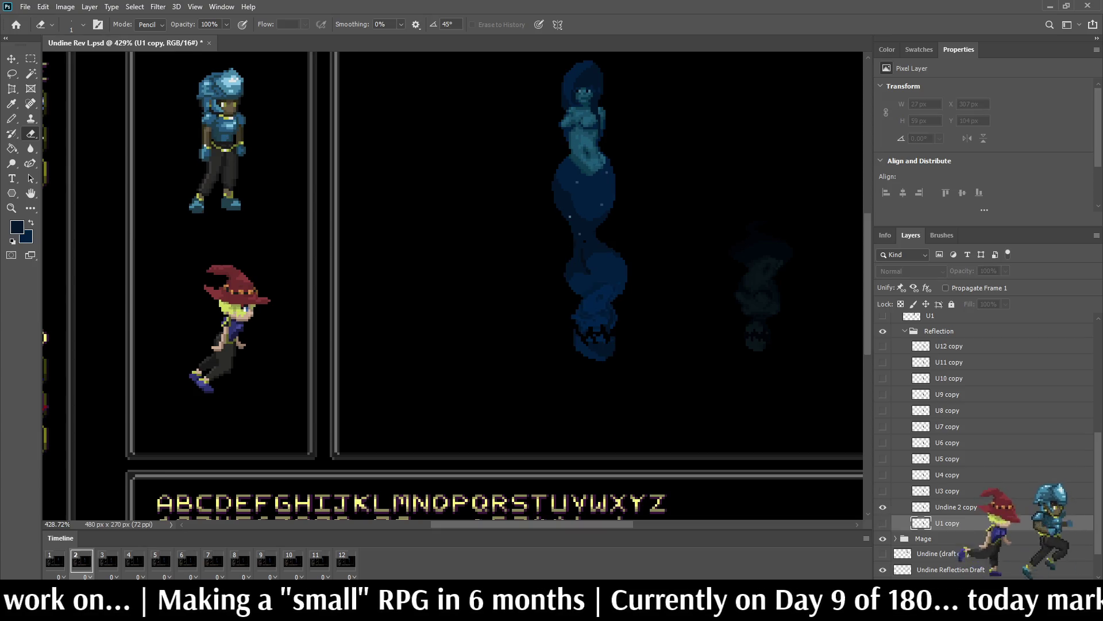
pyautogui.click(956, 507)
pyautogui.click(988, 271)
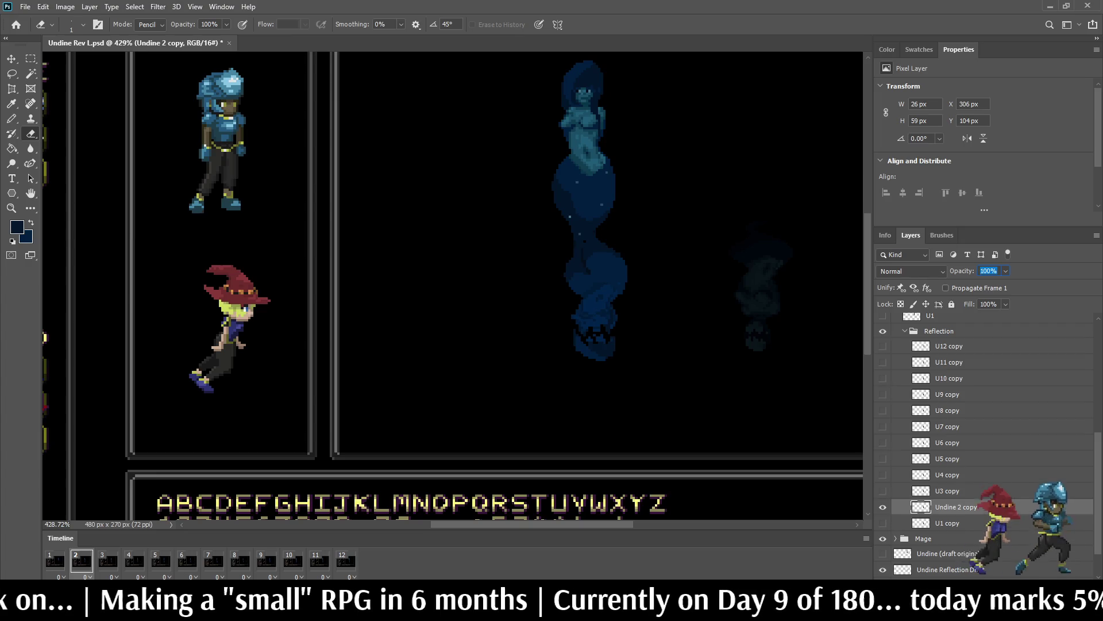
pyautogui.write('30')
pyautogui.press('Return')
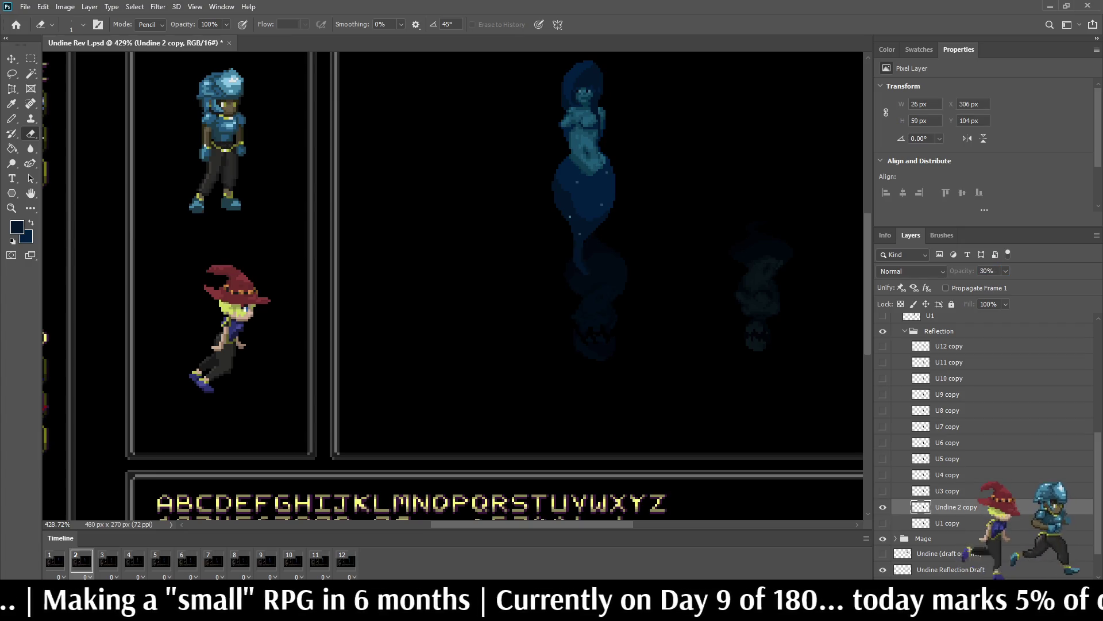
pyautogui.click(108, 560)
pyautogui.click(954, 491)
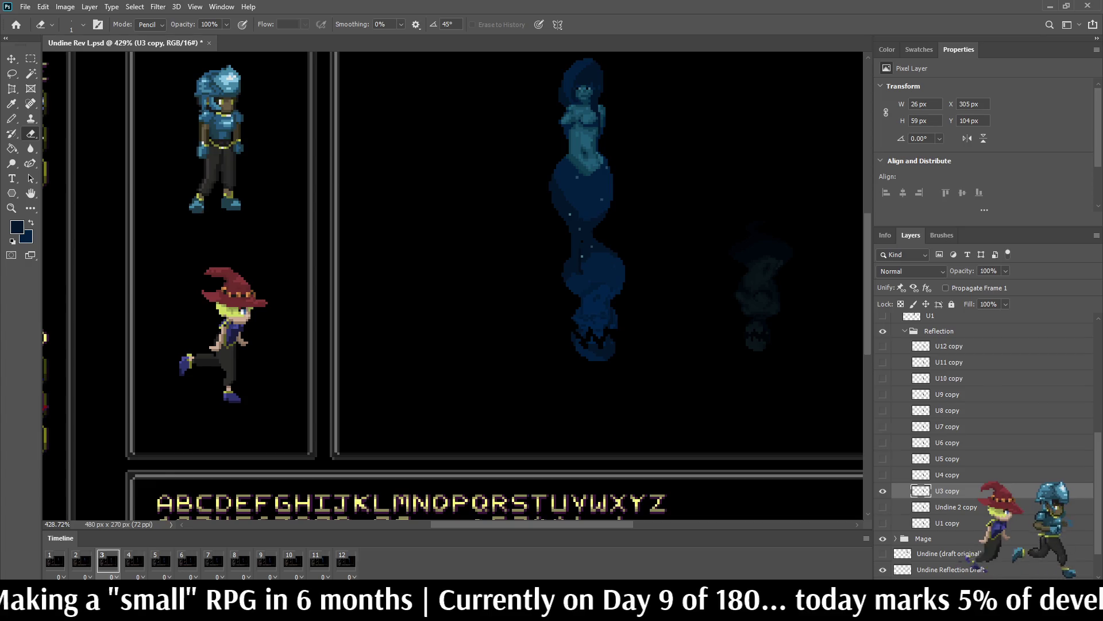
pyautogui.click(988, 270)
pyautogui.write('35')
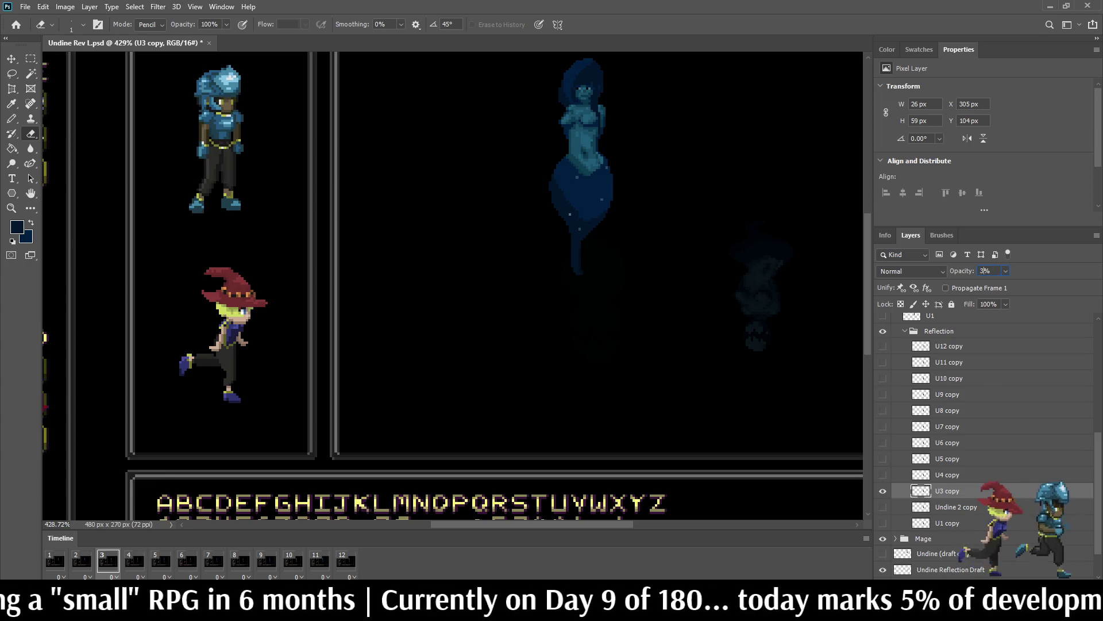
pyautogui.press('space')
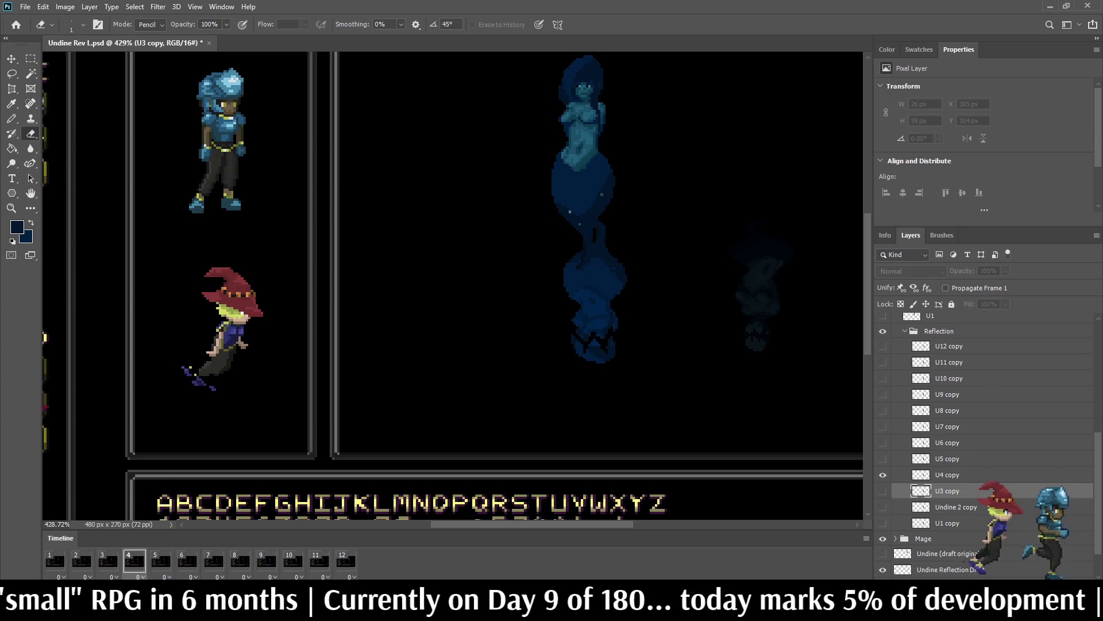
pyautogui.click(948, 475)
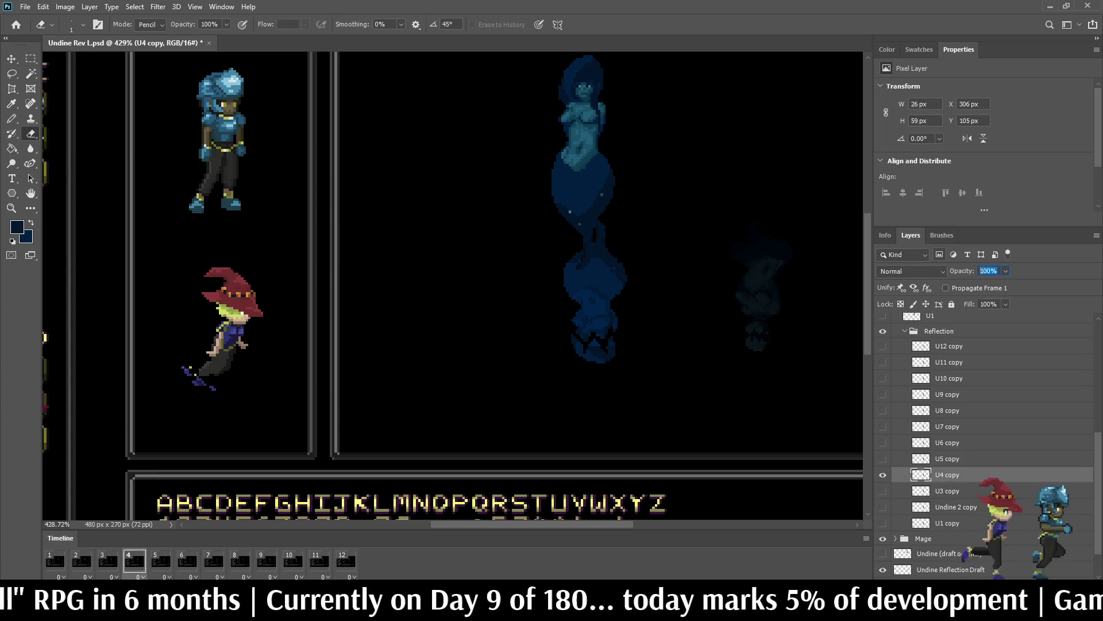
pyautogui.write('35')
pyautogui.click(161, 561)
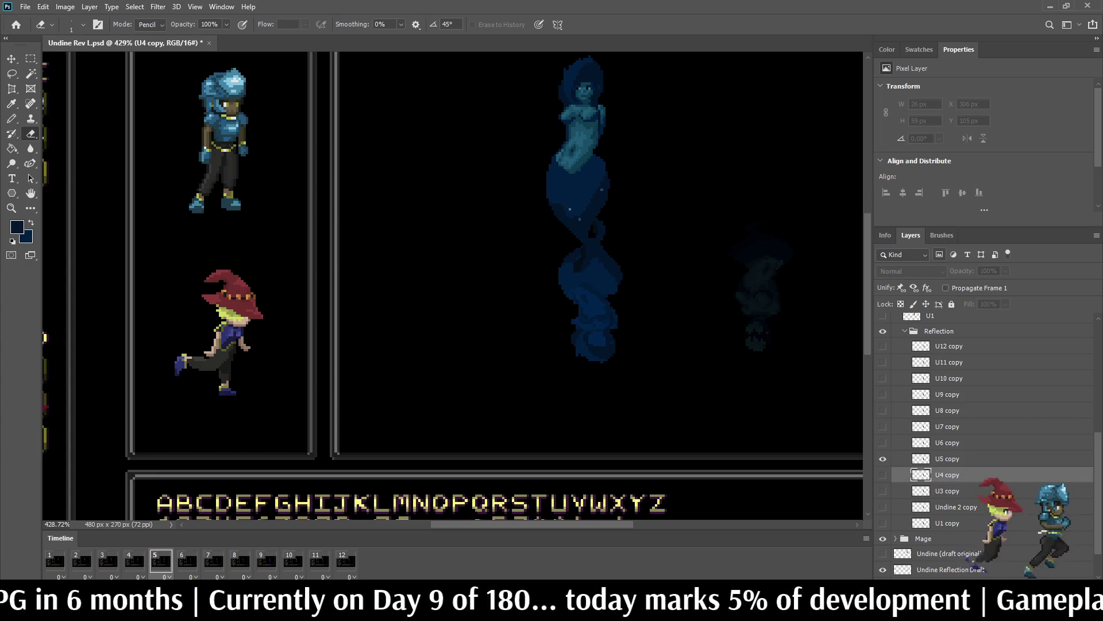
# Step: Set U5 copy to 35% and U6 copy to 30% opacity
pyautogui.click(948, 458)
pyautogui.click(989, 270)
pyautogui.write('35')
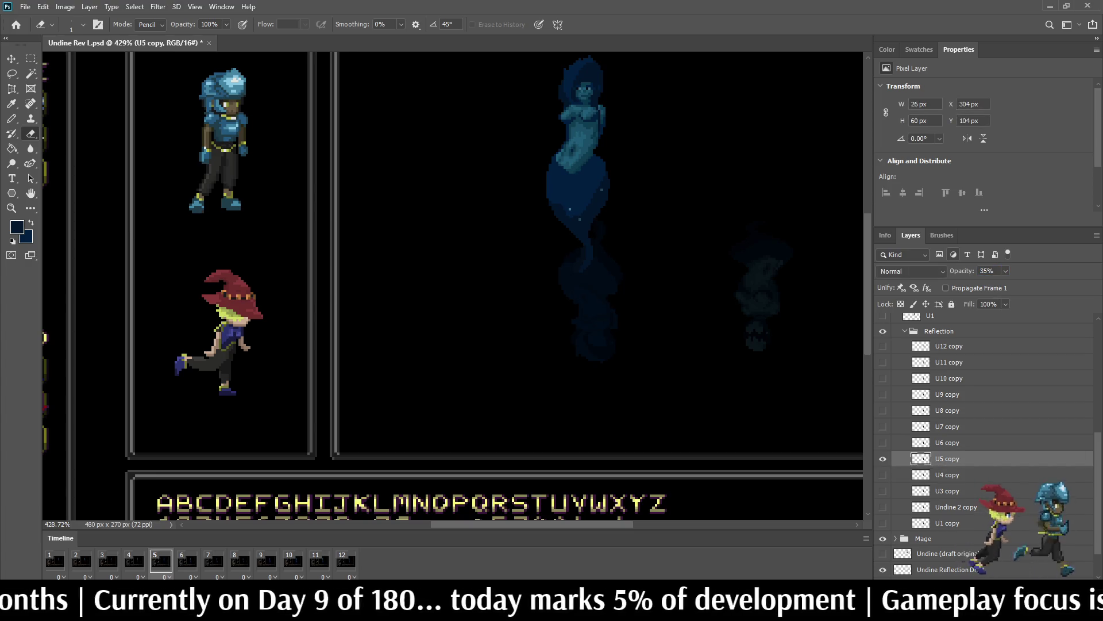
pyautogui.click(187, 560)
pyautogui.click(948, 442)
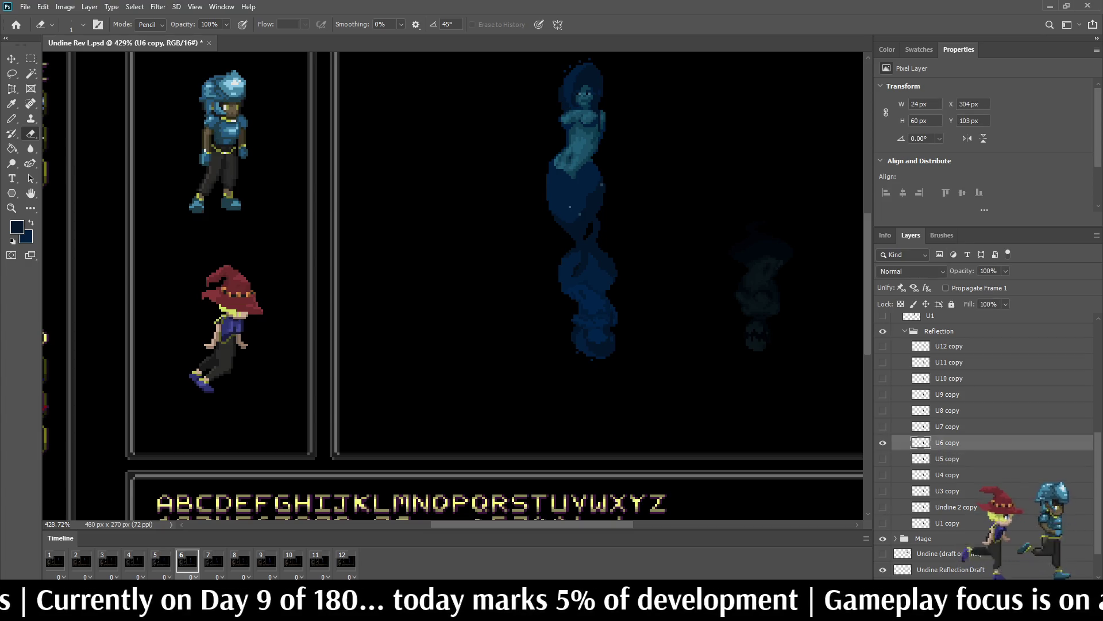
pyautogui.click(989, 271)
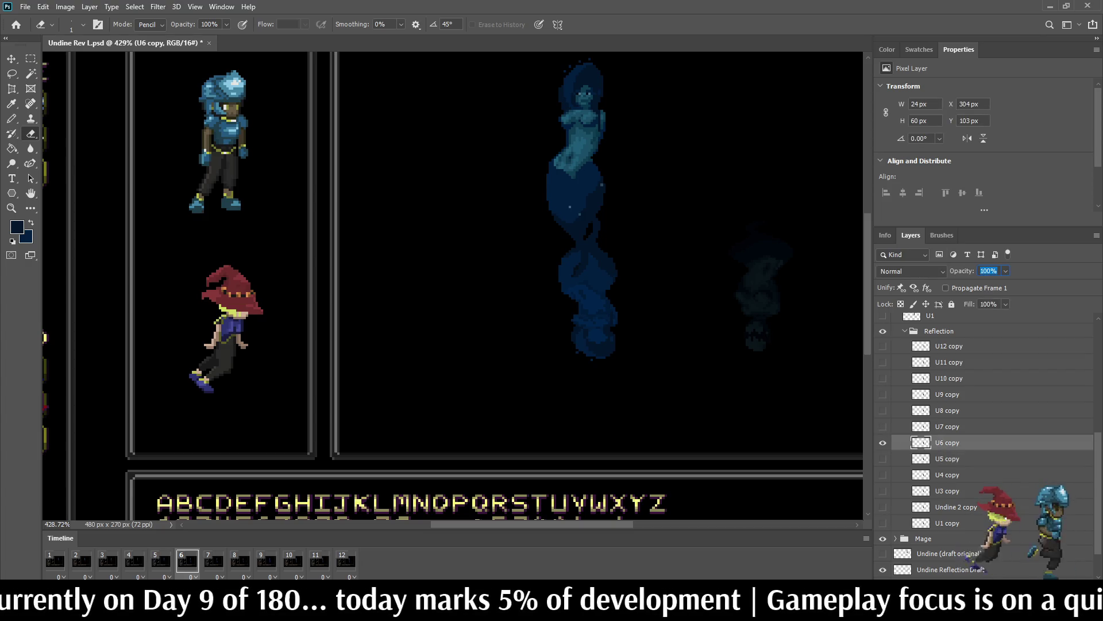
pyautogui.write('30')
pyautogui.press('Return')
# Step: Step through frames 7–9, selecting the U7, U8 and U9 copy reflection layers in turn
pyautogui.press('space')
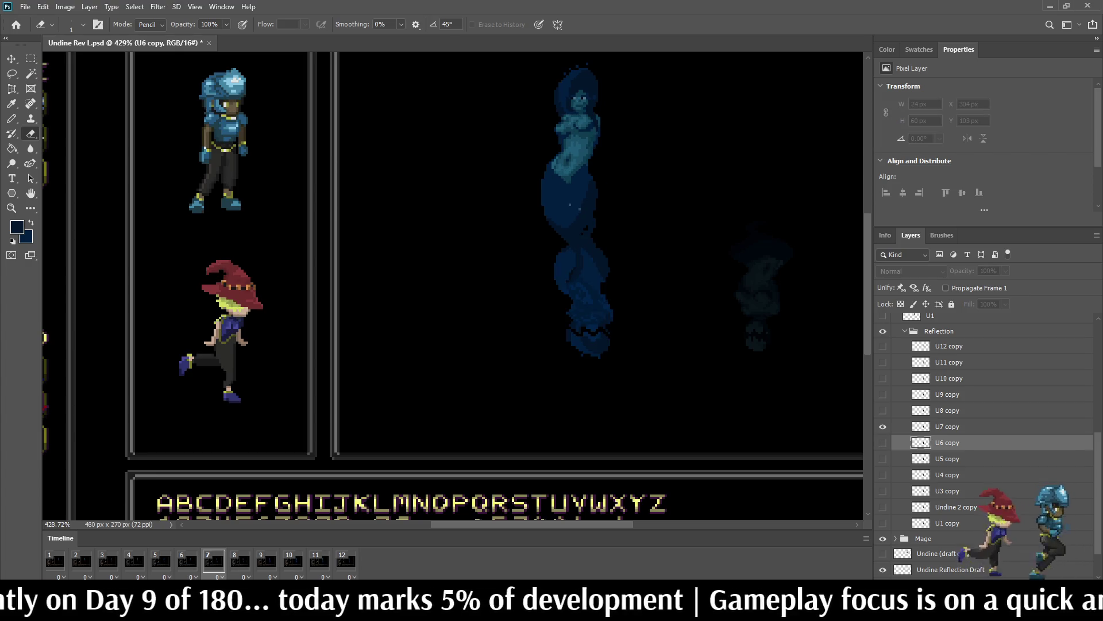
pyautogui.click(947, 426)
pyautogui.click(990, 270)
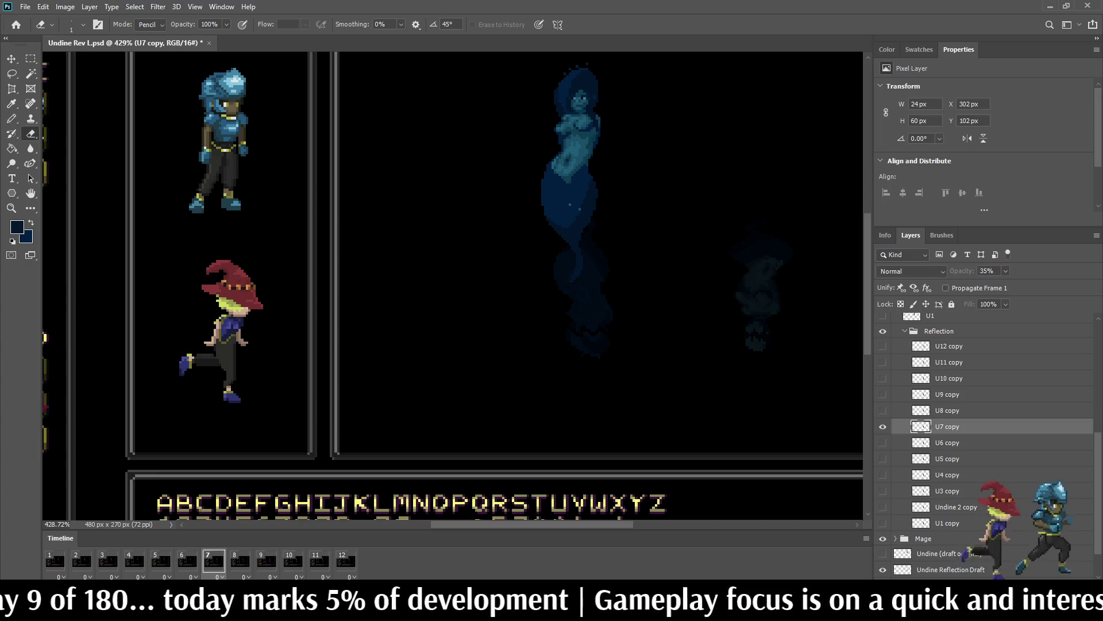
pyautogui.press('space')
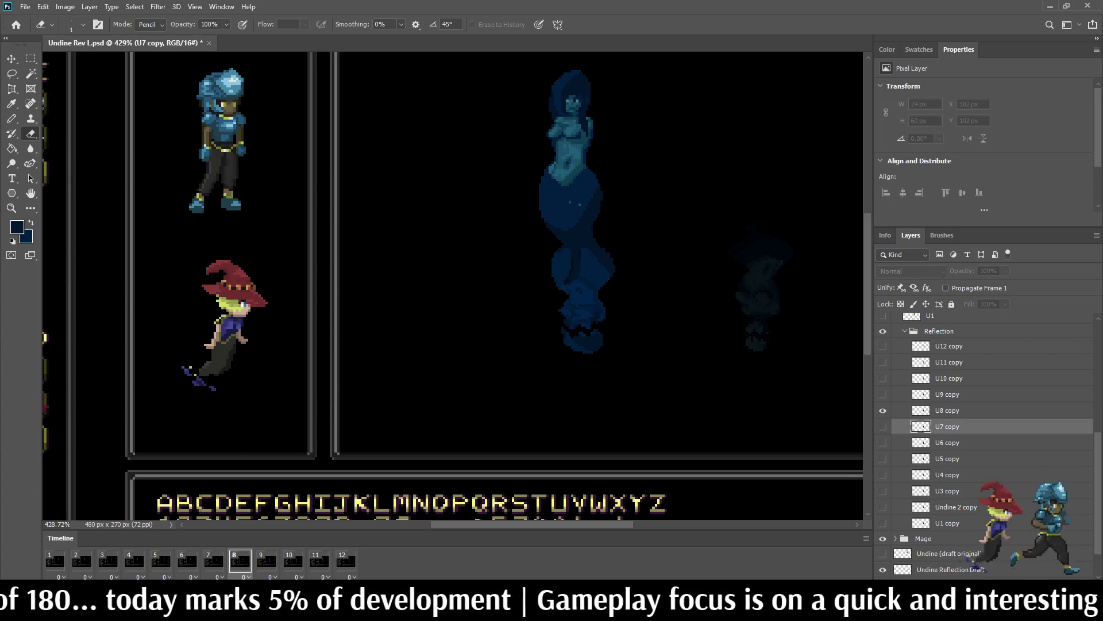
pyautogui.click(947, 411)
pyautogui.press('space')
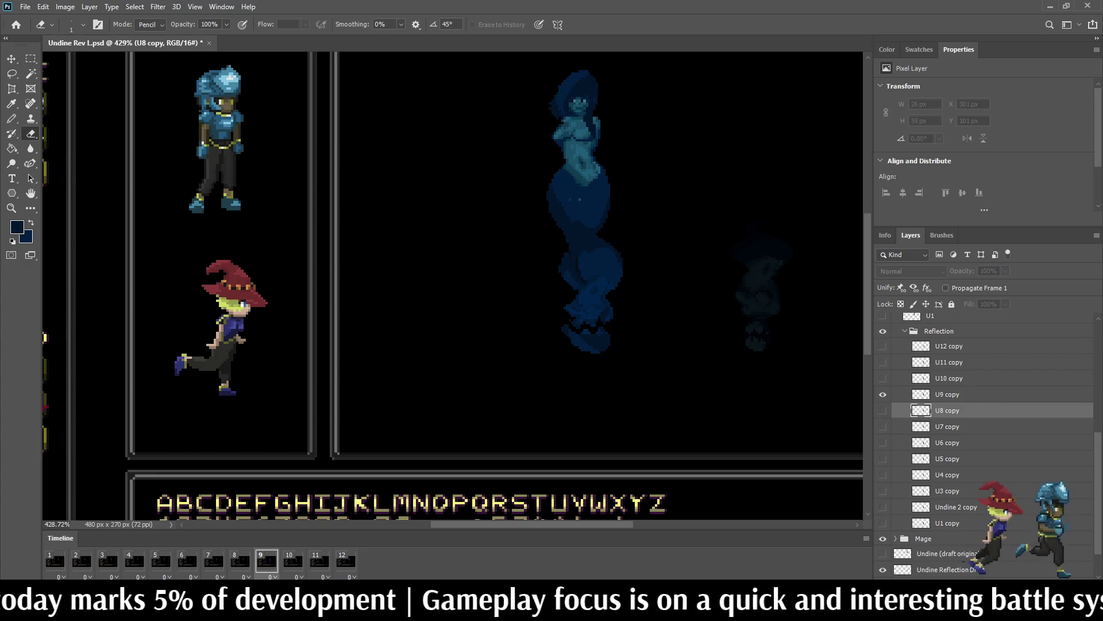
pyautogui.click(947, 394)
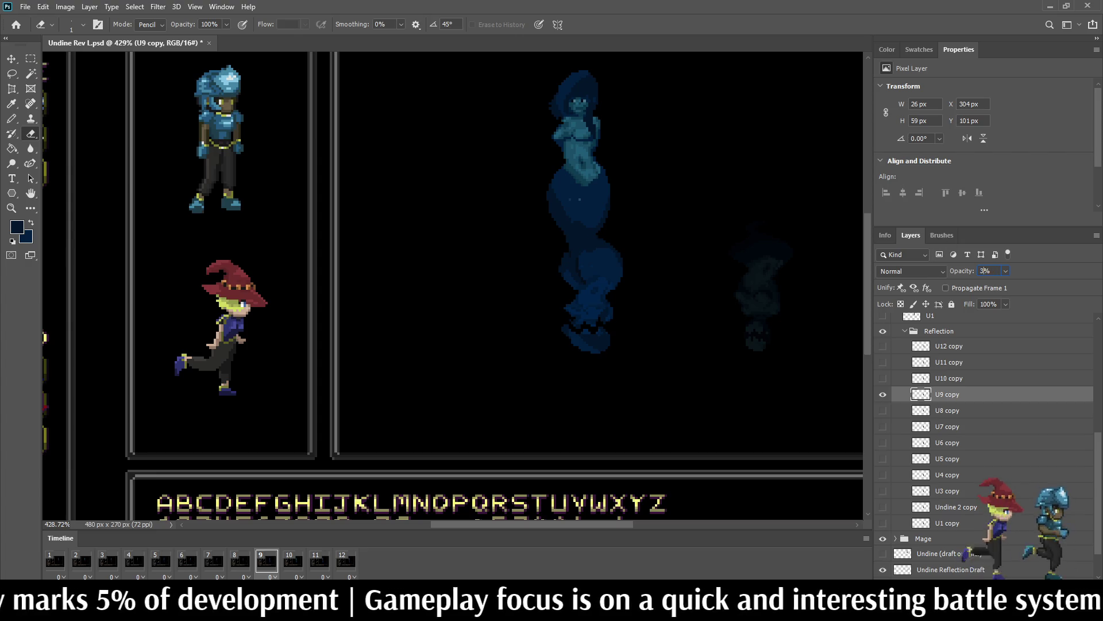
# Step: Step through frames 10–12, set U12 copy to 30% opacity, and collapse the Reflection group
pyautogui.press('space')
pyautogui.click(948, 378)
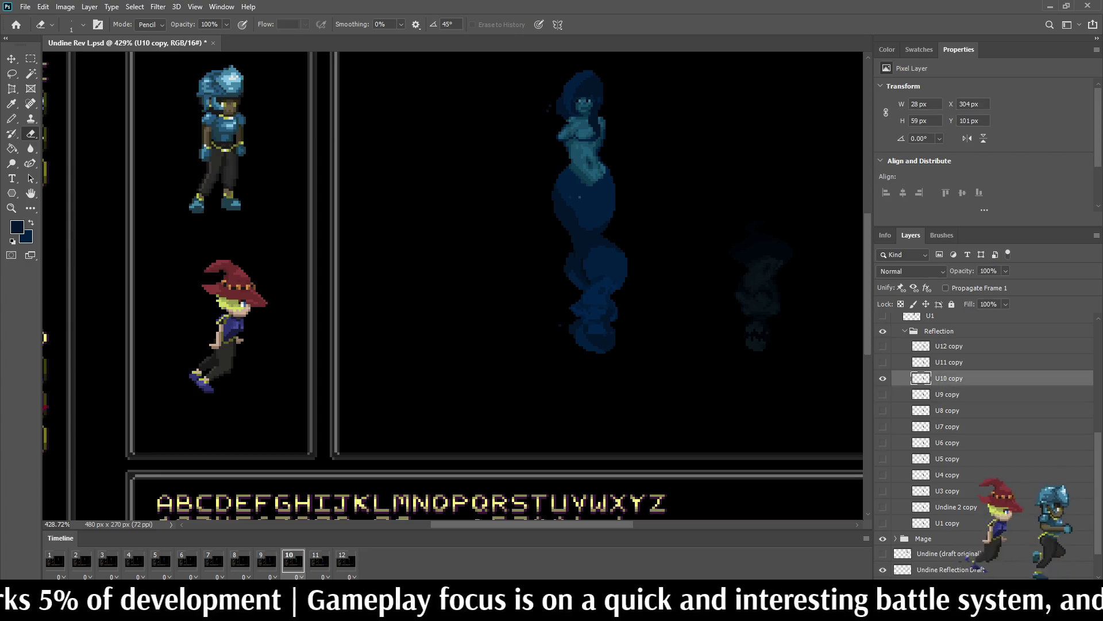
pyautogui.press('space')
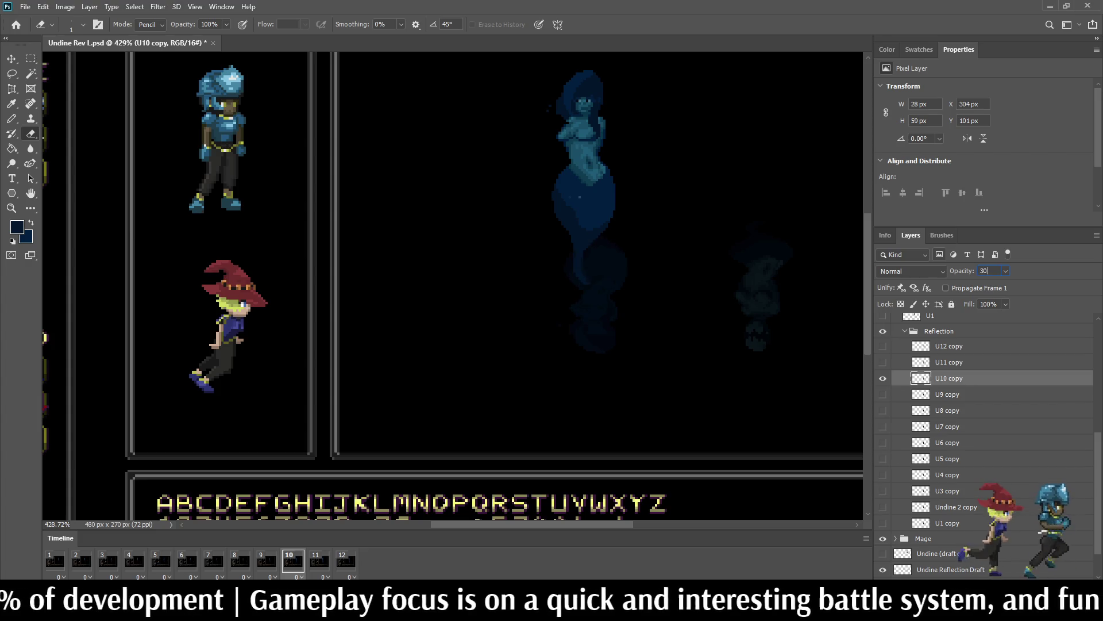
pyautogui.click(949, 362)
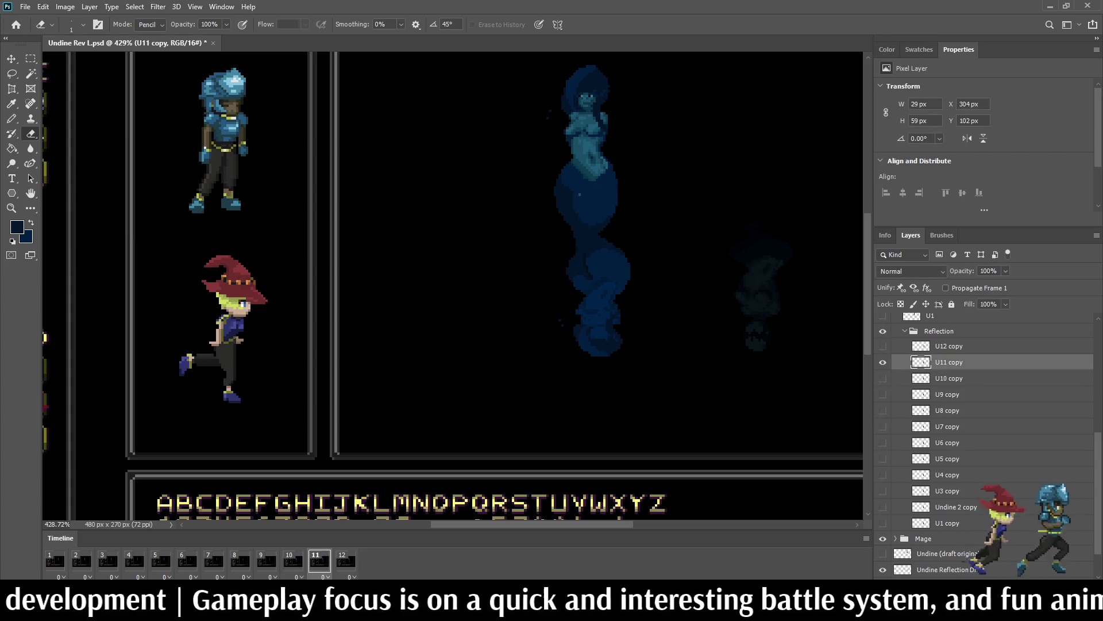
pyautogui.press('space')
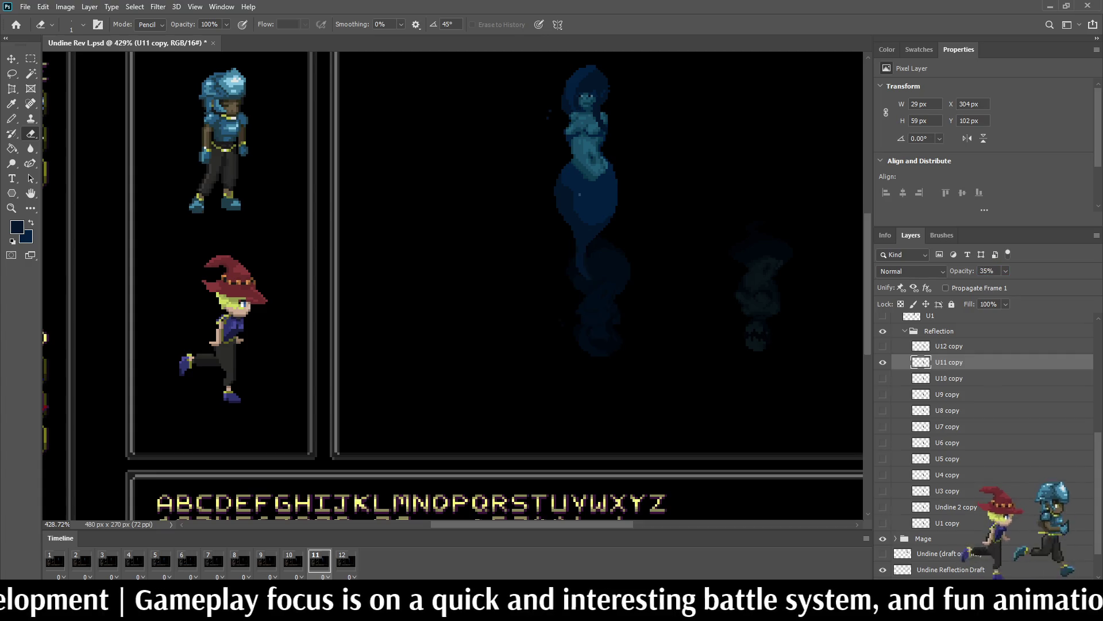
pyautogui.click(949, 346)
pyautogui.click(988, 271)
pyautogui.write('30')
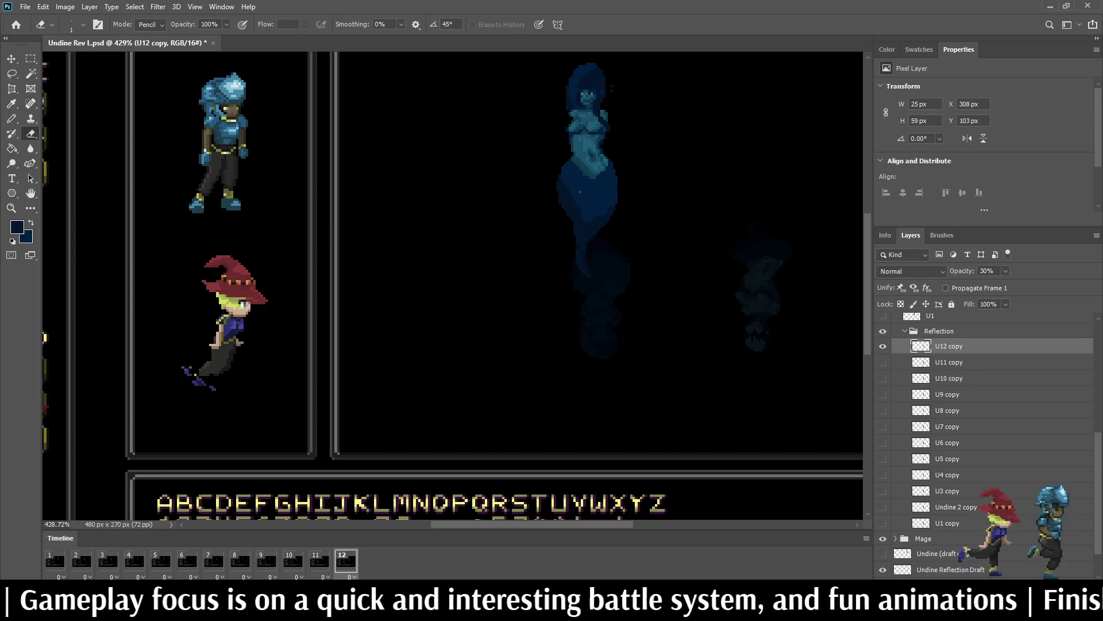
pyautogui.click(939, 331)
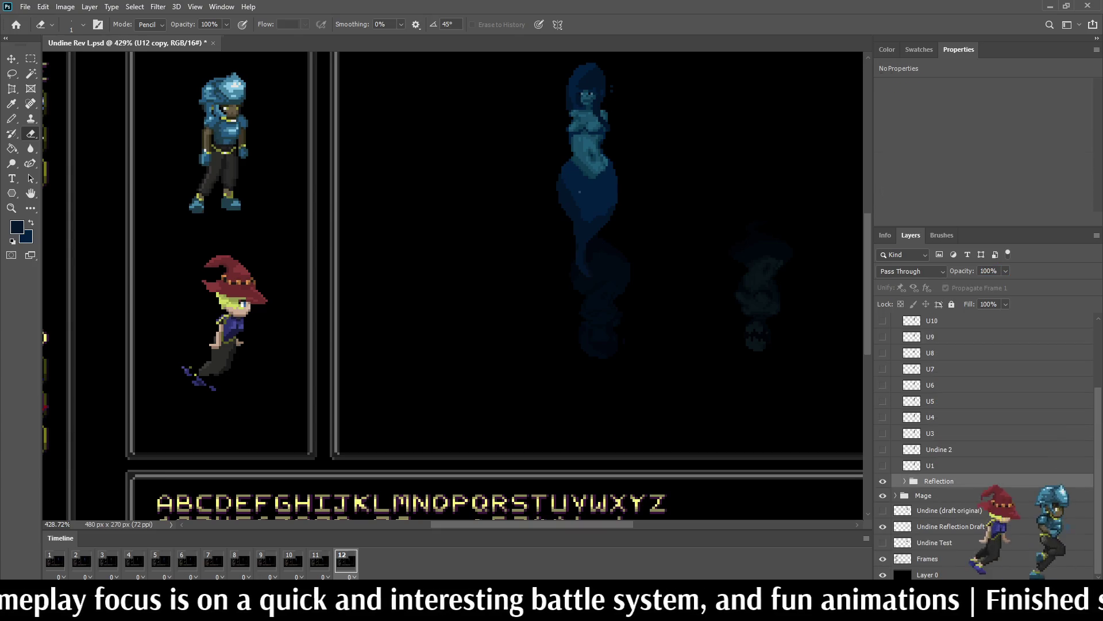
# Step: Collapse Group 1, save Undine Rev L.psd, and view the mockup at 100%
pyautogui.scroll(5, 977, 431)
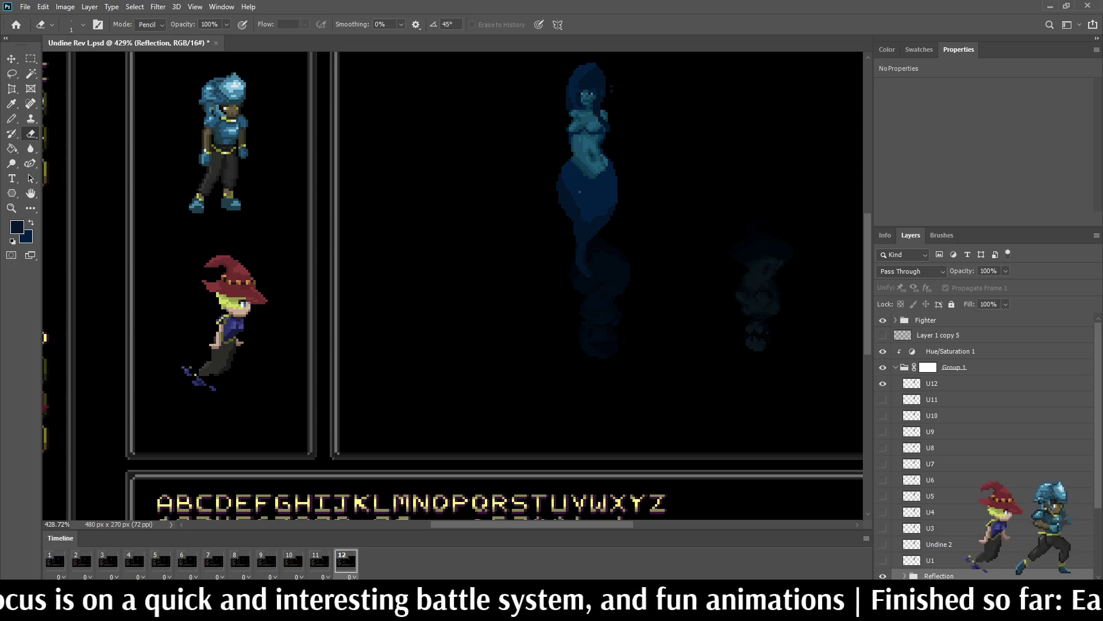
pyautogui.click(895, 367)
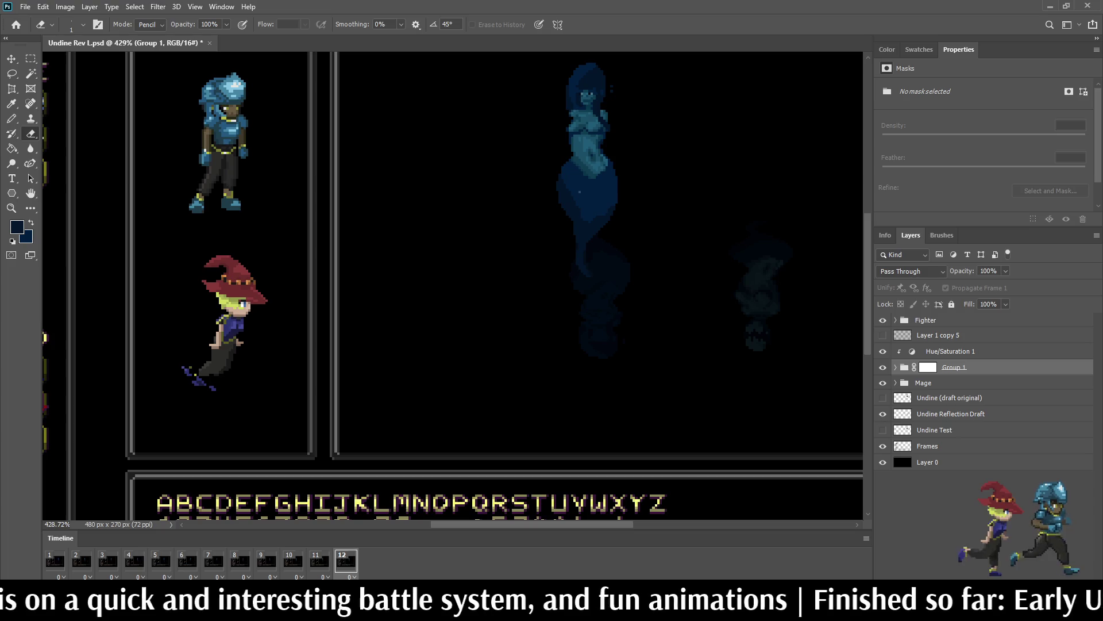
pyautogui.click(977, 488)
pyautogui.hotkey('ctrl', 's')
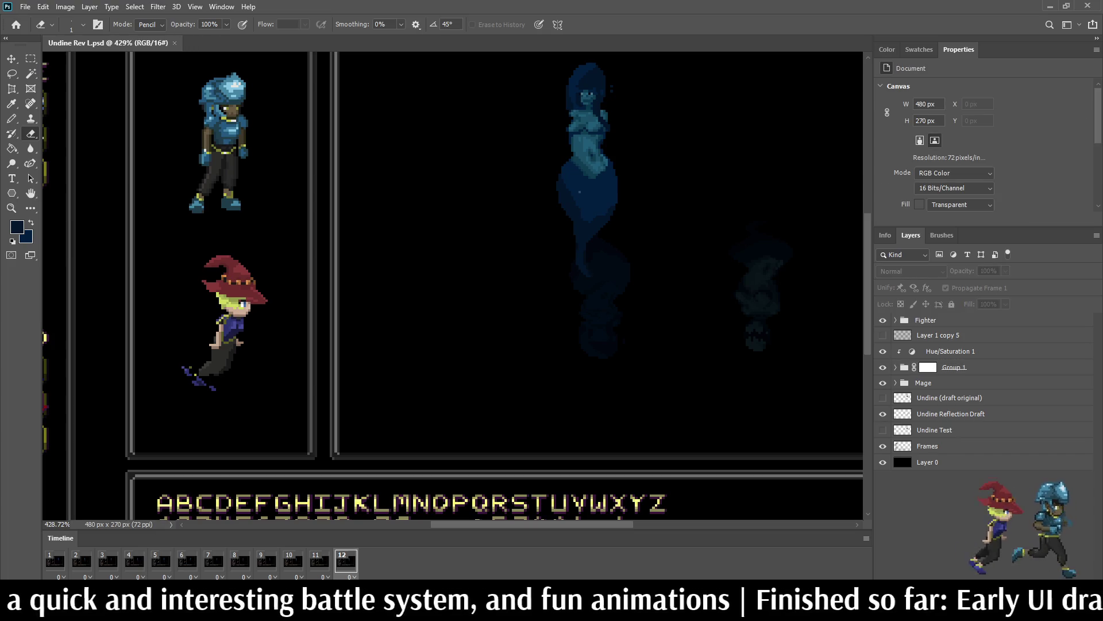
pyautogui.hotkey('ctrl', '1')
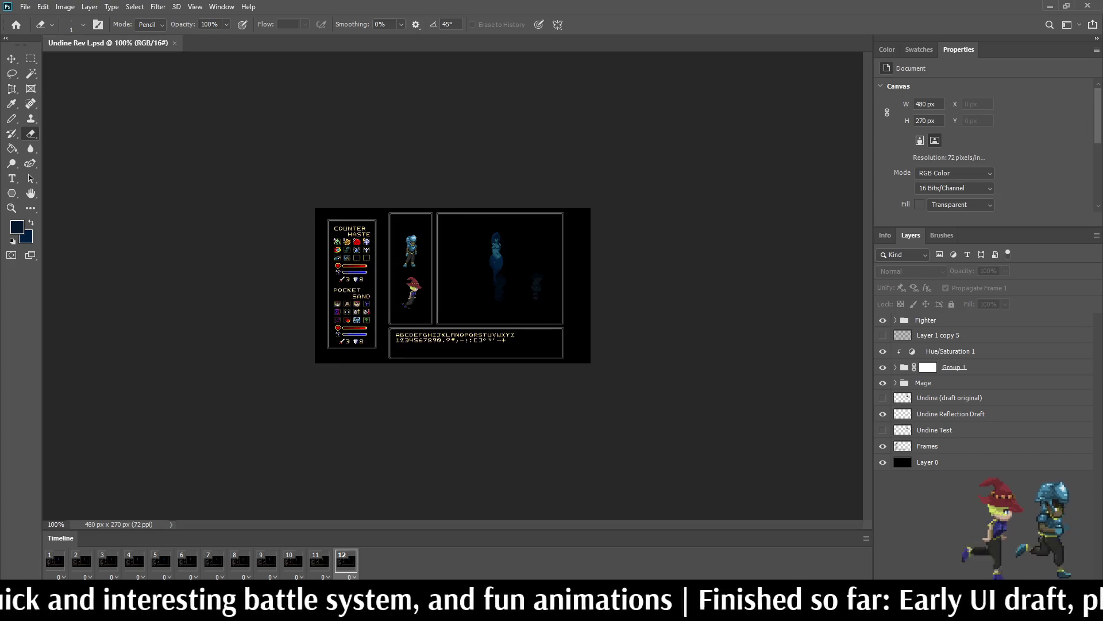
# Step: Switch to full-screen mode, zoom in on the animated mockup, and hide the Undine Reflection Draft layer
pyautogui.press('f')
pyautogui.press('f')
pyautogui.hotkey('ctrl', '+')
pyautogui.hotkey('ctrl', '+')
pyautogui.hotkey('ctrl', '+')
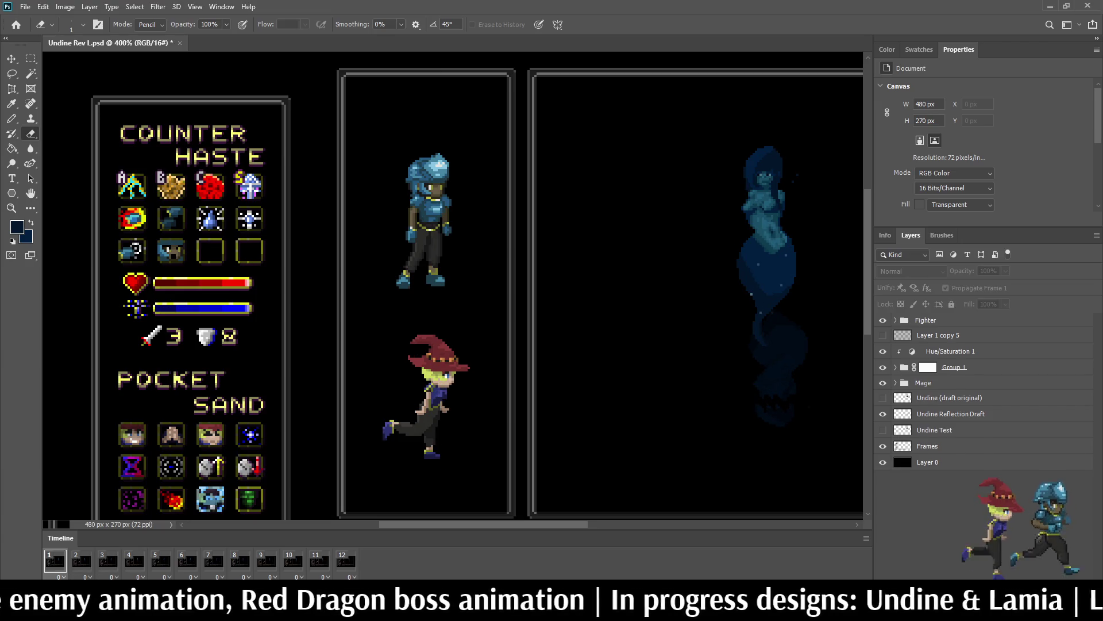
pyautogui.click(883, 413)
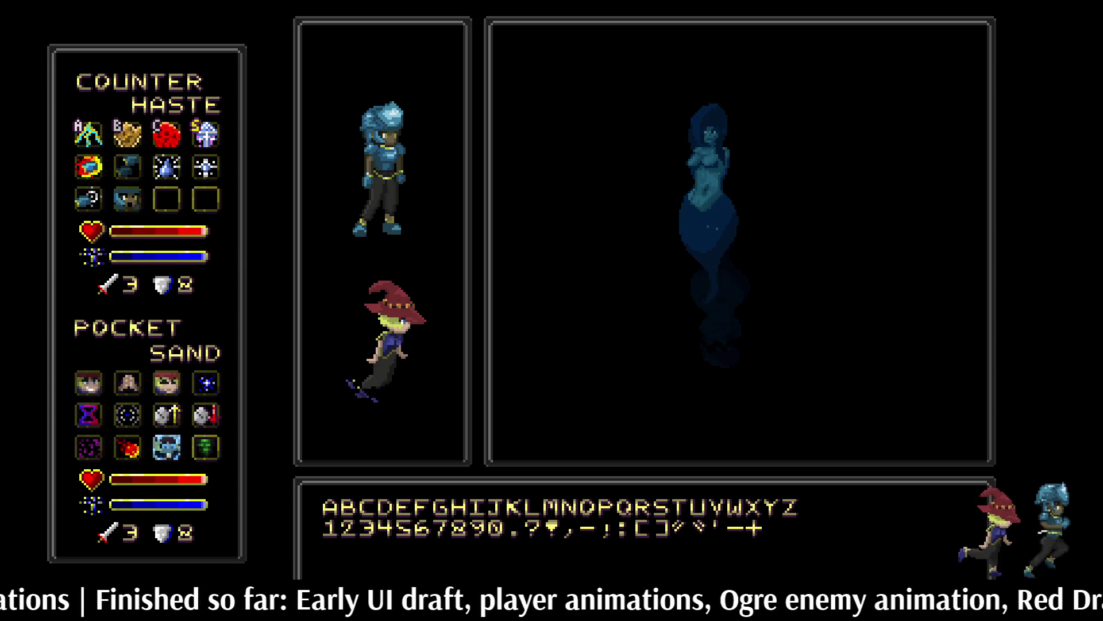
# Step: Exit full-screen mode back to the standard workspace on Lamia Rev J.psd
pyautogui.press('f')
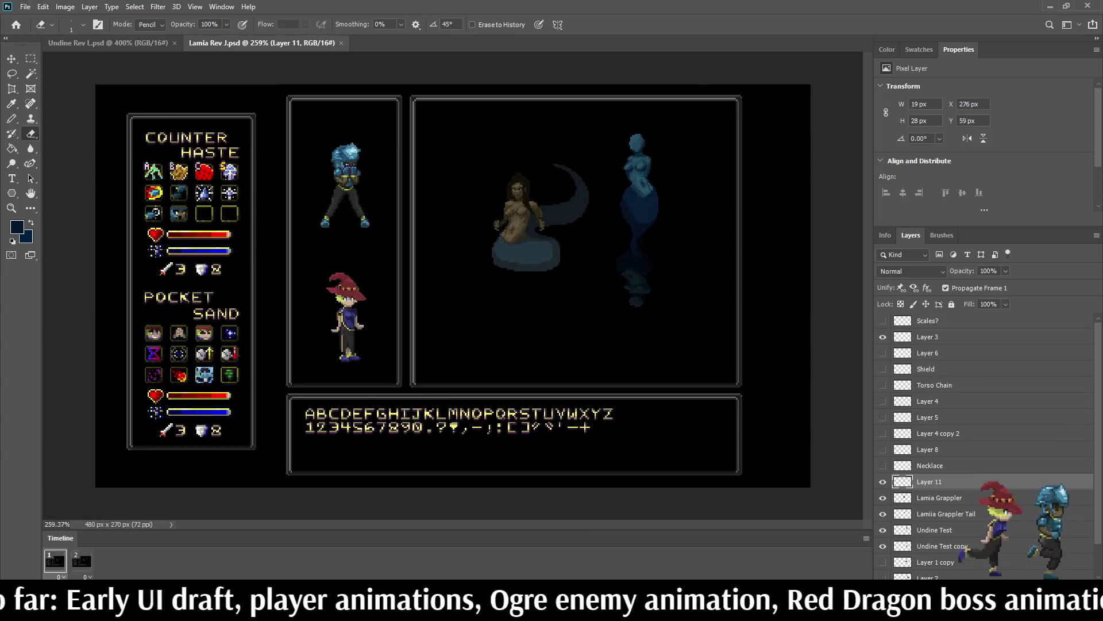
# Step: Hide the Undine Test and Undine Test copy layers so the Lamia stands alone
pyautogui.scroll(2, 543, 207)
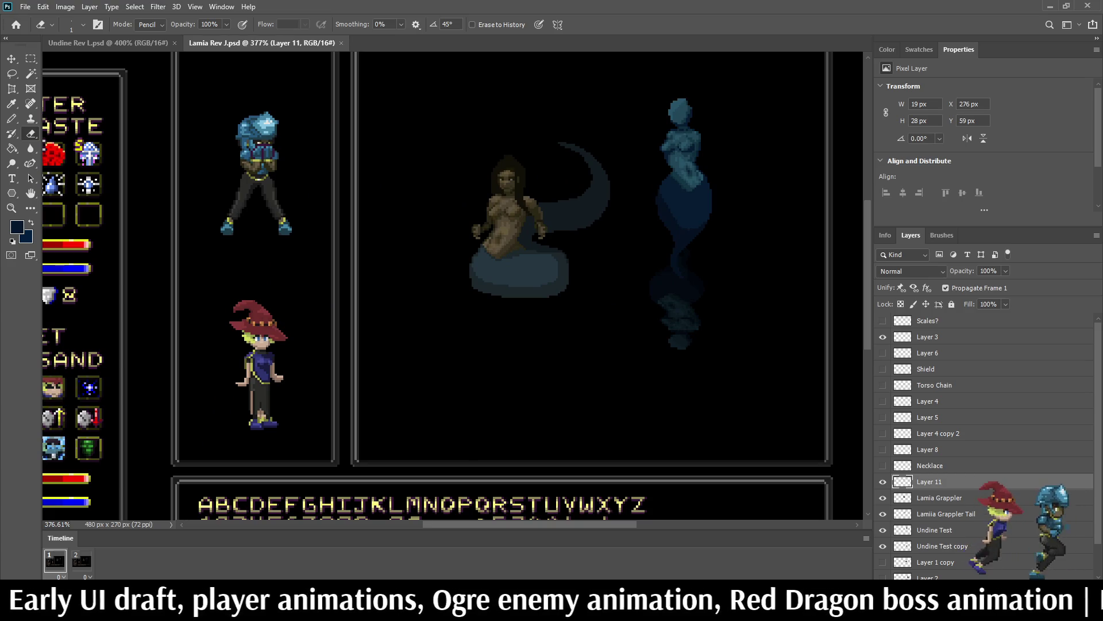
pyautogui.click(883, 530)
pyautogui.click(883, 546)
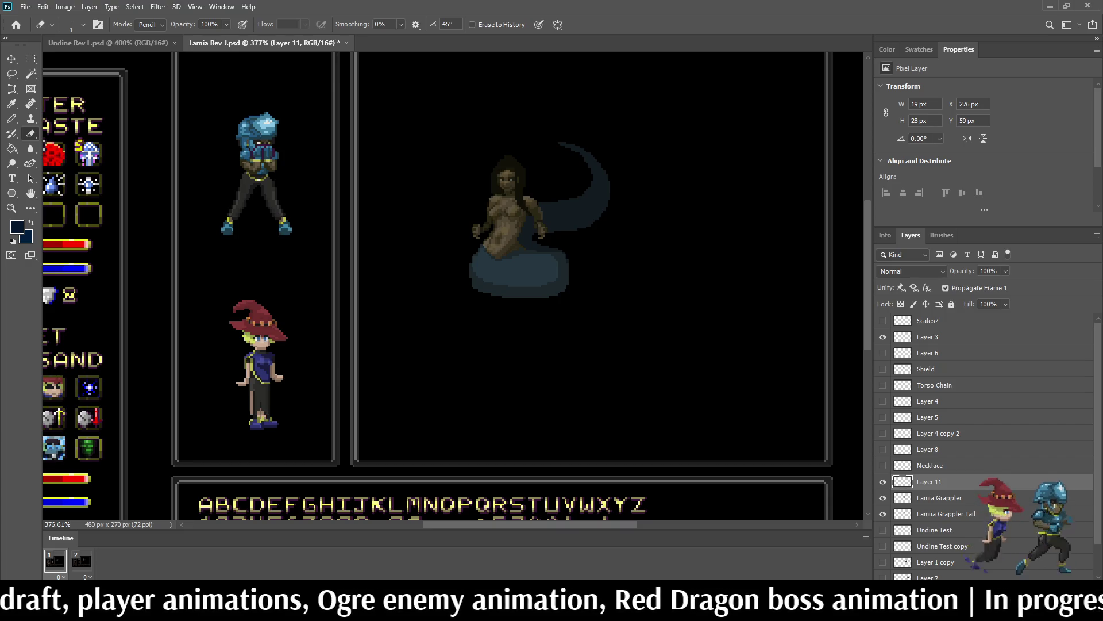
# Step: Zoom in close on the Lamia, play and stop its animation, then switch to Undine Rev L.psd
pyautogui.scroll(-3, 517, 230)
pyautogui.scroll(2, 517, 230)
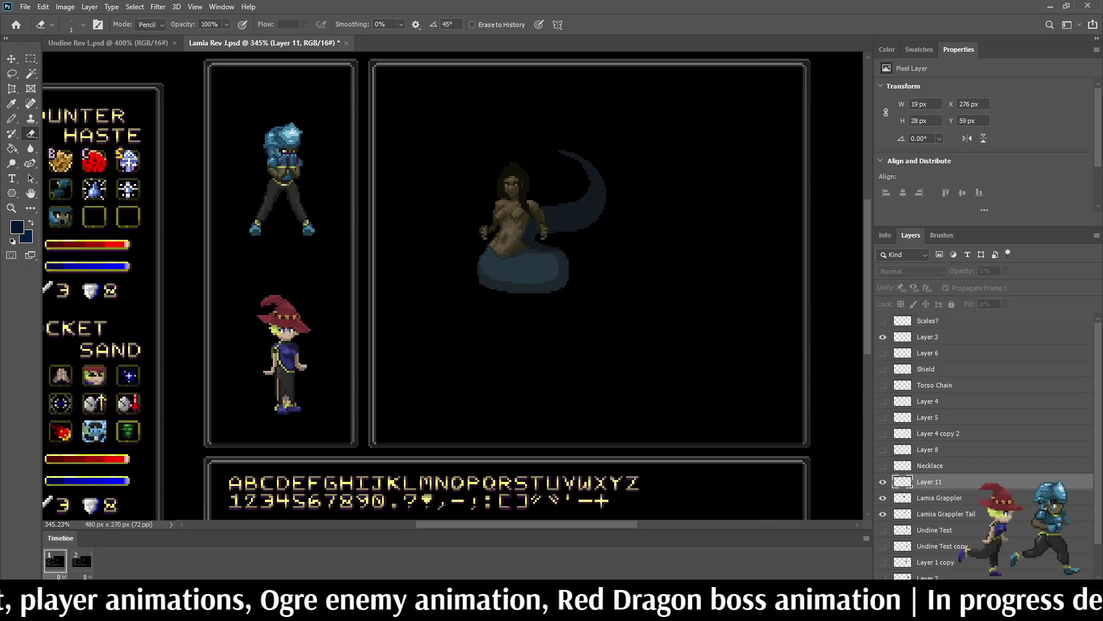
pyautogui.scroll(4, 517, 241)
pyautogui.press('space')
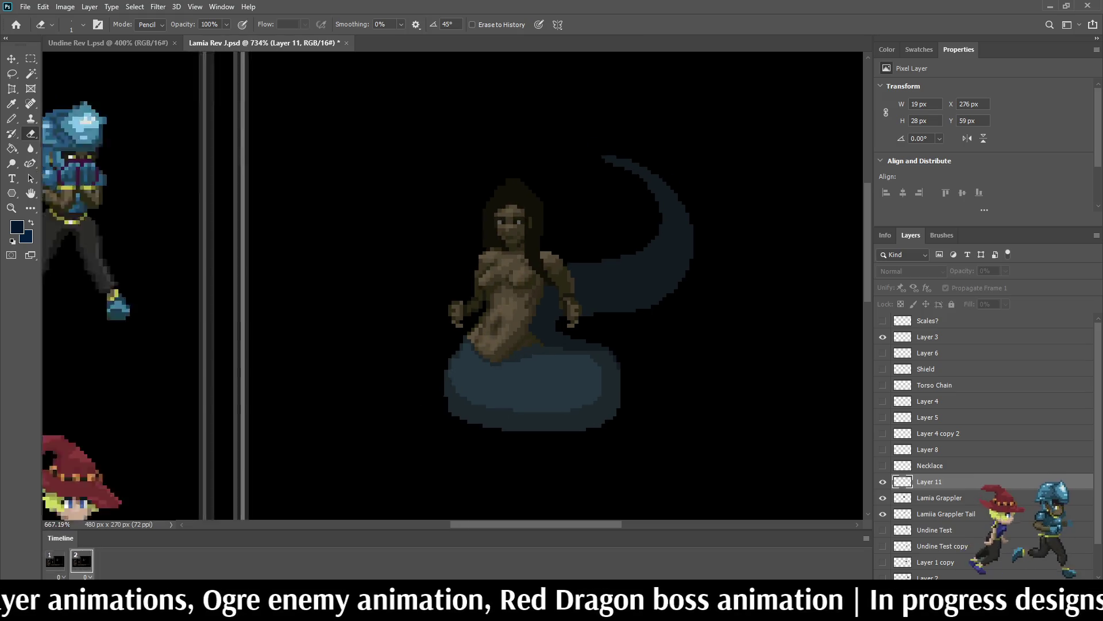
pyautogui.scroll(-3, 454, 287)
pyautogui.scroll(2, 454, 287)
pyautogui.press('space')
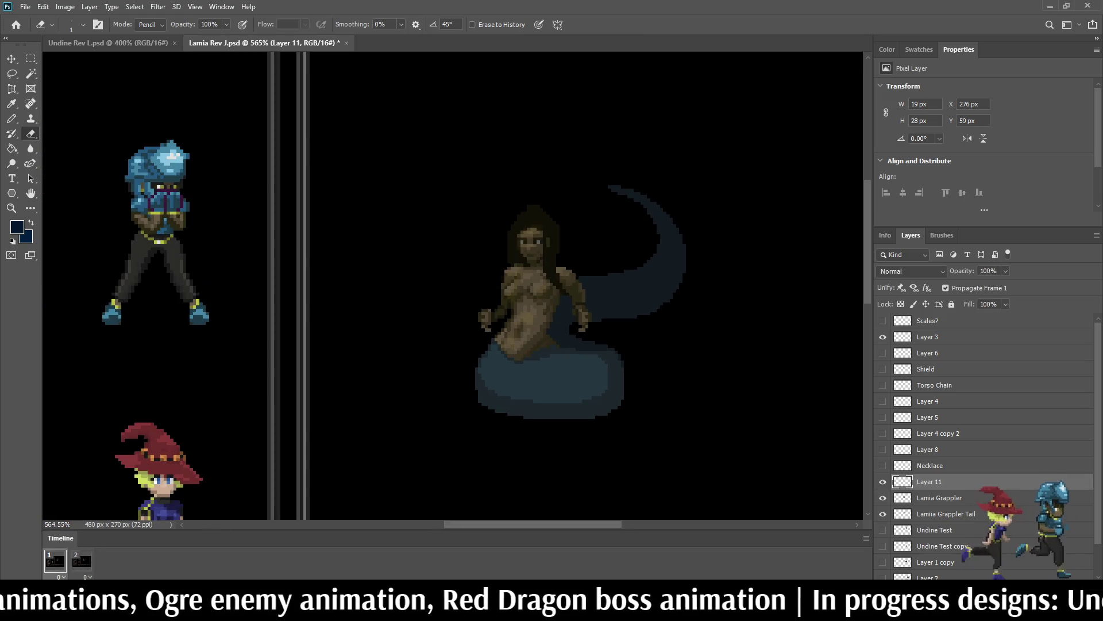
pyautogui.scroll(2, 644, 296)
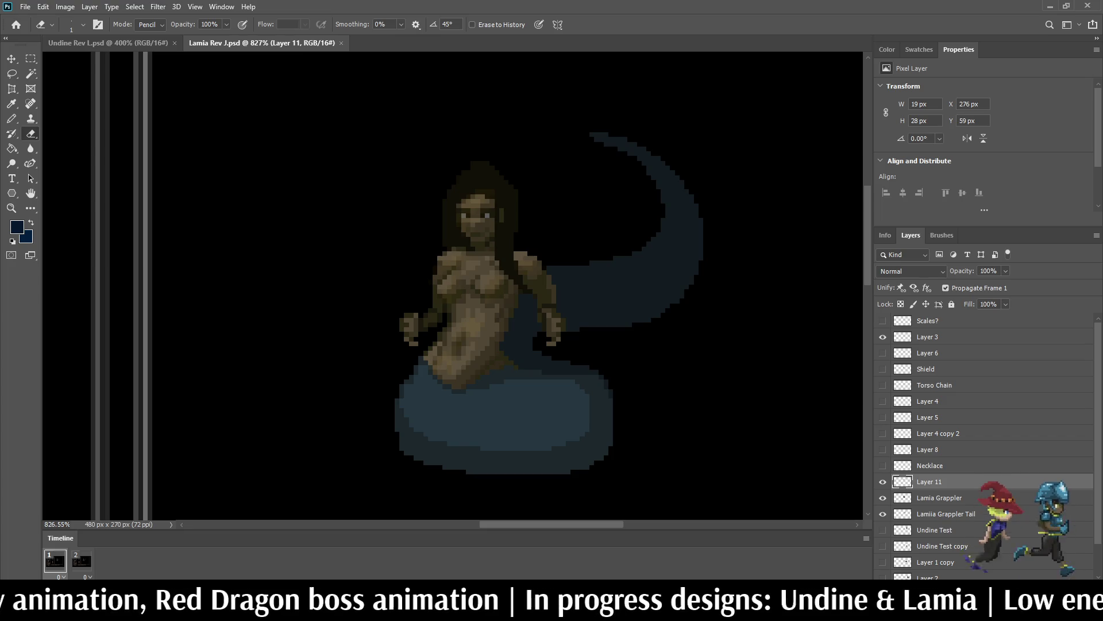
pyautogui.hotkey('ctrl', 'Tab')
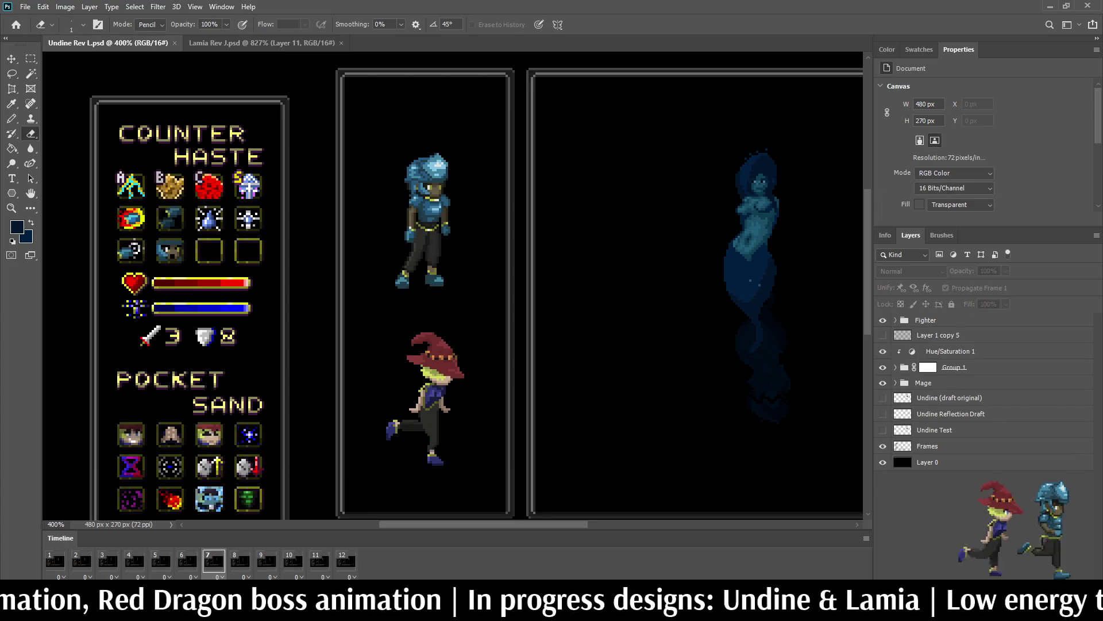
# Step: Flip between the Undine Rev L and Lamia Rev J documents to compare the sprites
pyautogui.scroll(-2, 753, 258)
pyautogui.scroll(5, 517, 258)
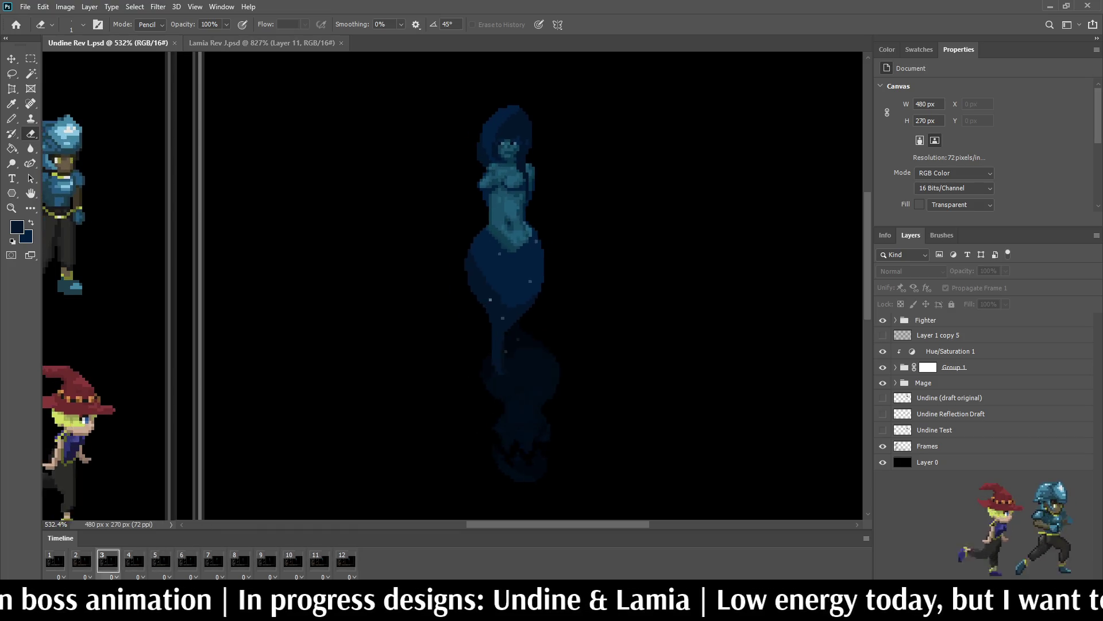
pyautogui.click(261, 43)
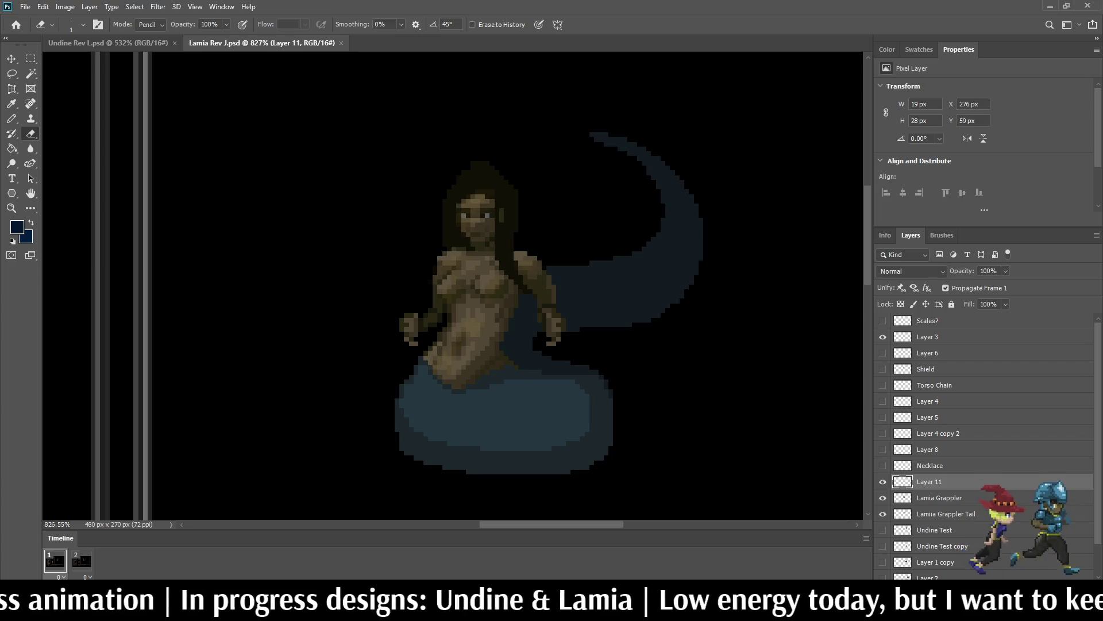
pyautogui.click(108, 43)
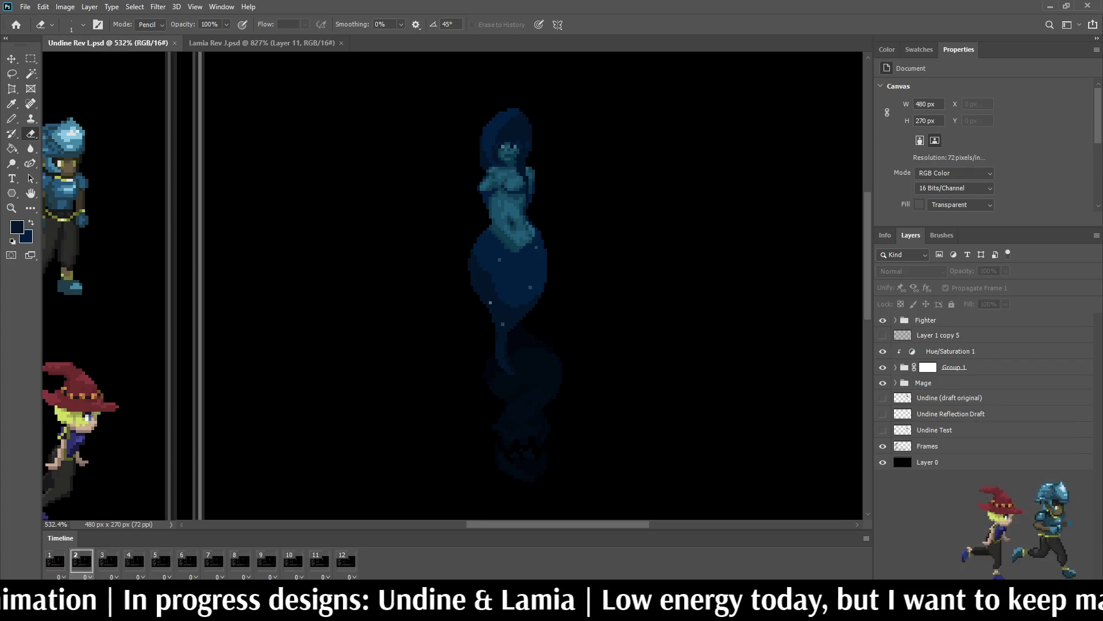
pyautogui.hotkey('ctrl', 'Tab')
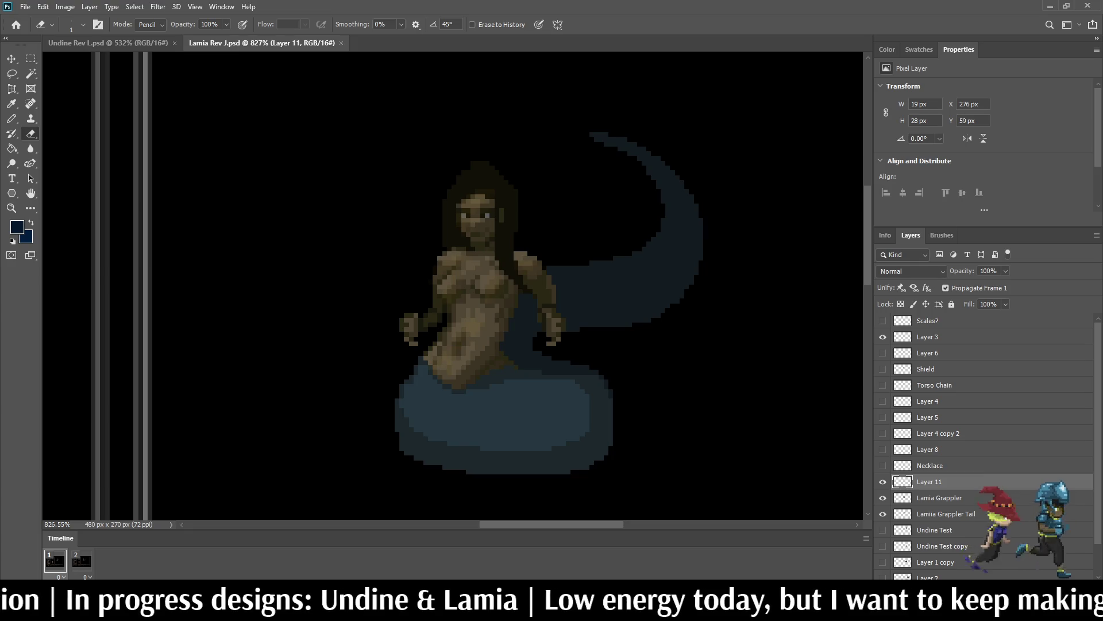
pyautogui.hotkey('ctrl', 'Tab')
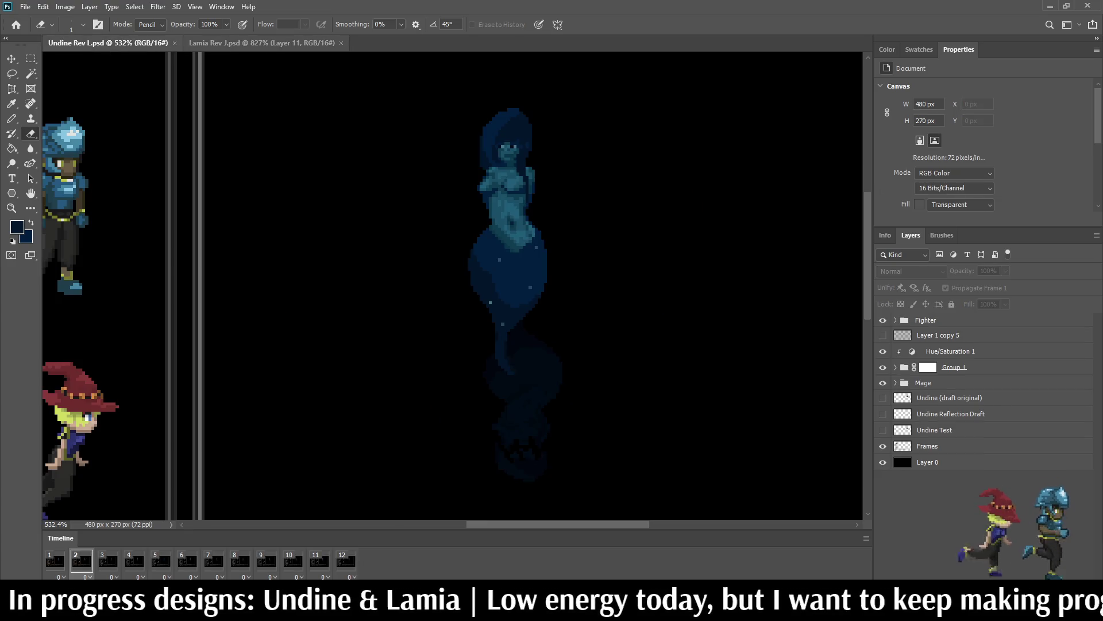
pyautogui.hotkey('ctrl', 'Tab')
pyautogui.hotkey('ctrl', 'Tab')
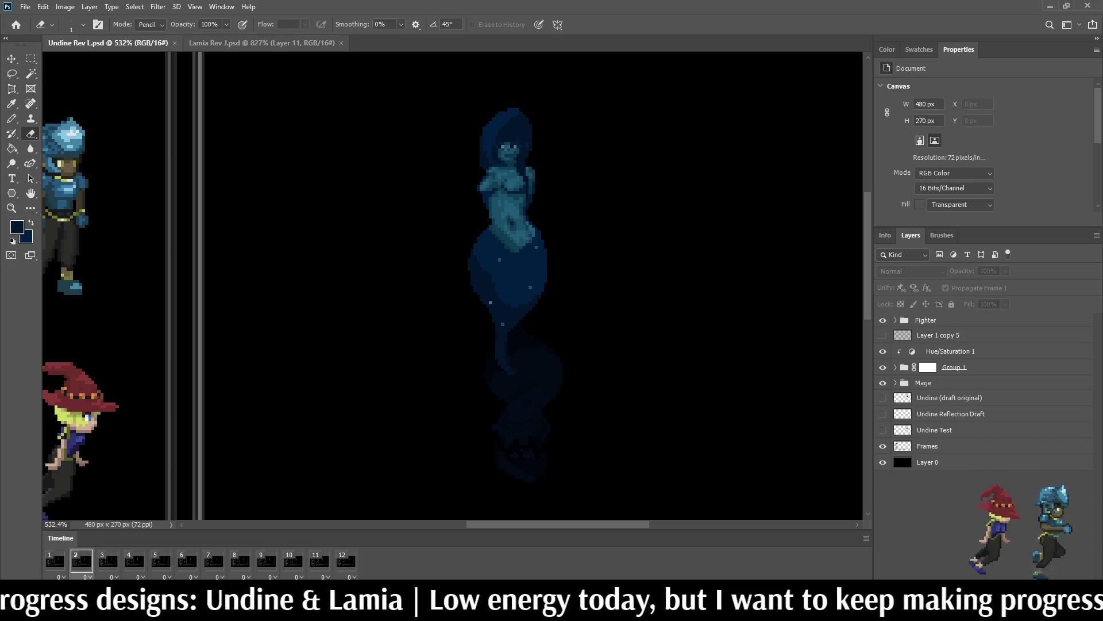
pyautogui.hotkey('ctrl', 'Tab')
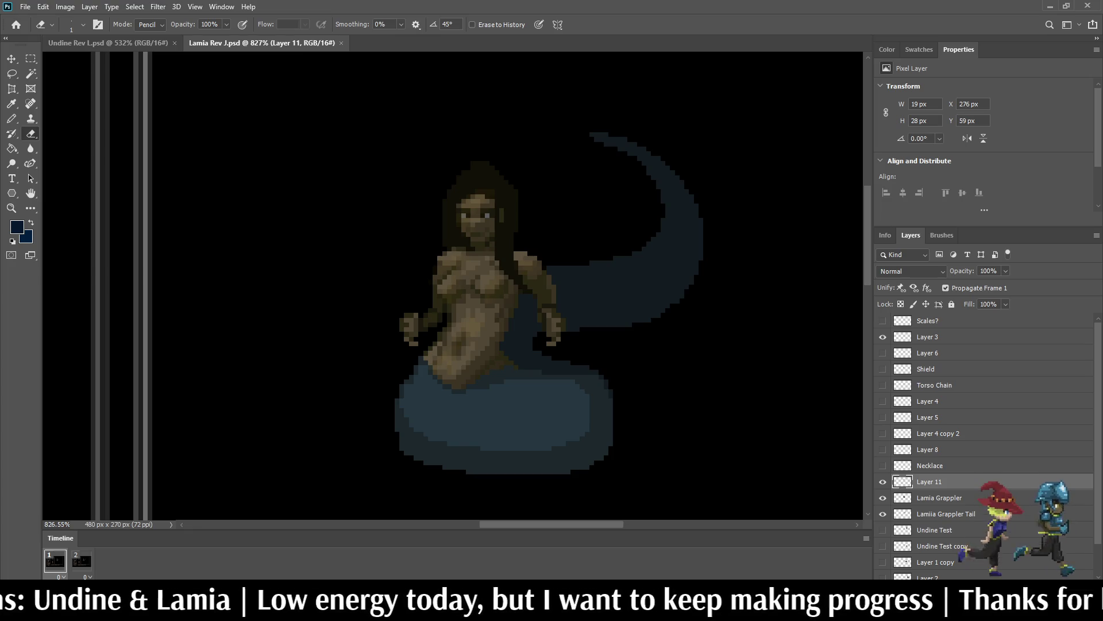
# Step: Bring up the Ogre Rev F (merged).psd battle mockup and look it over
pyautogui.scroll(-5, 566, 140)
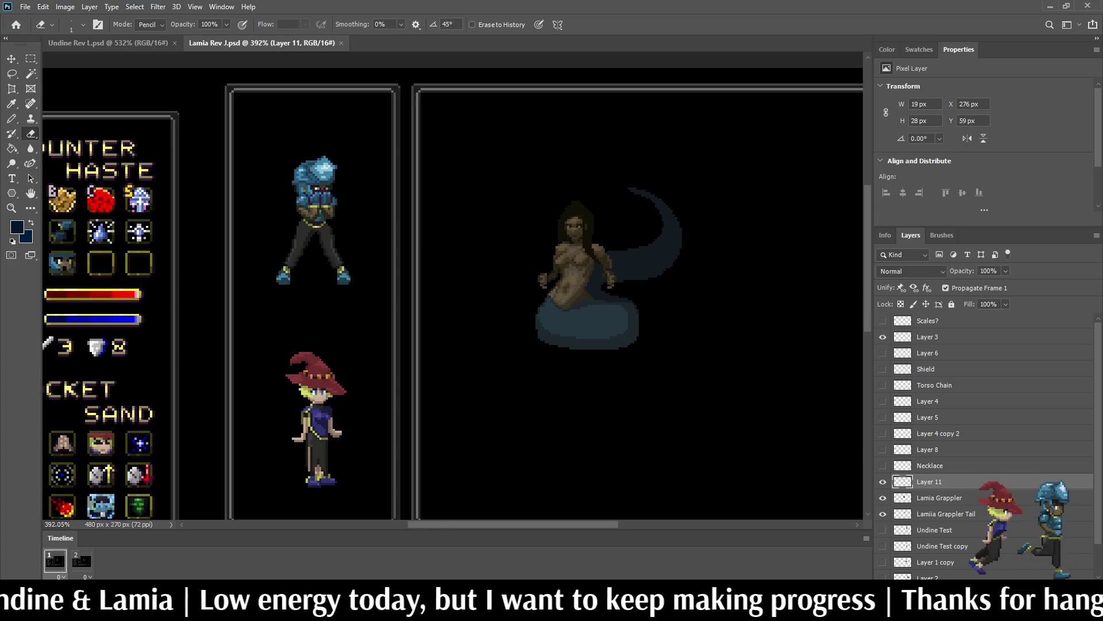
pyautogui.scroll(5, 534, 230)
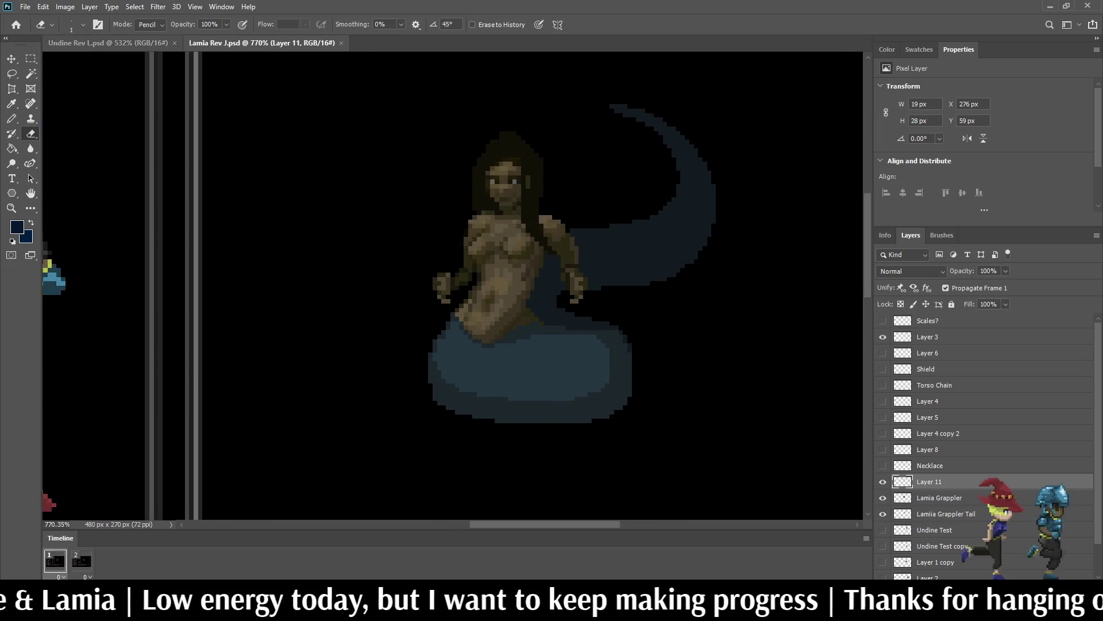
pyautogui.hotkey('ctrl', 'Tab')
pyautogui.scroll(-3, 454, 287)
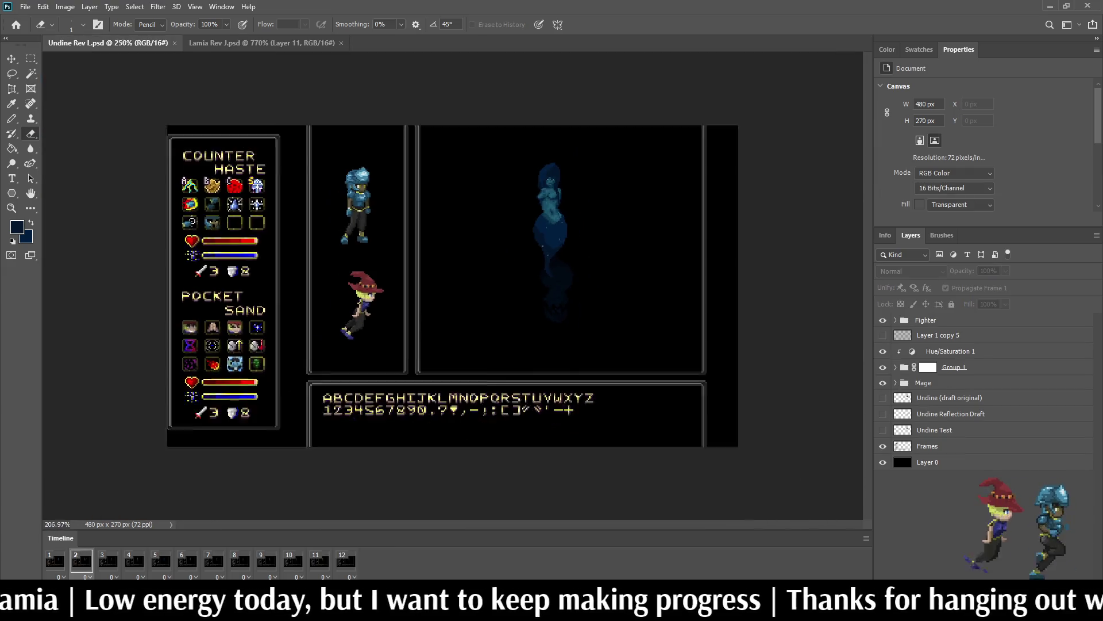
pyautogui.scroll(3, 453, 288)
pyautogui.scroll(1, 639, 161)
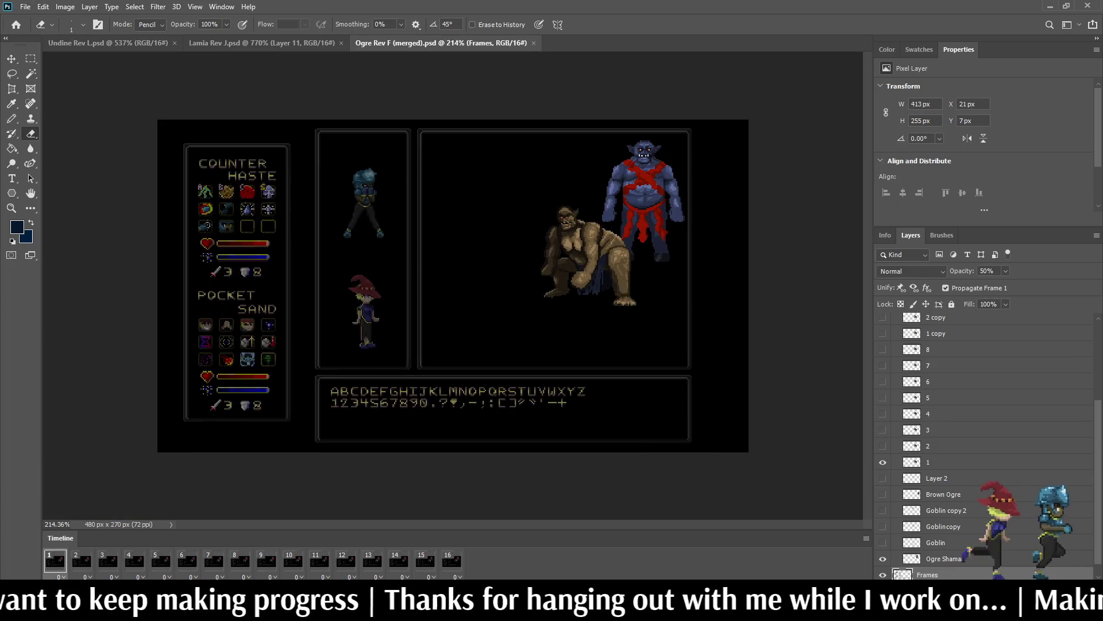
# Step: Play the Ogre battle timeline, then return to Lamia Rev J.psd and play its animation
pyautogui.scroll(2, 735, 115)
pyautogui.press('space')
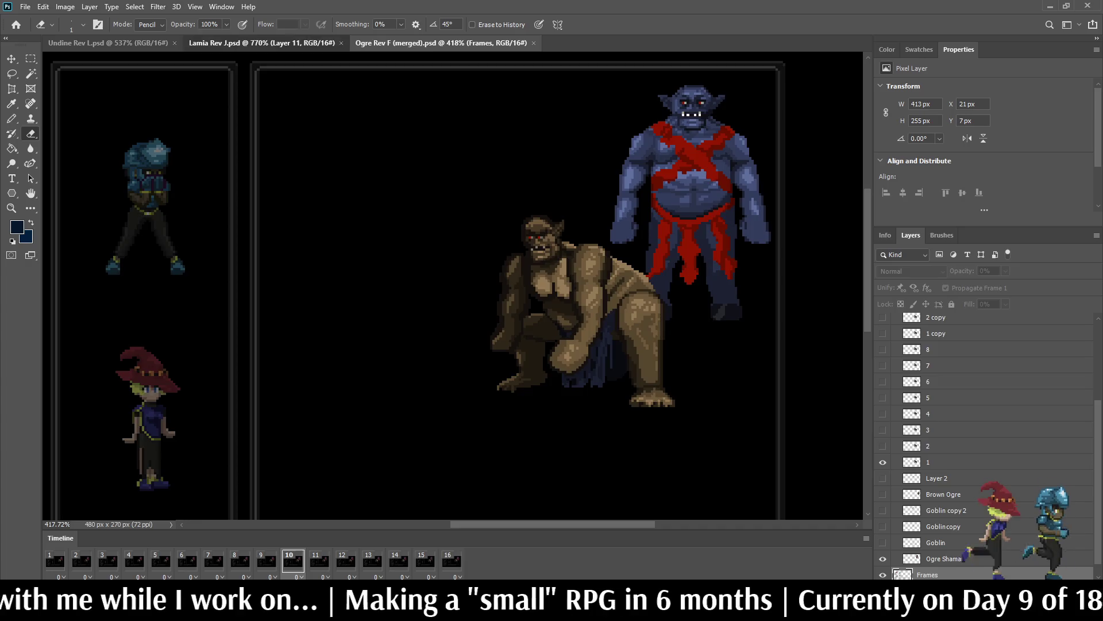
pyautogui.click(261, 43)
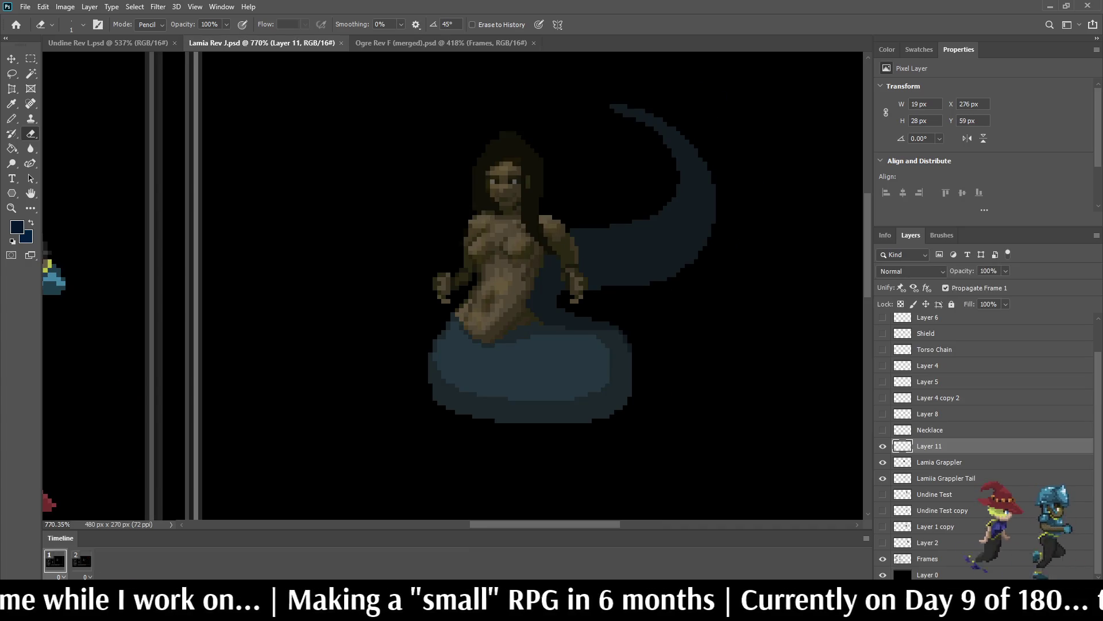
pyautogui.press('space')
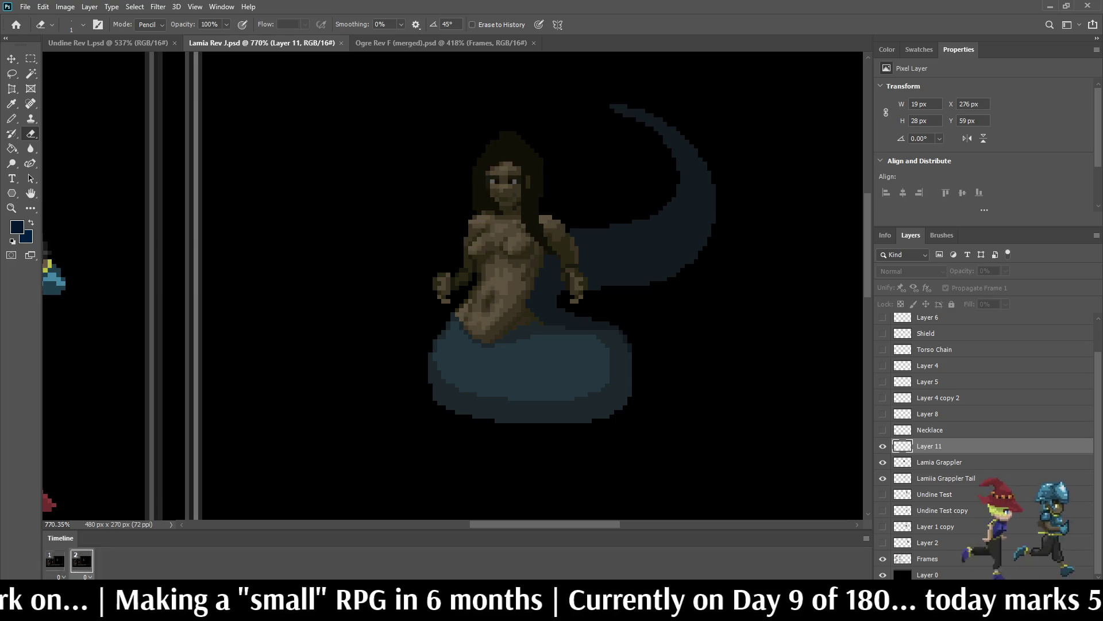
pyautogui.press('space')
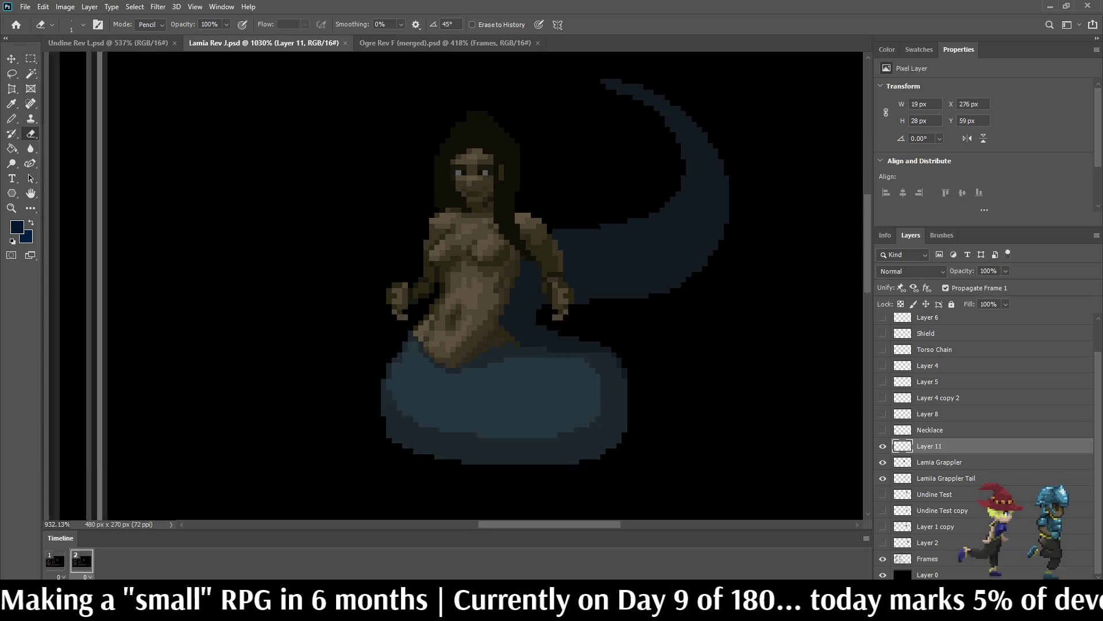
pyautogui.click(946, 478)
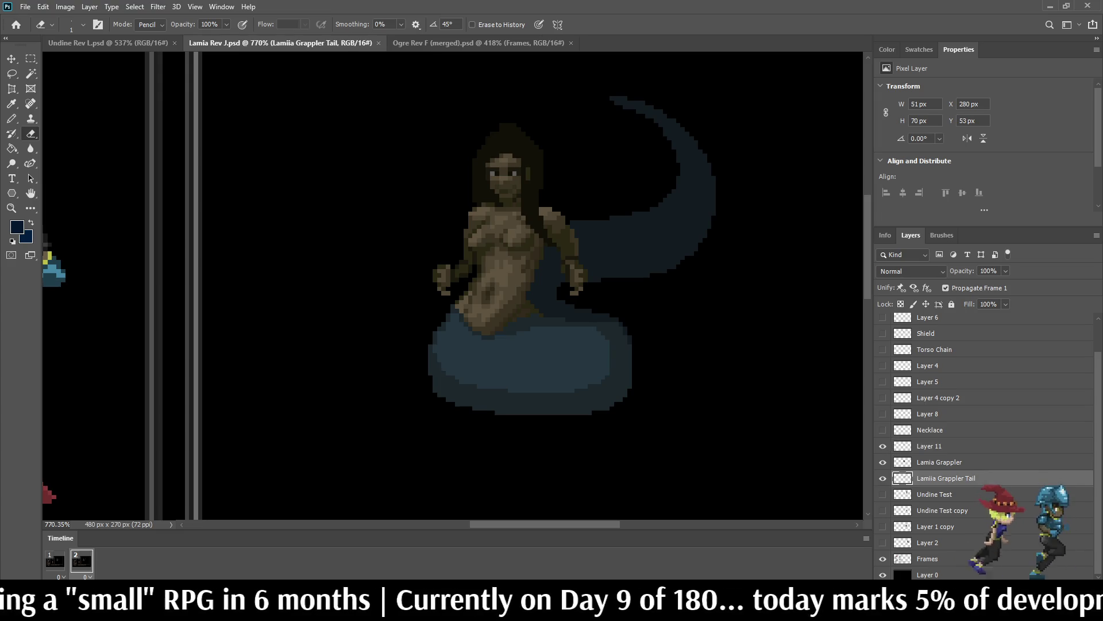
pyautogui.hotkey('ctrl', 't')
pyautogui.press('Left')
pyautogui.press('Left')
pyautogui.press('Left')
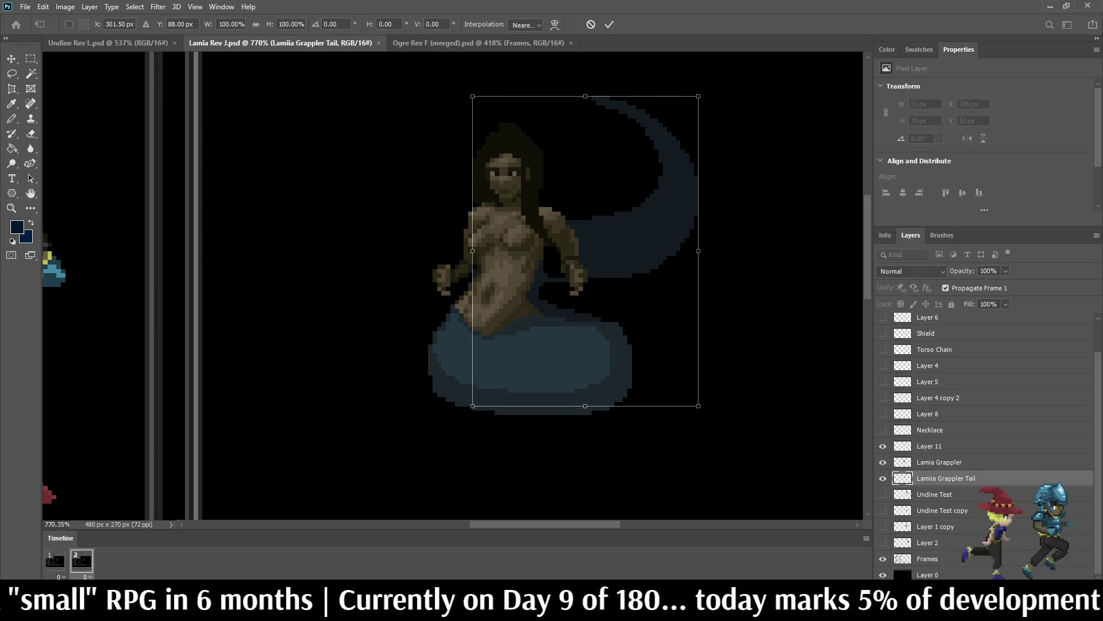
pyautogui.press('Left')
pyautogui.press('Left')
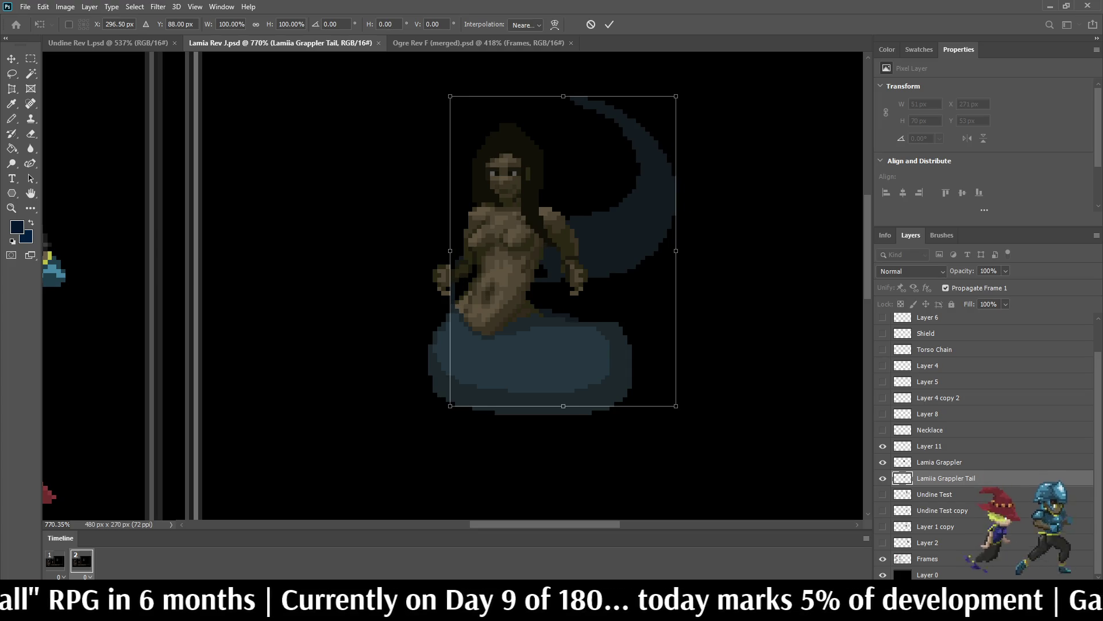
pyautogui.moveTo(676, 250)
pyautogui.mouseDown()
pyautogui.moveTo(698, 250)
pyautogui.moveTo(335, 251)
pyautogui.mouseUp()
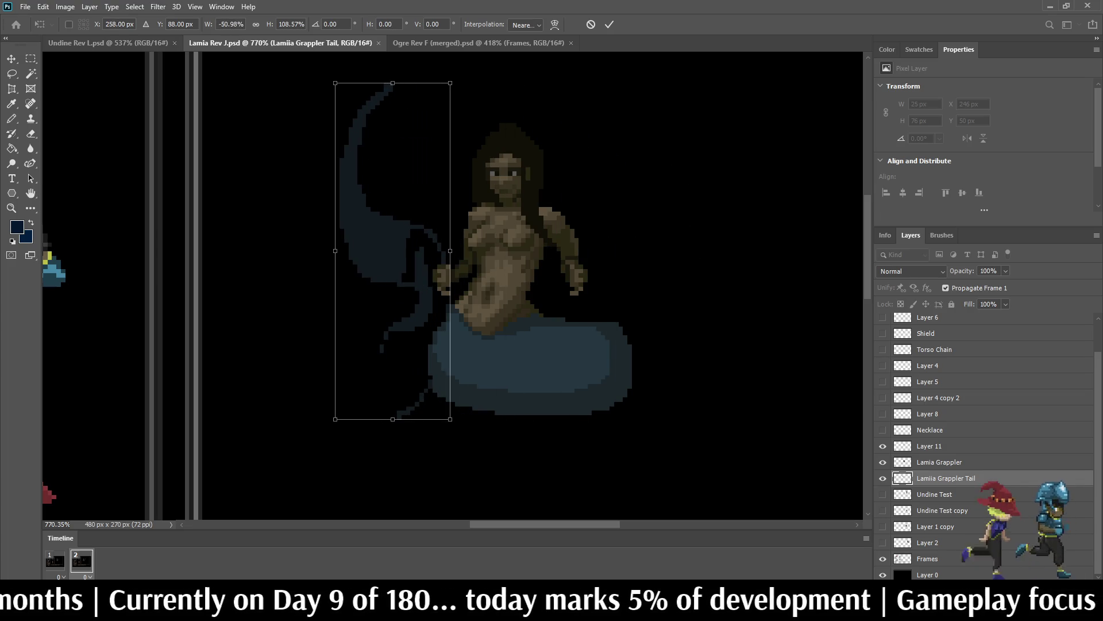
pyautogui.hotkey('shift', 'Right')
pyautogui.hotkey('shift', 'Right')
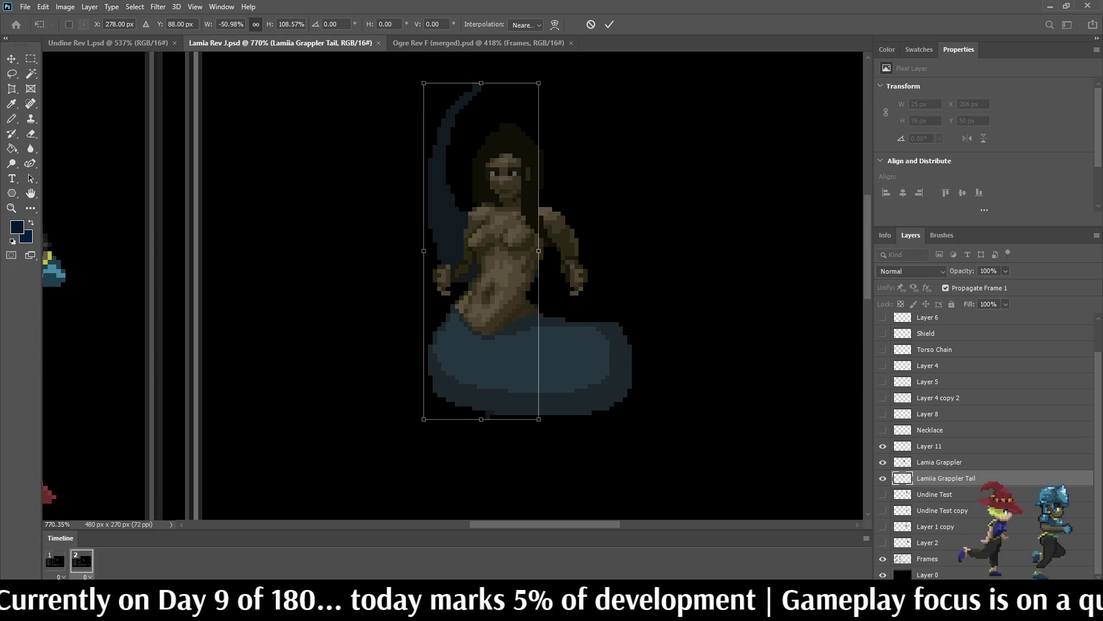
pyautogui.moveTo(424, 251)
pyautogui.mouseDown()
pyautogui.moveTo(702, 250)
pyautogui.moveTo(382, 250)
pyautogui.moveTo(689, 251)
pyautogui.moveTo(411, 250)
pyautogui.mouseUp()
pyautogui.click(590, 24)
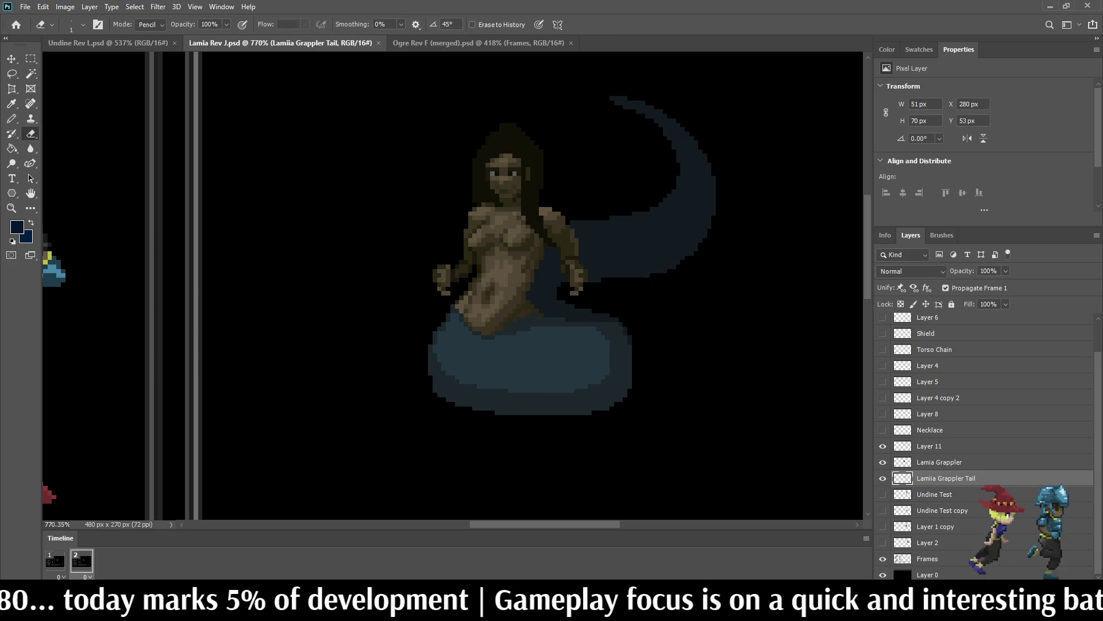
# Step: Select the Lamia Grappler layer and toggle the hair layer to check what's underneath
pyautogui.scroll(-5, 412, 115)
pyautogui.scroll(7, 412, 115)
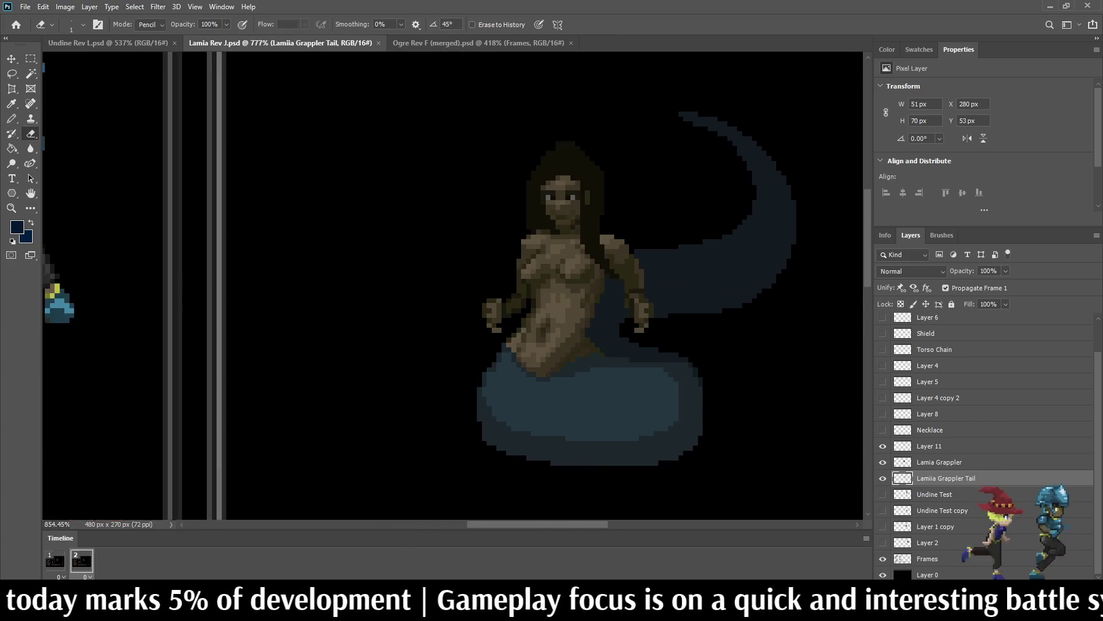
pyautogui.scroll(1, 668, 334)
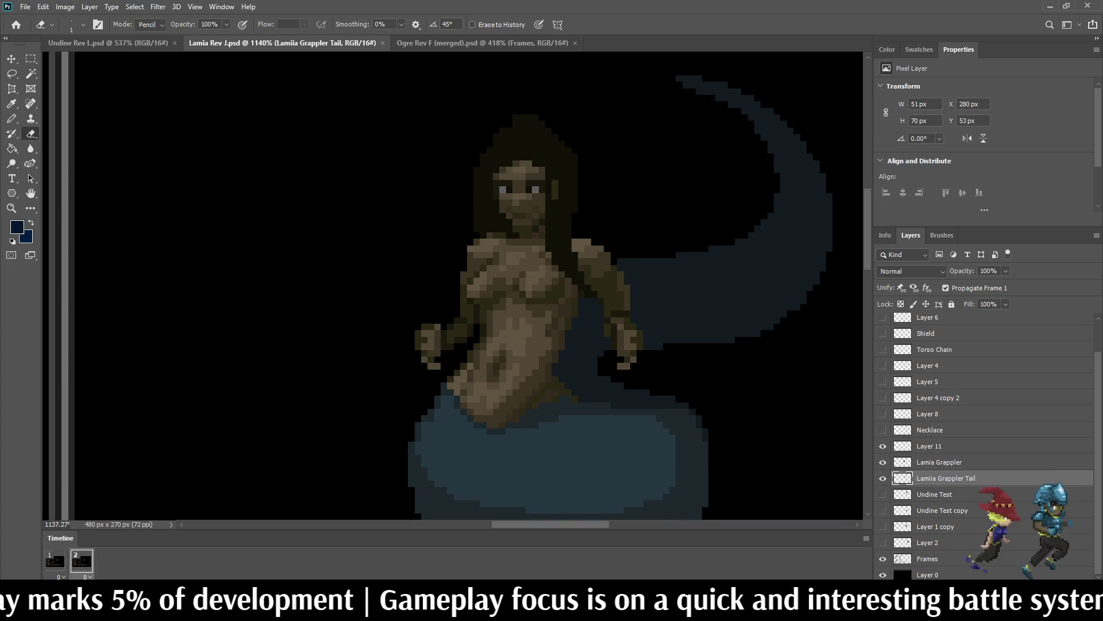
pyautogui.hotkey('alt', ']')
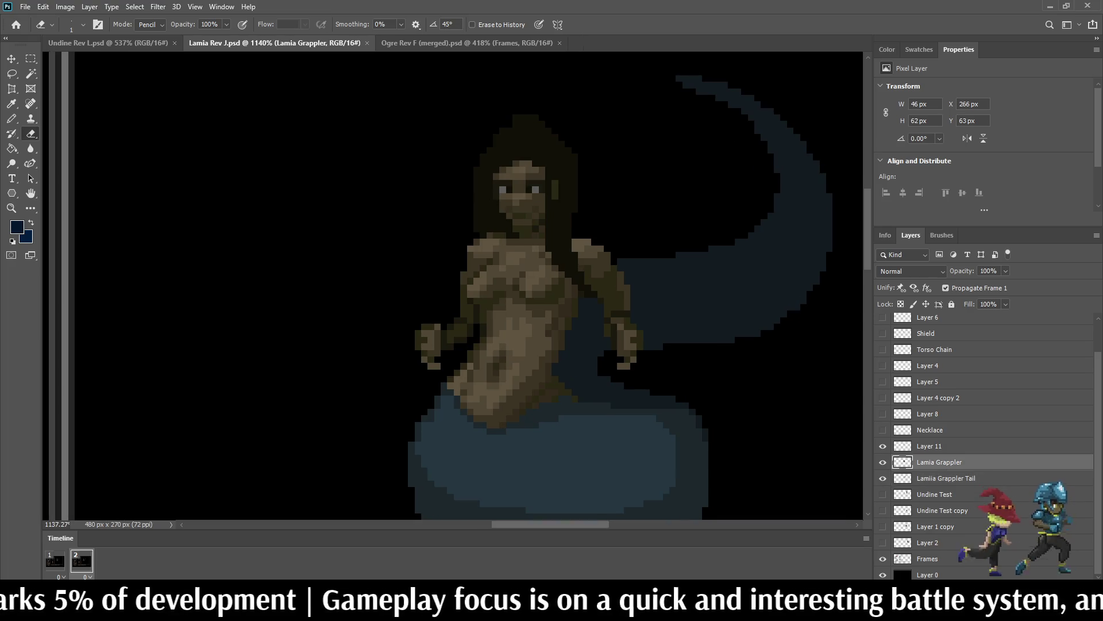
pyautogui.click(883, 446)
pyautogui.click(883, 446)
pyautogui.click(883, 445)
pyautogui.click(883, 445)
# Step: Lasso the lamia's right hand and nudge it with Free Transform toward her body
pyautogui.press('l')
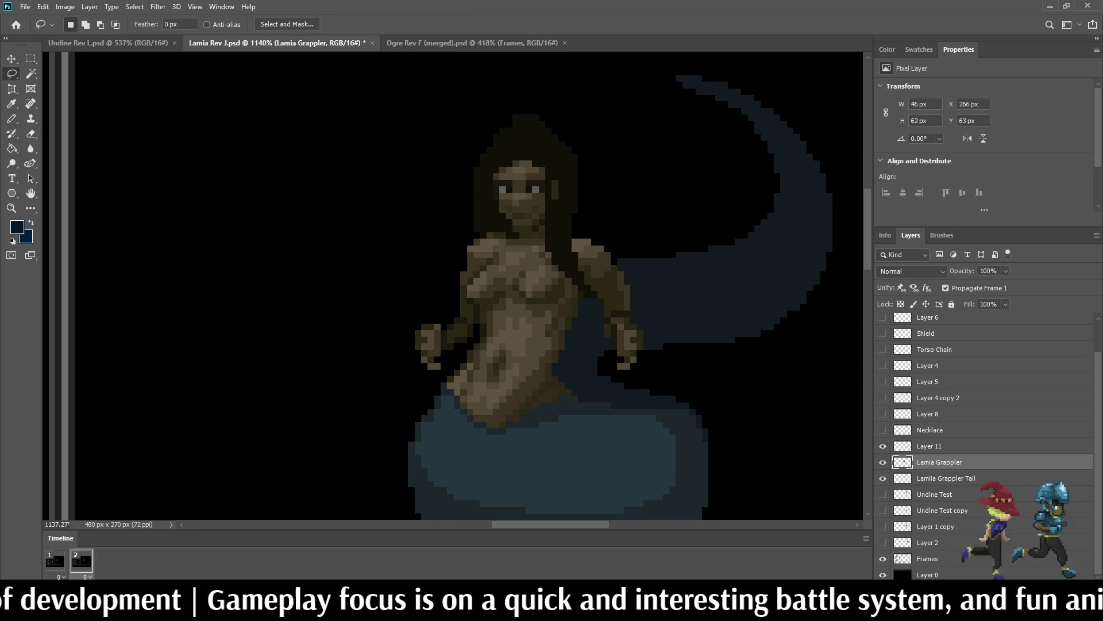
pyautogui.moveTo(594, 345)
pyautogui.mouseDown()
pyautogui.moveTo(662, 305)
pyautogui.moveTo(638, 380)
pyautogui.moveTo(592, 367)
pyautogui.moveTo(589, 342)
pyautogui.moveTo(603, 345)
pyautogui.moveTo(578, 344)
pyautogui.moveTo(626, 345)
pyautogui.moveTo(585, 344)
pyautogui.moveTo(607, 345)
pyautogui.mouseUp()
pyautogui.hotkey('ctrl', 't')
pyautogui.press('Right')
pyautogui.press('Right')
pyautogui.press('Right')
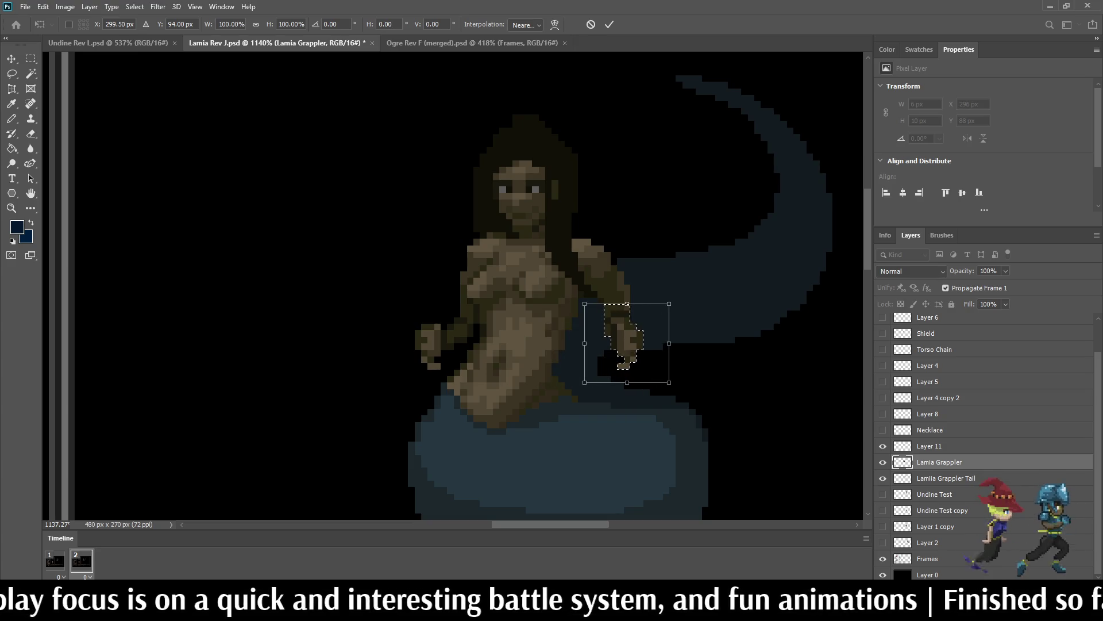
pyautogui.press('Return')
pyautogui.press('l')
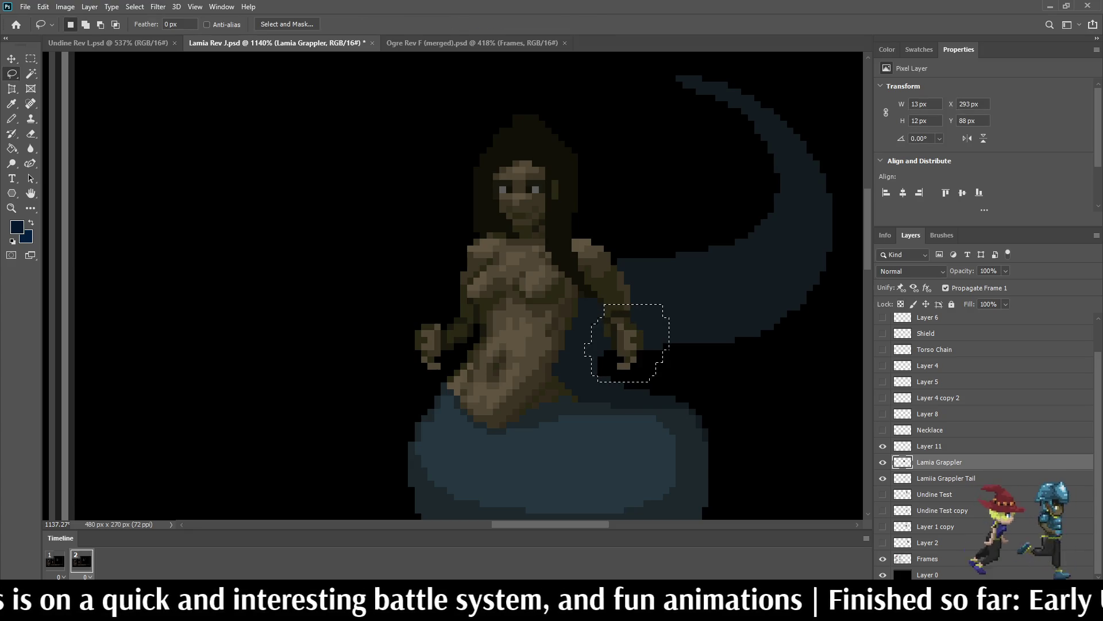
# Step: Turn on the lamia's Necklace layer
pyautogui.scroll(-10, 509, 201)
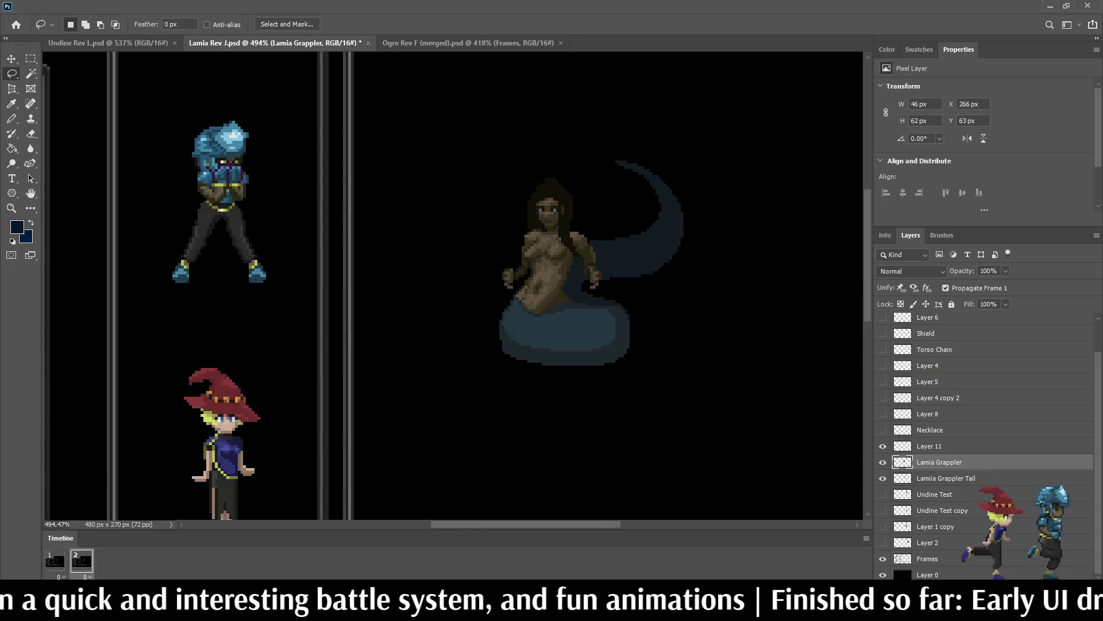
pyautogui.scroll(8, 496, 197)
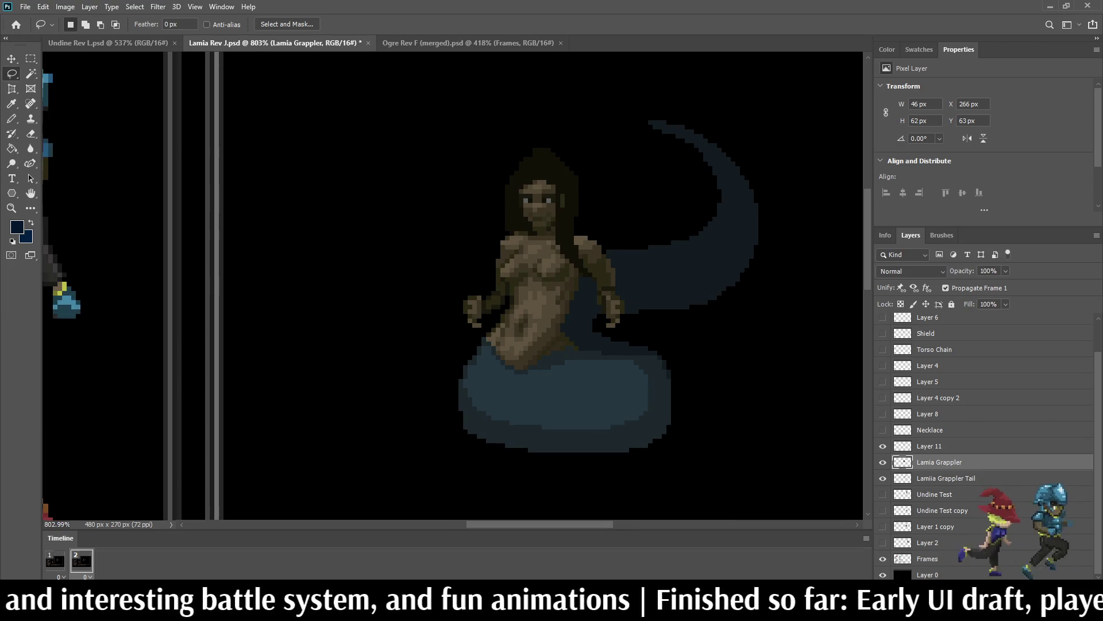
pyautogui.click(882, 430)
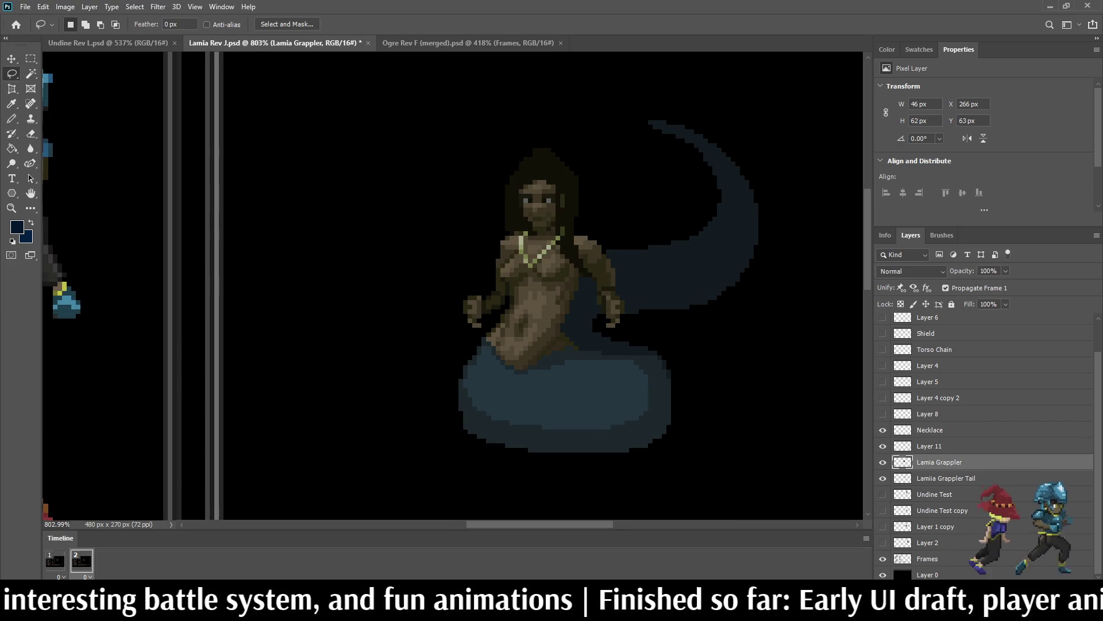
# Step: Show the Layer 4 copy 2 belt chain, Layer 4 hip chain and Torso Chain layers
pyautogui.click(882, 398)
pyautogui.click(883, 366)
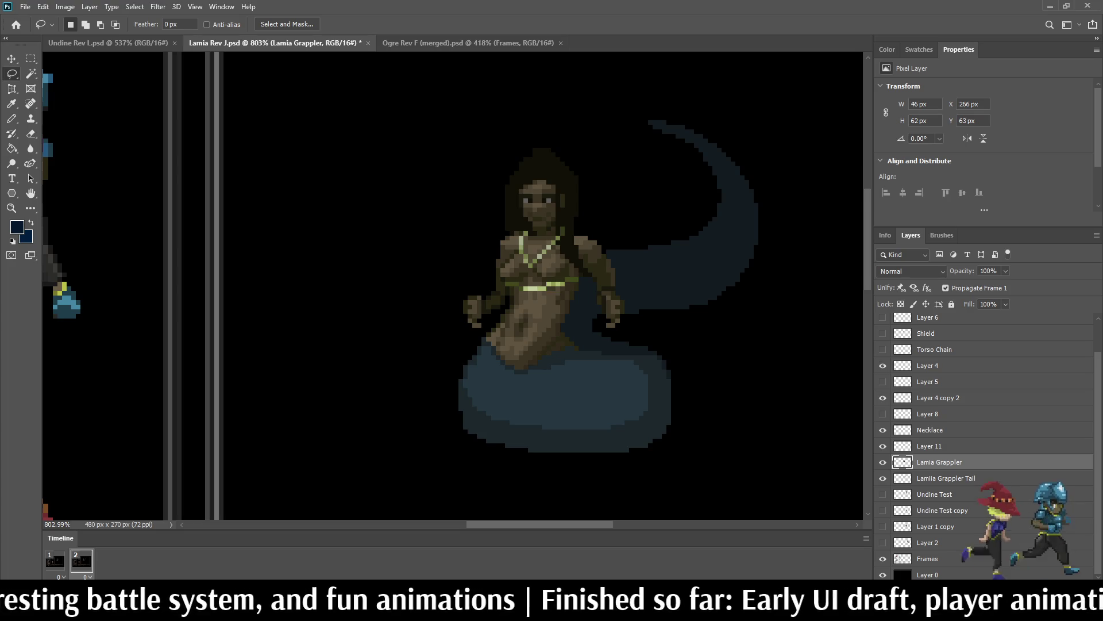
pyautogui.click(883, 349)
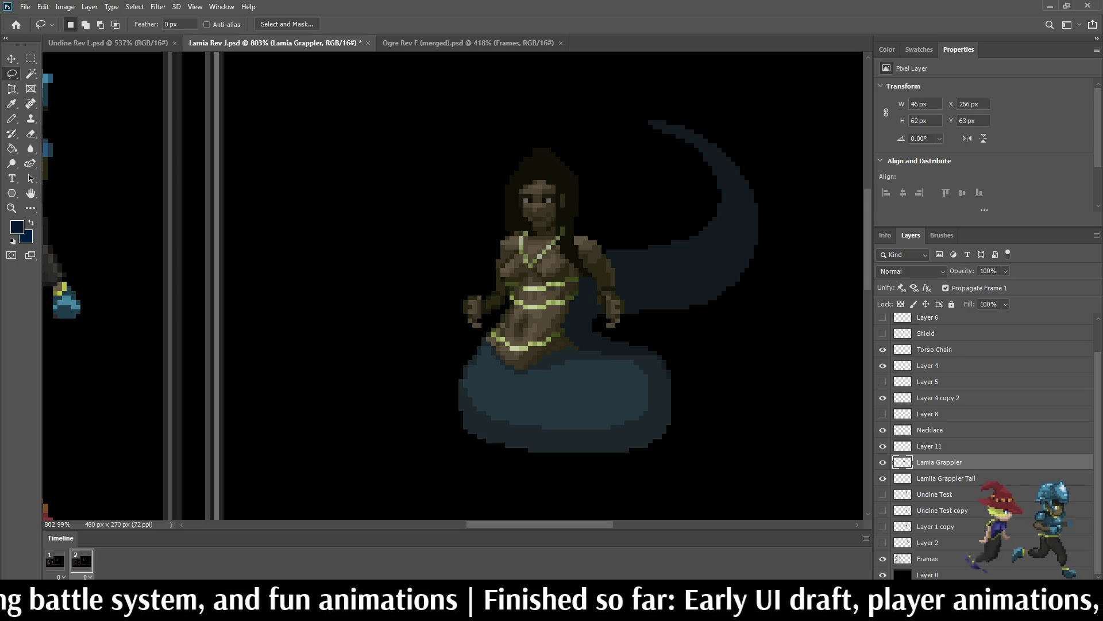
pyautogui.scroll(1, 977, 446)
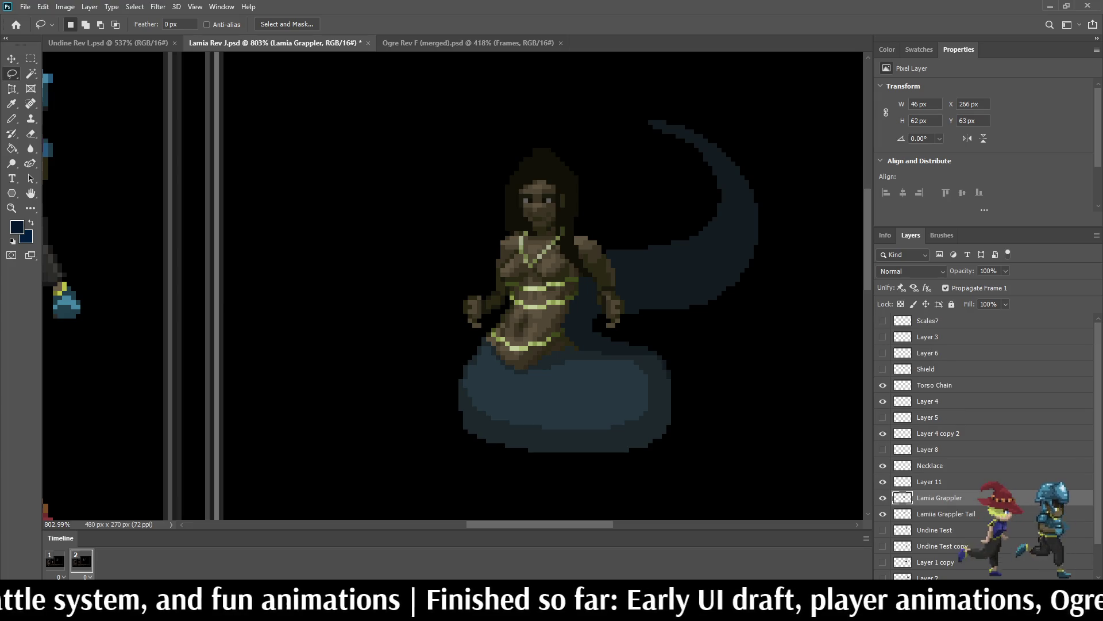
pyautogui.scroll(-5, 517, 178)
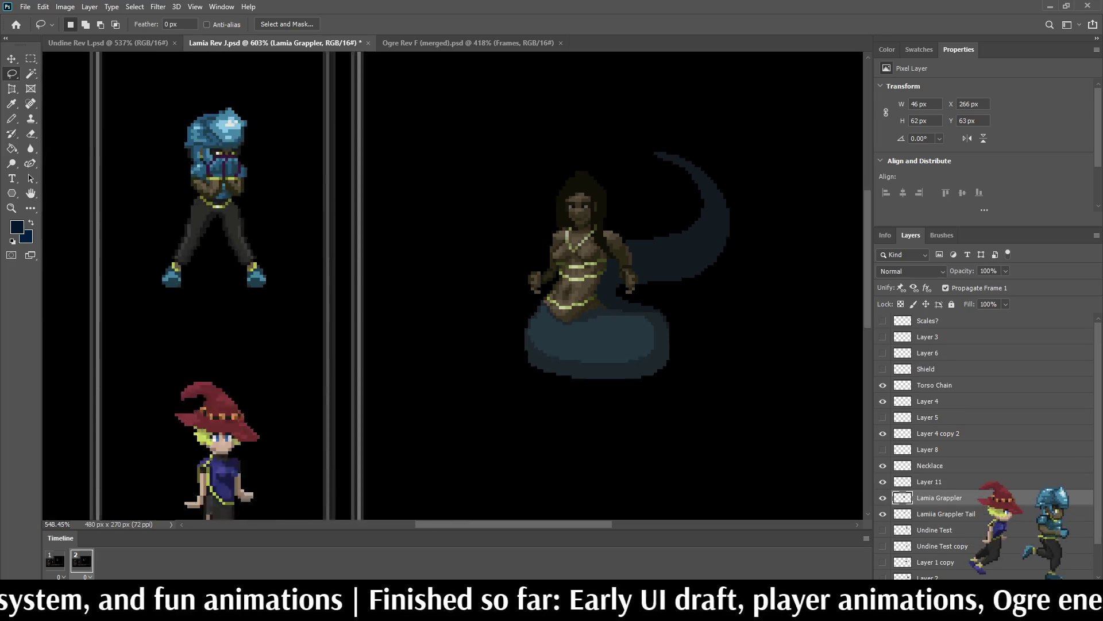
pyautogui.scroll(5, 502, 163)
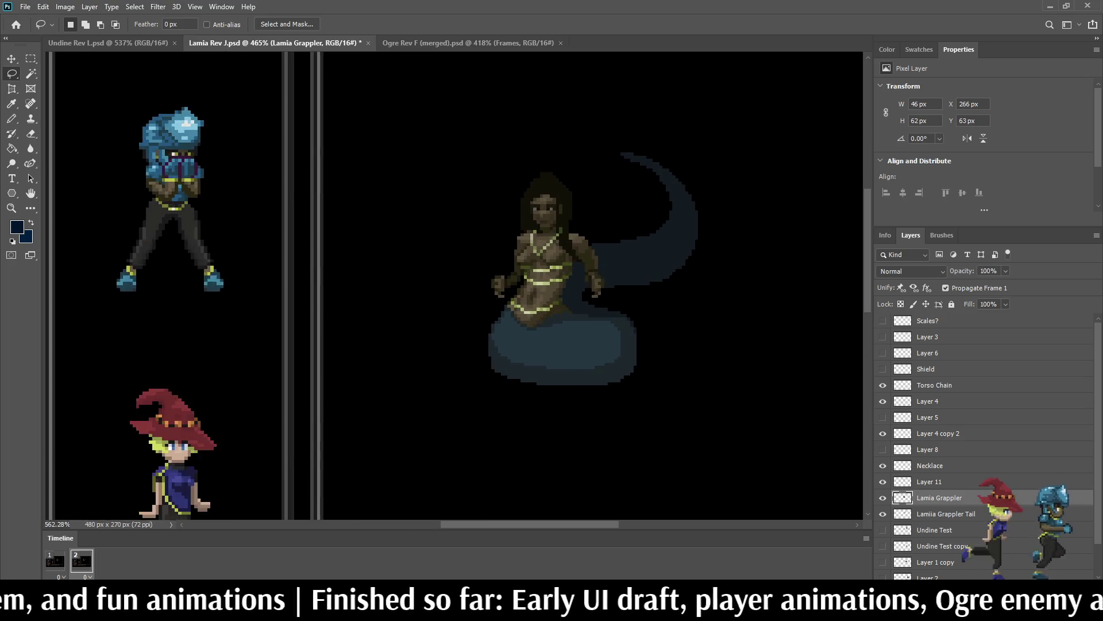
pyautogui.scroll(-5, 534, 180)
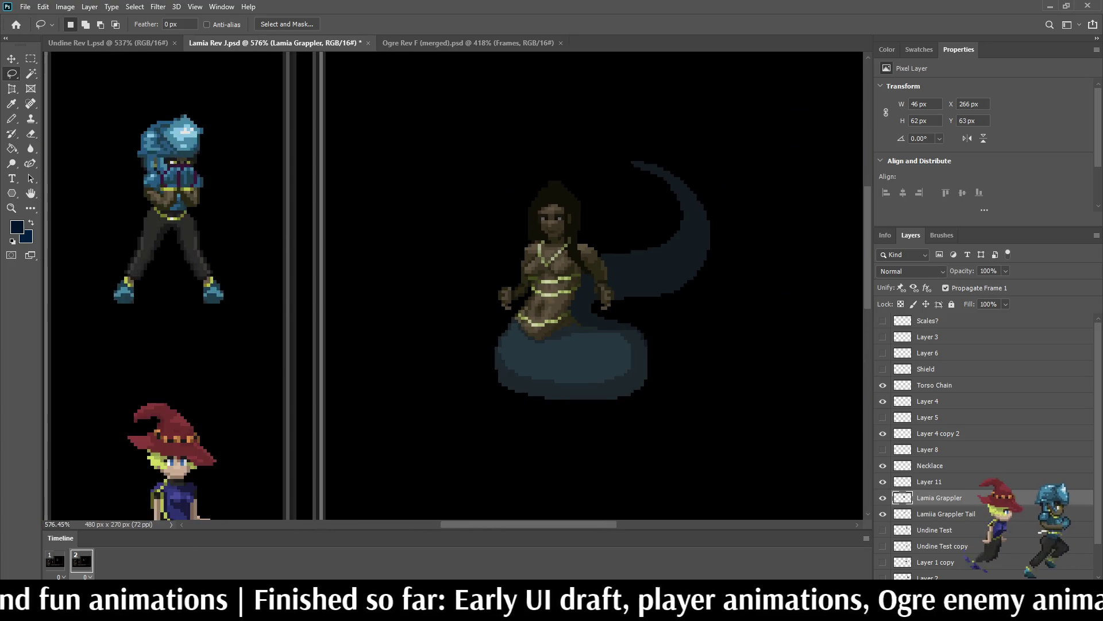
pyautogui.scroll(5, 534, 180)
# Step: Zoom in to inspect the glowing chains, then close Lamia Rev J.psd
pyautogui.scroll(-3, 534, 181)
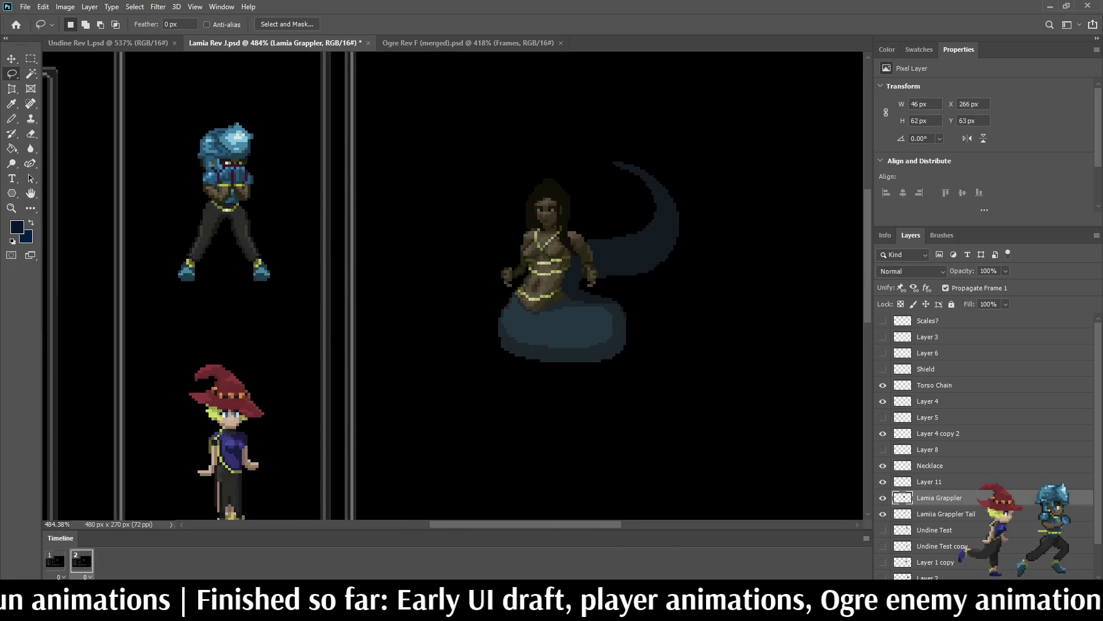
pyautogui.scroll(5, 543, 172)
pyautogui.scroll(-4, 540, 184)
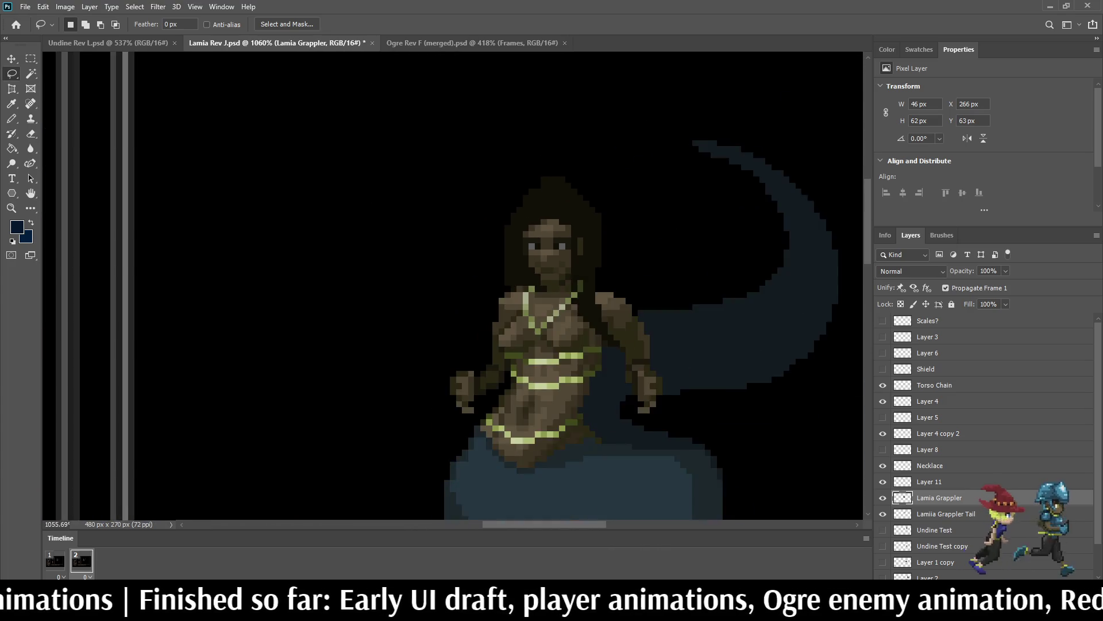
pyautogui.scroll(3, 541, 184)
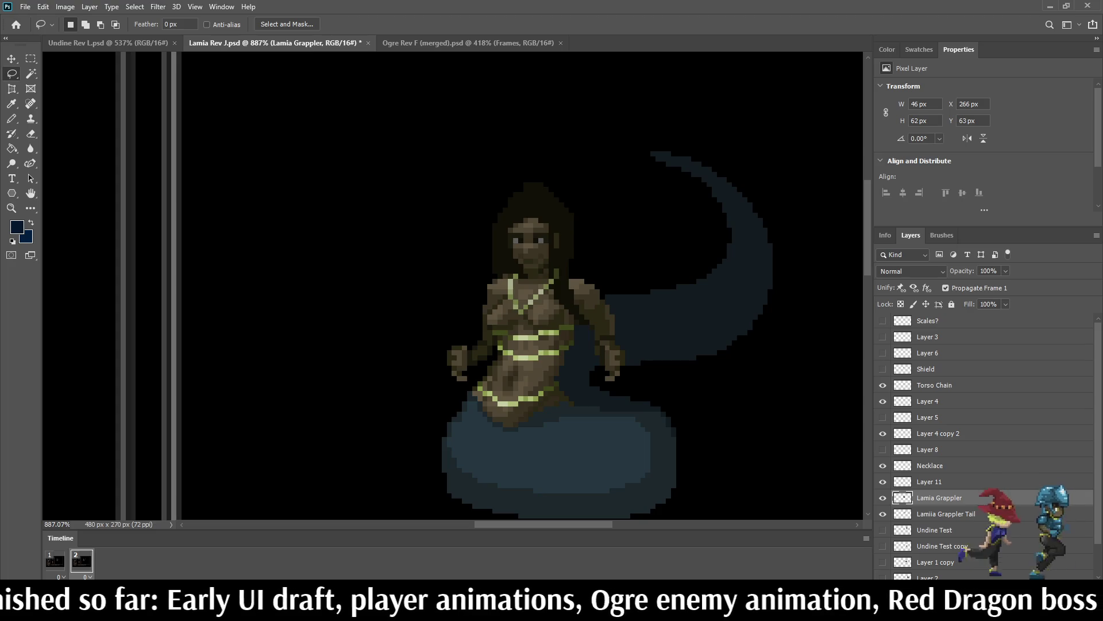
pyautogui.scroll(-4, 513, 151)
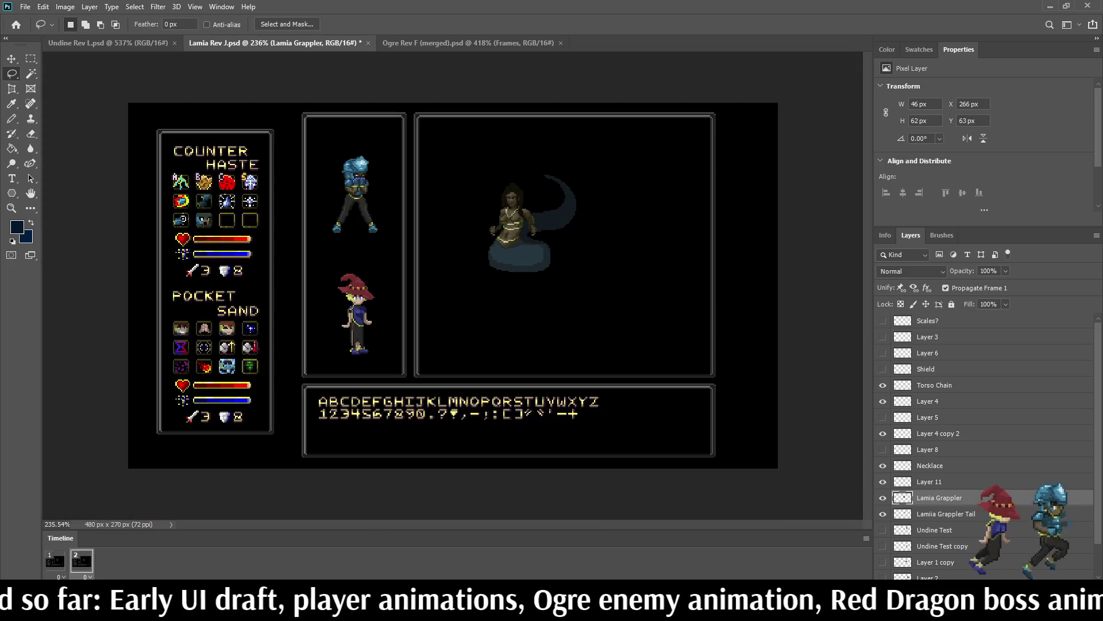
pyautogui.scroll(4, 543, 152)
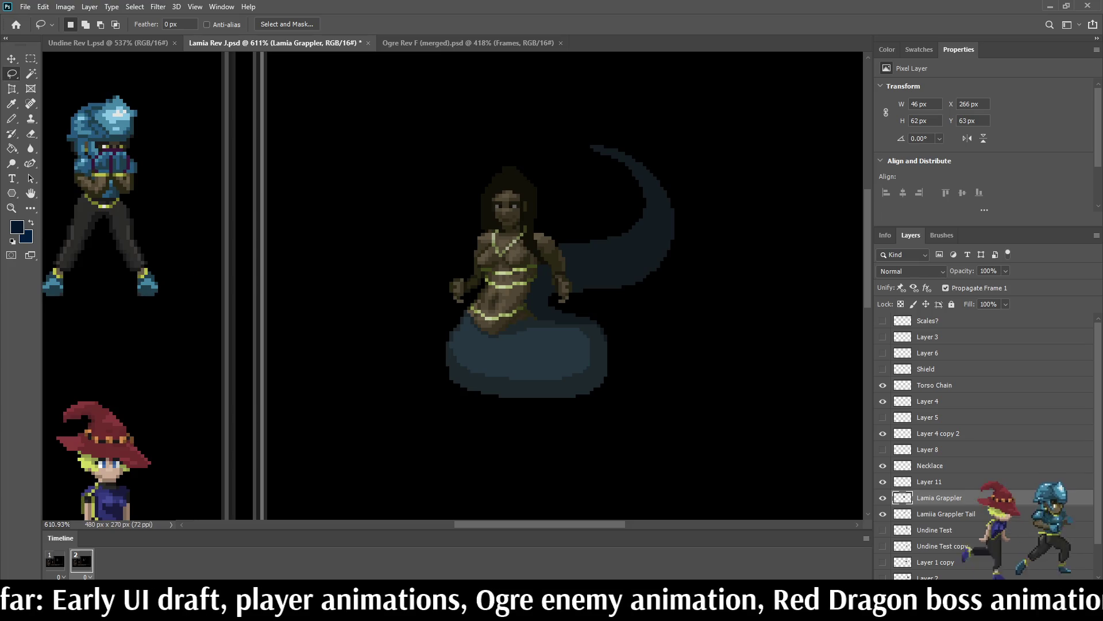
pyautogui.scroll(-1, 551, 210)
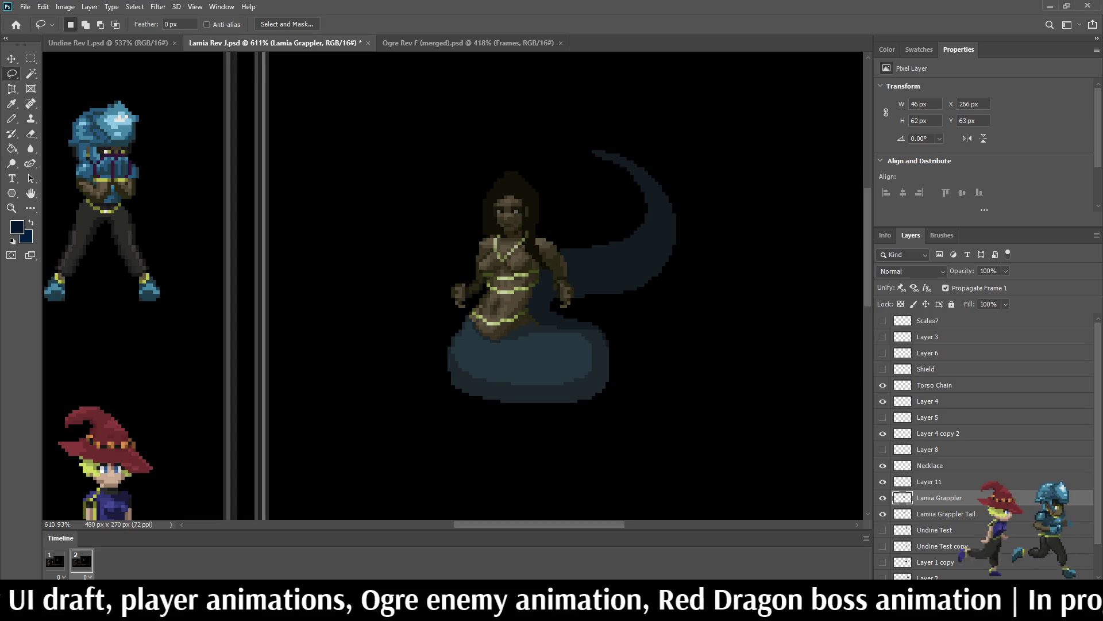
pyautogui.hotkey('ctrl', 'w')
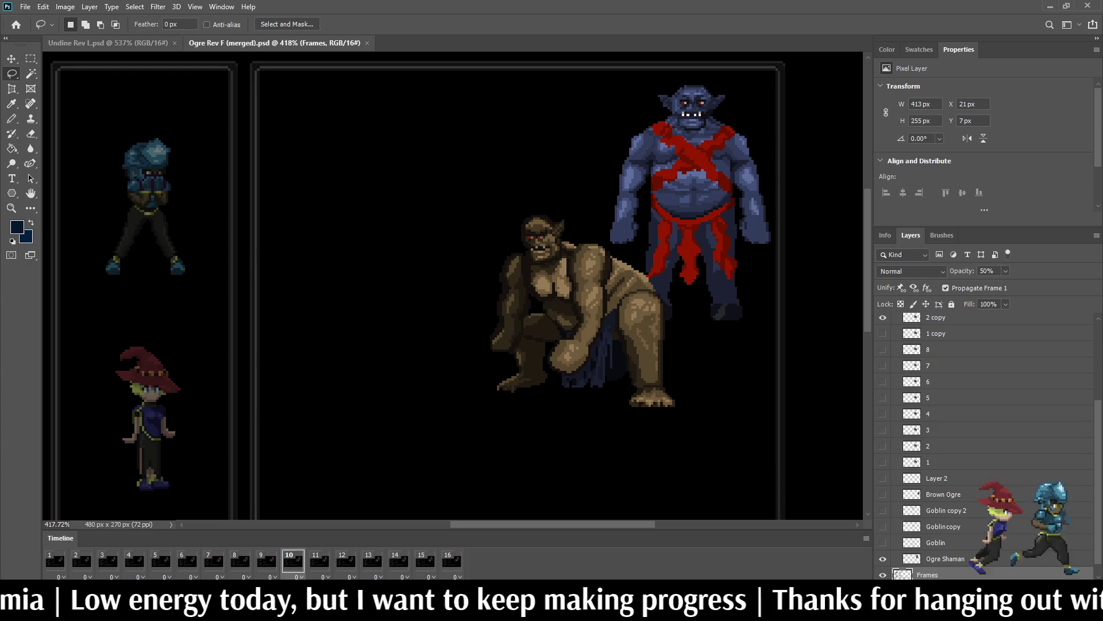
# Step: Switch to the Undine Rev L.psd document with Ctrl+Tab
pyautogui.hotkey('ctrl', 'Tab')
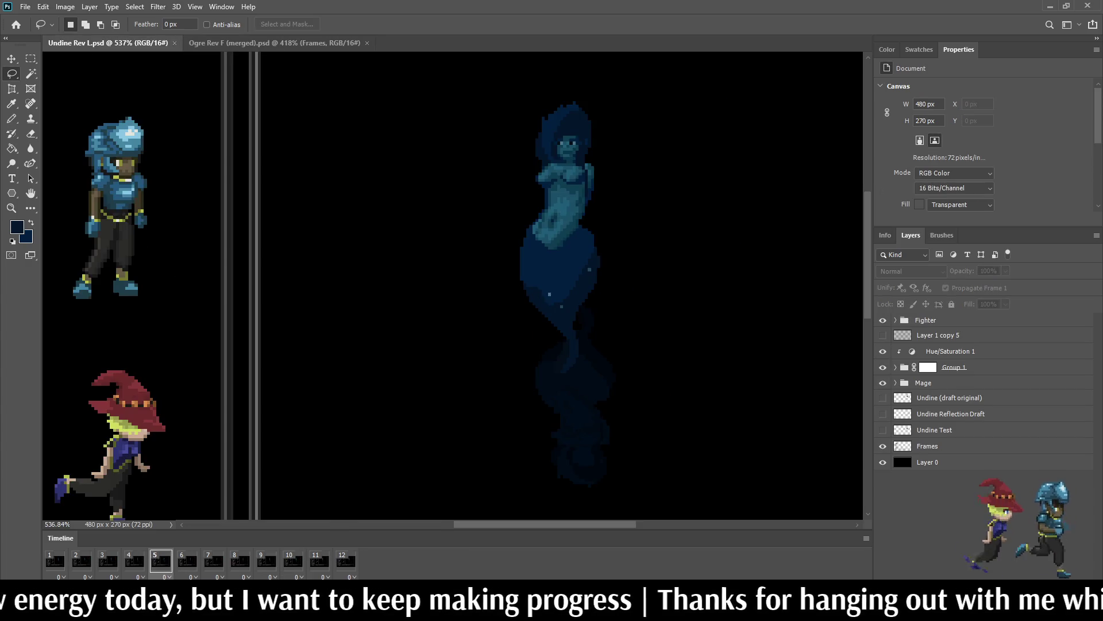
# Step: Fit the whole Undine mockup on screen, go to Full Screen Mode, and zoom in a step
pyautogui.hotkey('ctrl', '1')
pyautogui.hotkey('ctrl', '+')
pyautogui.hotkey('ctrl', '+')
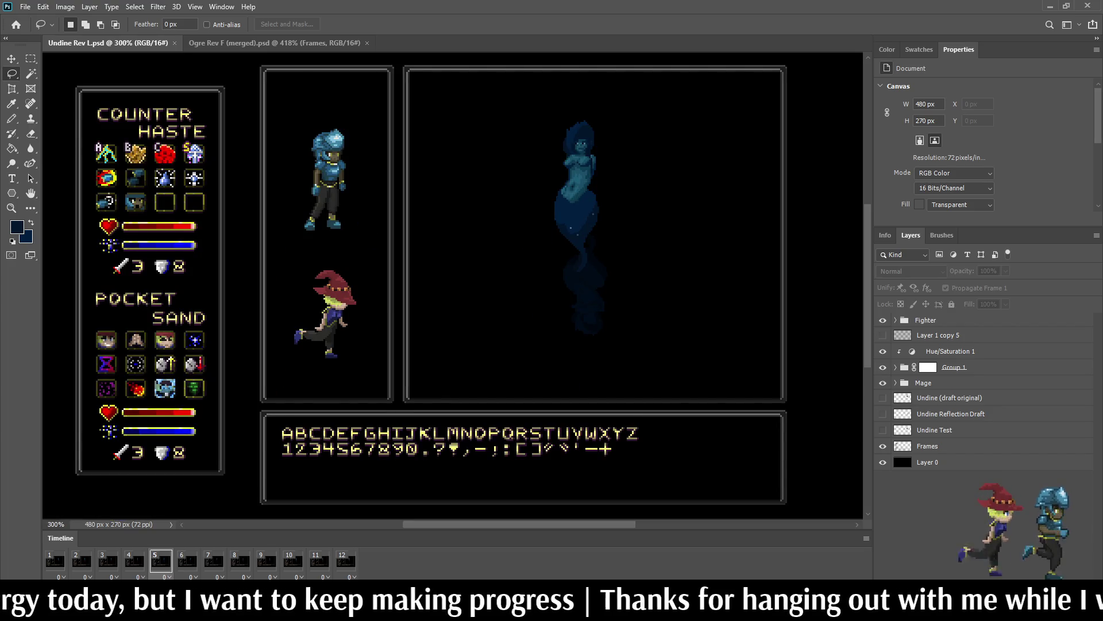
pyautogui.press('f')
pyautogui.press('f')
pyautogui.hotkey('ctrl', '+')
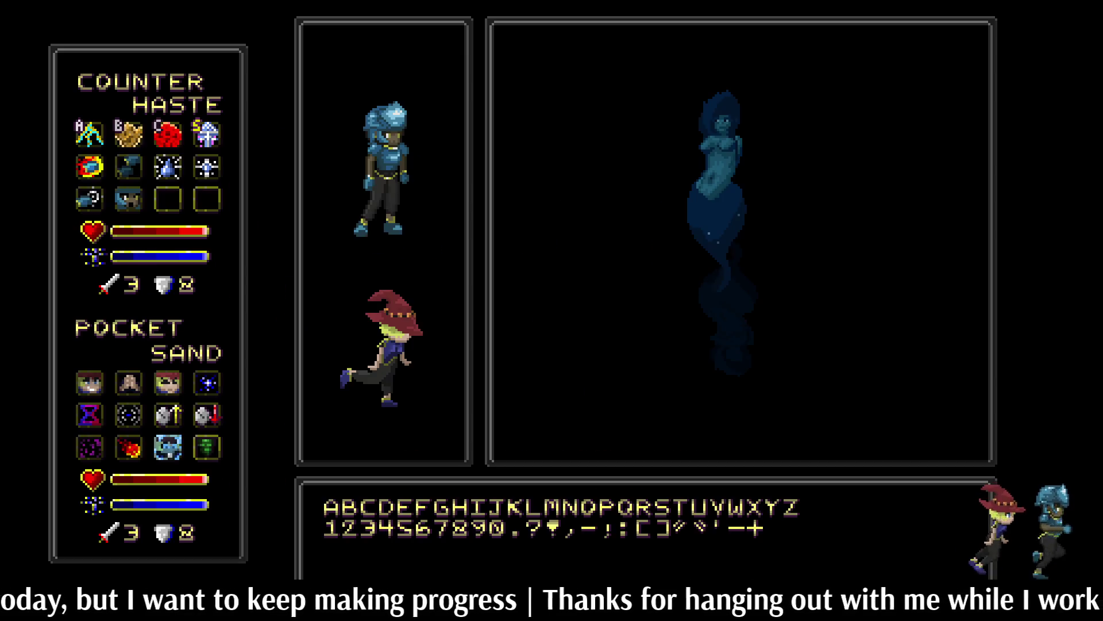